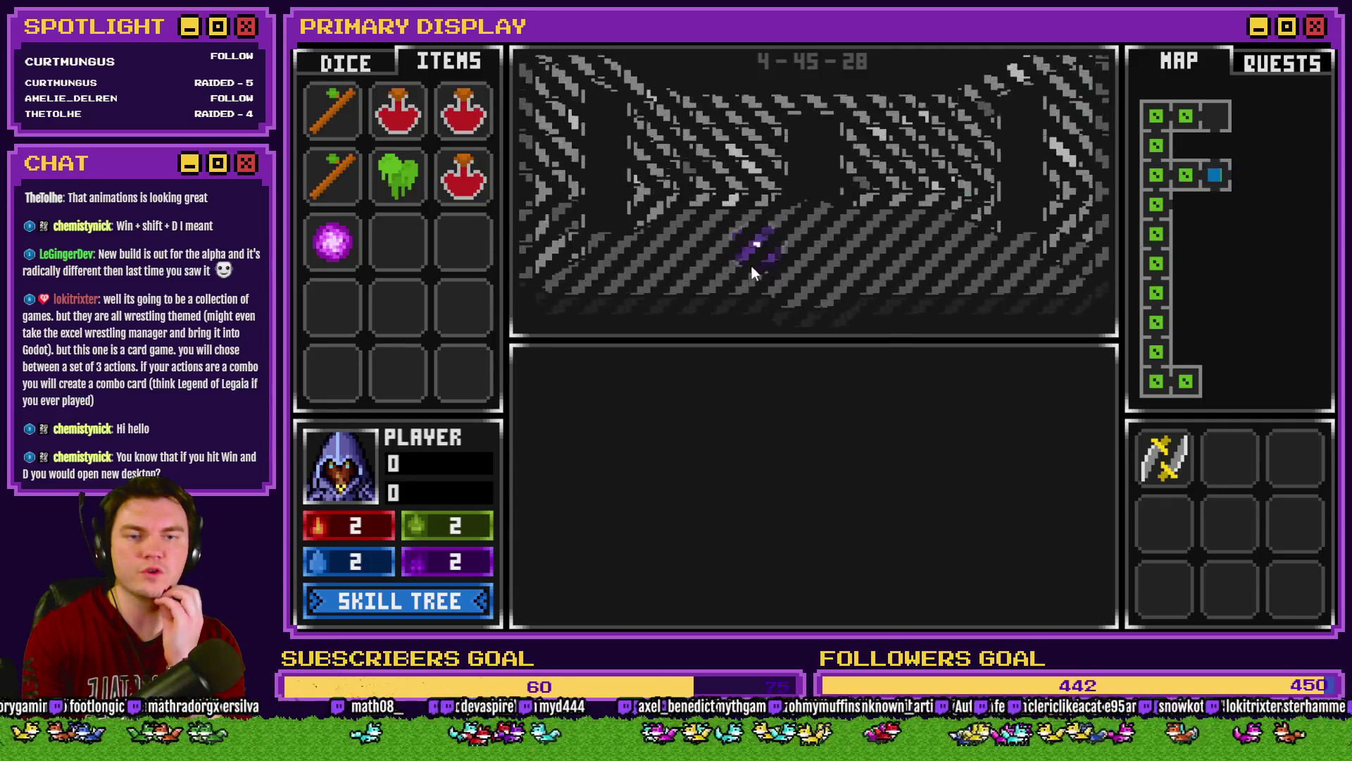
Step: Walk the playtest to room 4-4 with the pedestal and purple orb, then close the playtest
left_click(751, 265)
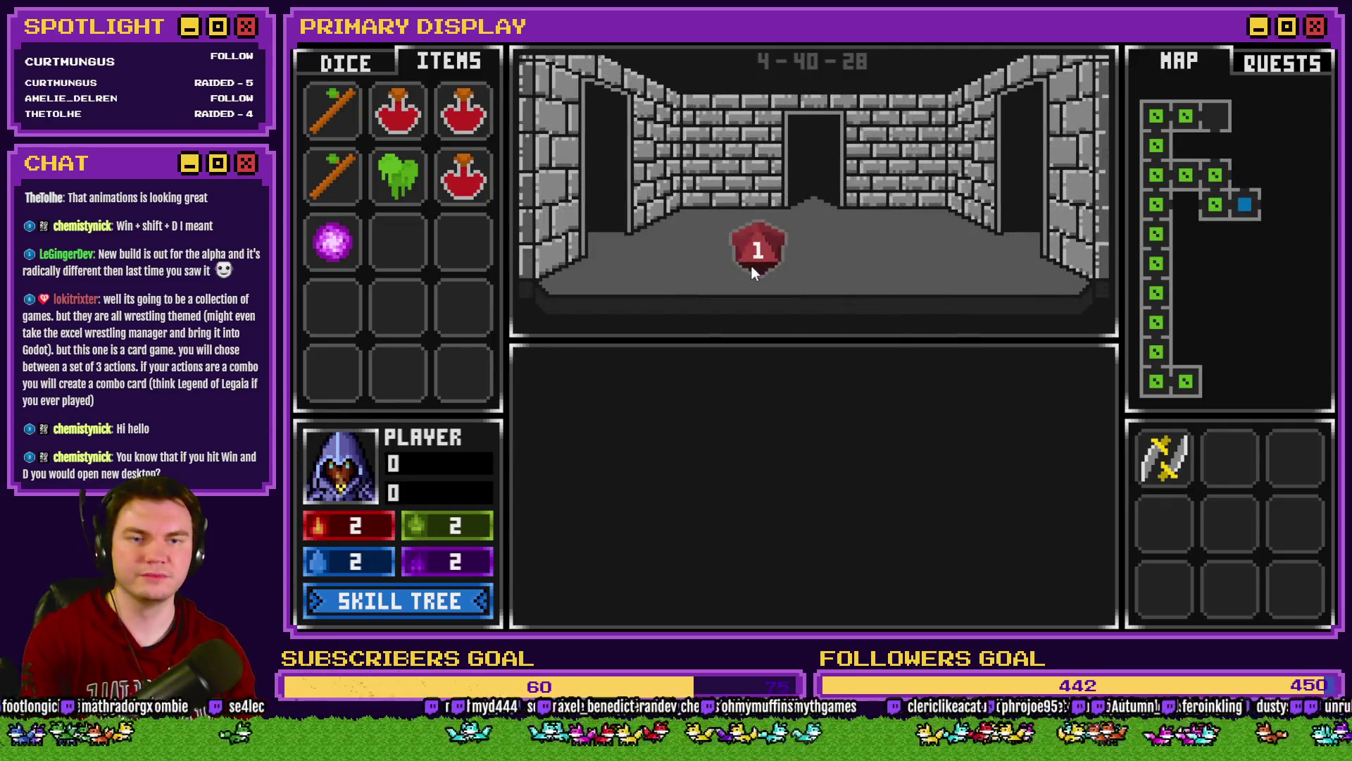
left_click(750, 265)
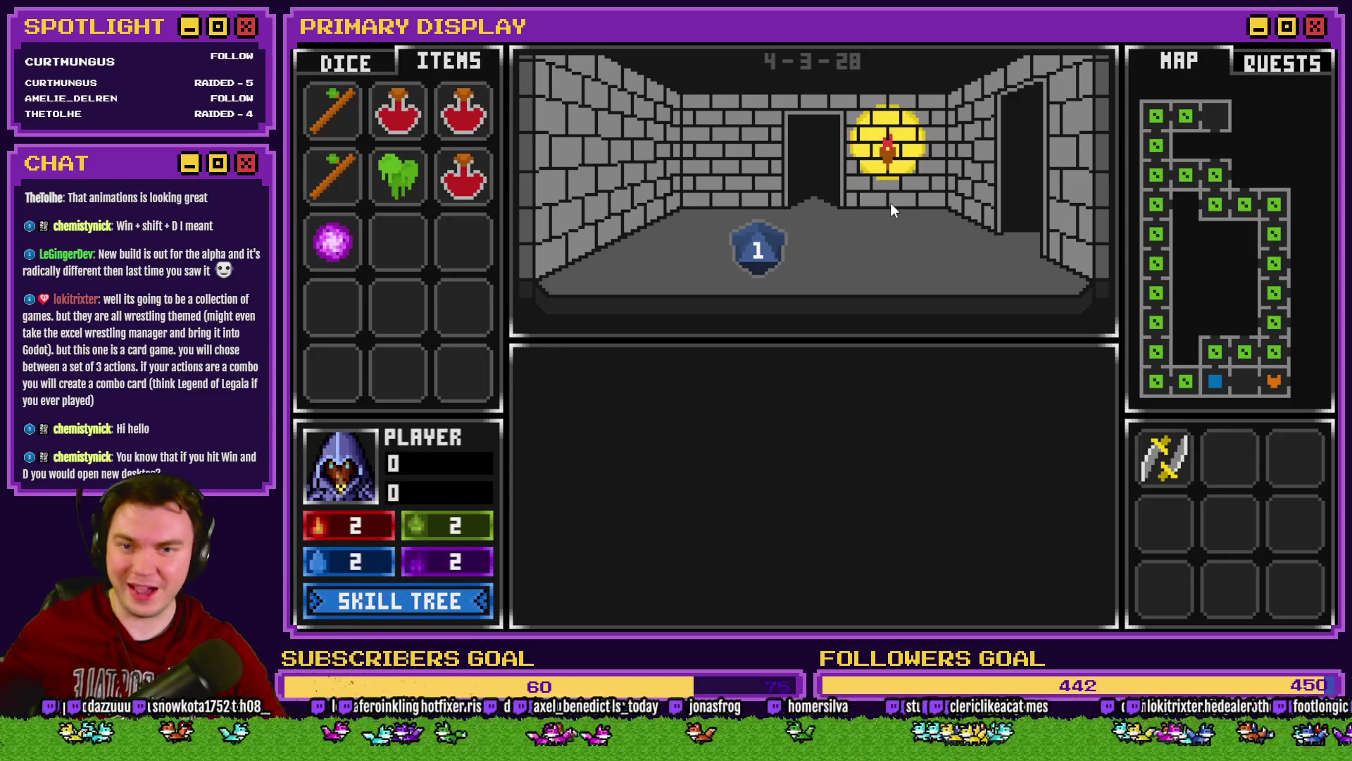
left_click(890, 203)
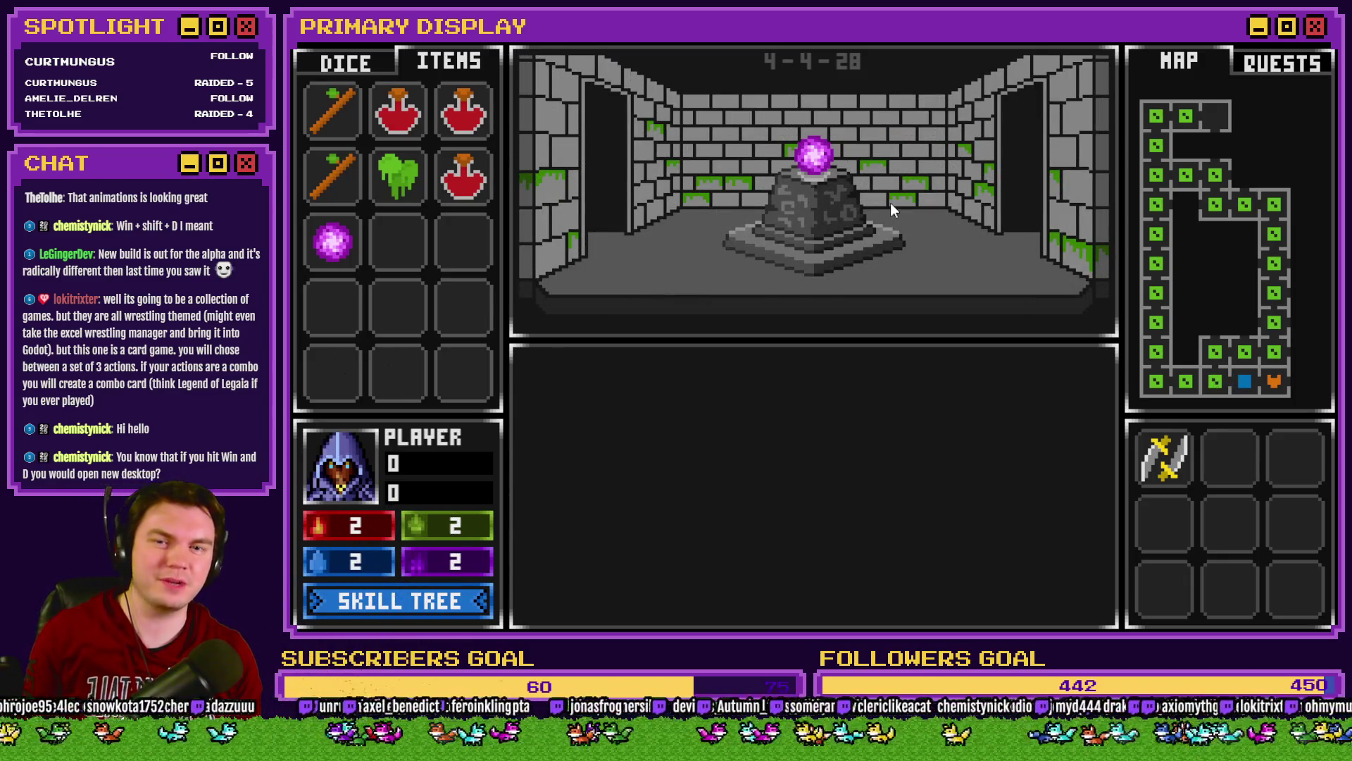
key("Down")
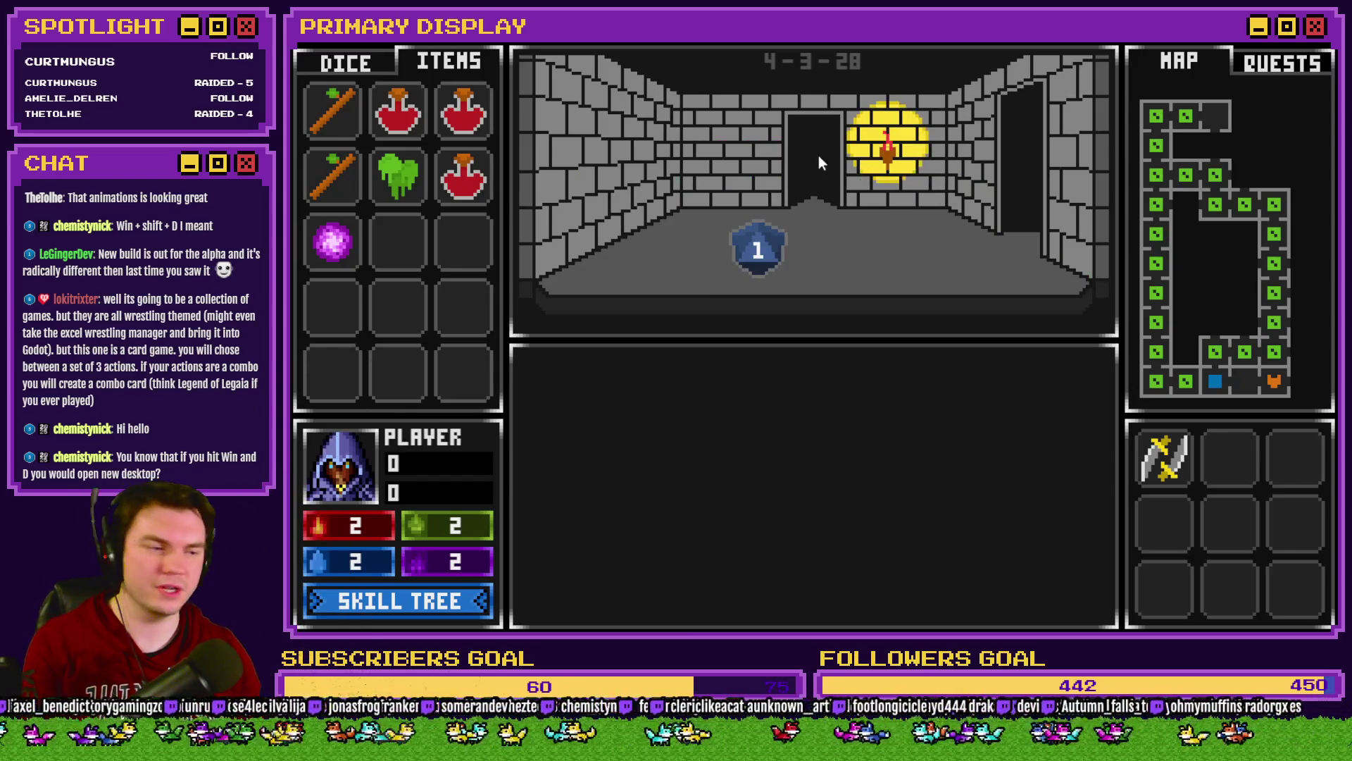
key("Up")
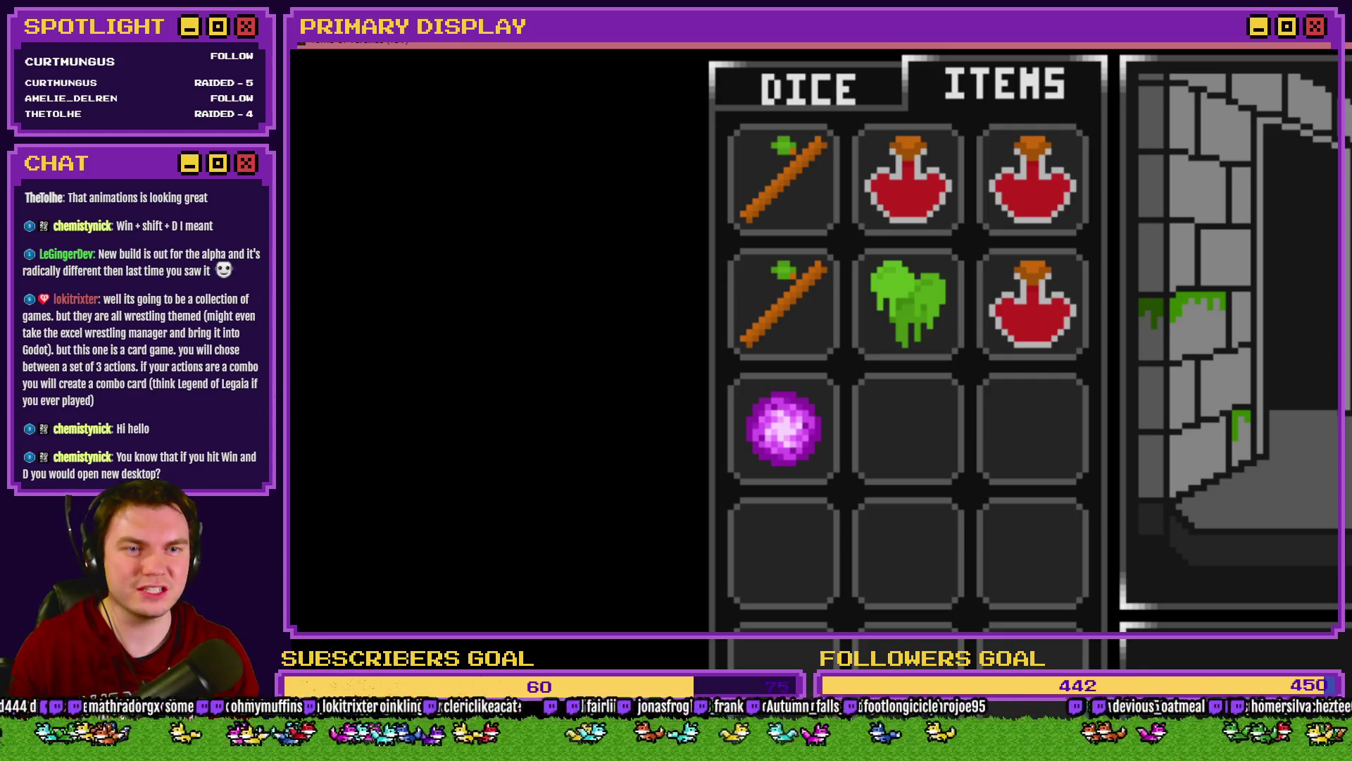
key("alt+F4")
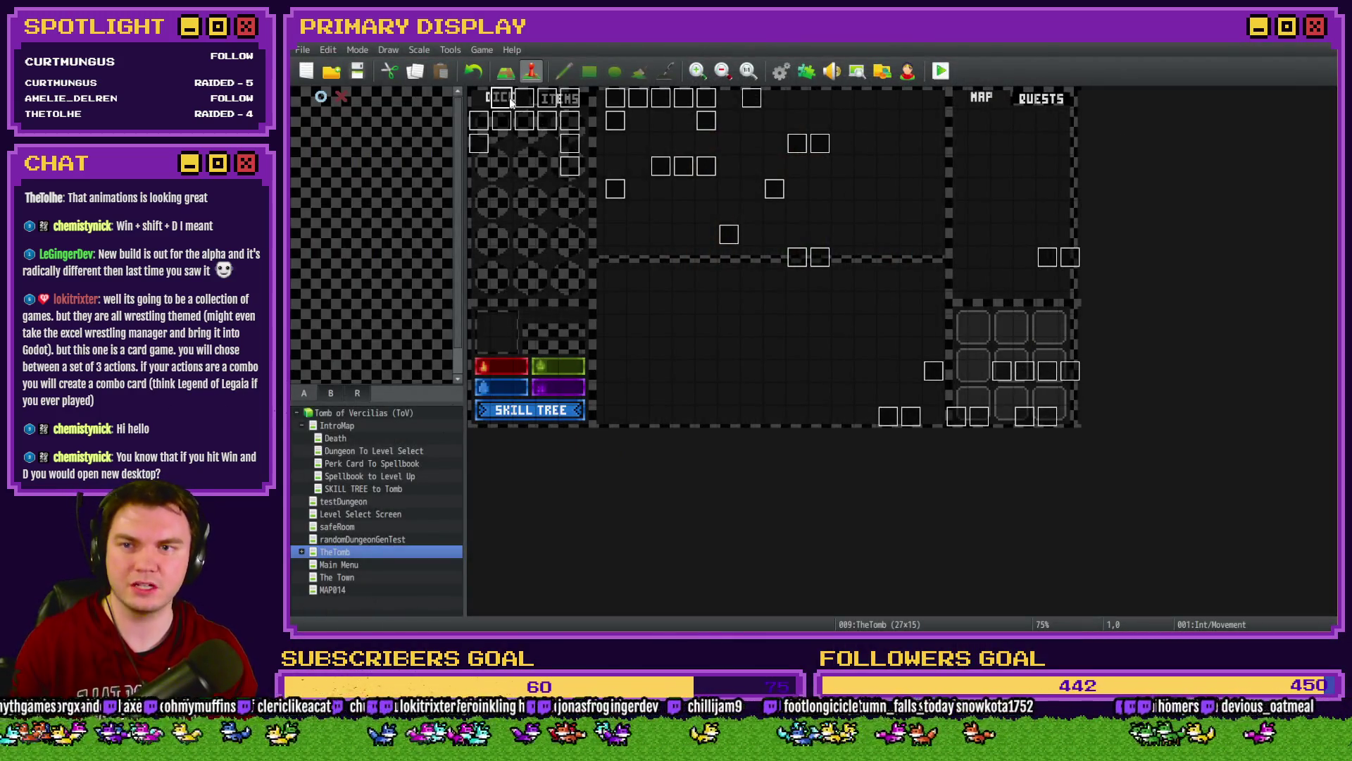
Step: On page 4 of the Int/Movement event, try an edit to the Show Pedestal & Orb script, then discard it
double_click(512, 103)
left_click(572, 162)
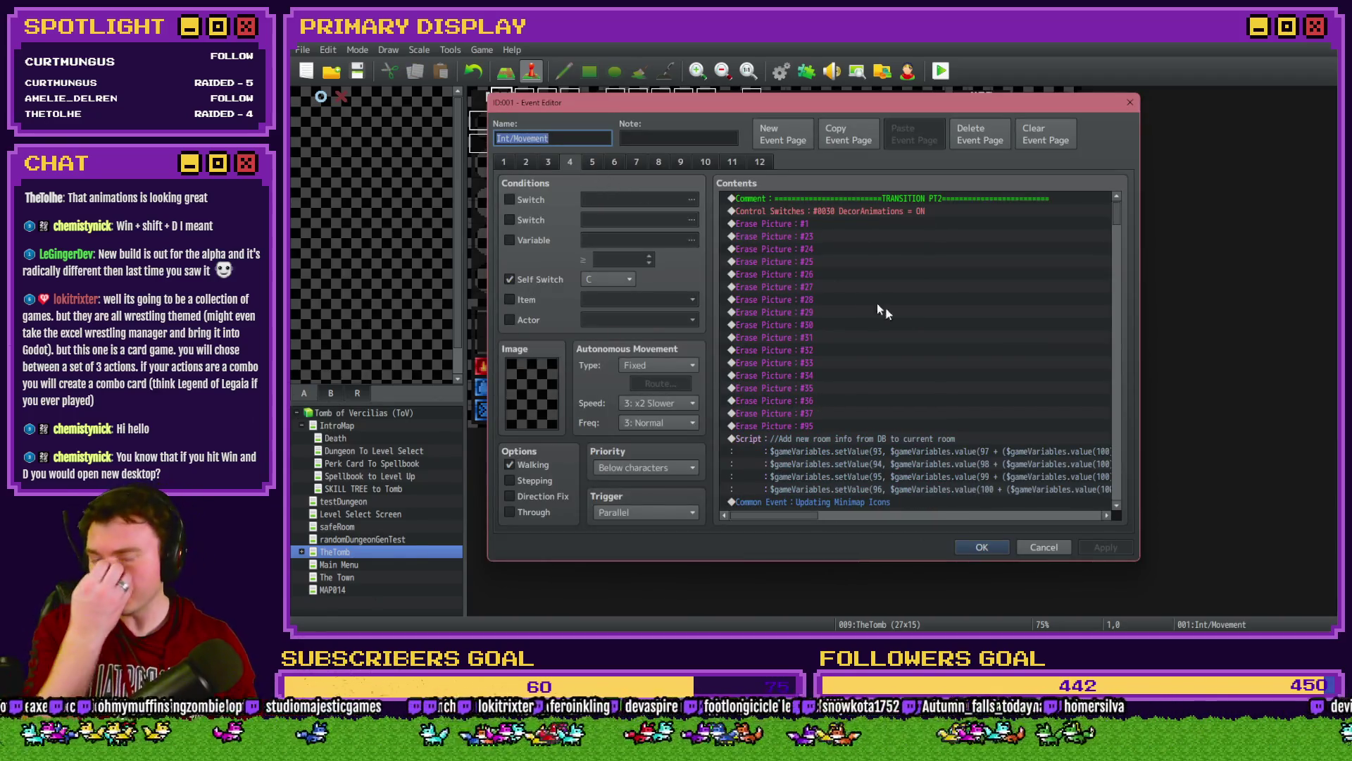
scroll(971, 367, "down", 5)
scroll(968, 378, "down", 4)
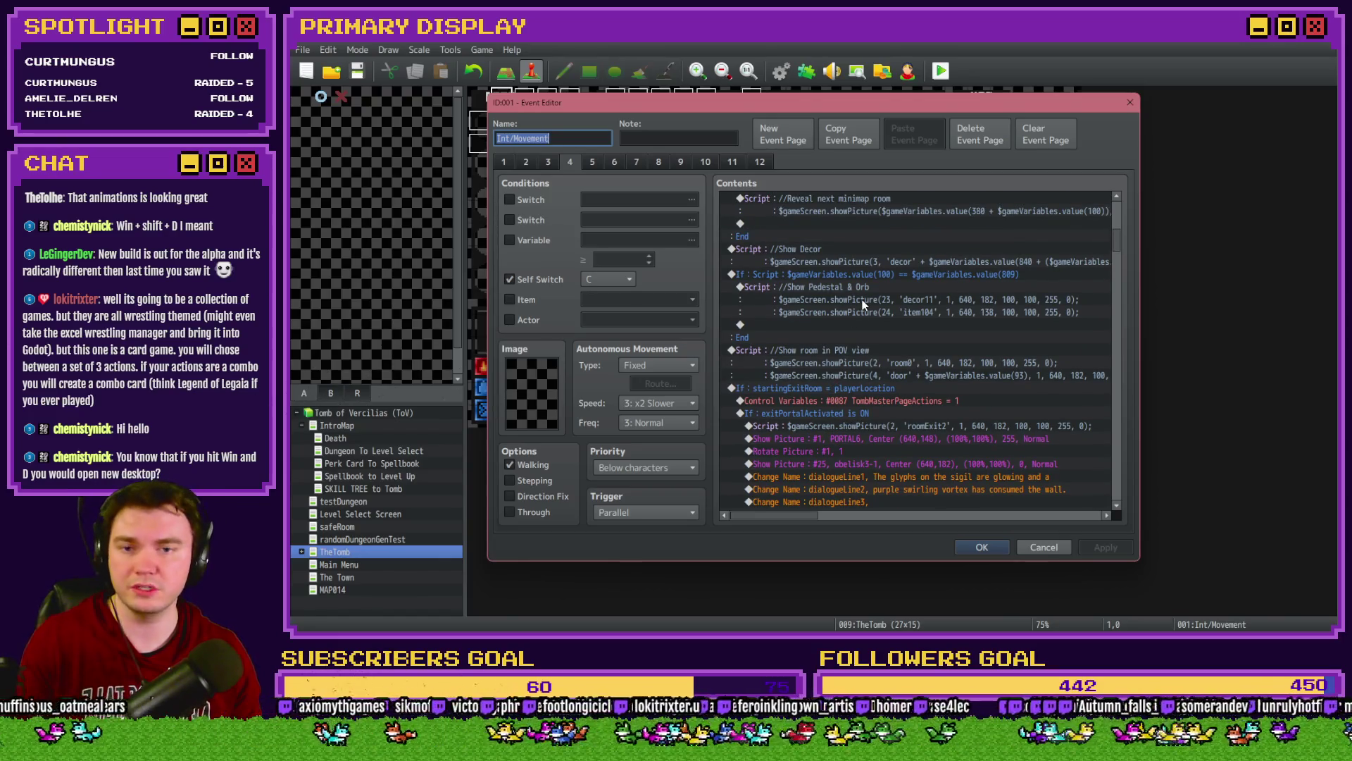
double_click(867, 287)
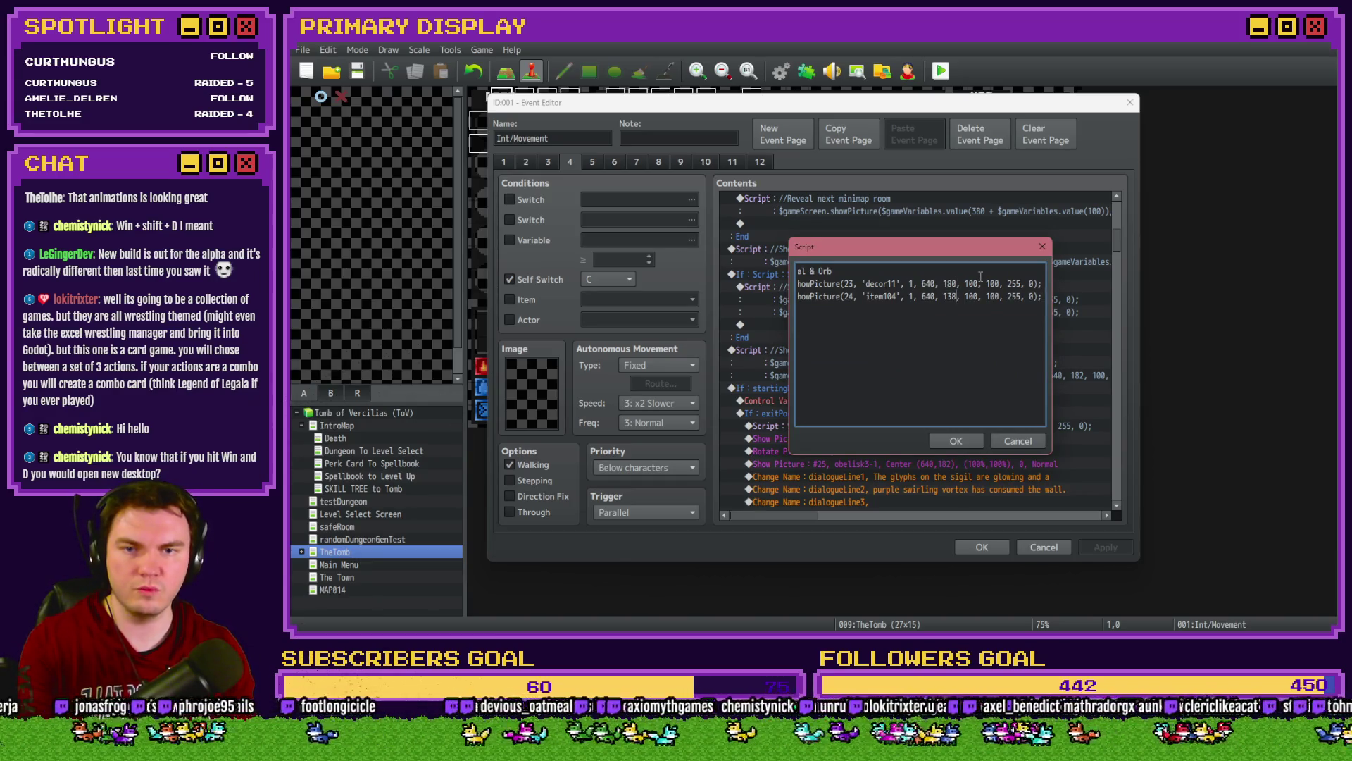
key("BackSpace")
type("6")
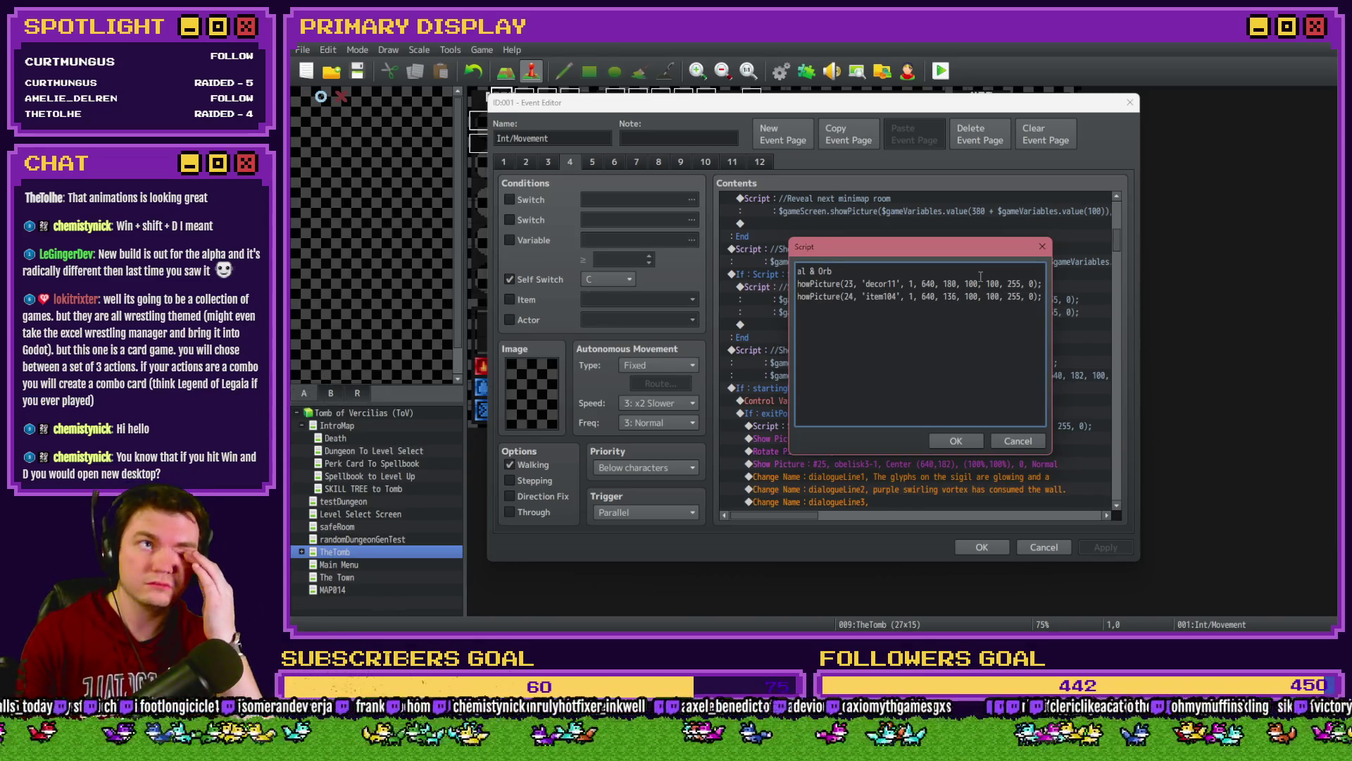
left_click(1012, 443)
Step: Change the Show Pedestal & Orb script to pedestal y 184 and orb y 140
double_click(907, 289)
left_click_drag(950, 283, 958, 283)
type("4")
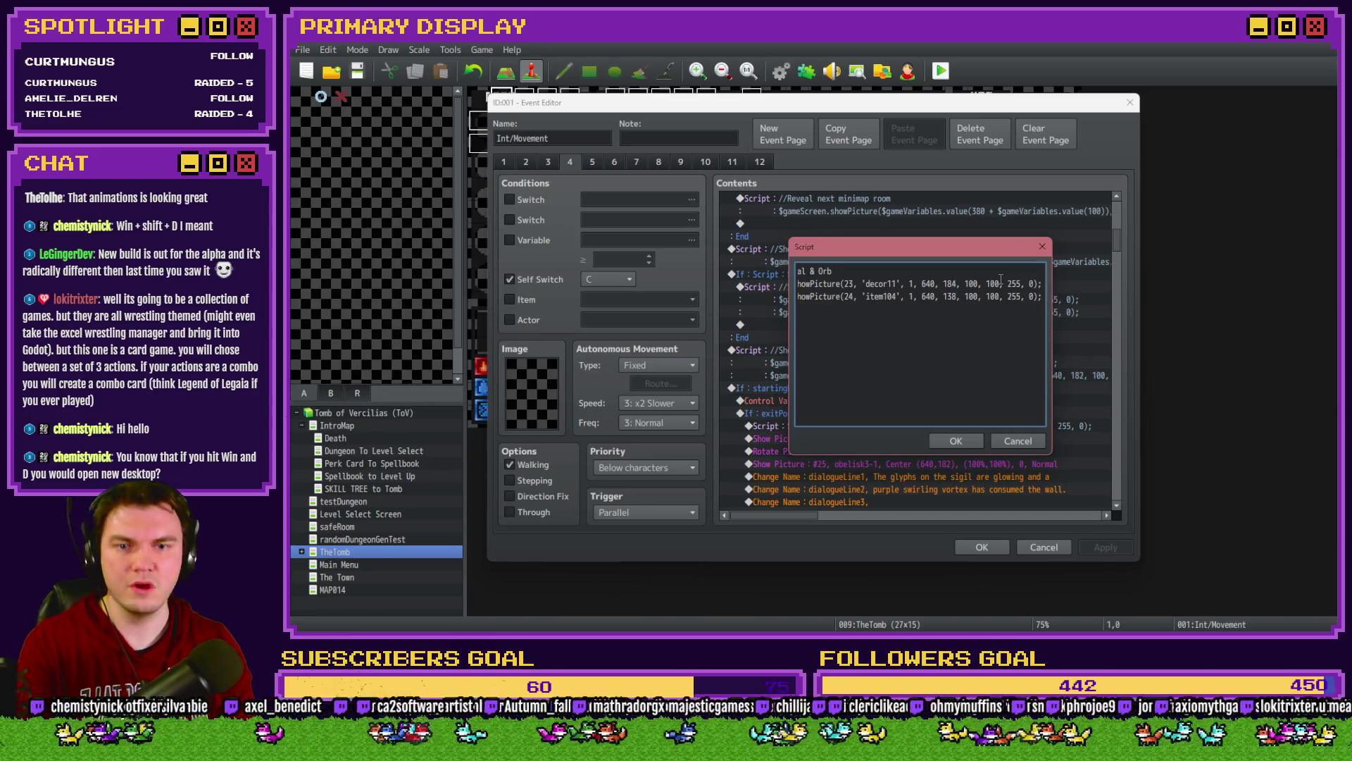
key("BackSpace")
key("BackSpace")
type("40")
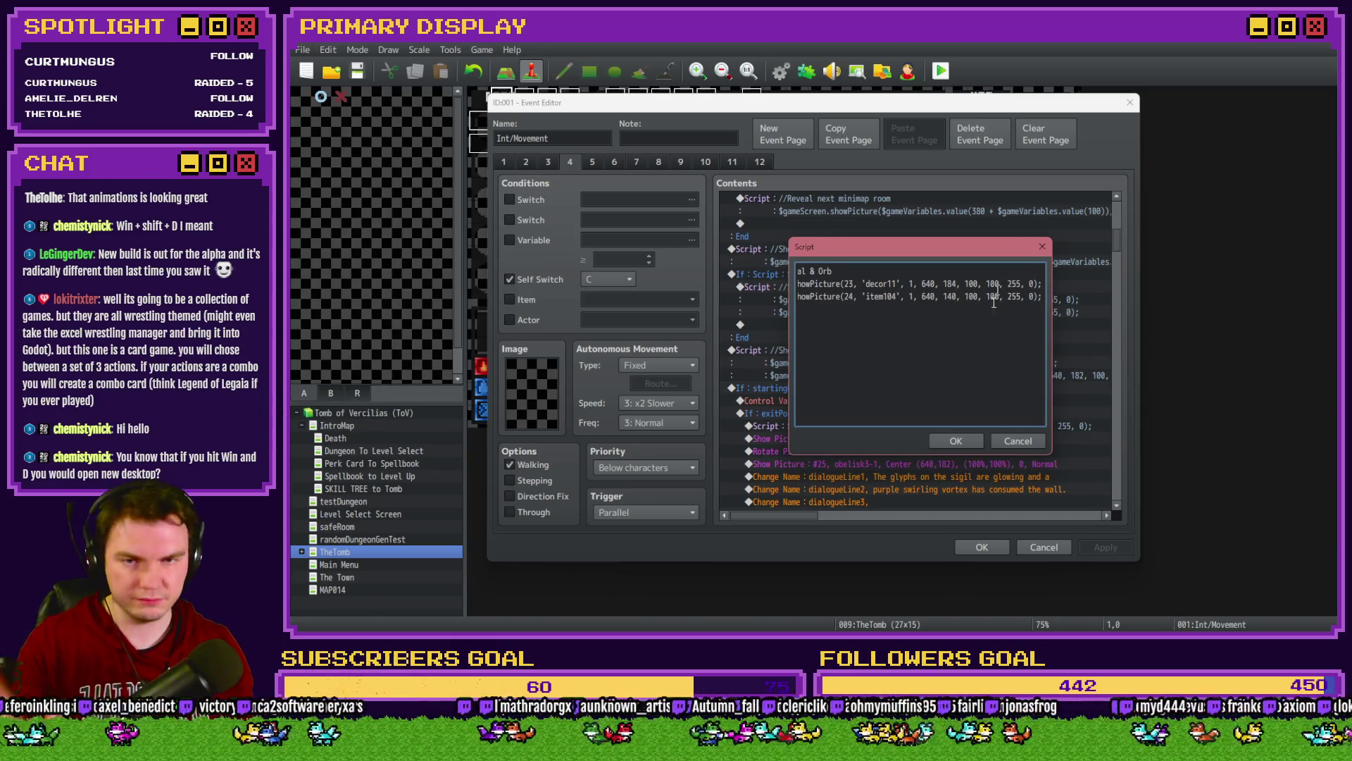
left_click(957, 442)
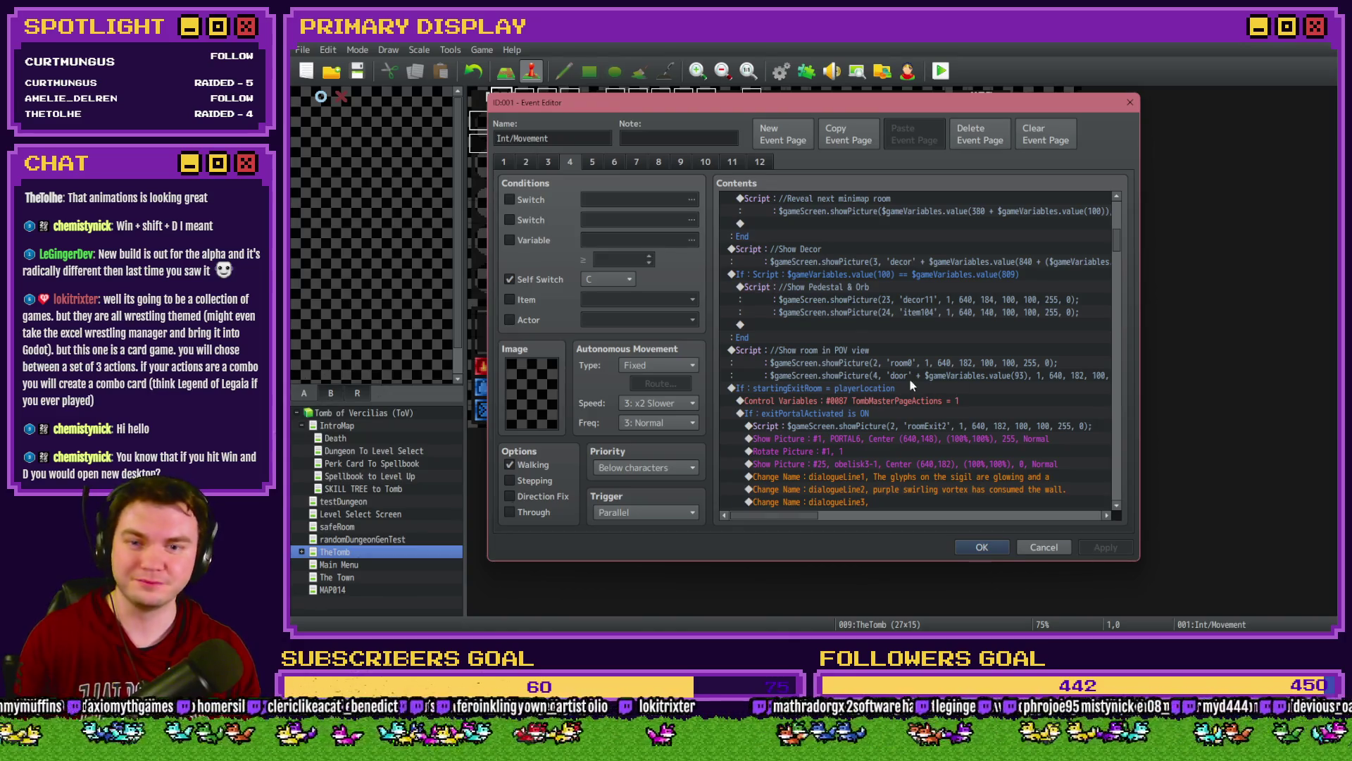
left_click(908, 361)
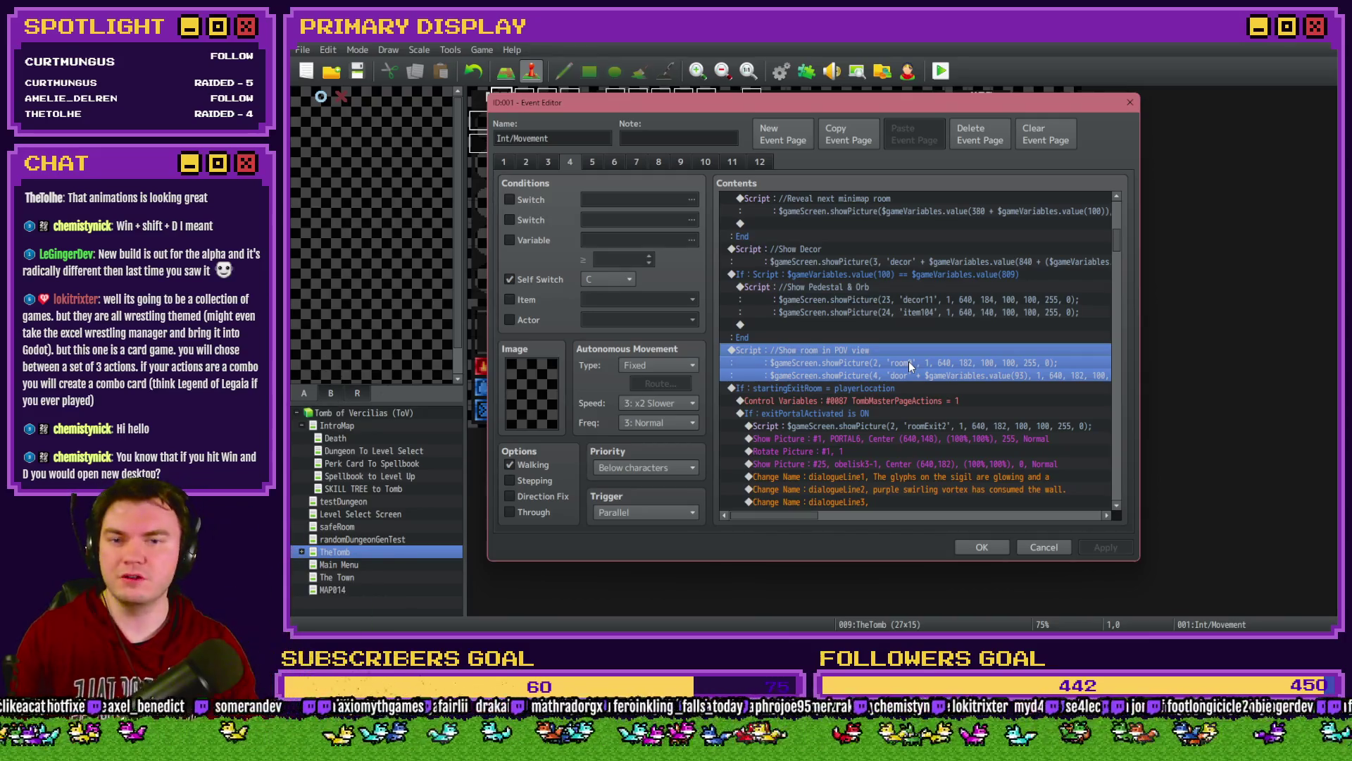
Step: Copy a PictureEasing plugin command from page 3 and paste it below the pedestal script on page 4
left_click(880, 289)
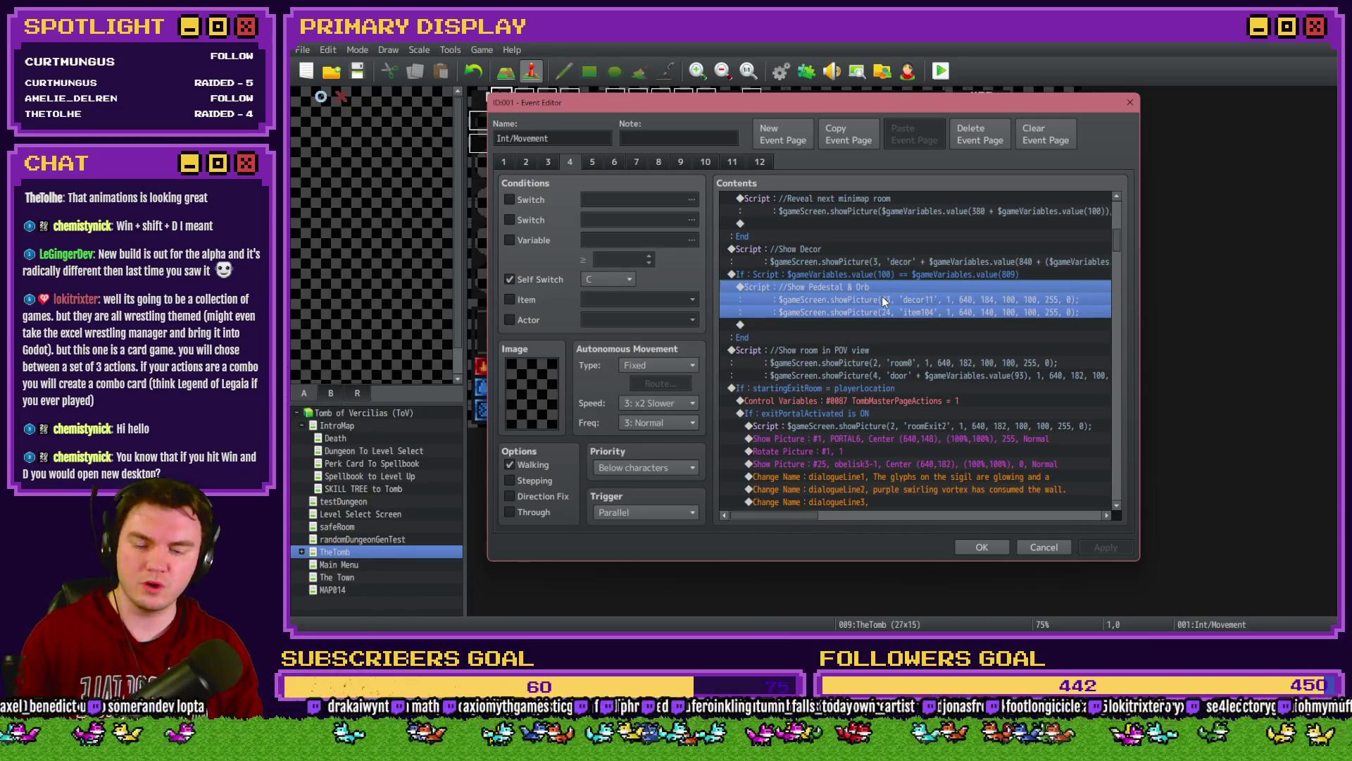
left_click_drag(1113, 252, 1119, 213)
left_click(550, 164)
scroll(851, 369, "down", 5)
left_click(859, 339)
left_click(567, 163)
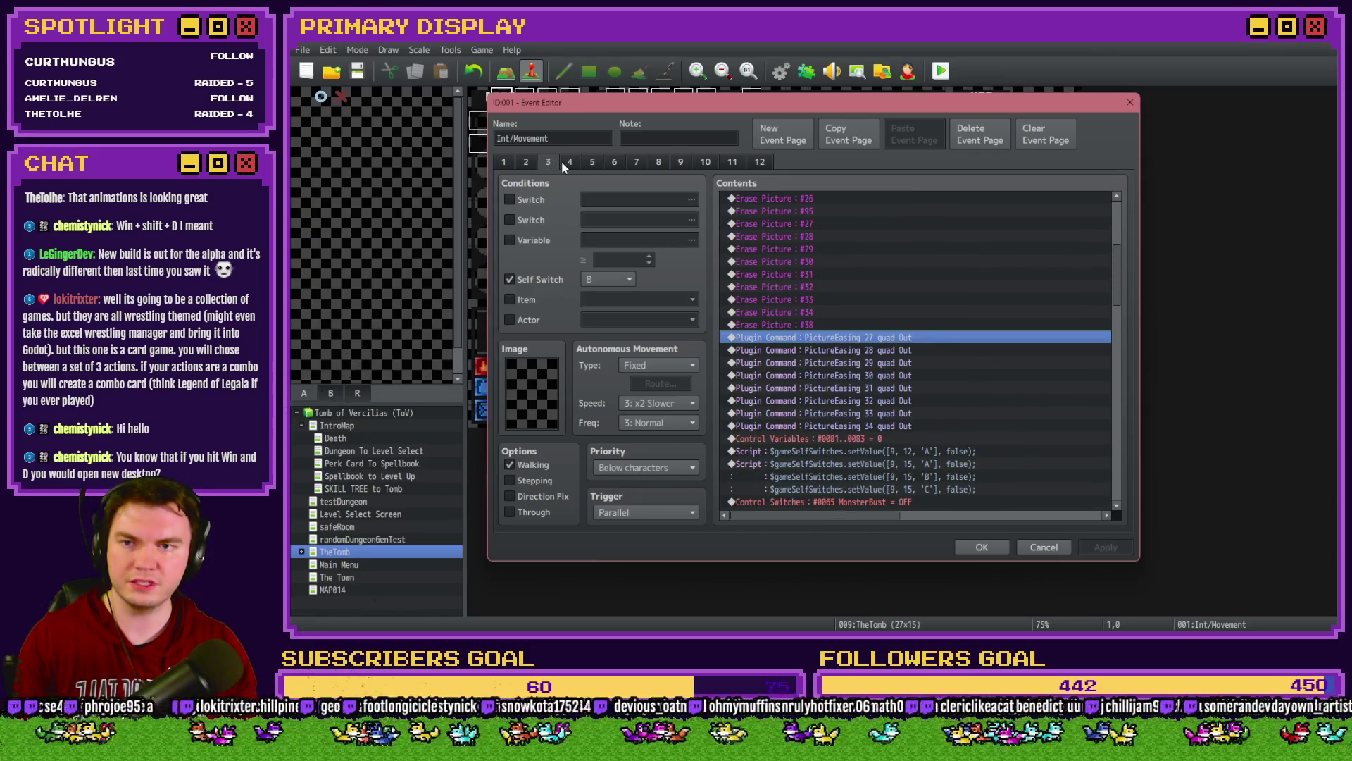
scroll(871, 413, "down", 10)
scroll(847, 395, "up", 3)
left_click(838, 336)
key("ctrl+v")
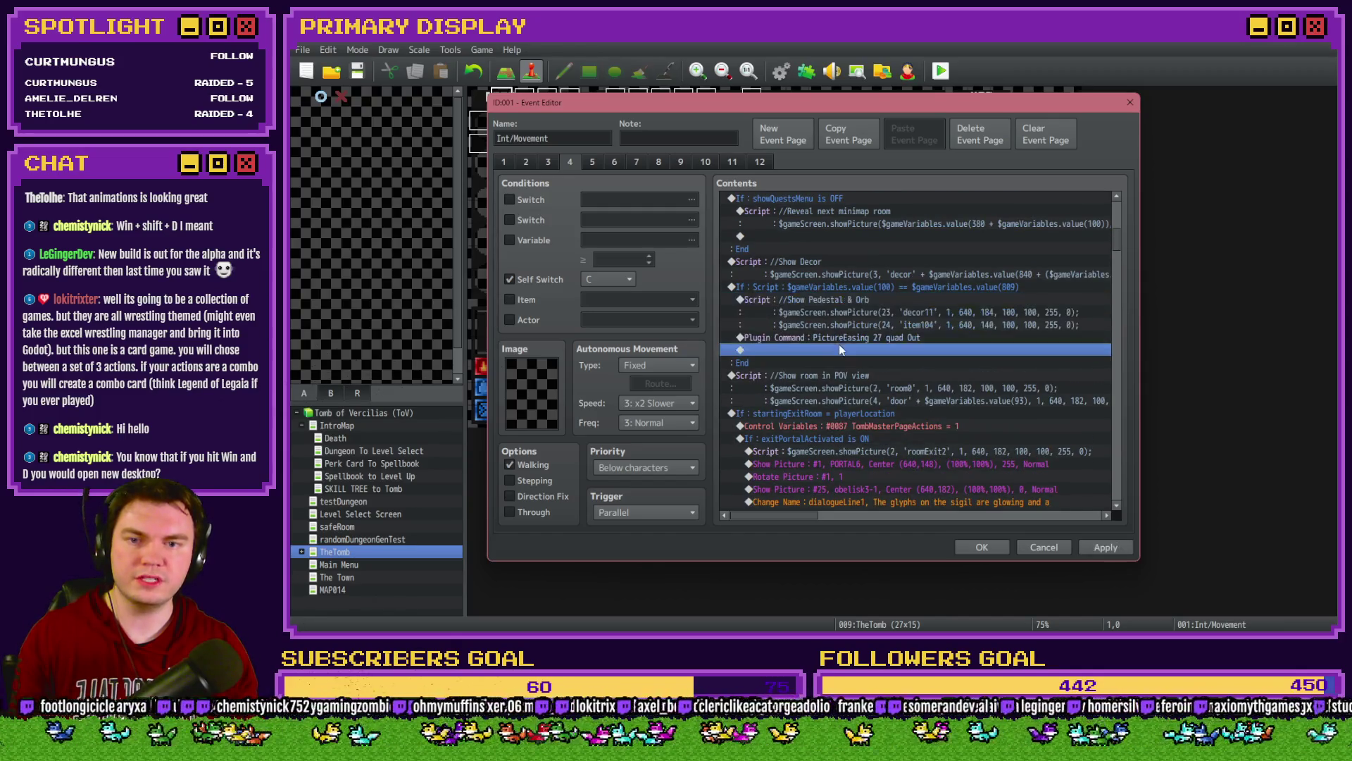
left_click(845, 337)
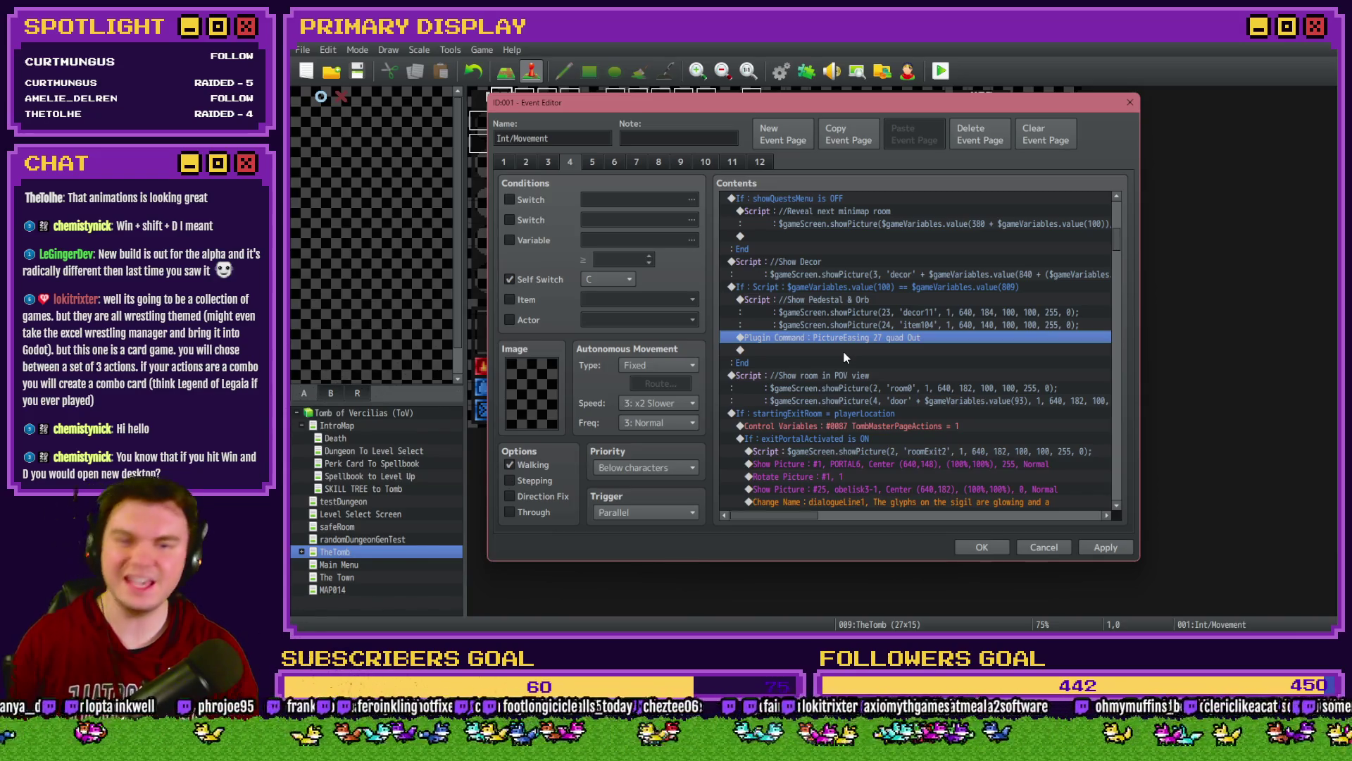
Step: Change the pasted command to 'PictureEasing 24 quad InOut' and apply the change
double_click(835, 341)
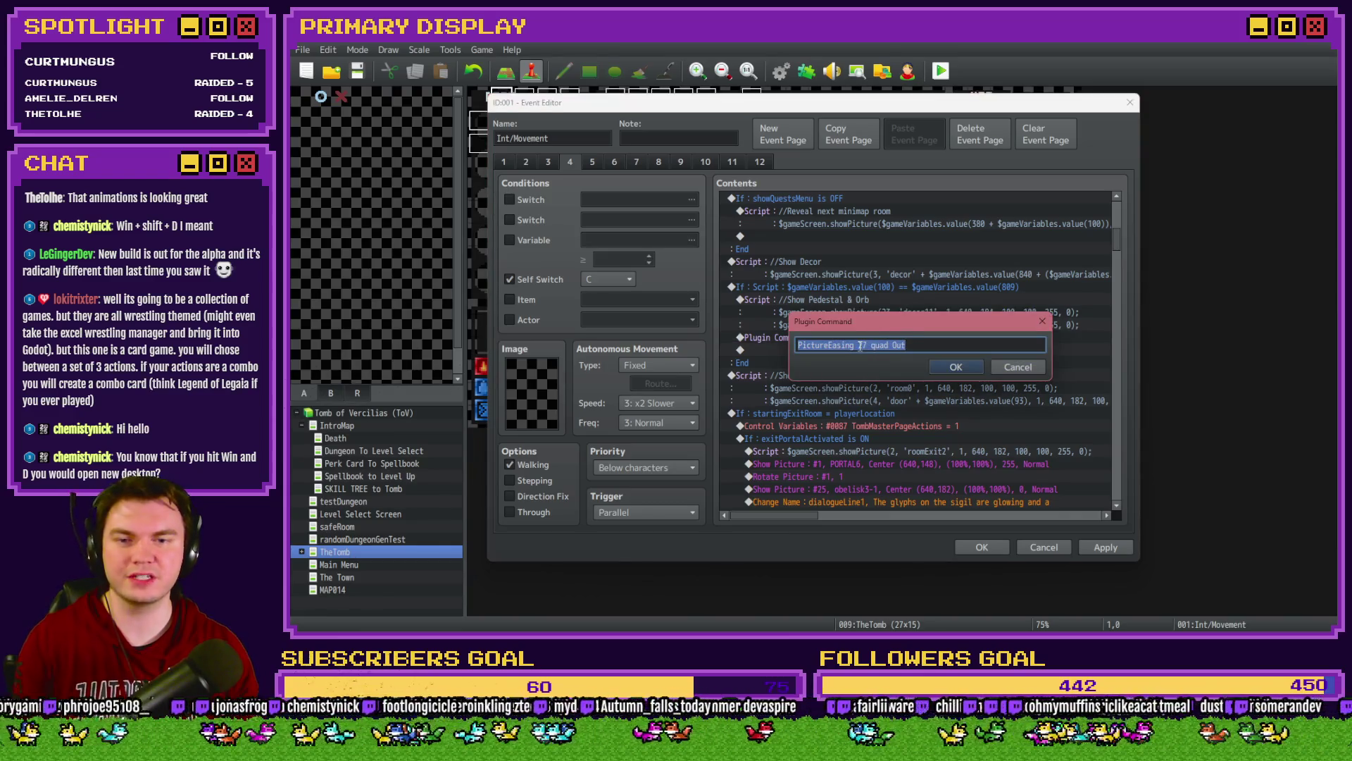
double_click(862, 345)
type("24")
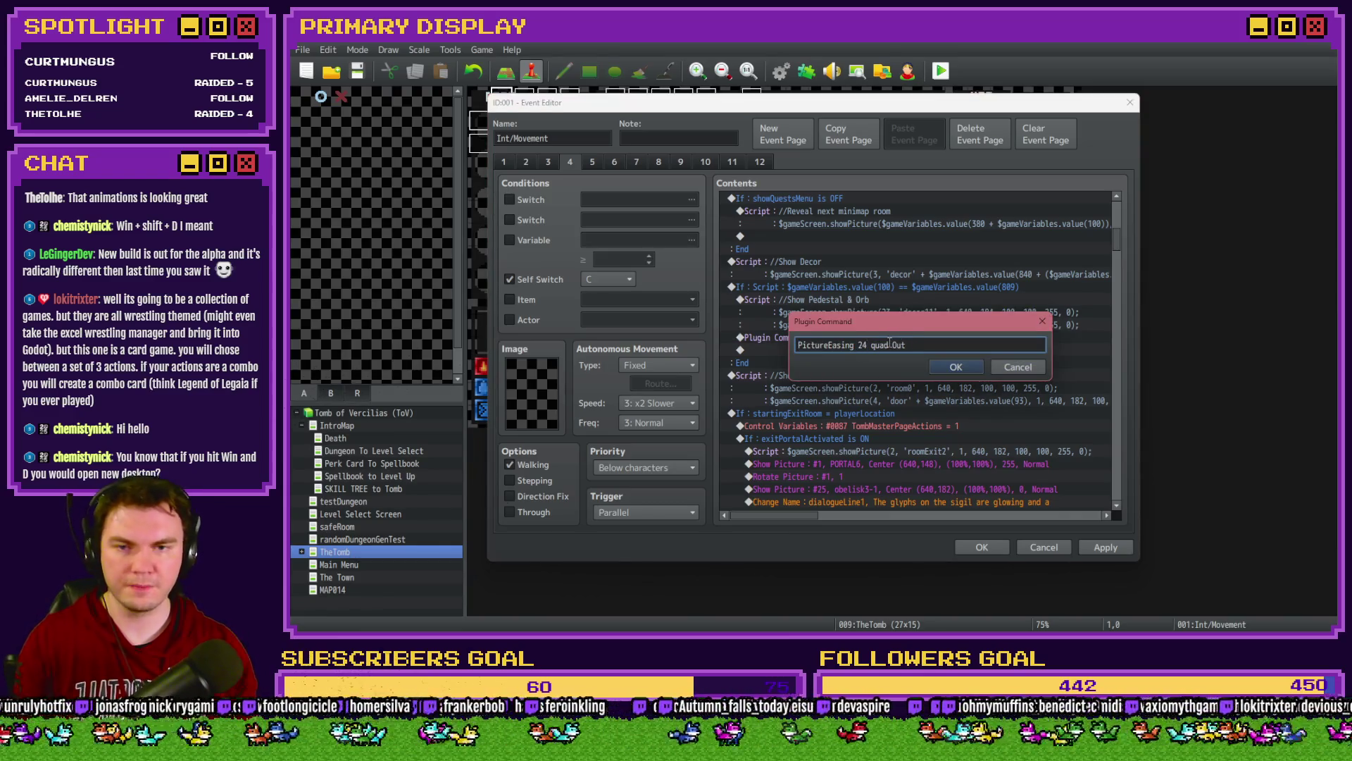
double_click(899, 345)
type("InOut")
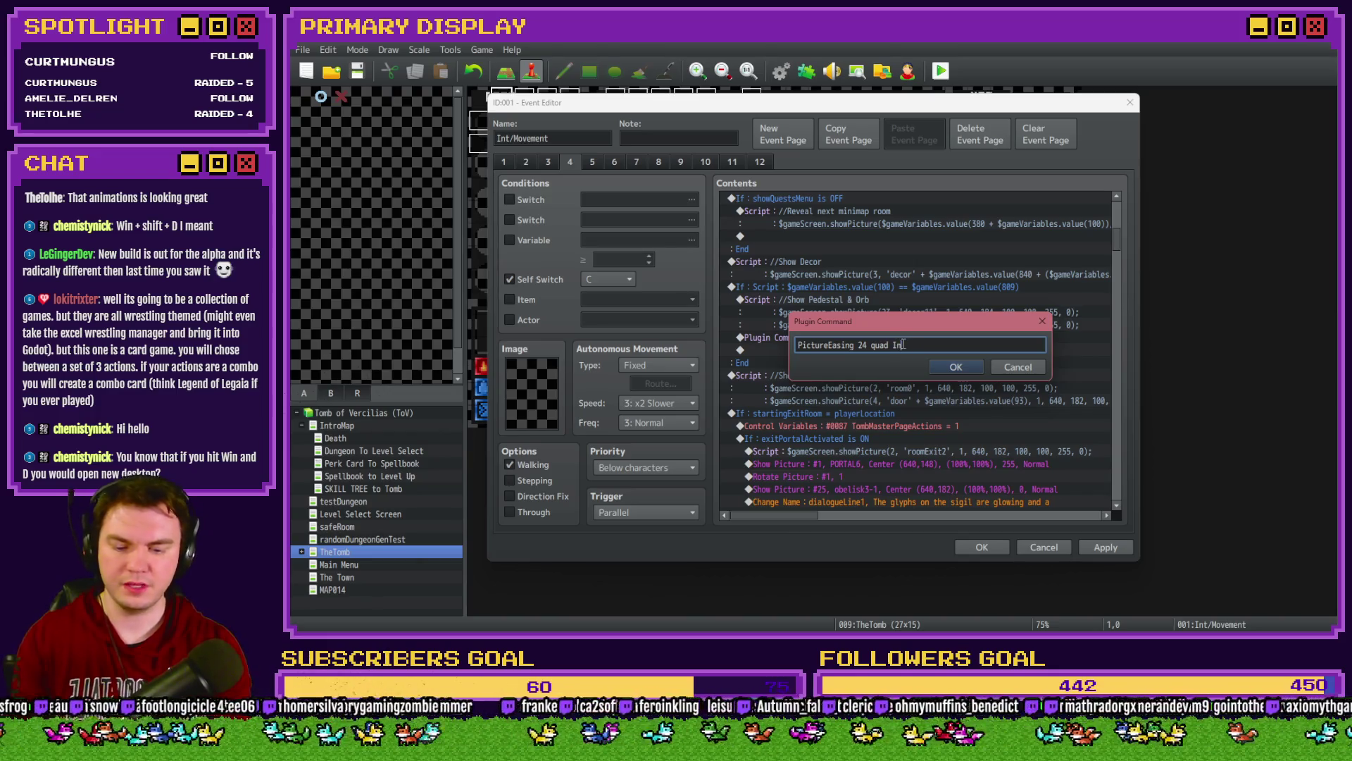
key("Return")
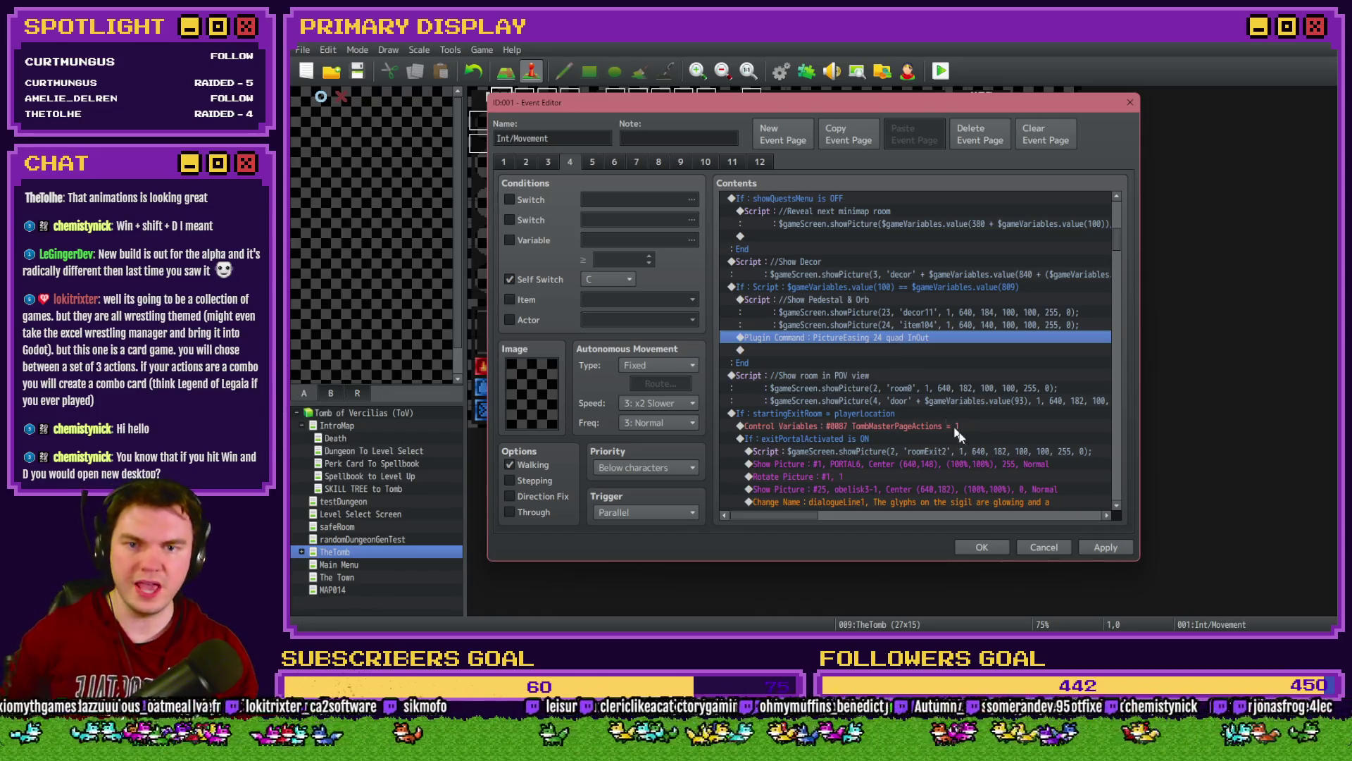
left_click(1105, 547)
left_click(921, 330)
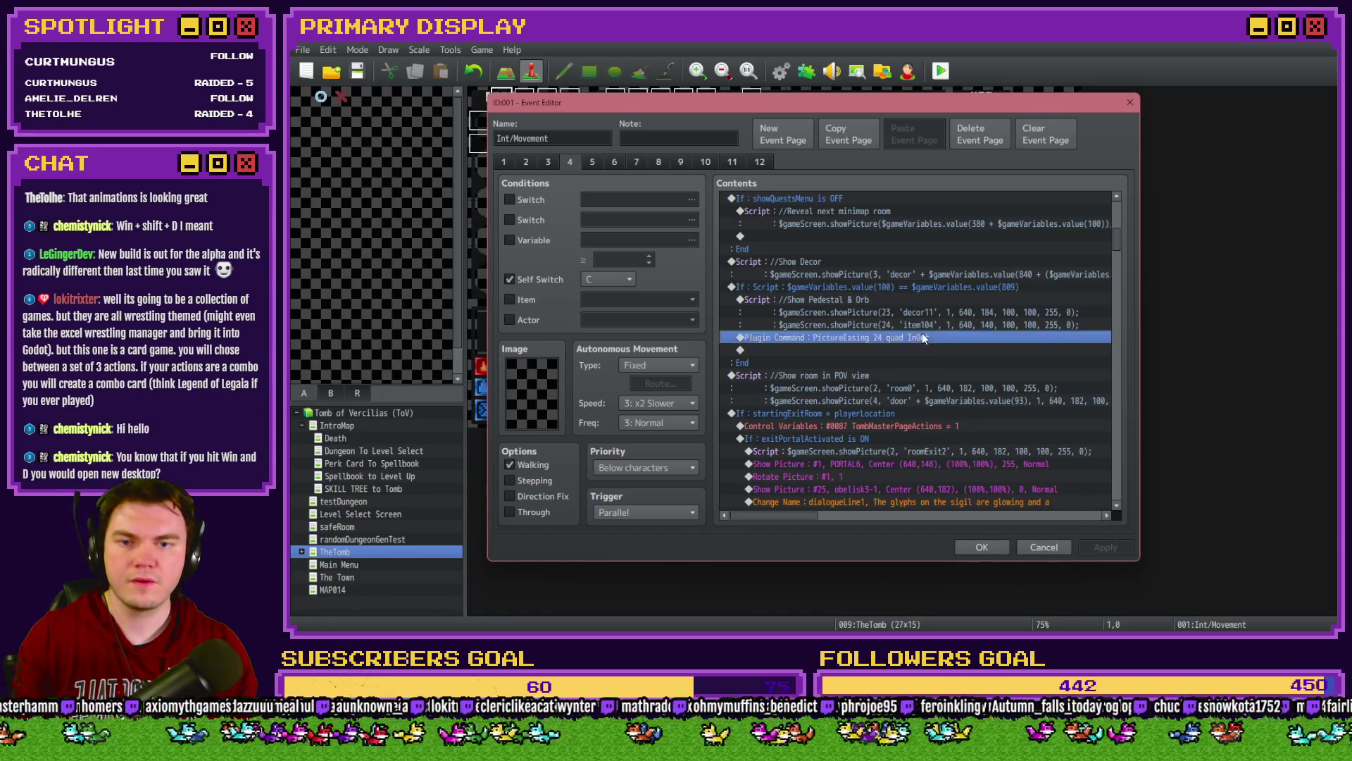
double_click(924, 336)
left_click(794, 165)
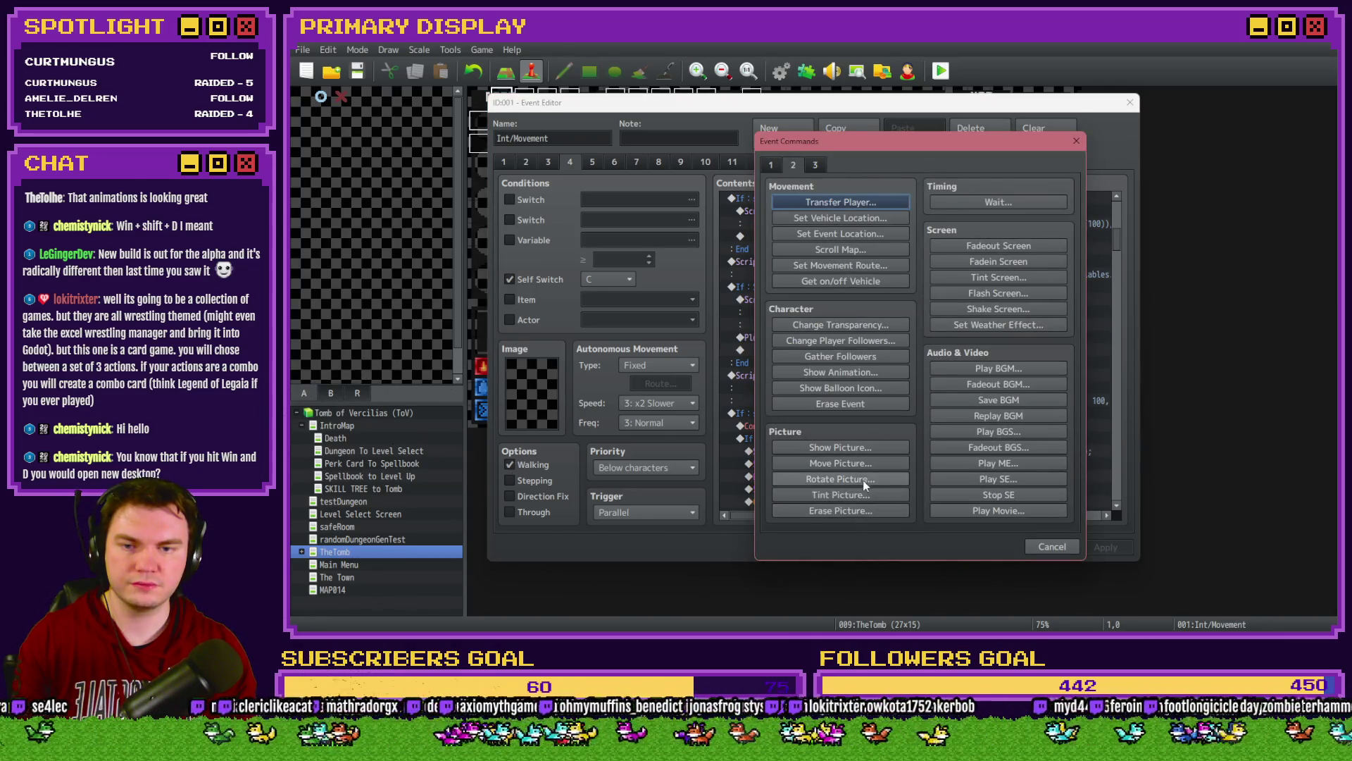
Step: Add a Rotate Picture command turning picture 24 at speed 1, and apply it
left_click(803, 479)
type("24")
key("Tab")
type("1")
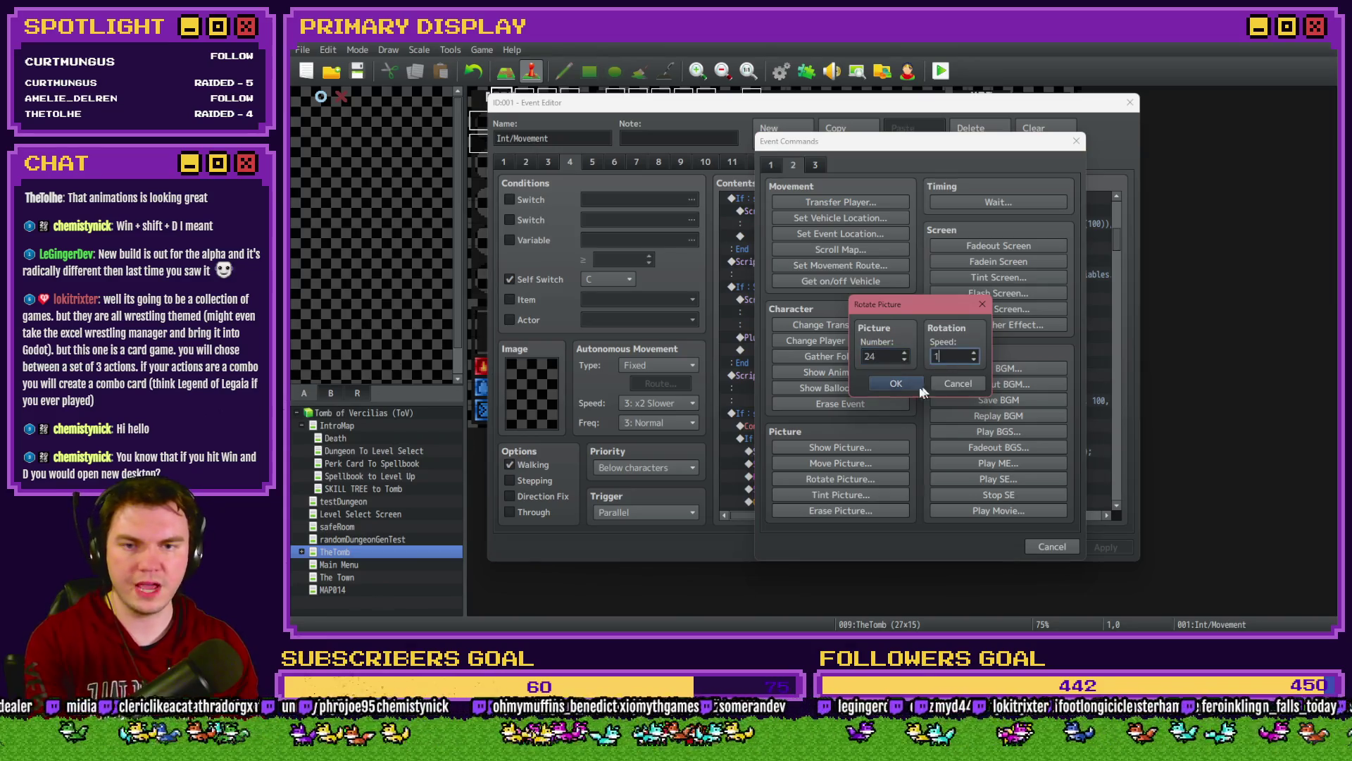
key("Return")
left_click(1104, 547)
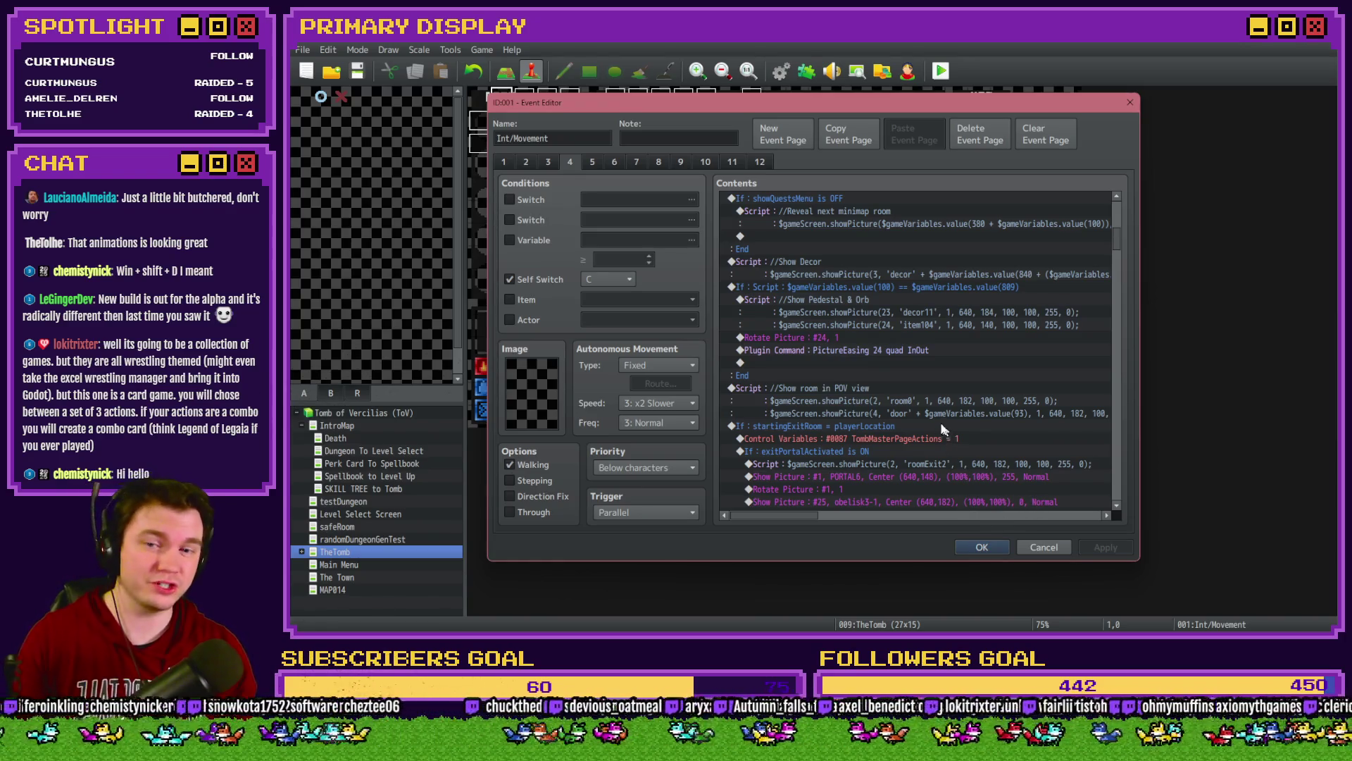
Step: Check the rotate and easing commands, then save and close the Int/Movement event
left_click(877, 336)
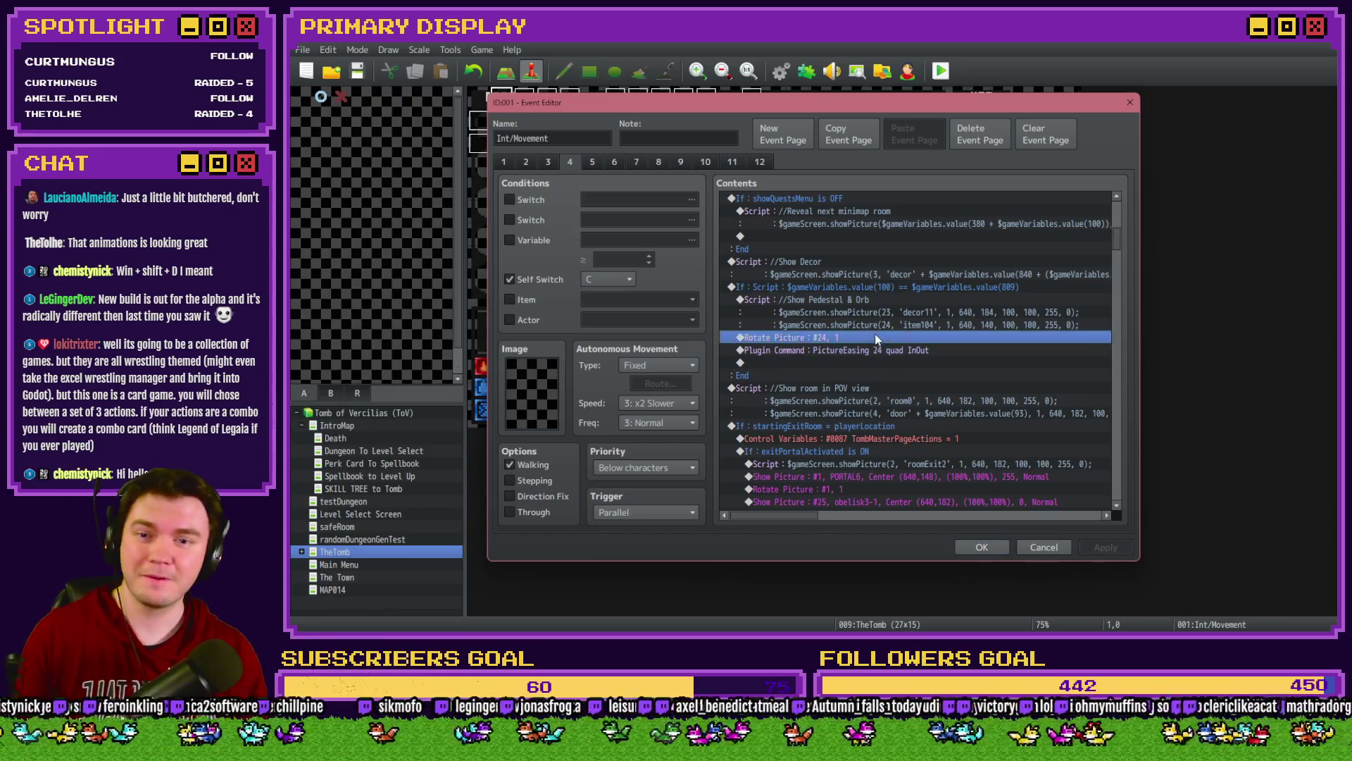
left_click(877, 350)
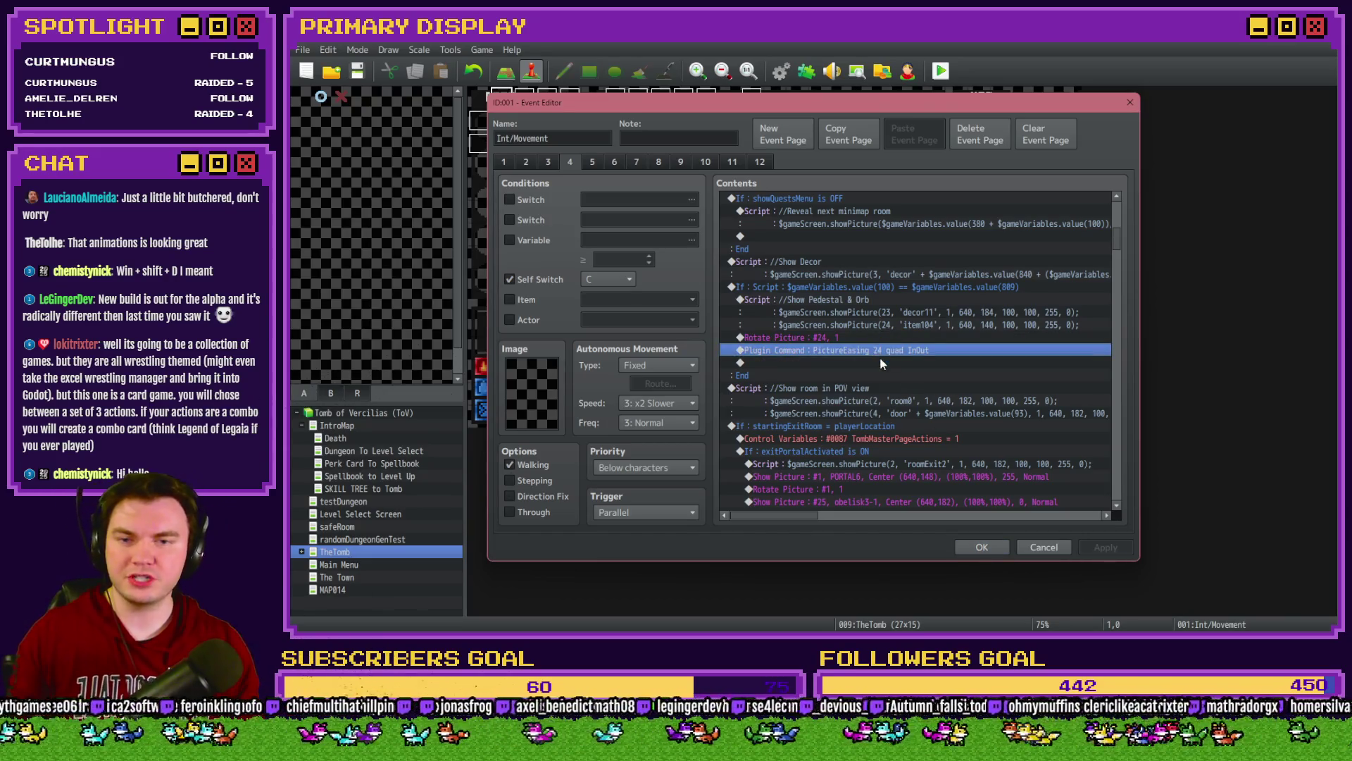
left_click(980, 545)
double_click(535, 134)
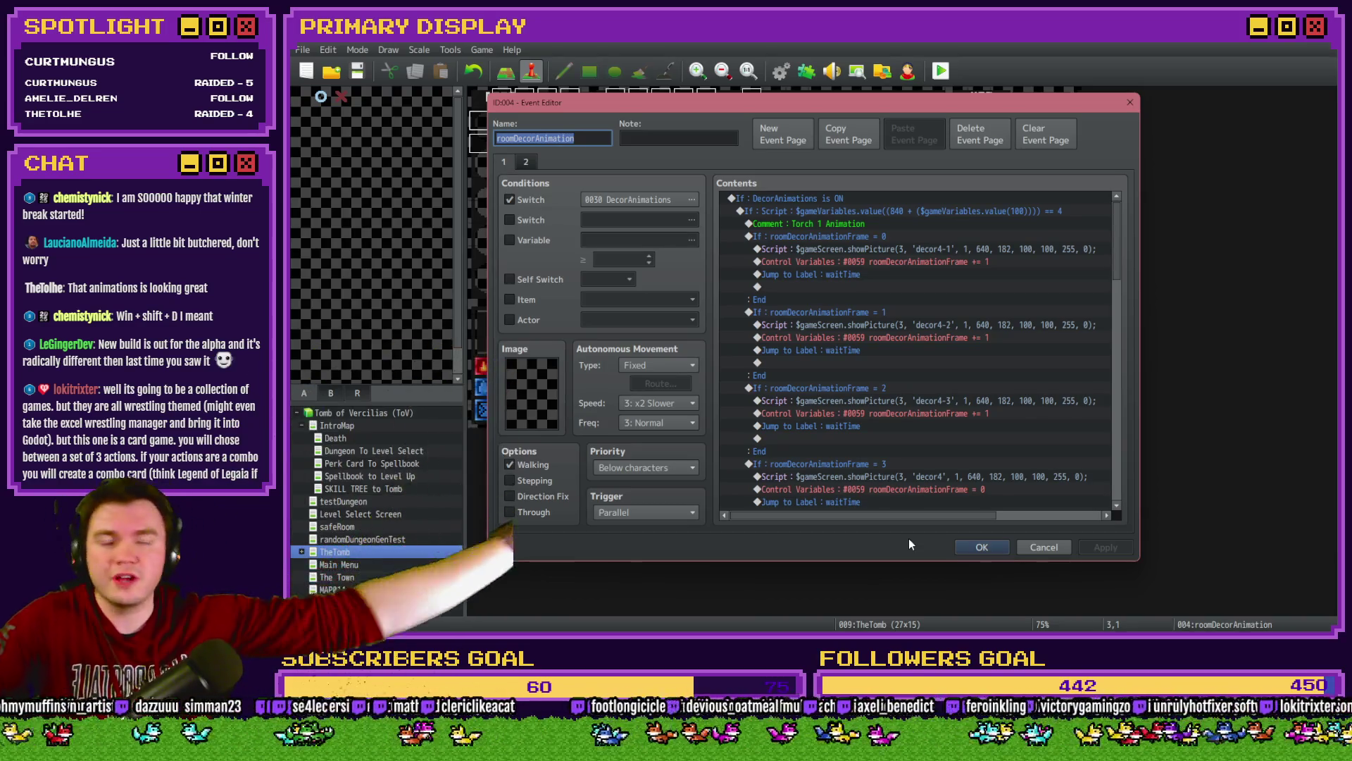
left_click(976, 547)
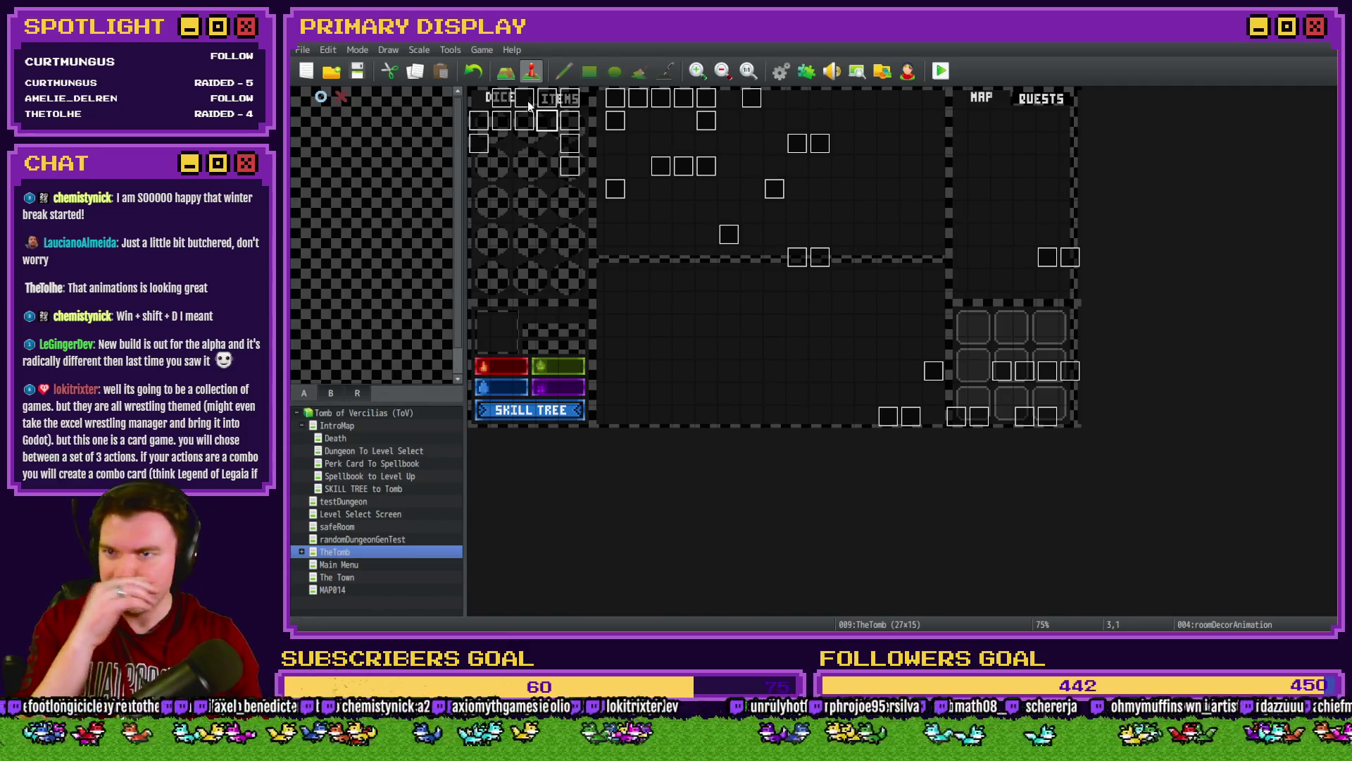
Step: Reopen the Int/Movement event and review the orb's rotate and easing commands on page 4
double_click(504, 102)
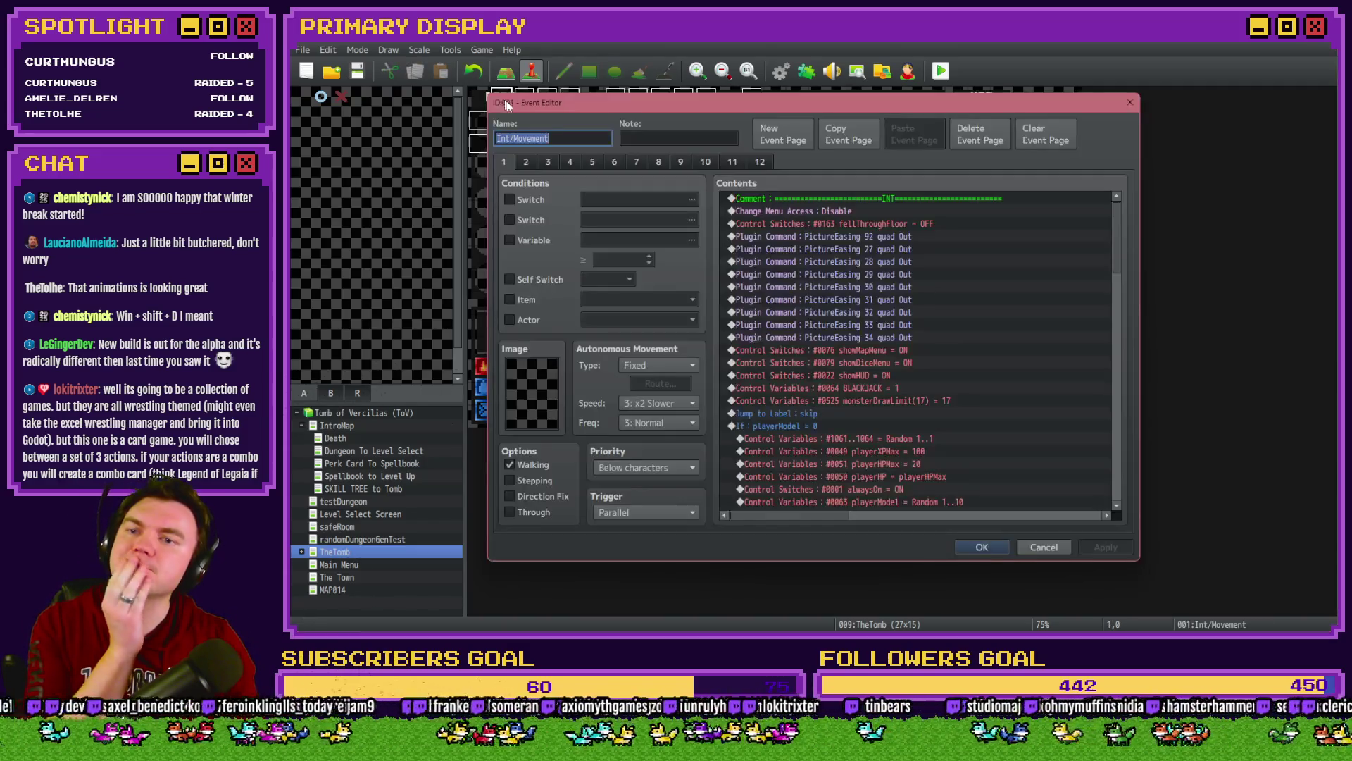
left_click(577, 162)
scroll(783, 293, "down", 8)
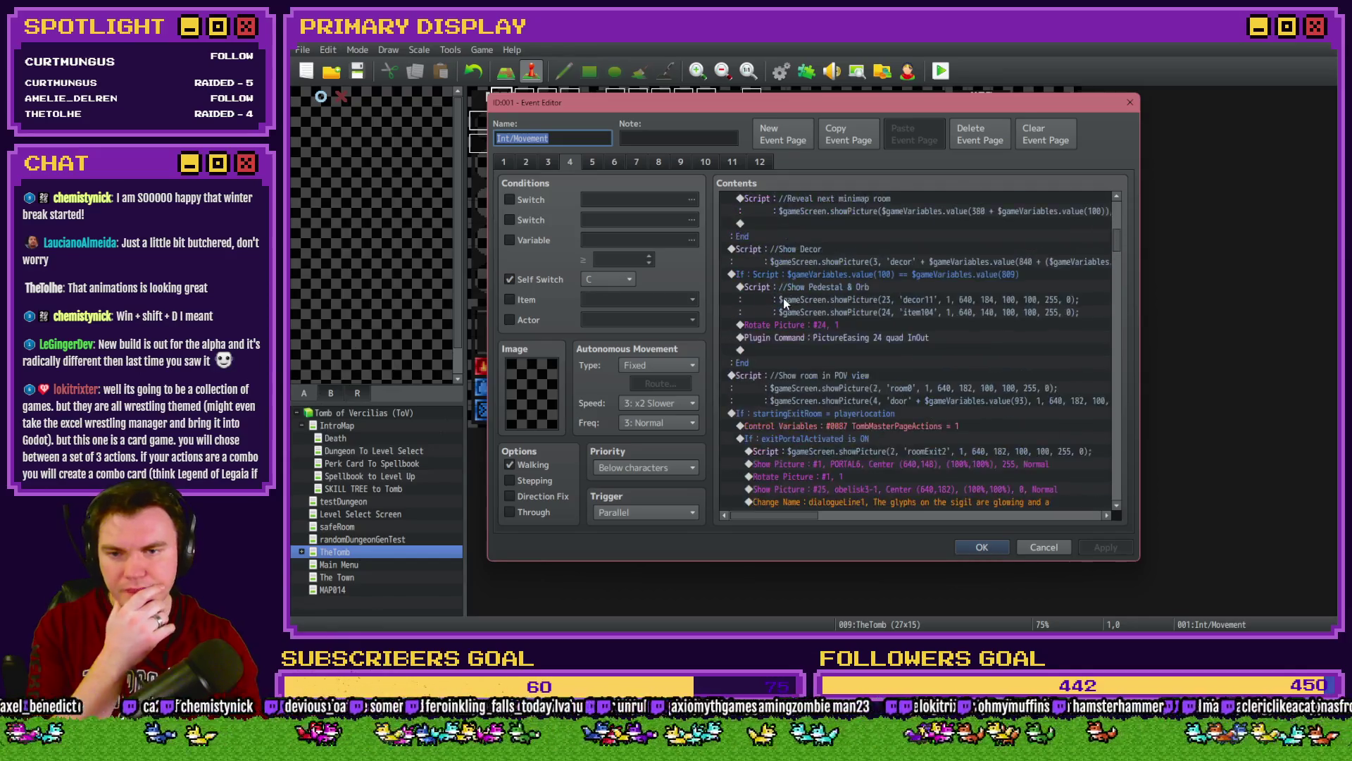
left_click(855, 252)
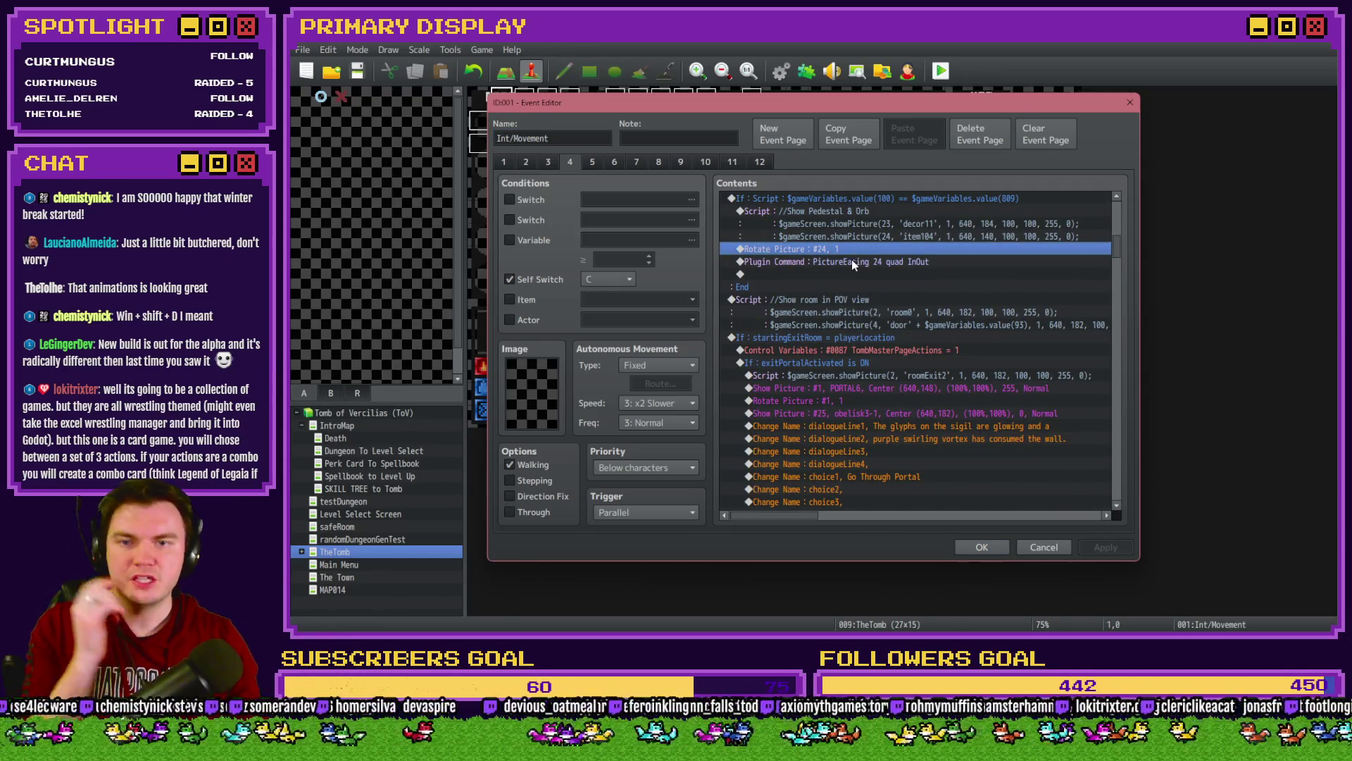
left_click(854, 261)
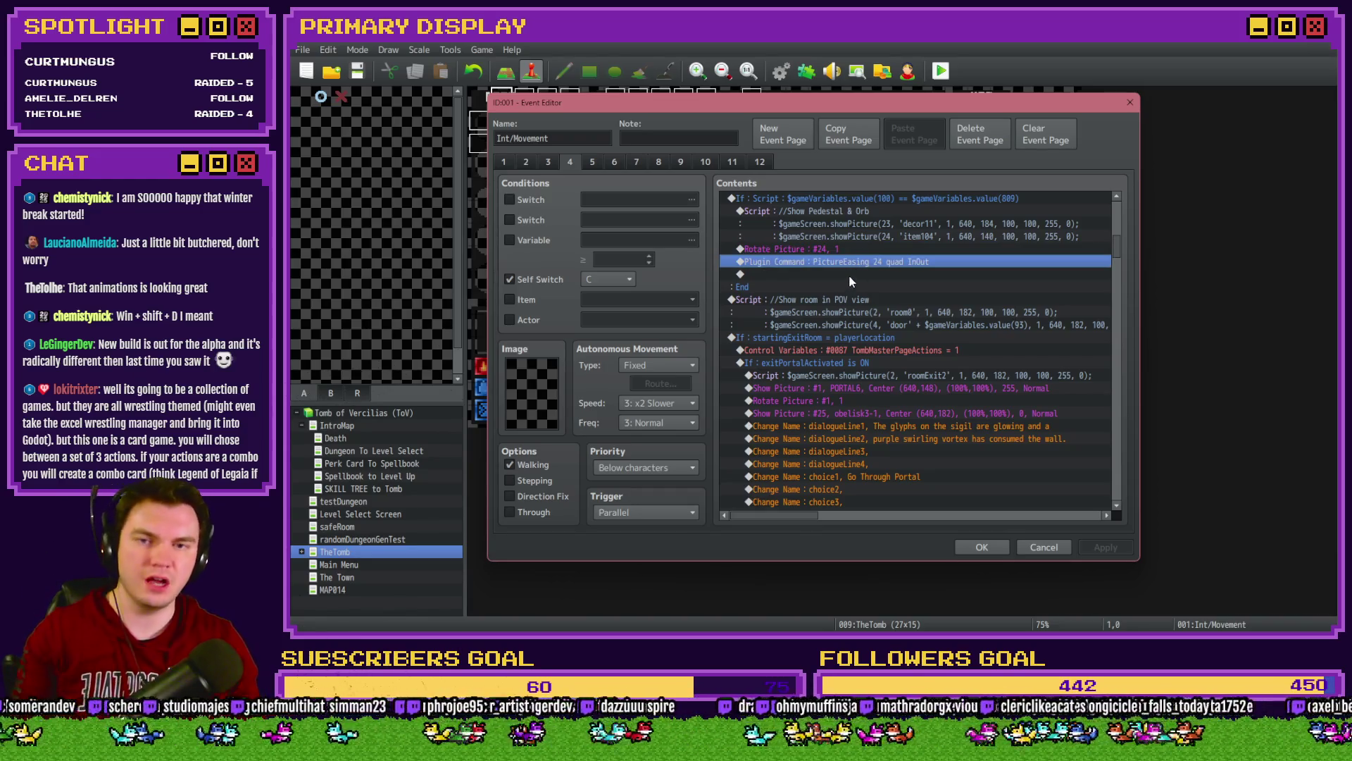
Step: Start a new script after the orb easing command, then cancel it and close the event
double_click(849, 274)
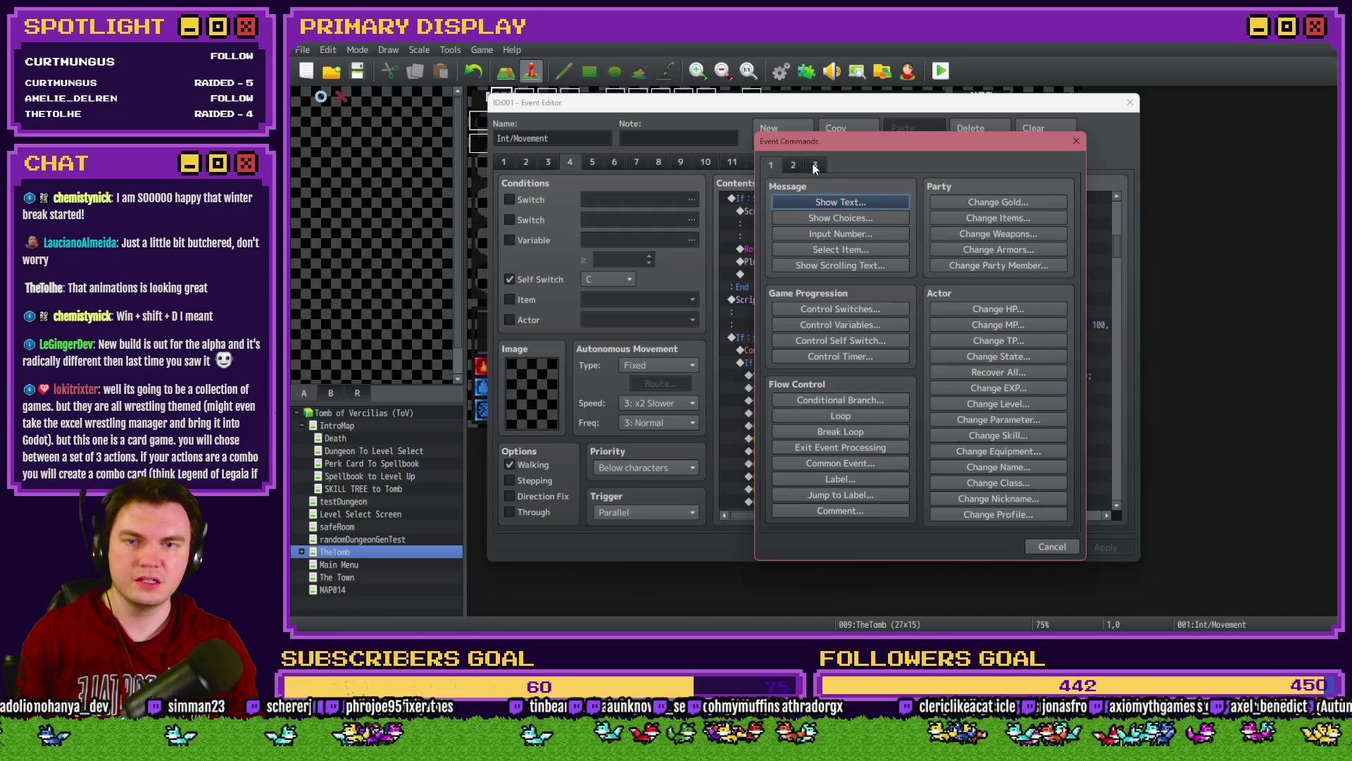
left_click(815, 165)
left_click(964, 497)
type("$game")
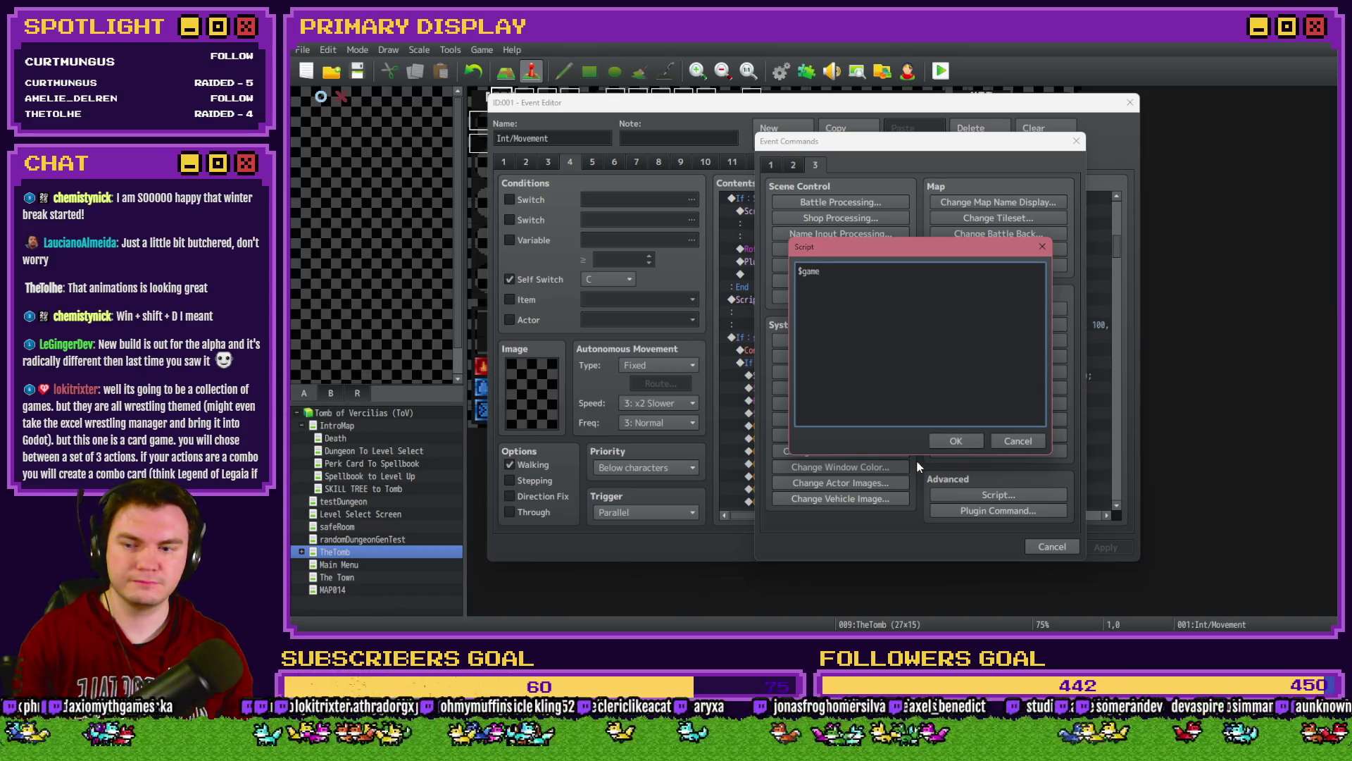
left_click(1016, 441)
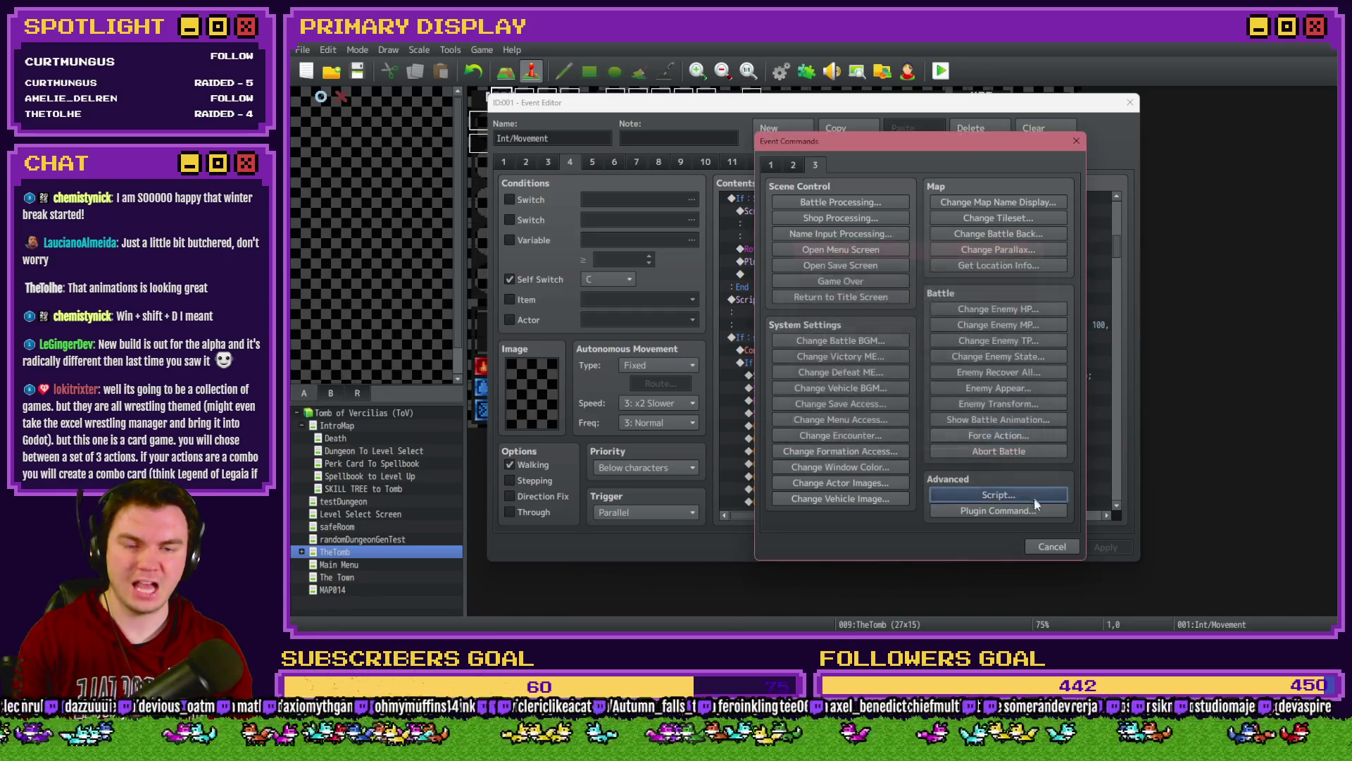
left_click(1047, 547)
left_click(989, 548)
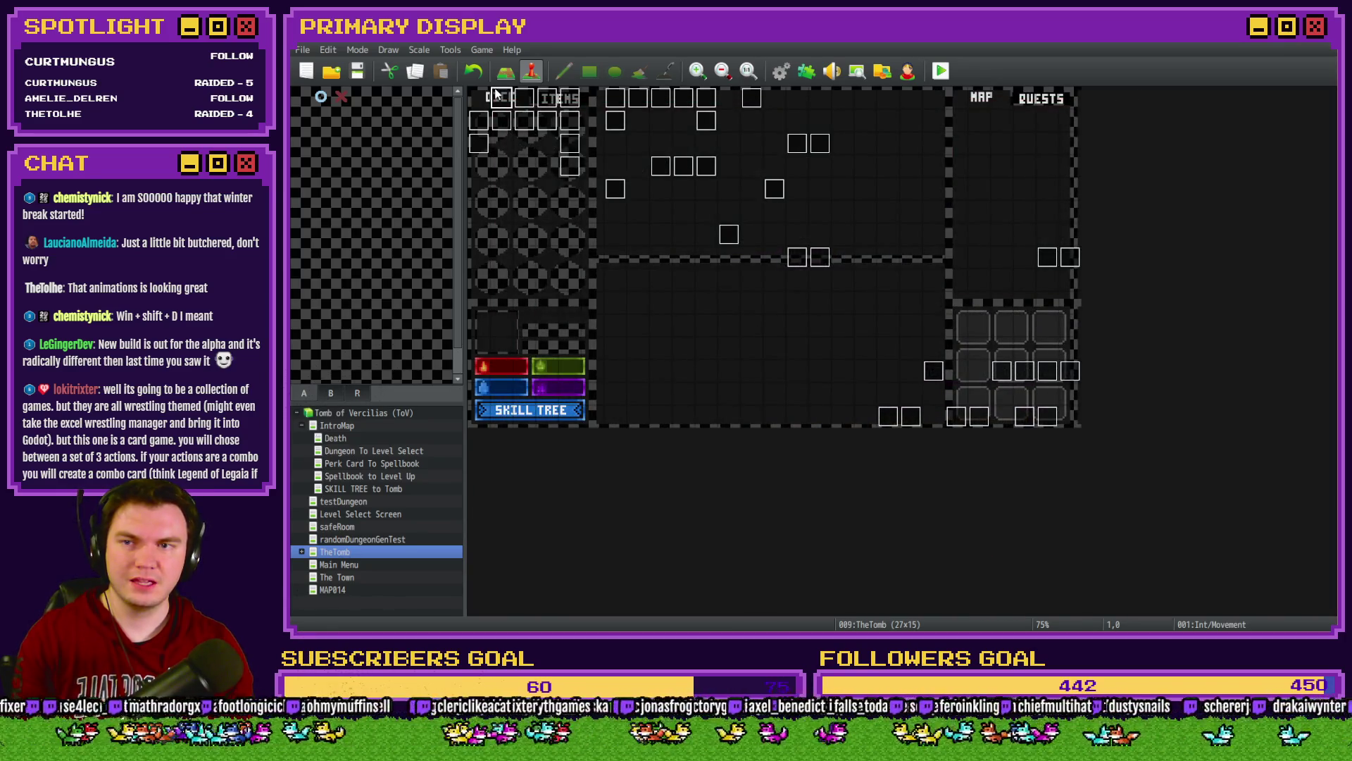
Step: Reopen the Int/Movement event, look over pages 2 and 3, and read the self-switch reset script
double_click(496, 96)
left_click(529, 162)
scroll(941, 381, "down", 10)
scroll(945, 381, "down", 3)
left_click(549, 162)
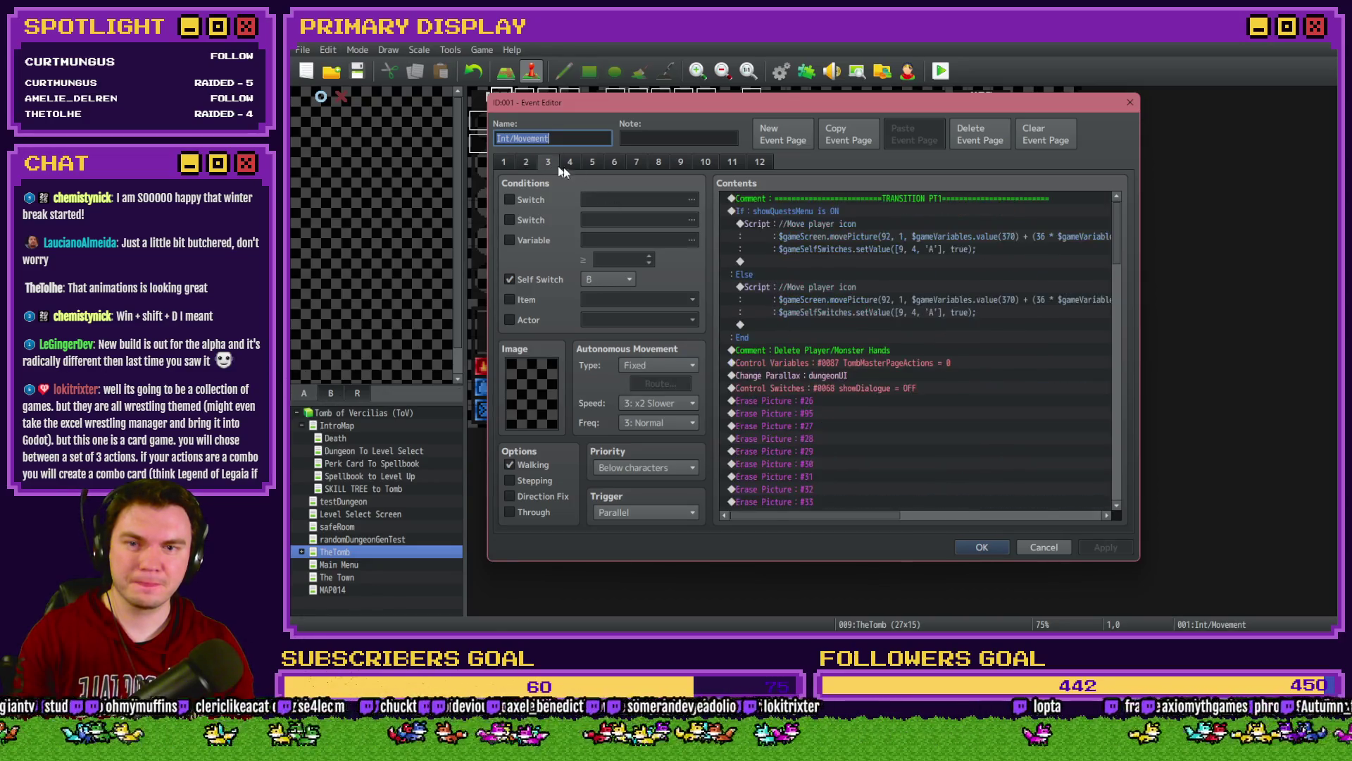
scroll(891, 324, "down", 8)
double_click(897, 336)
key("ctrl+c")
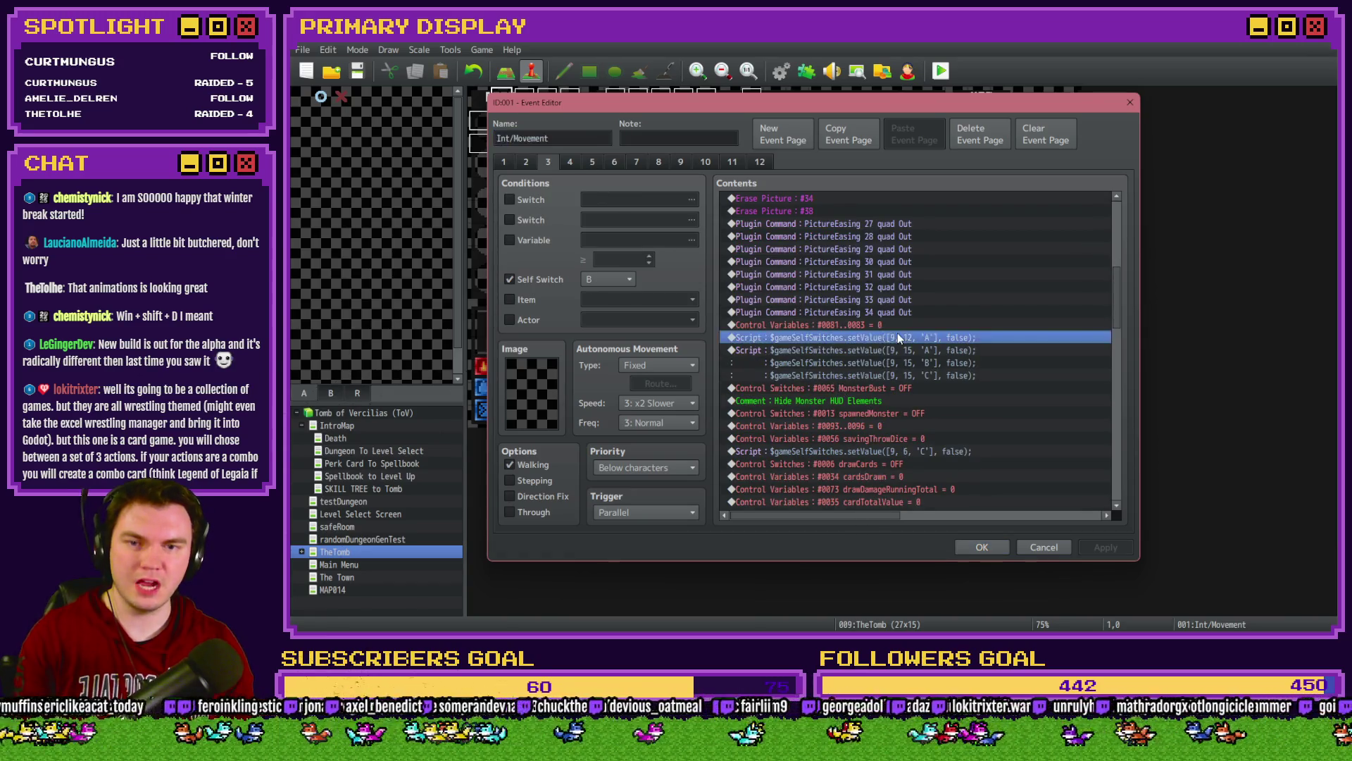
left_click(1015, 437)
Step: On page 4, start a new Script command after the orb's PictureEasing command
left_click(569, 162)
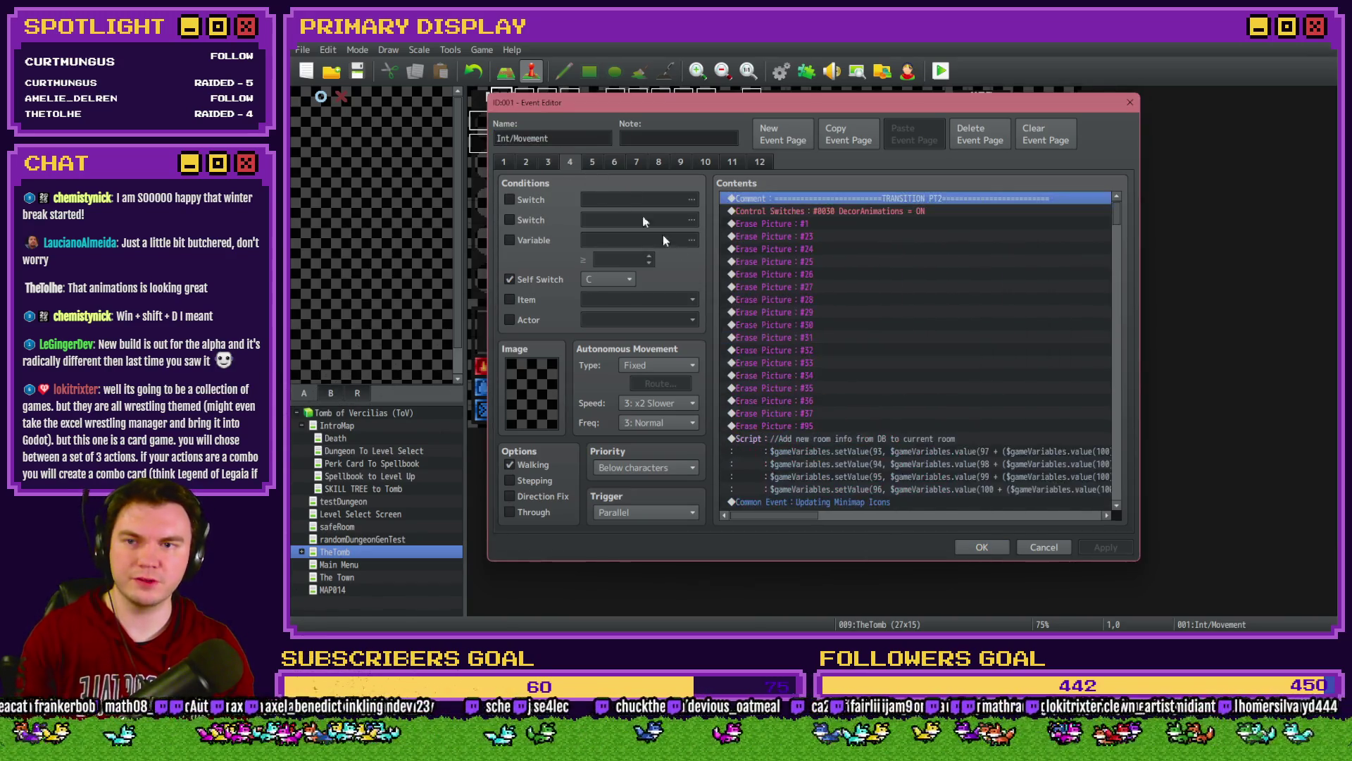
scroll(869, 348, "down", 10)
left_click(871, 350)
double_click(871, 361)
left_click(998, 495)
Step: Insert the script $gameSelfSwitches.setValue([9, 12, 'A'], true); after the PictureEasing command
key("ctrl+v")
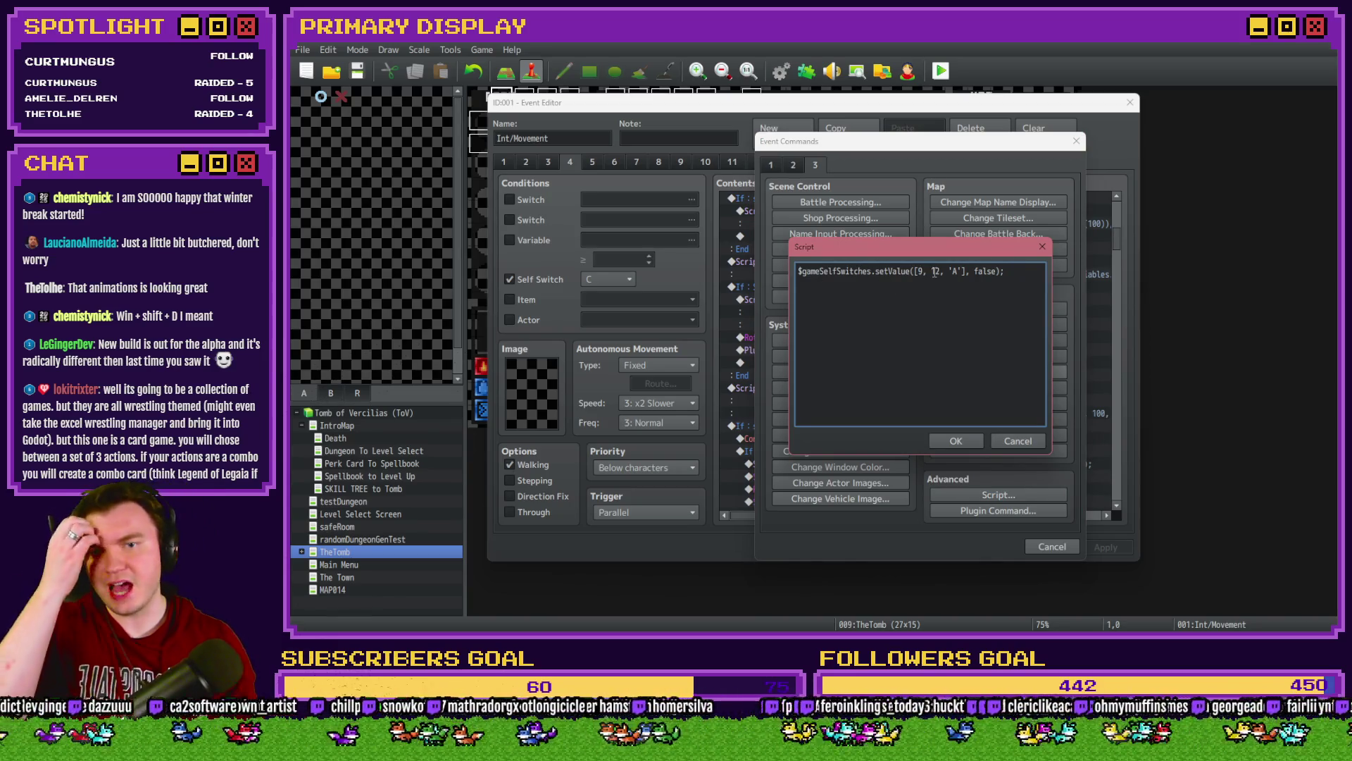
double_click(979, 270)
type("true")
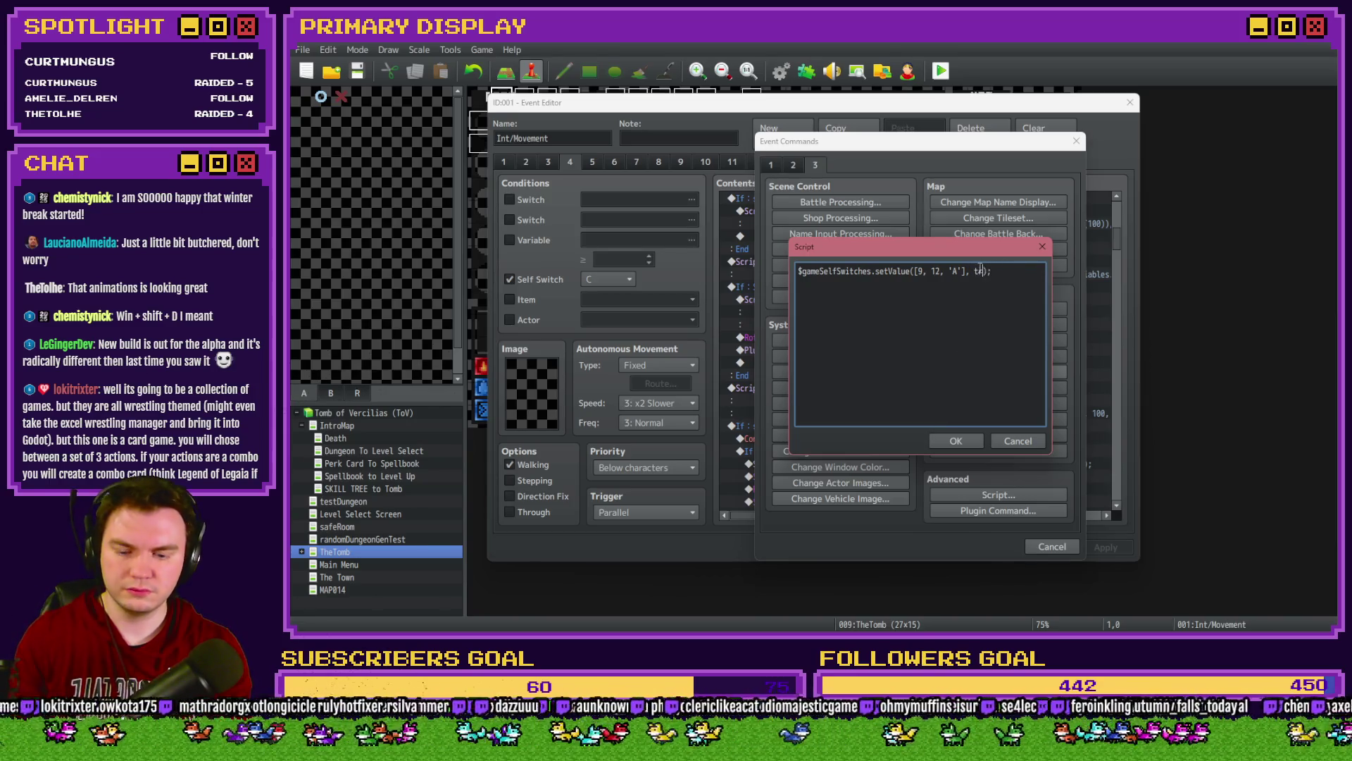
left_click(956, 440)
left_click(974, 363)
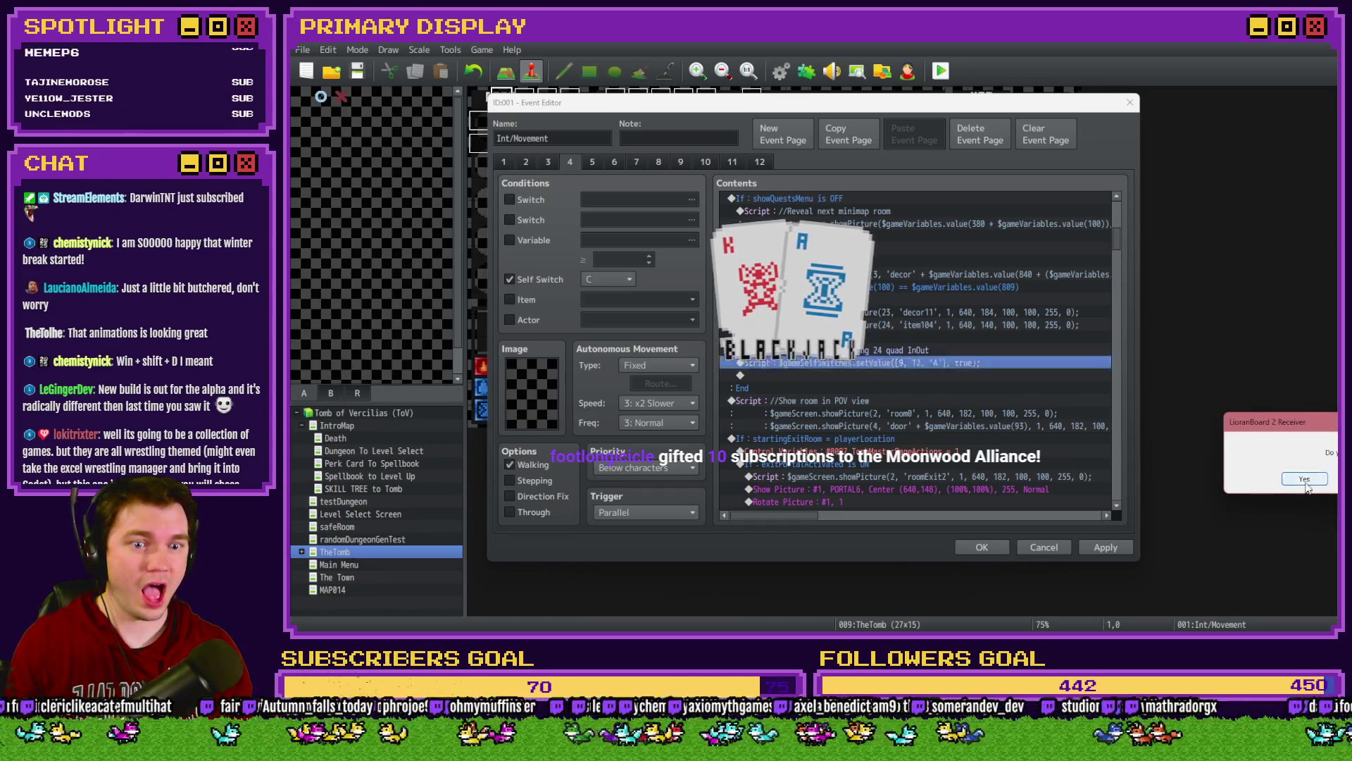
left_click(916, 363)
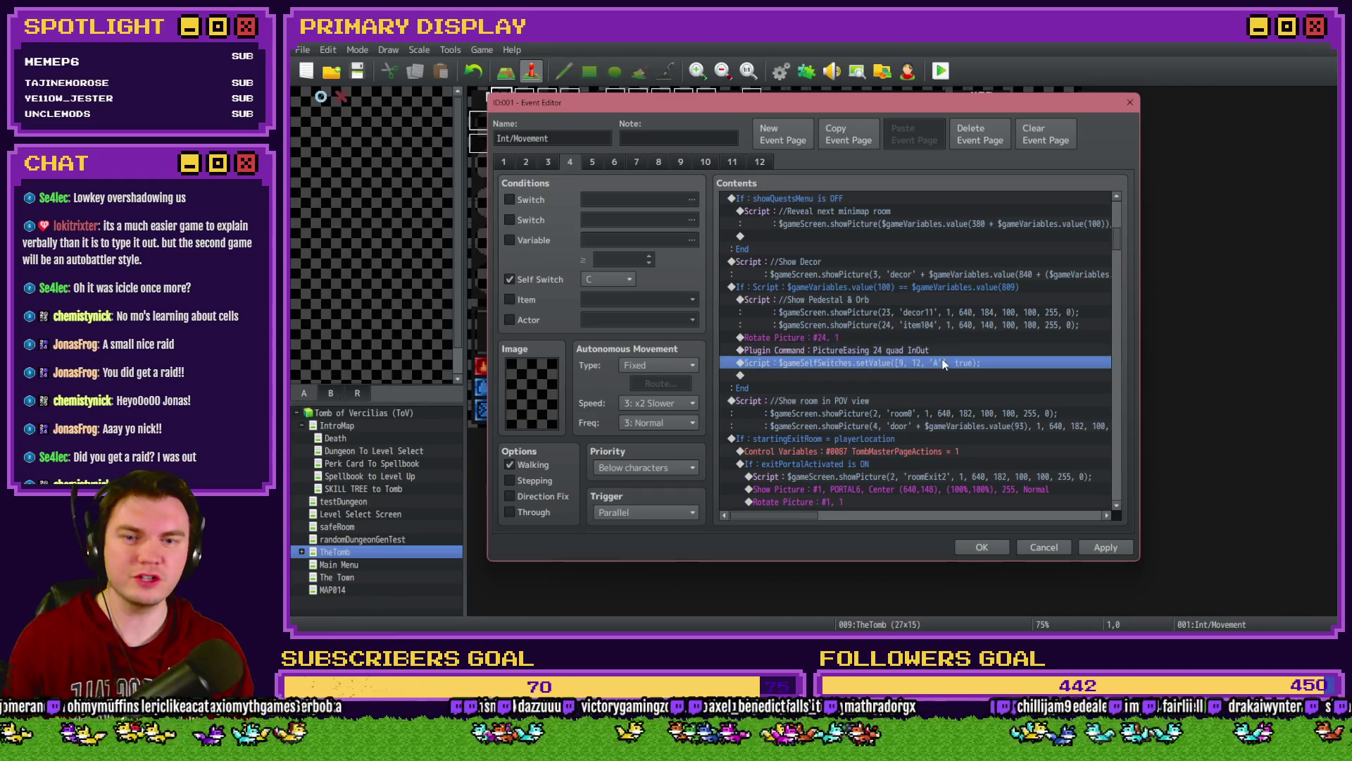
Step: Create the orbAnimation event on tile 3,2, conditioned on Self Switch A with a Parallel trigger
left_click(969, 547)
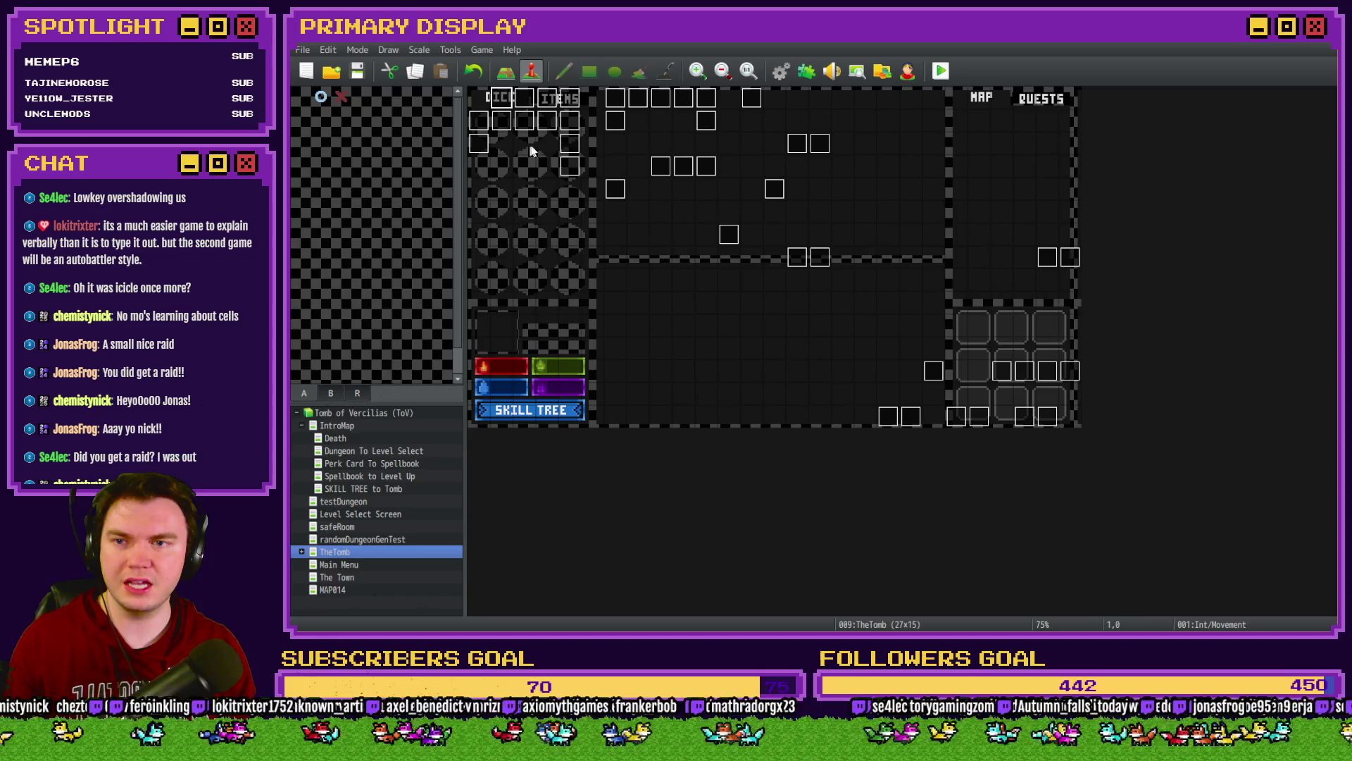
double_click(542, 143)
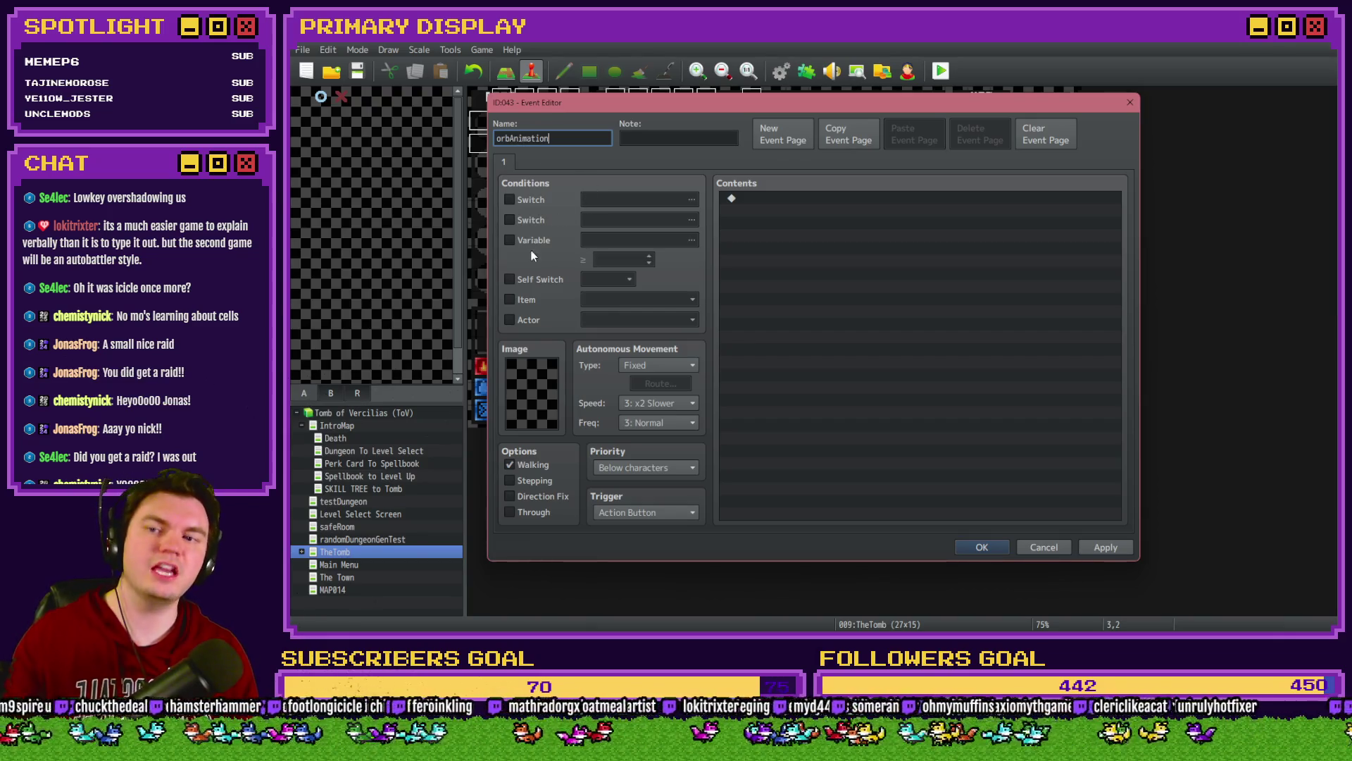
left_click(537, 279)
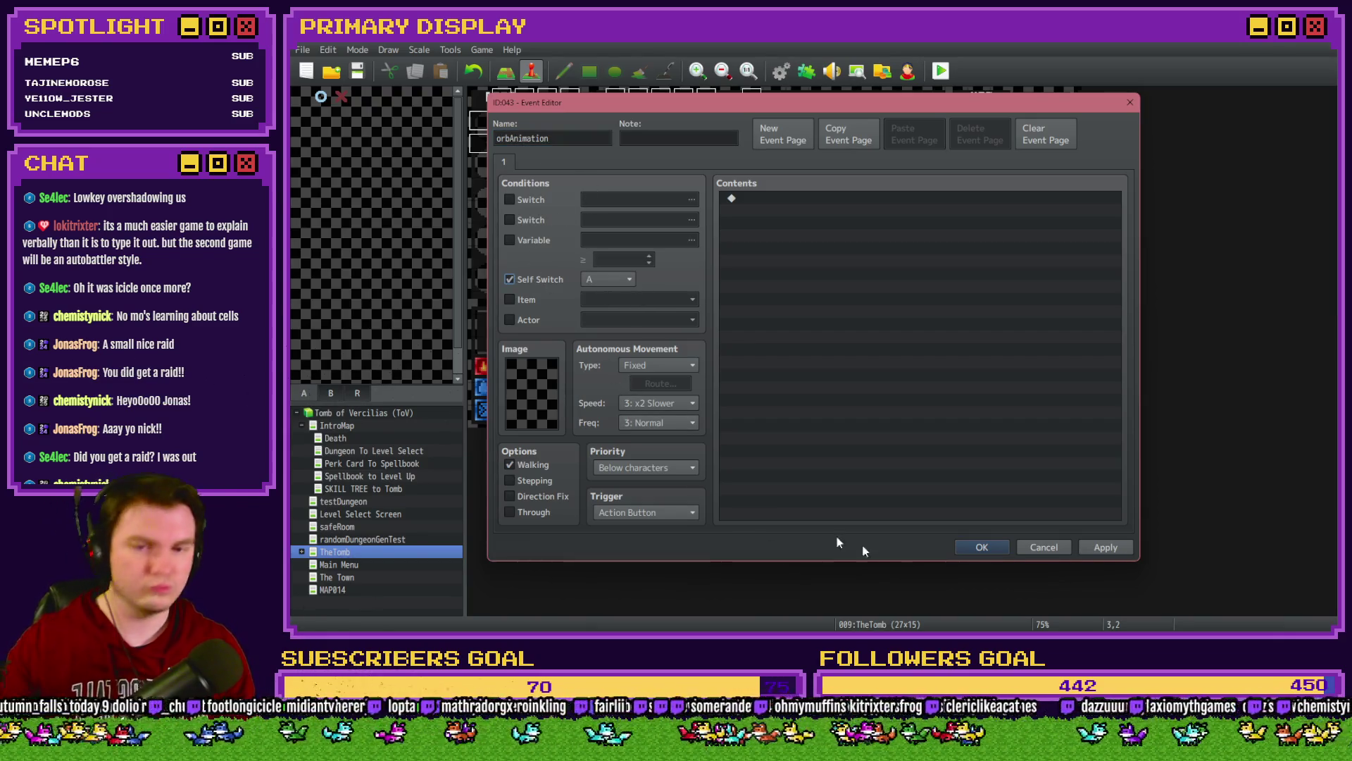
left_click(640, 513)
left_click(618, 586)
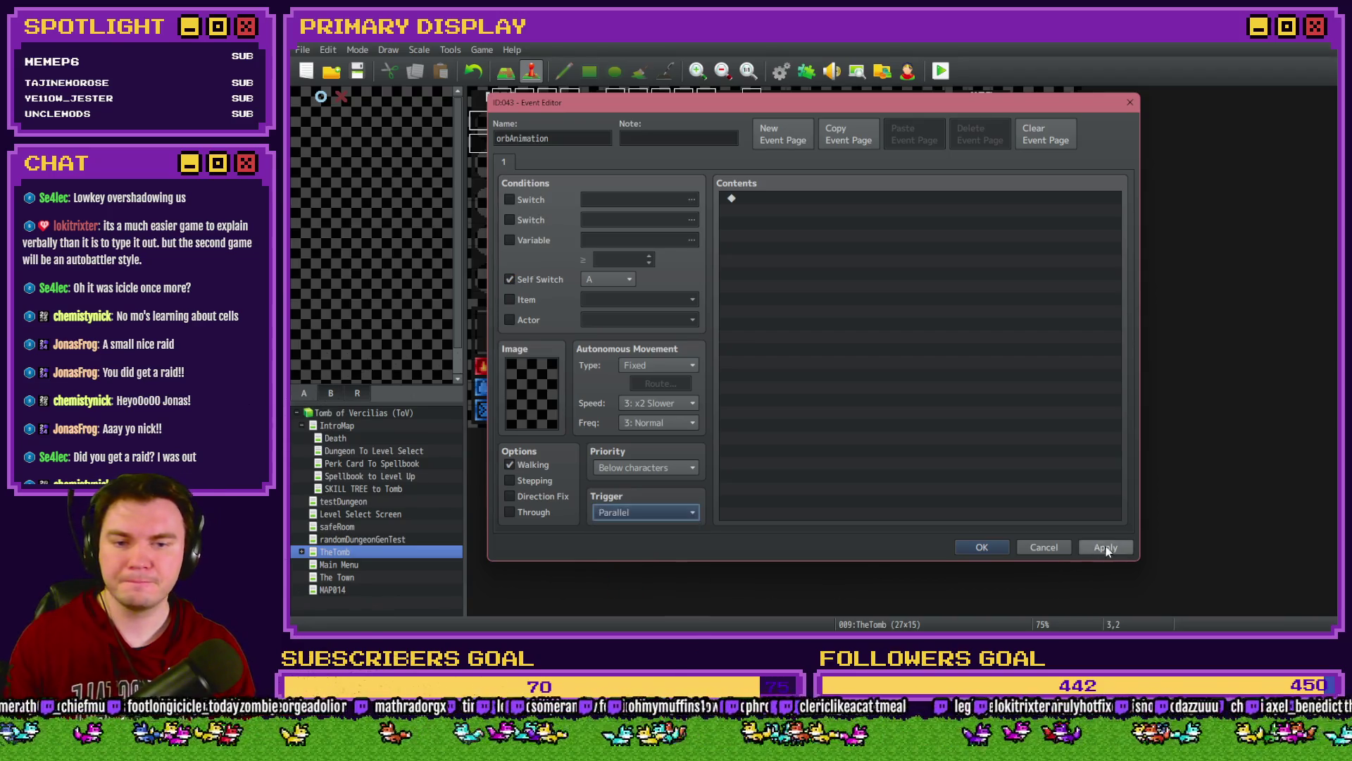
left_click(993, 547)
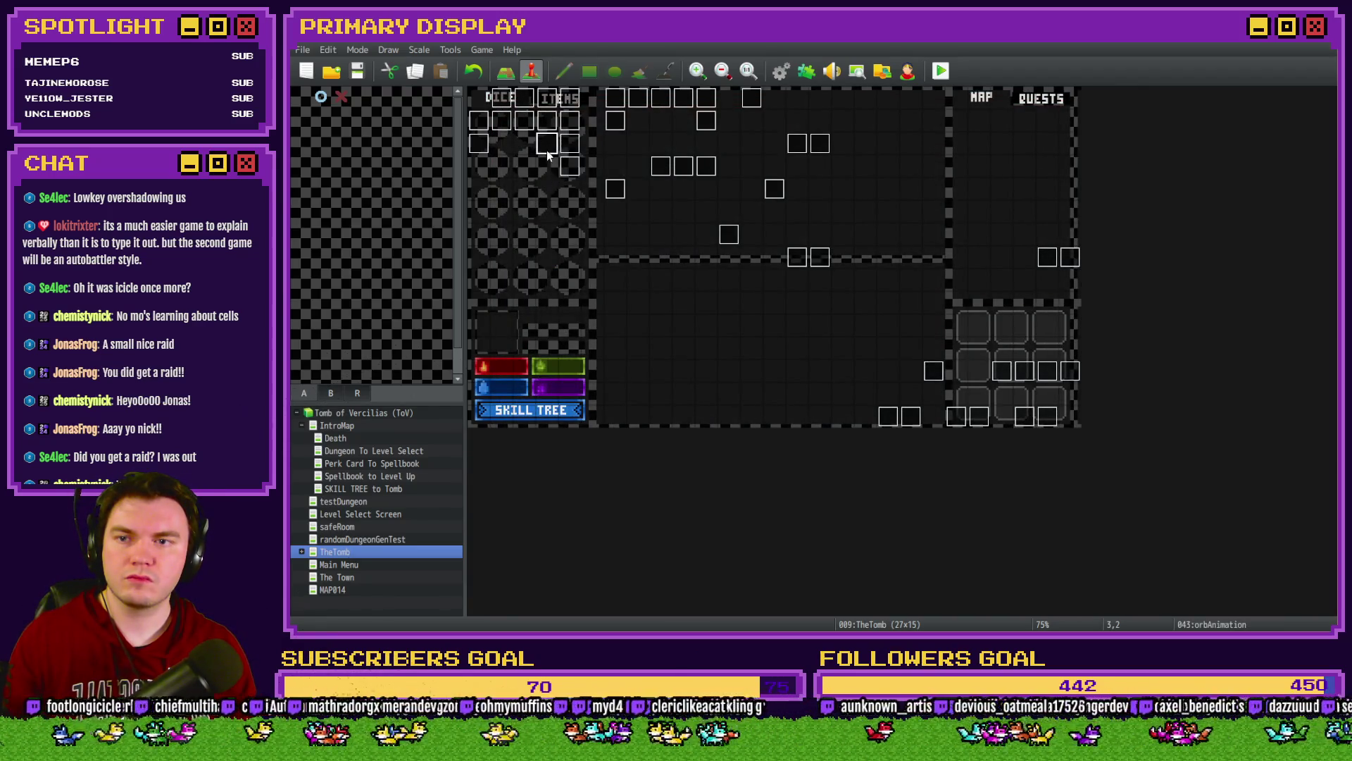
Step: Reopen orbAnimation and browse the event command pages without adding anything
double_click(546, 143)
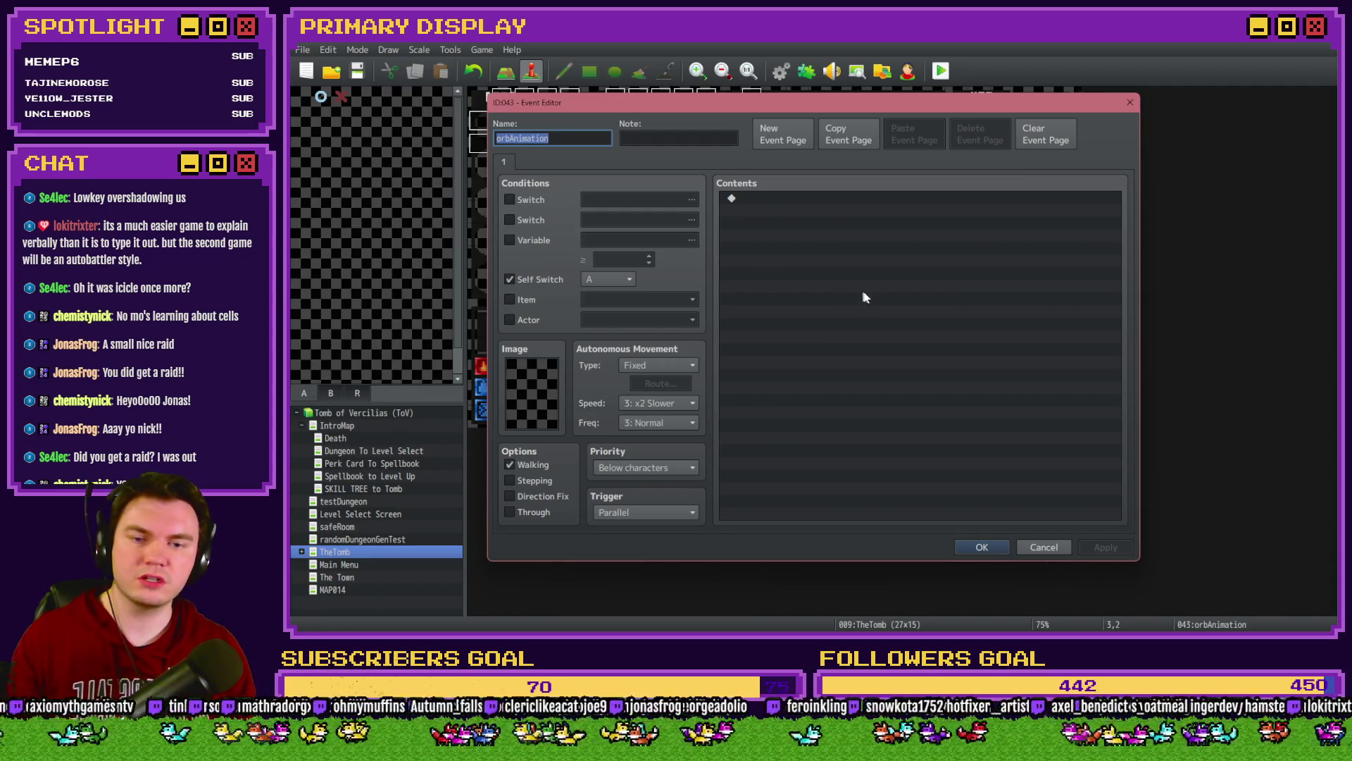
double_click(802, 202)
left_click(792, 165)
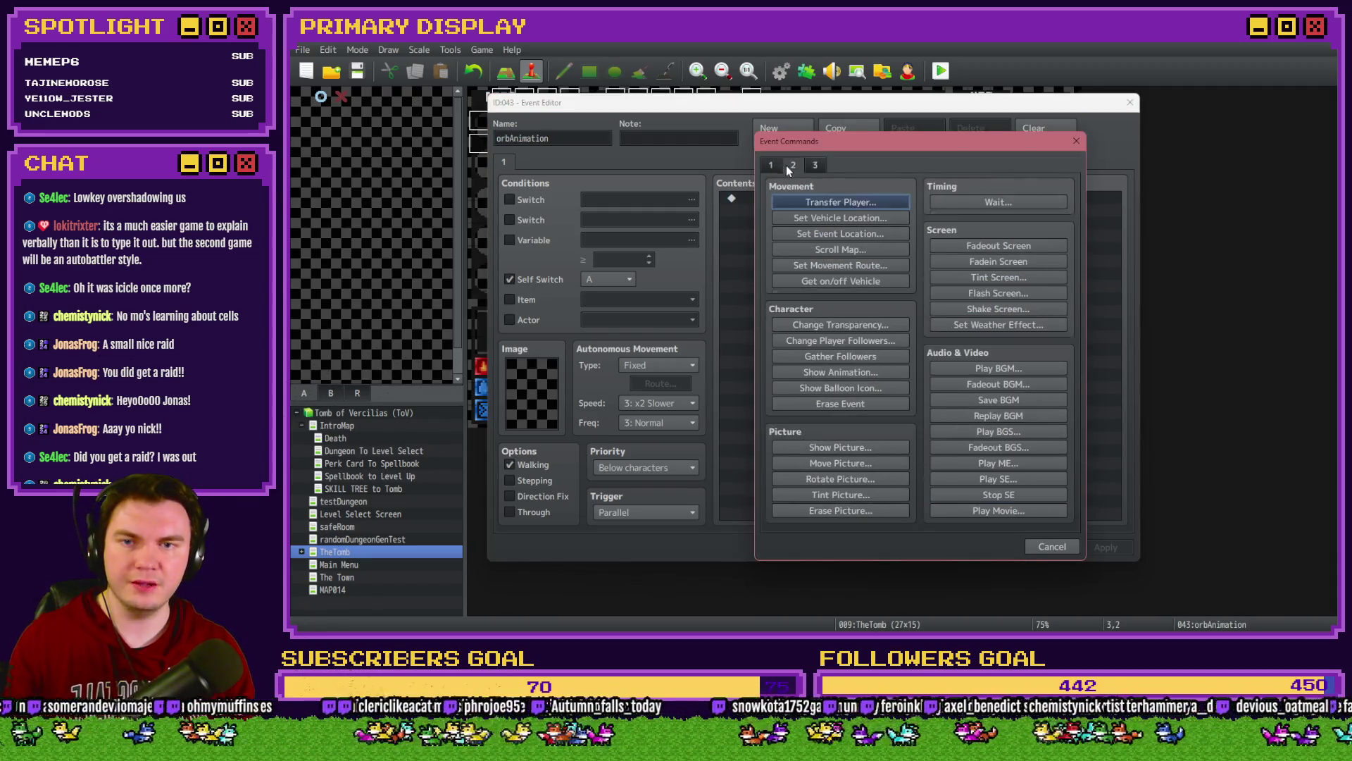
left_click(815, 165)
left_click(1052, 546)
key("Escape")
Step: Copy the movePicture line from the Int/Movement event's Else-branch move-icon script
double_click(503, 101)
scroll(805, 308, "up", 10)
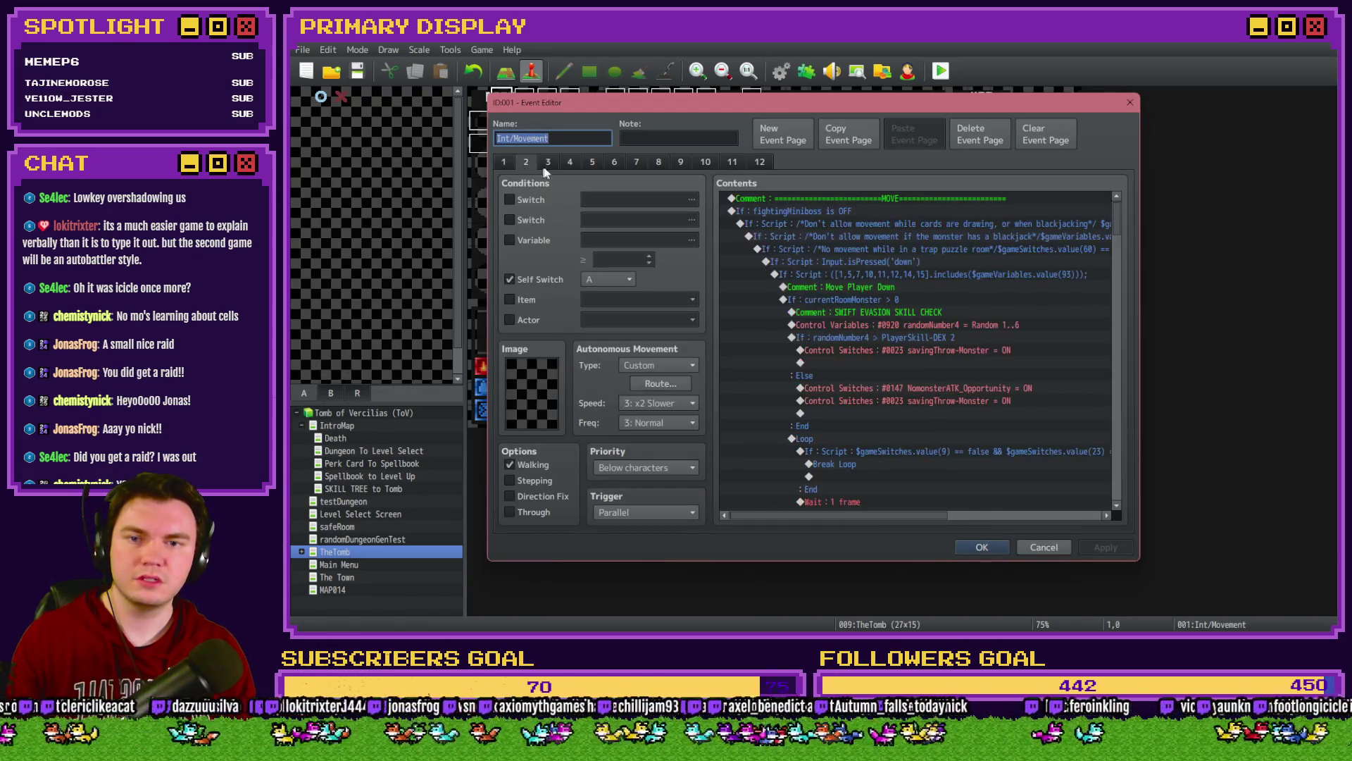
double_click(825, 297)
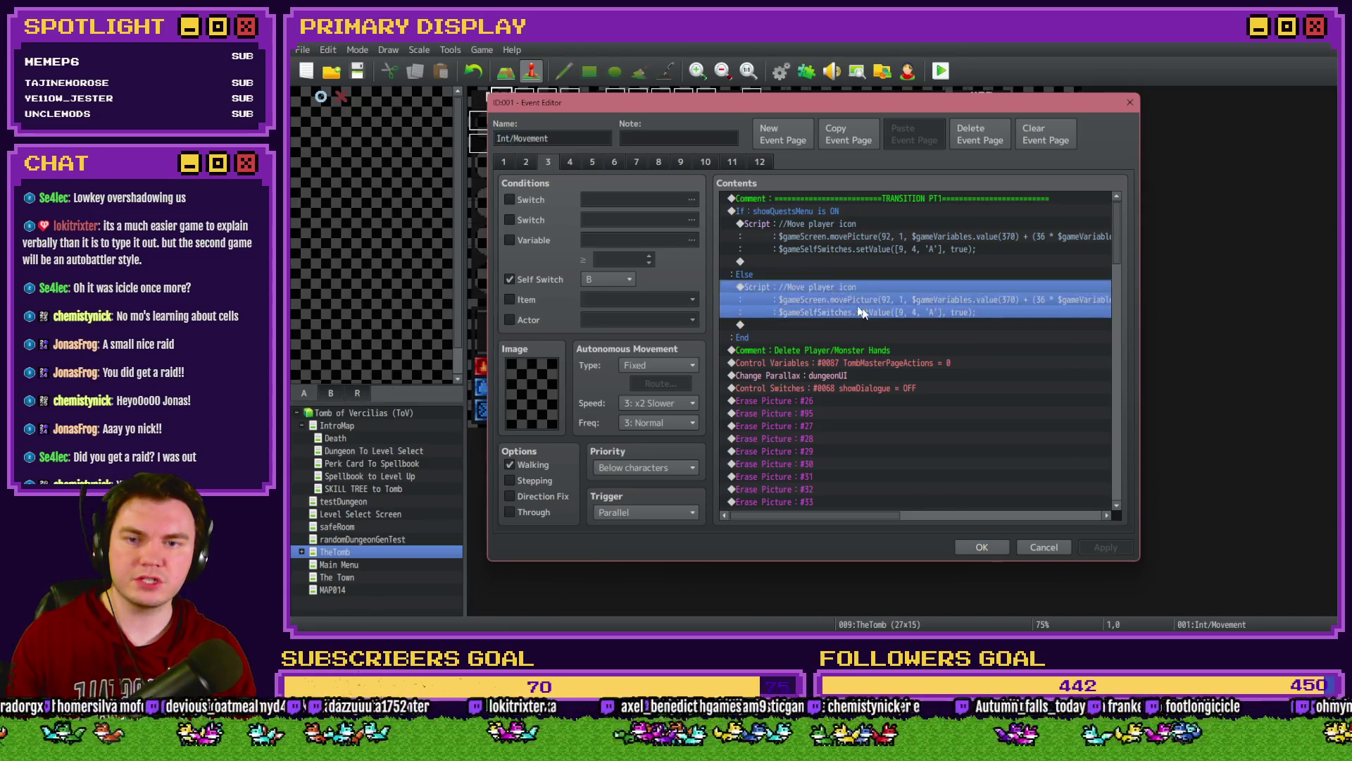
mouse_move(1025, 283)
left_mouse_down()
mouse_move(1049, 283)
mouse_move(799, 283)
left_mouse_up()
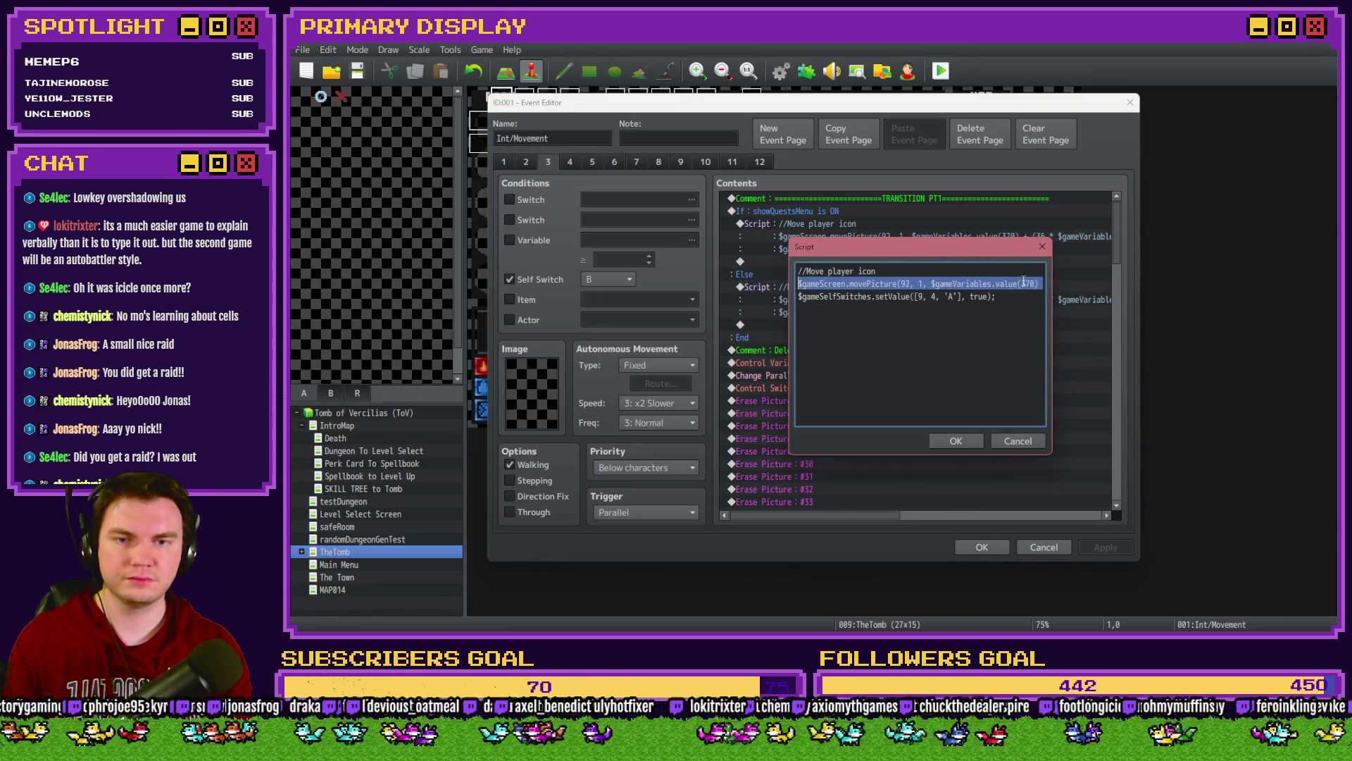
left_click(1017, 440)
key("Escape")
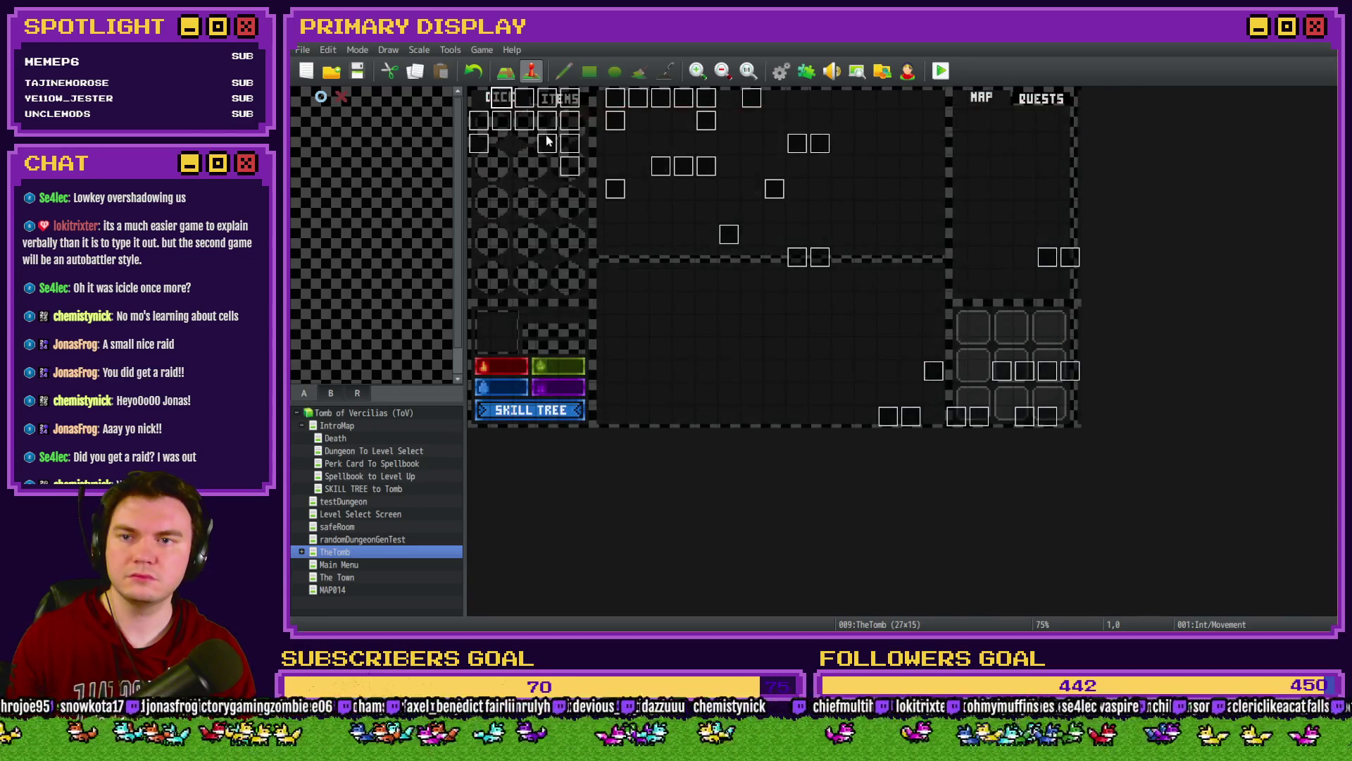
double_click(548, 143)
double_click(826, 200)
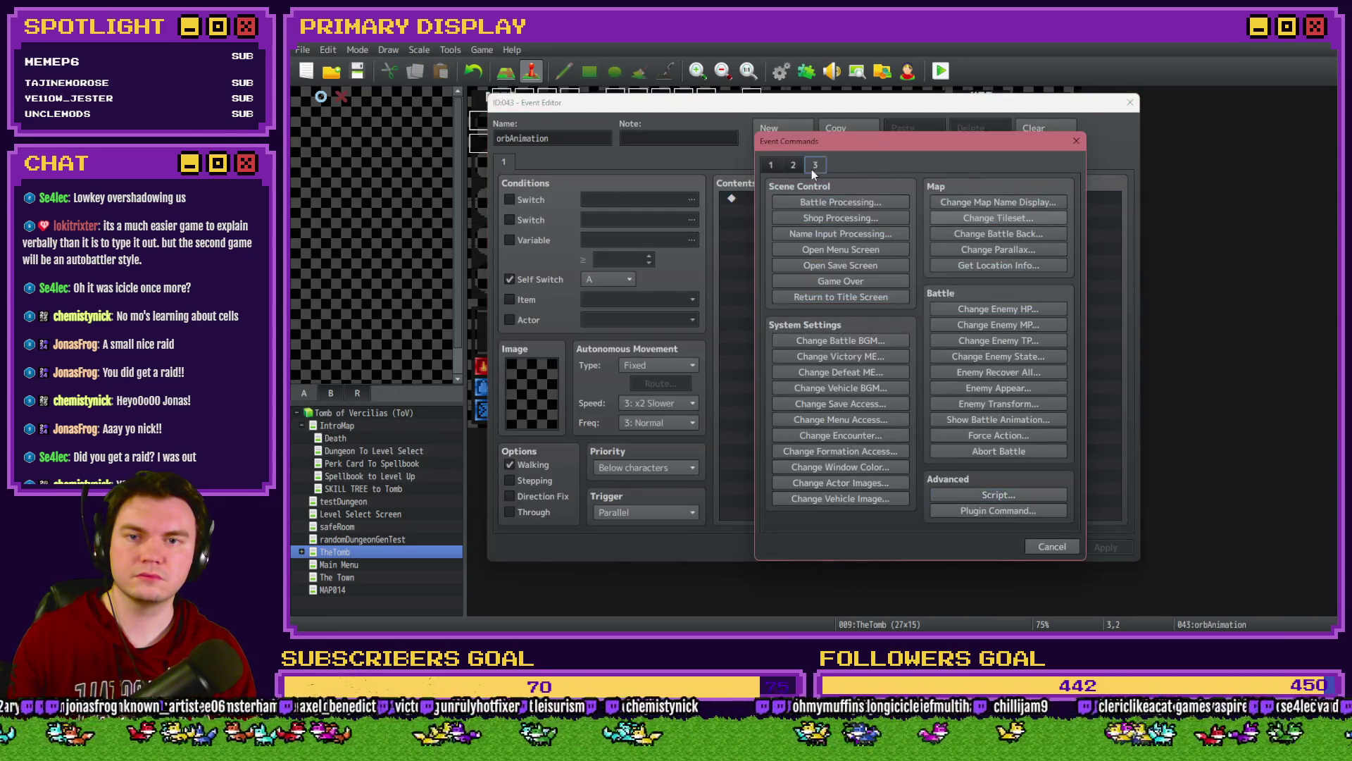
Step: Paste the copied movePicture line into a new script, setting picture 24 and x 640
left_click(966, 493)
key("ctrl+v")
key("ctrl+a")
left_click(838, 279)
left_click_drag(910, 271, 900, 270)
type("24")
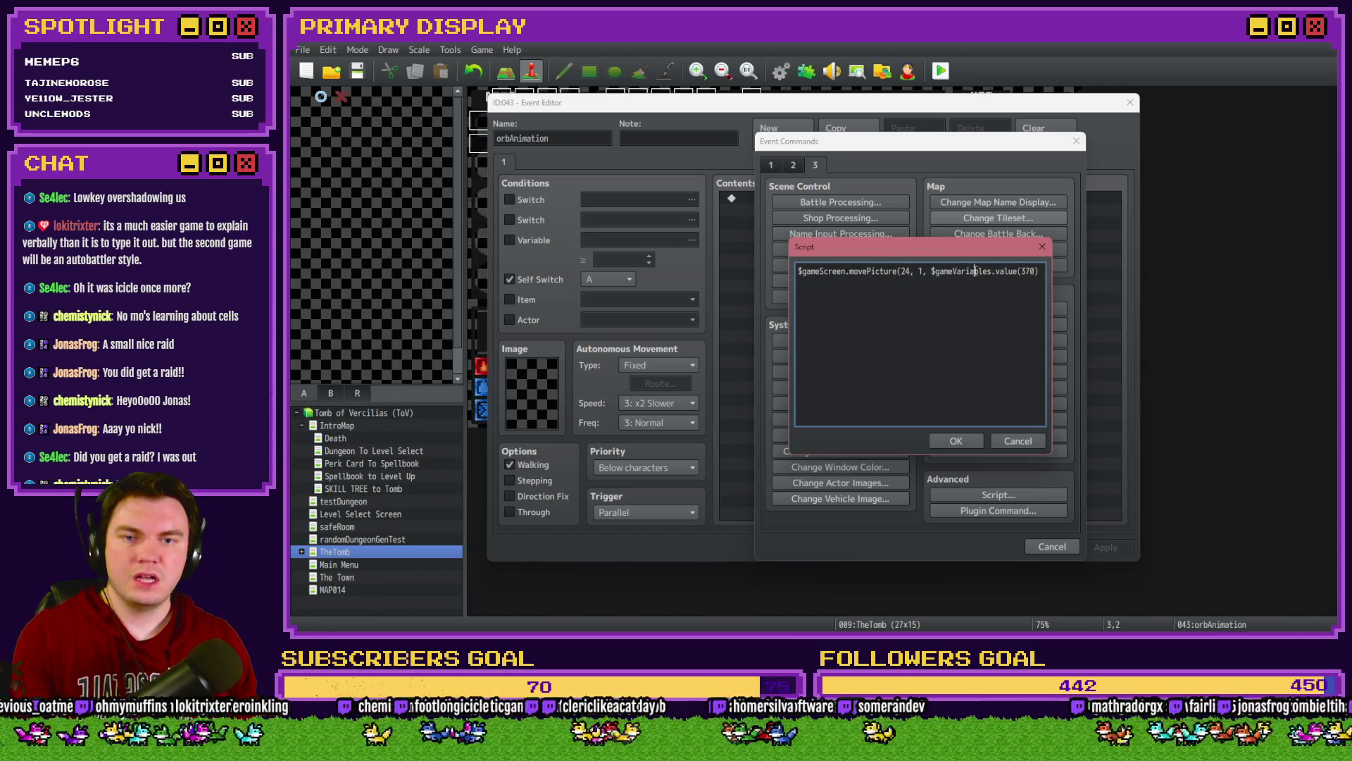
type("eVariable")
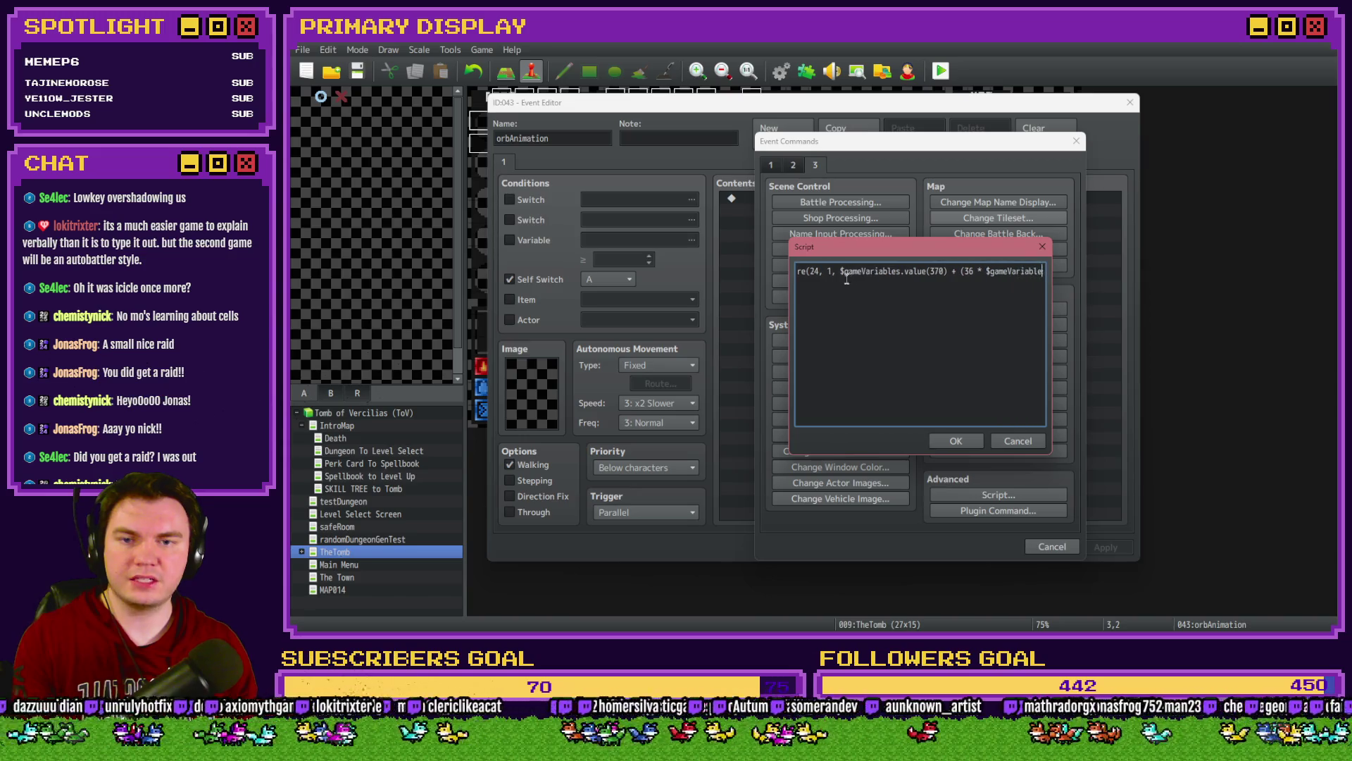
type("s.value(98)), $gameVariables.value(371) -")
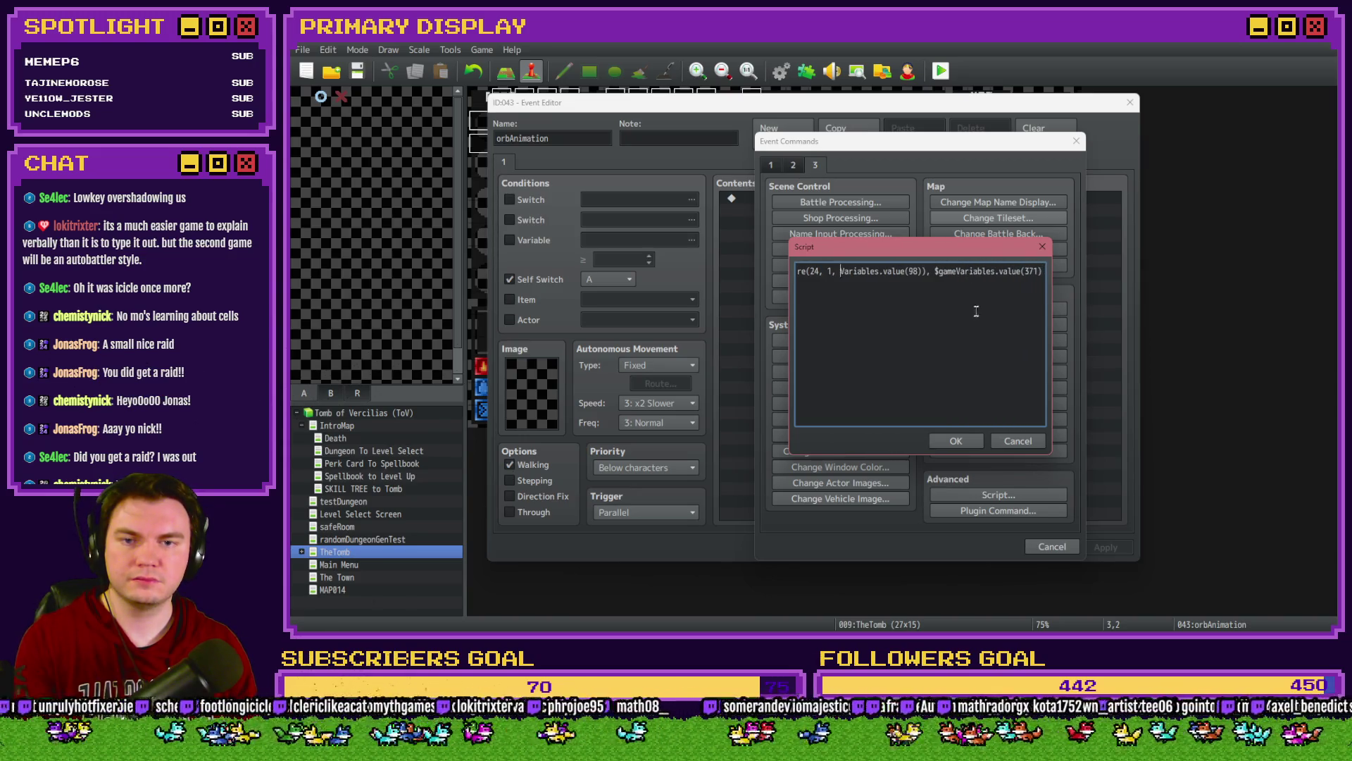
key("Delete")
key("Delete")
key("Delete")
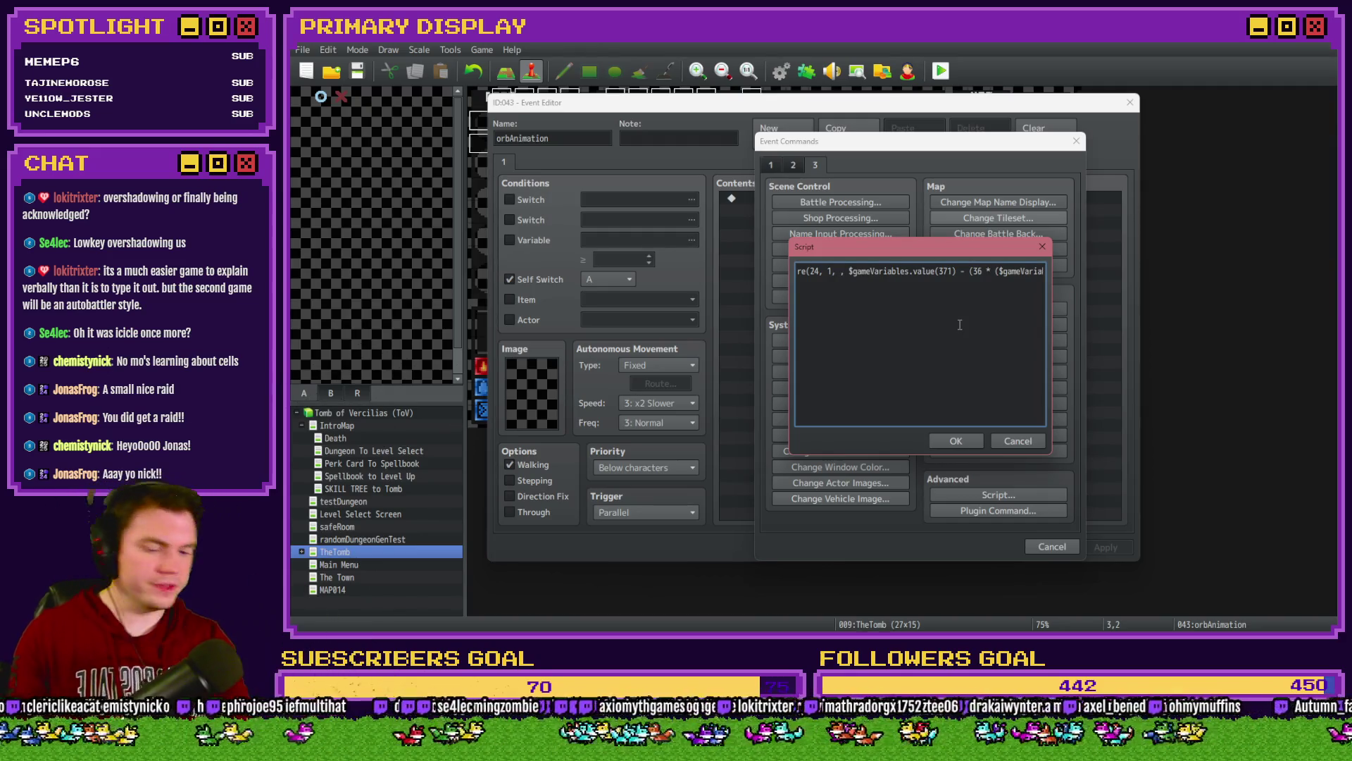
type("640")
Step: Set the y to $gameScreen.picture(24)._y - 24 with a 60-frame duration, and confirm
left_click_drag(861, 271, 1001, 271)
key("Delete")
key("Delete")
key("Delete")
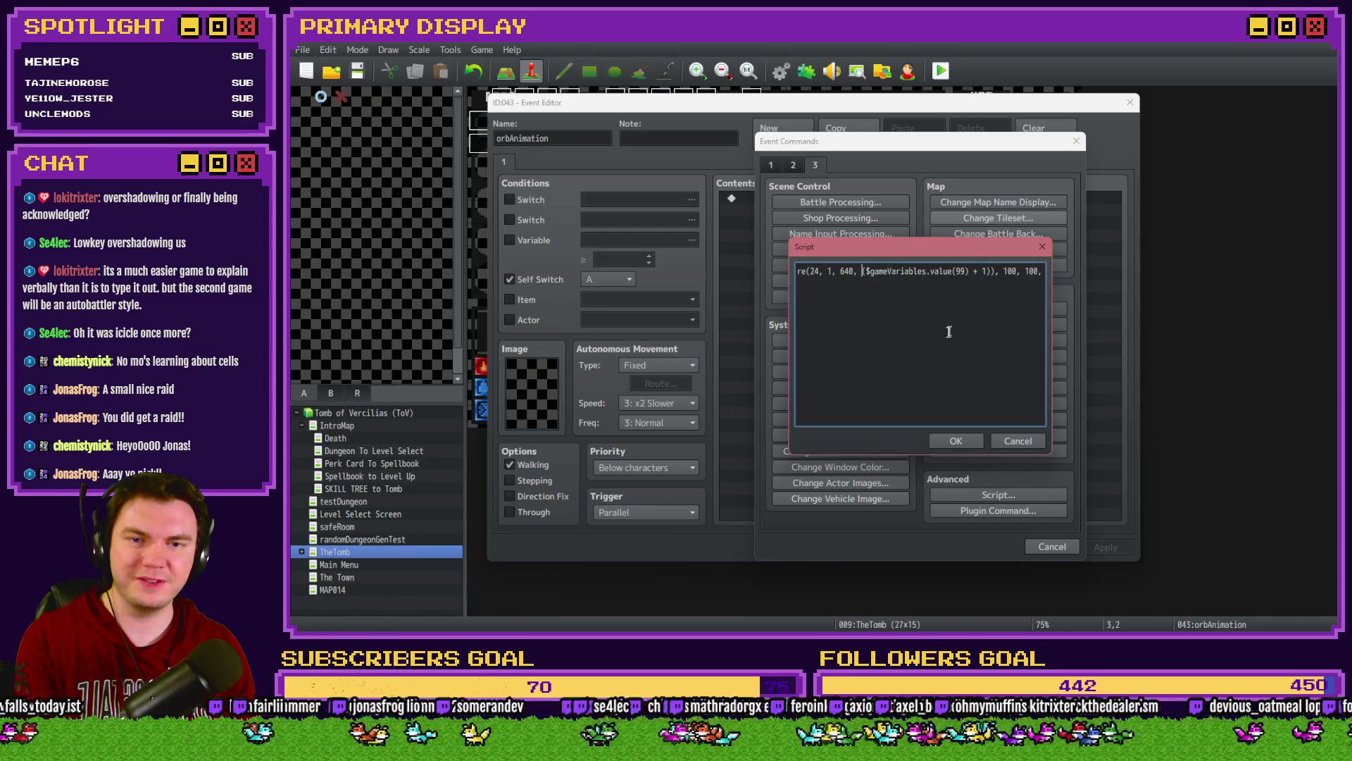
key("Delete")
key("Delete")
key("Delete")
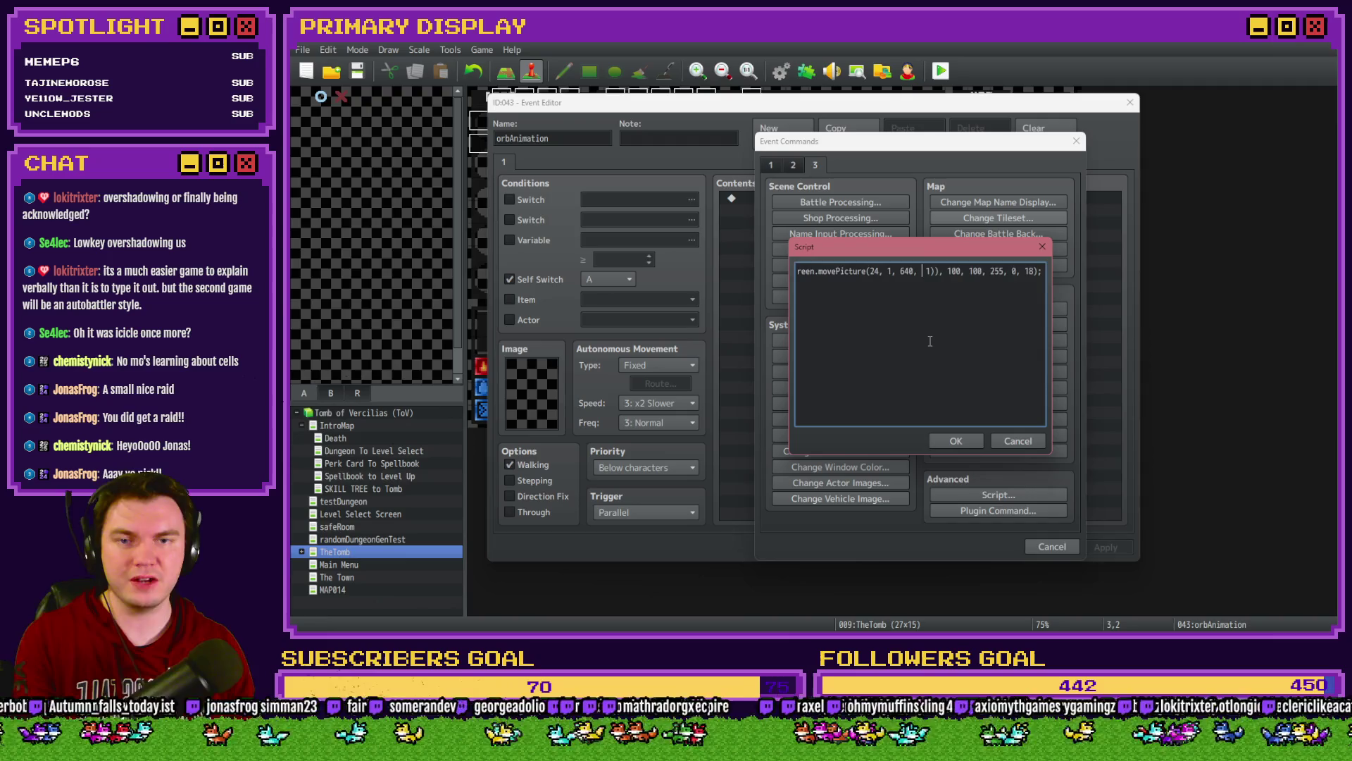
type("$gameScre")
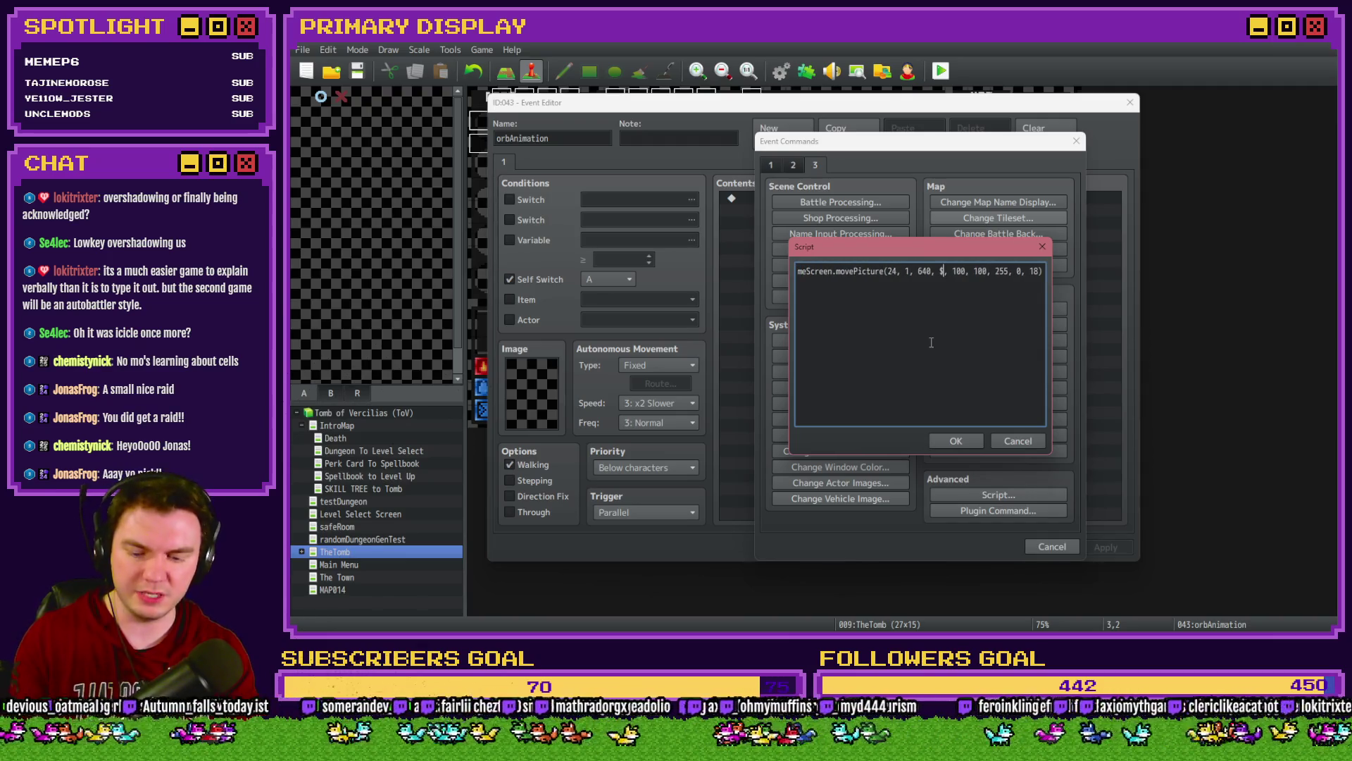
type("en.picture(24)")
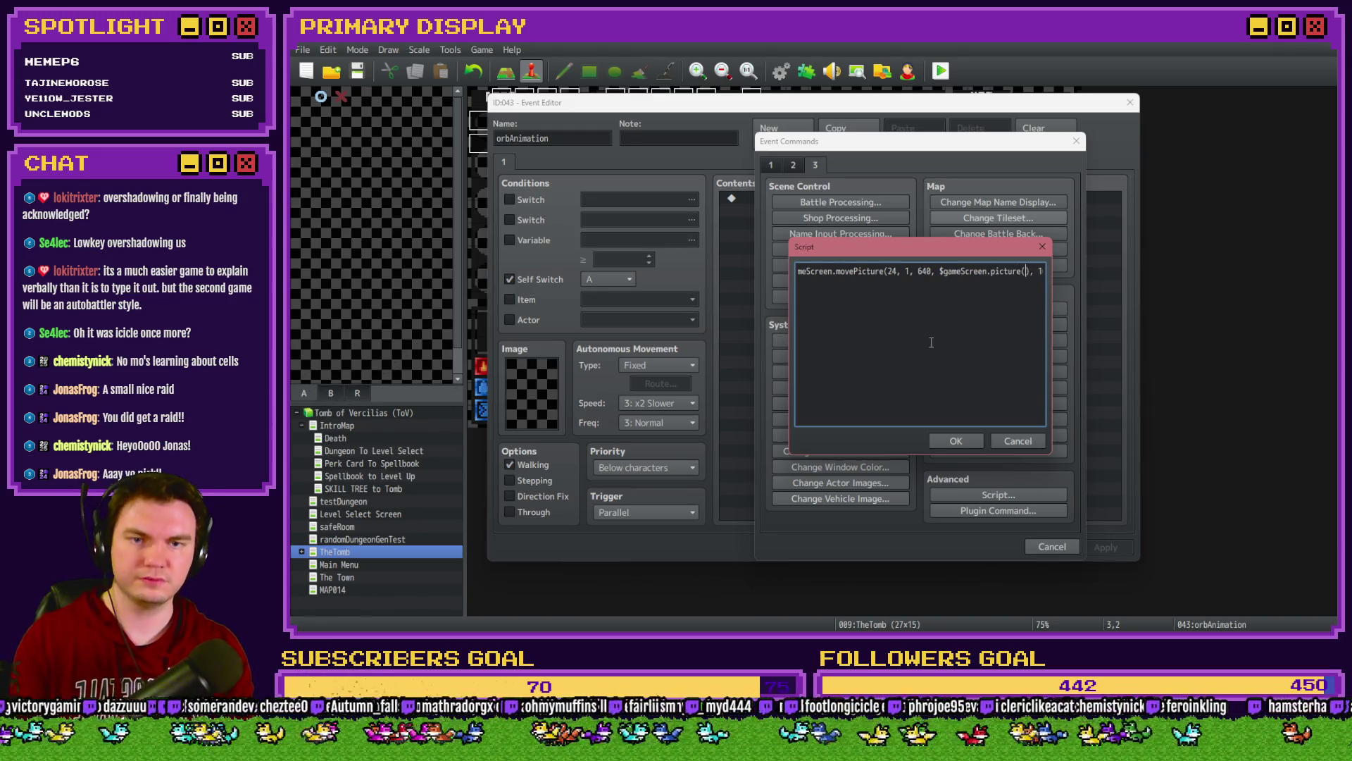
type("._y")
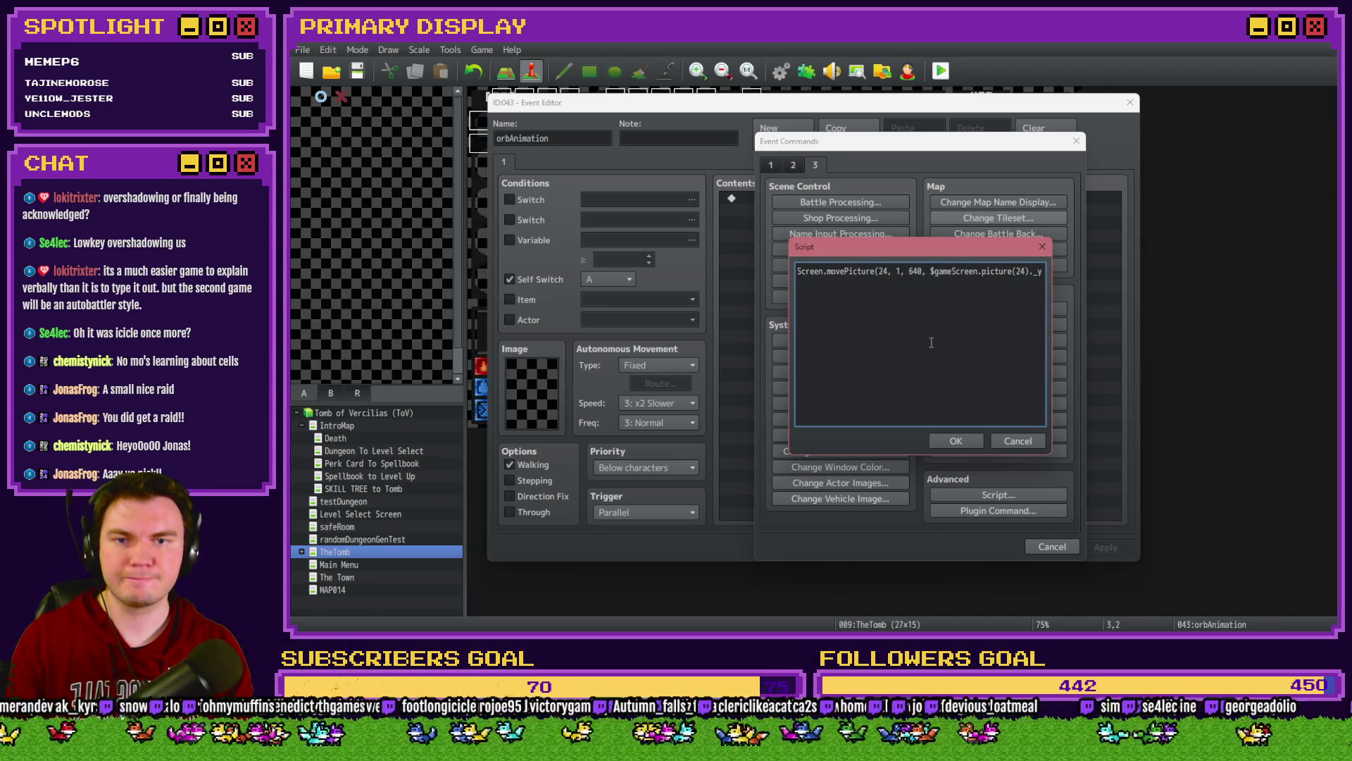
type(" - ")
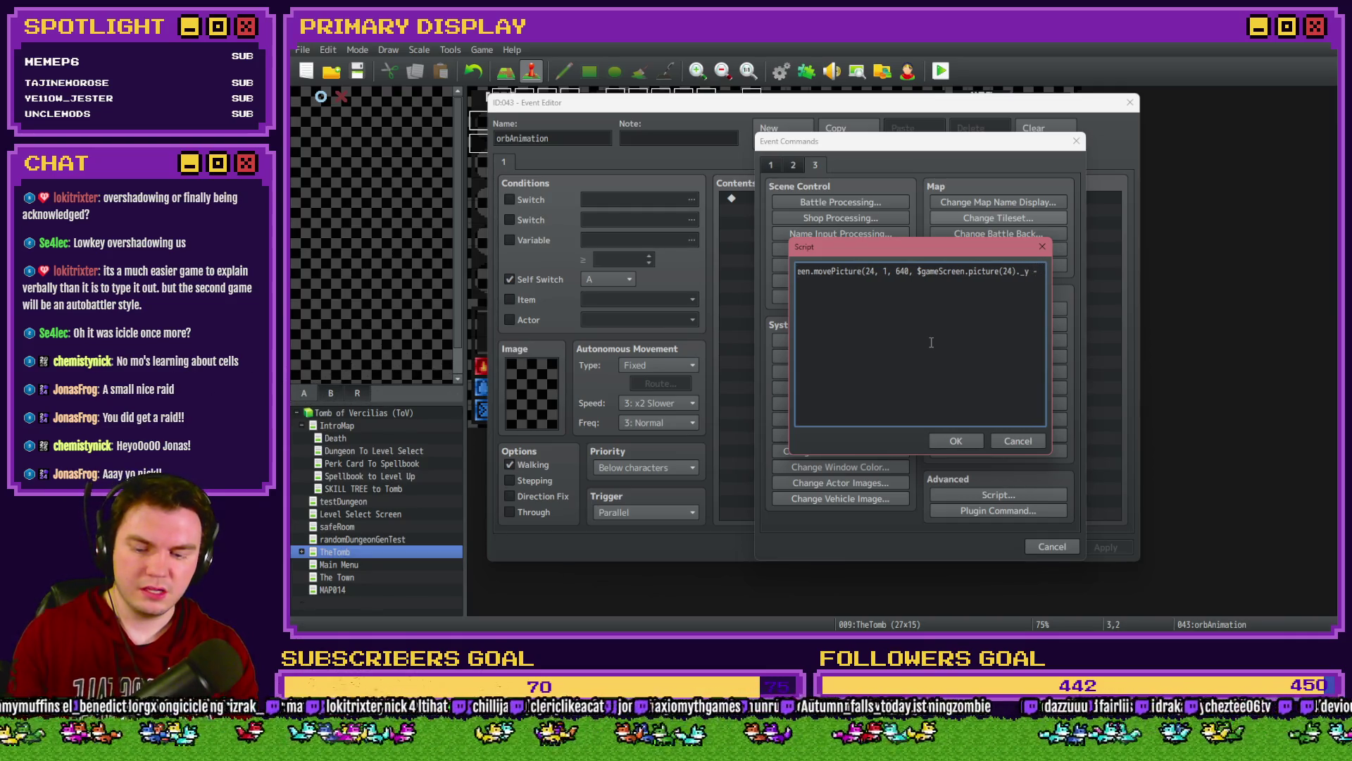
type("24")
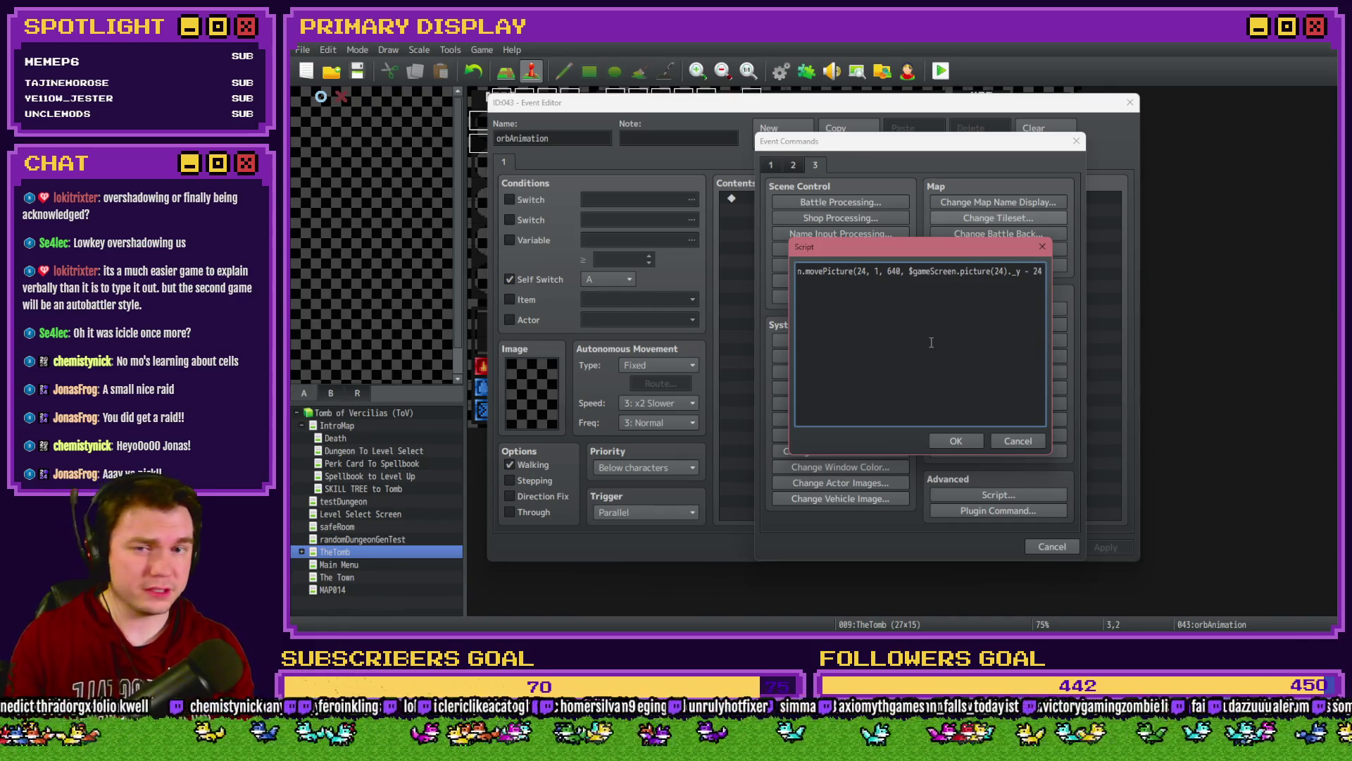
type(", 100, 100, 255, 0, 18);")
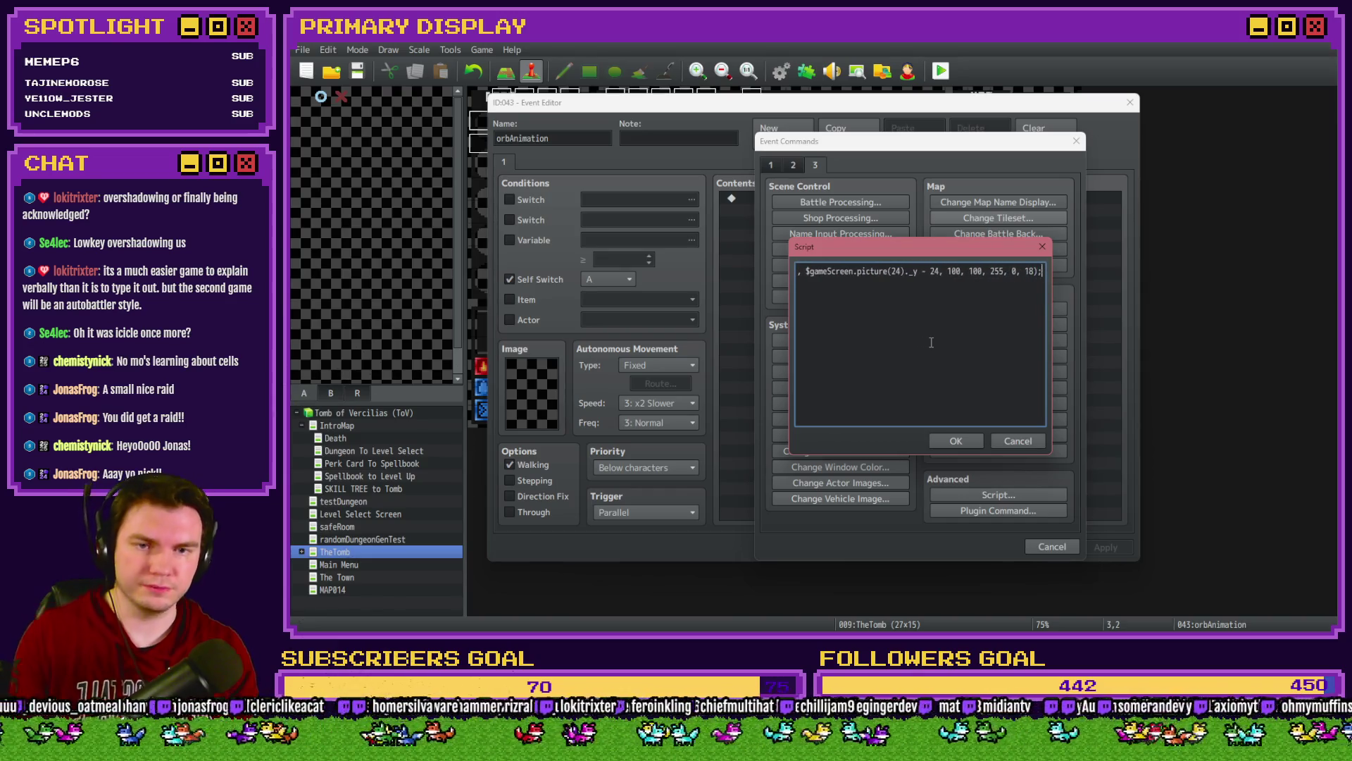
key("BackSpace")
key("BackSpace")
key("BackSpace")
type("60")
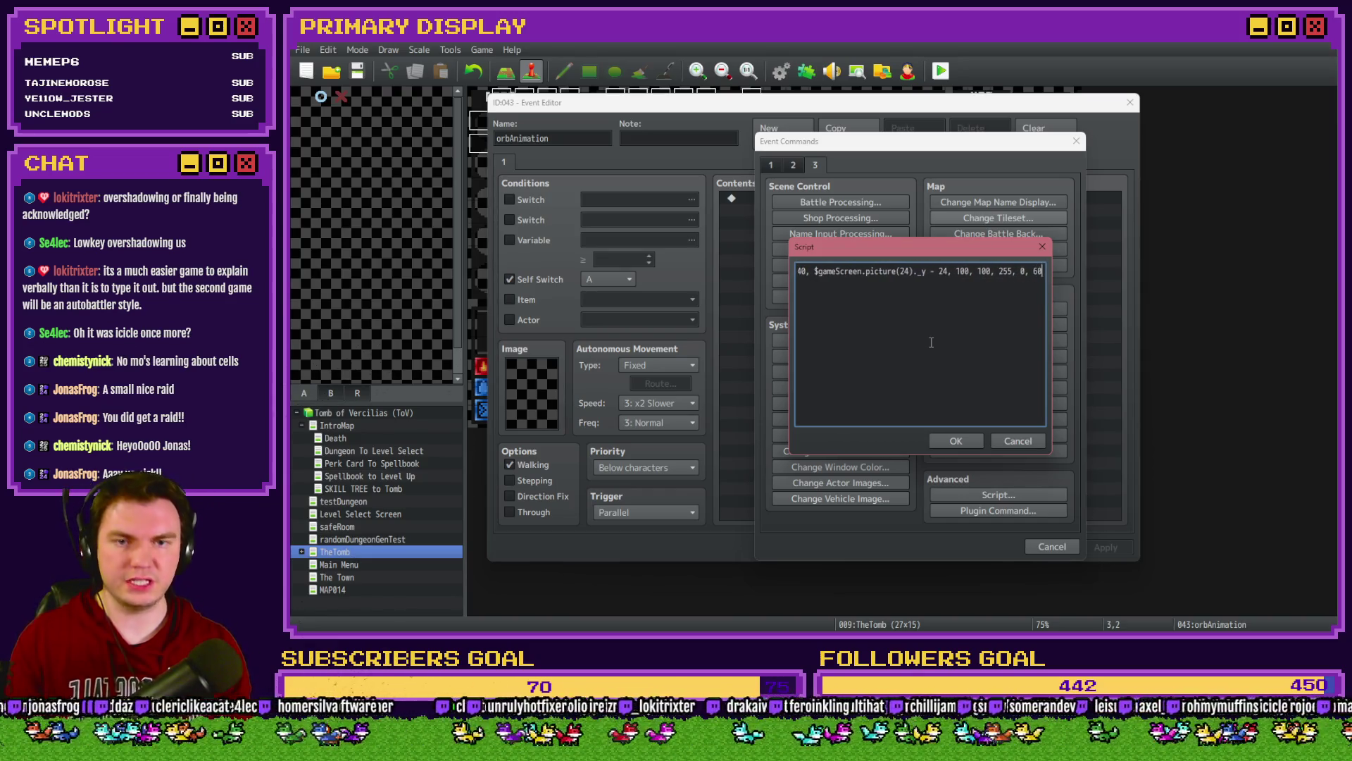
left_click(956, 441)
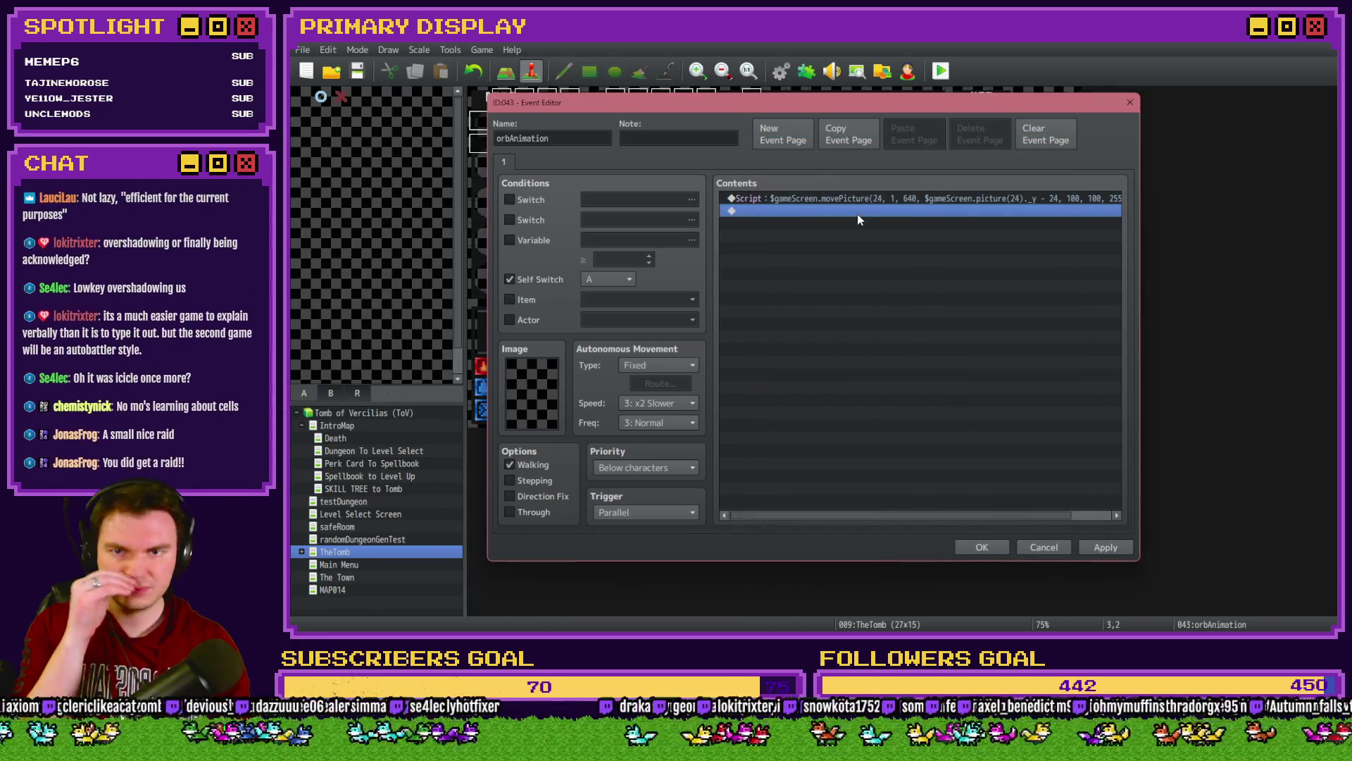
Step: Add a 61-frame Wait after the move script and duplicate the script-and-wait pair
double_click(860, 212)
left_click(793, 164)
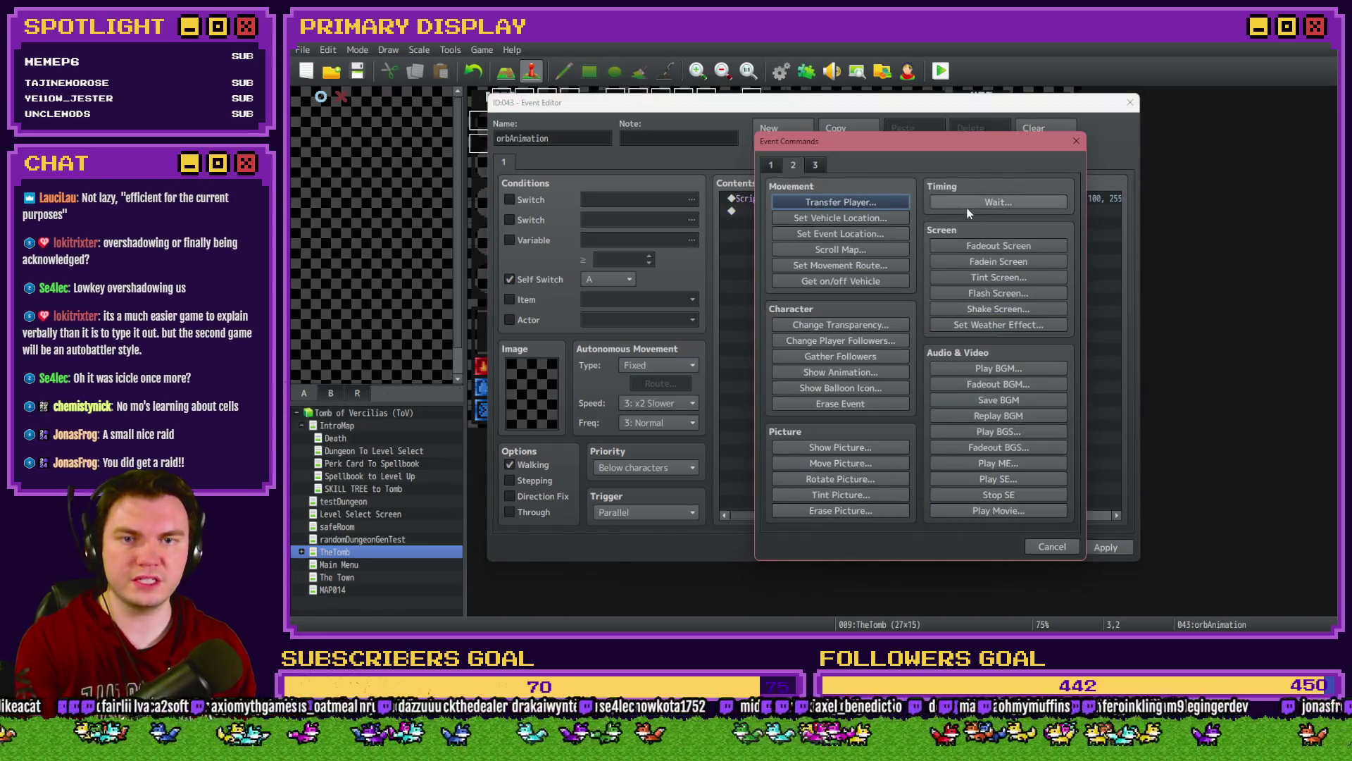
left_click(999, 203)
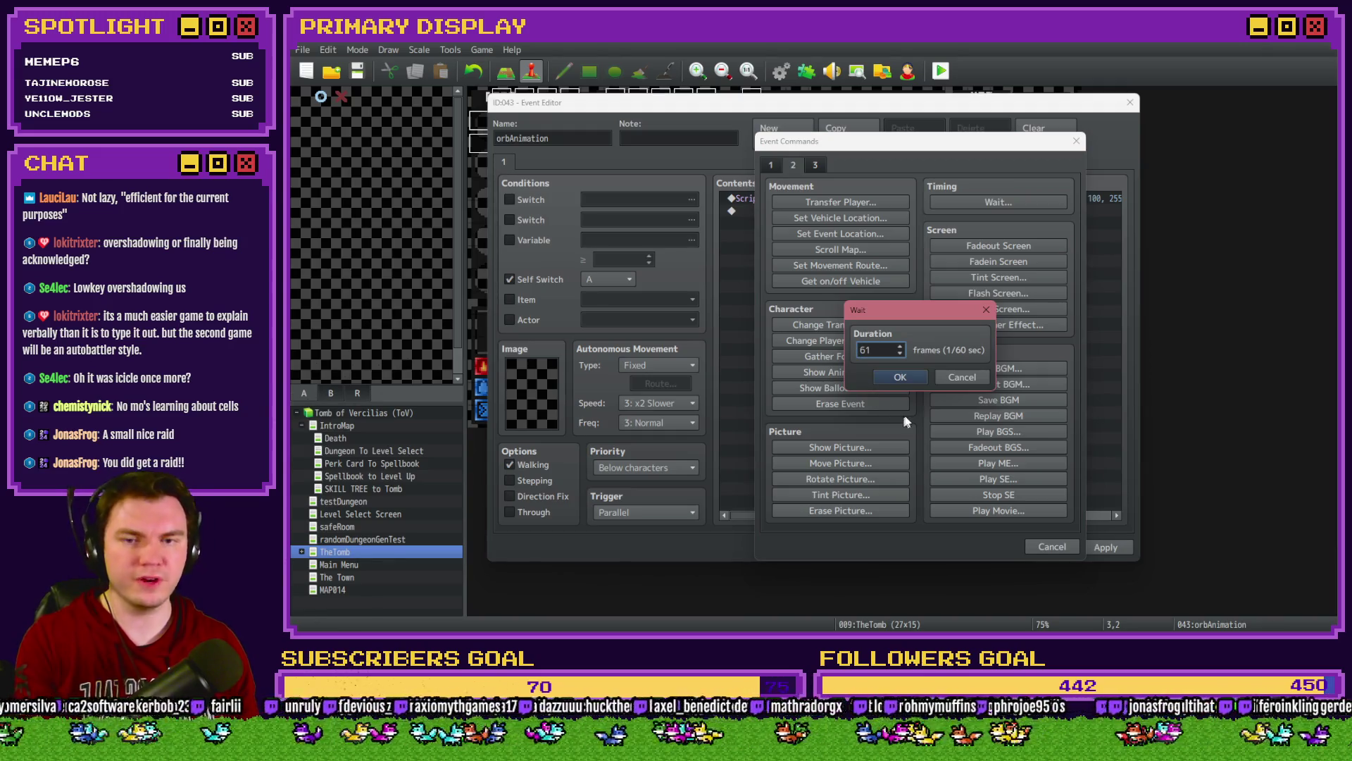
key("Return")
left_click(822, 200)
left_click(819, 212, "shift")
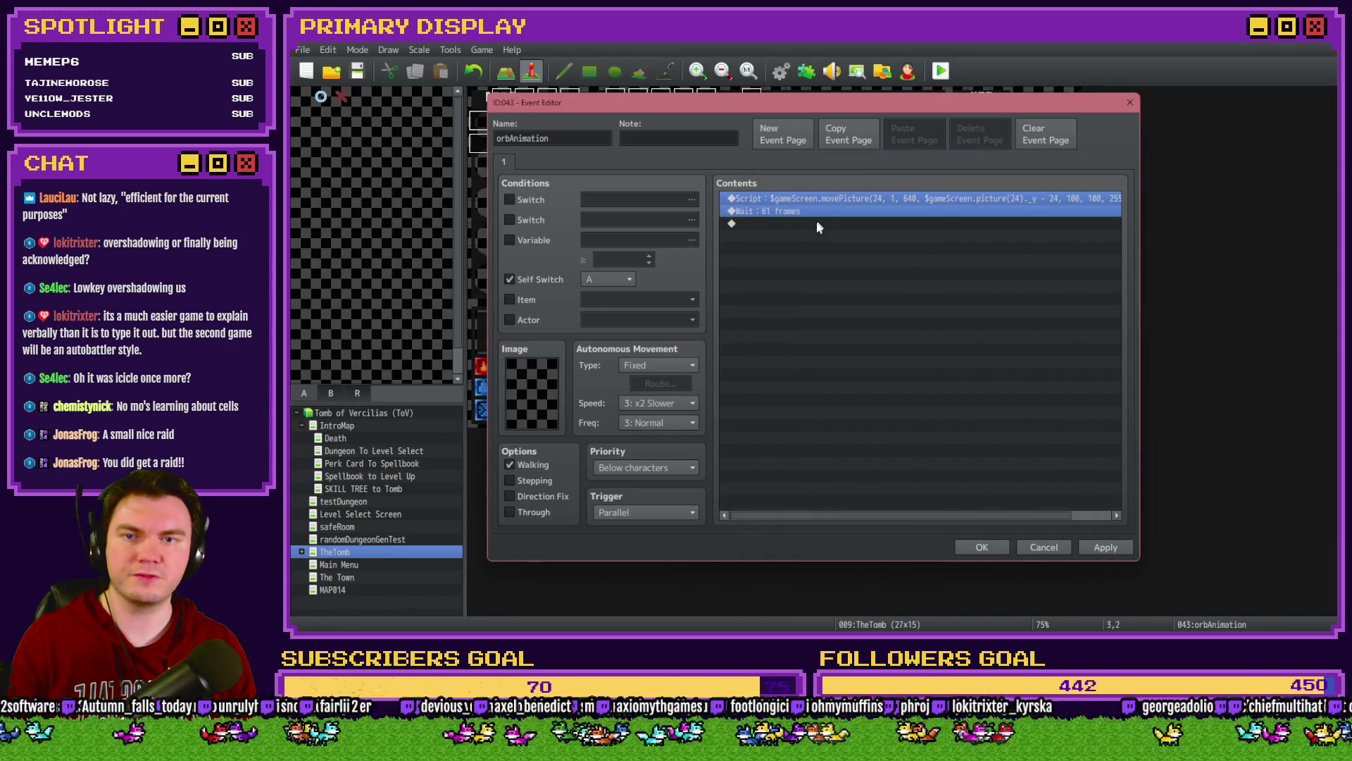
key("ctrl+c")
left_click(817, 223)
key("ctrl+v")
Step: Change the duplicated script to move picture 24 back down by 24, then apply and save
double_click(820, 225)
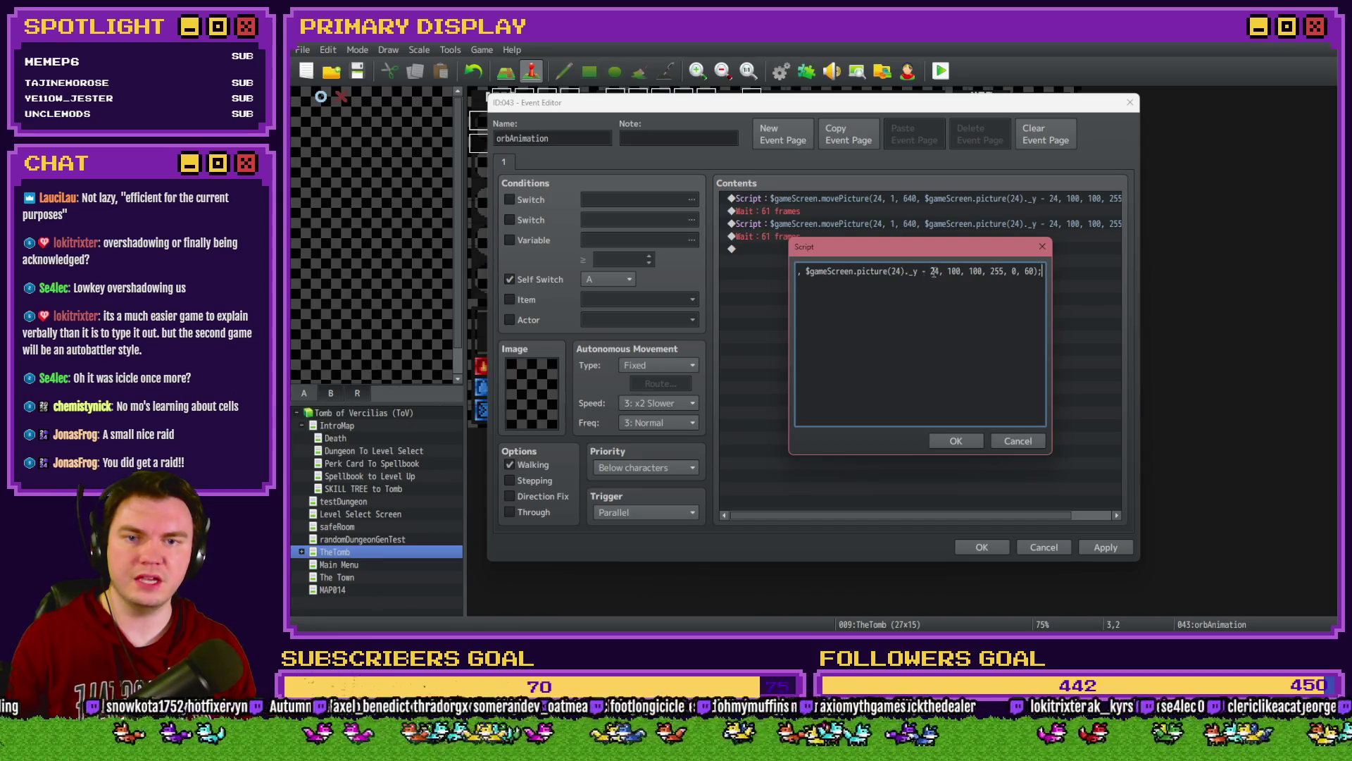
type("+")
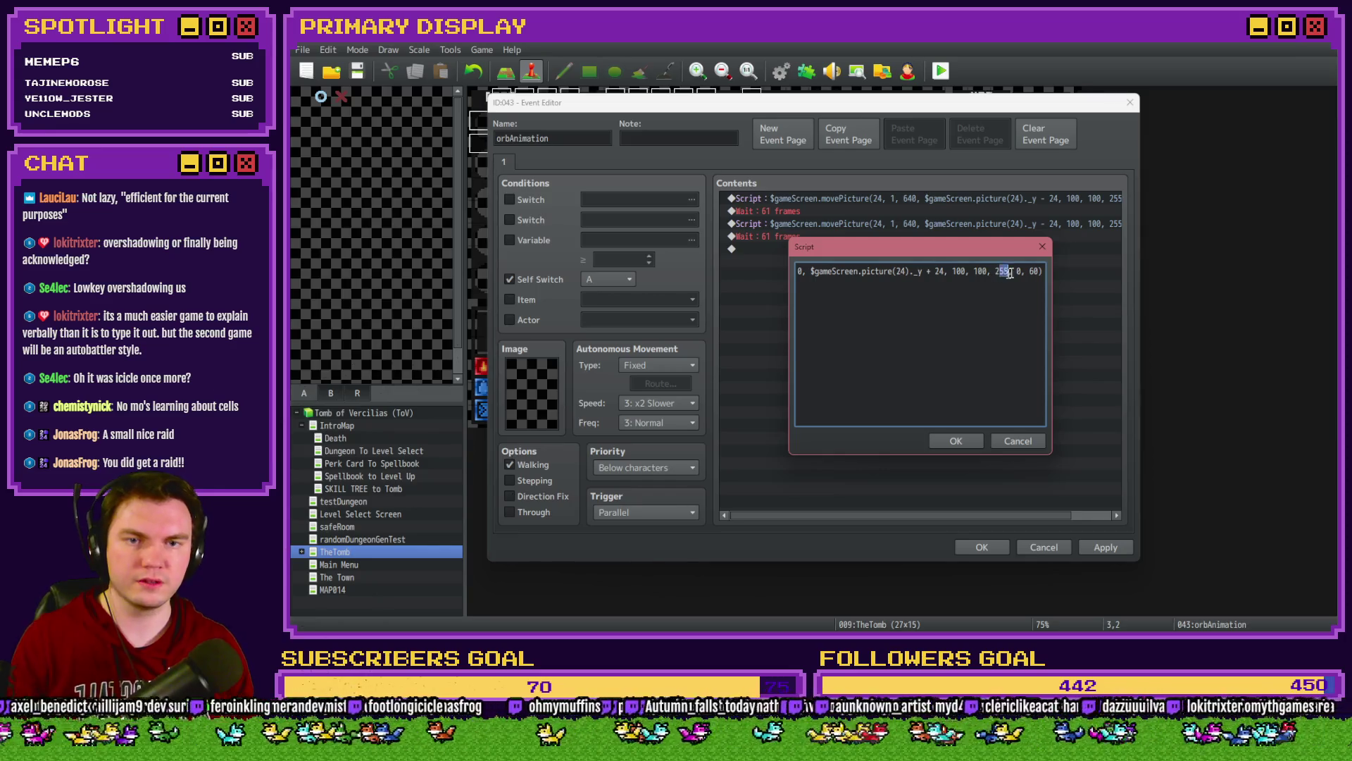
left_click(954, 440)
left_click(852, 236)
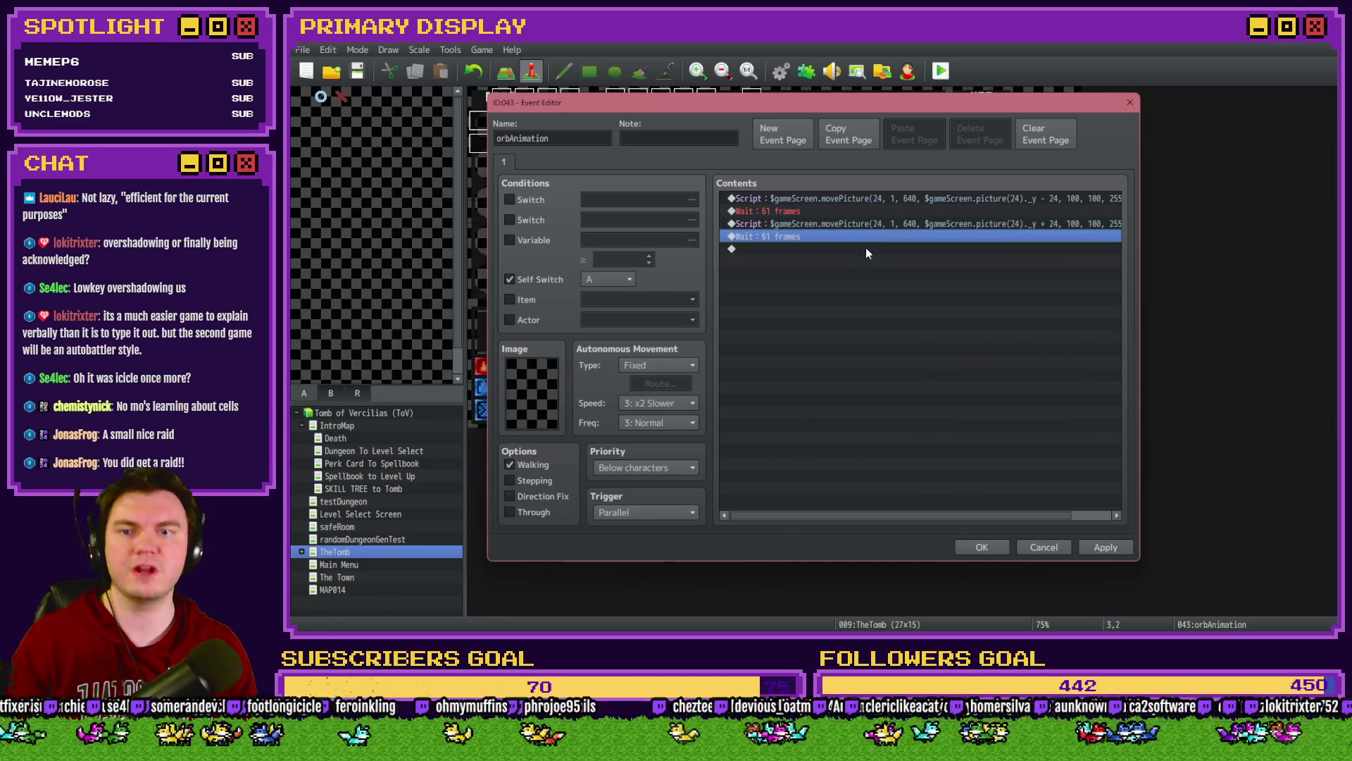
left_click(1113, 549)
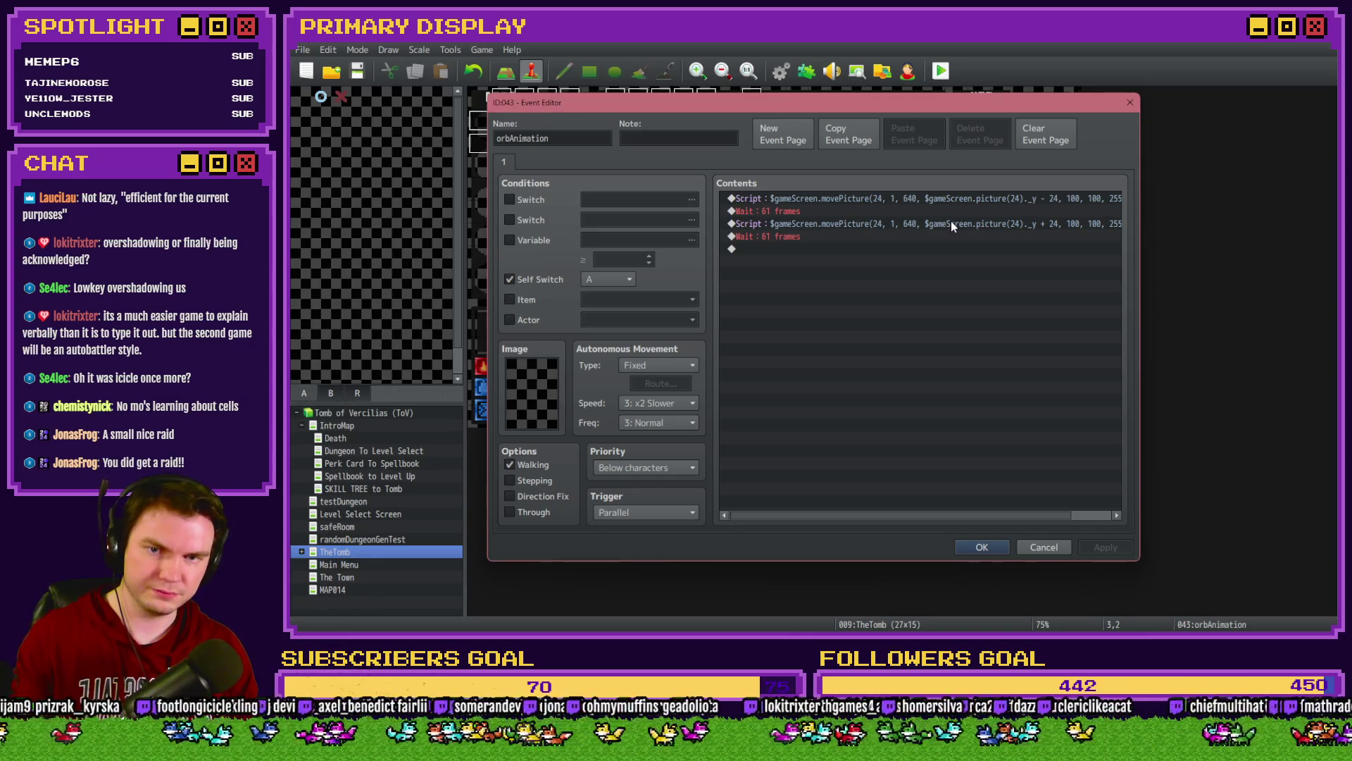
left_click(982, 547)
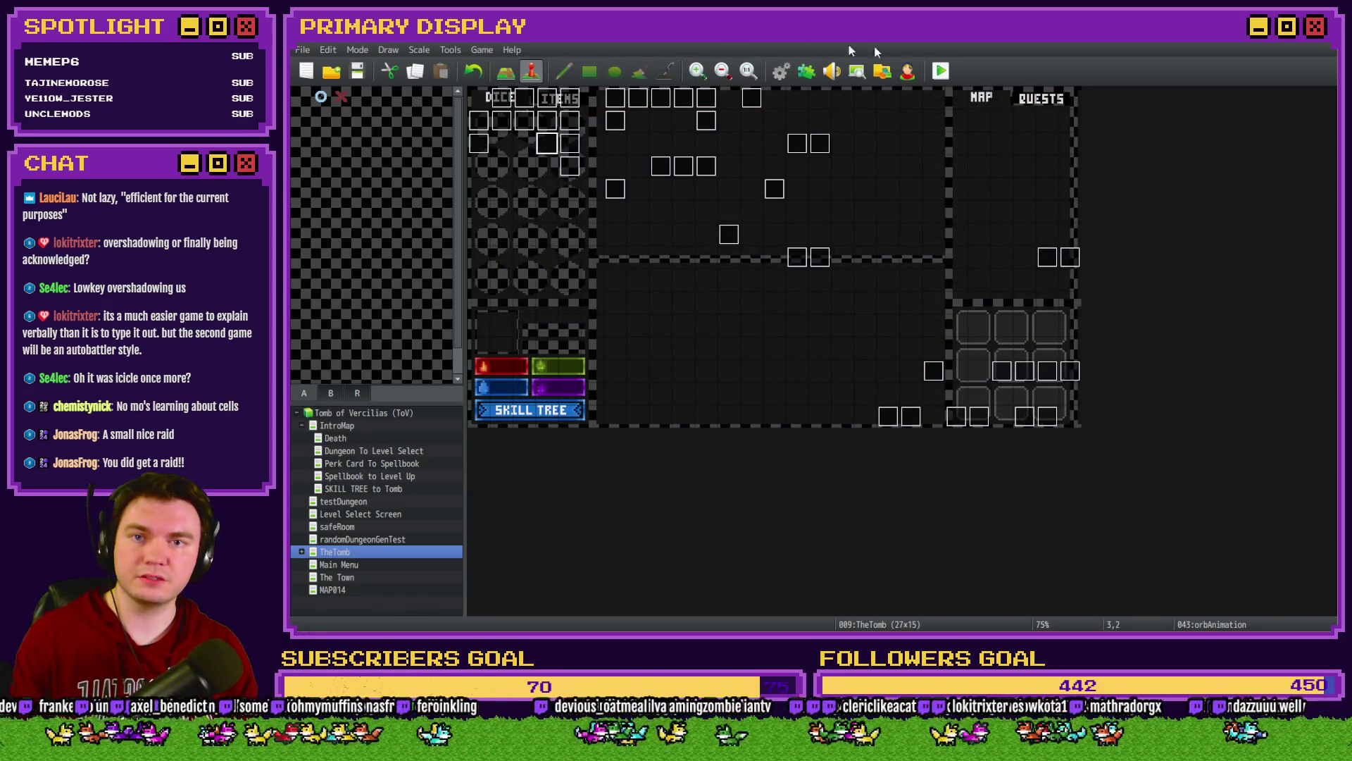
left_click(941, 70)
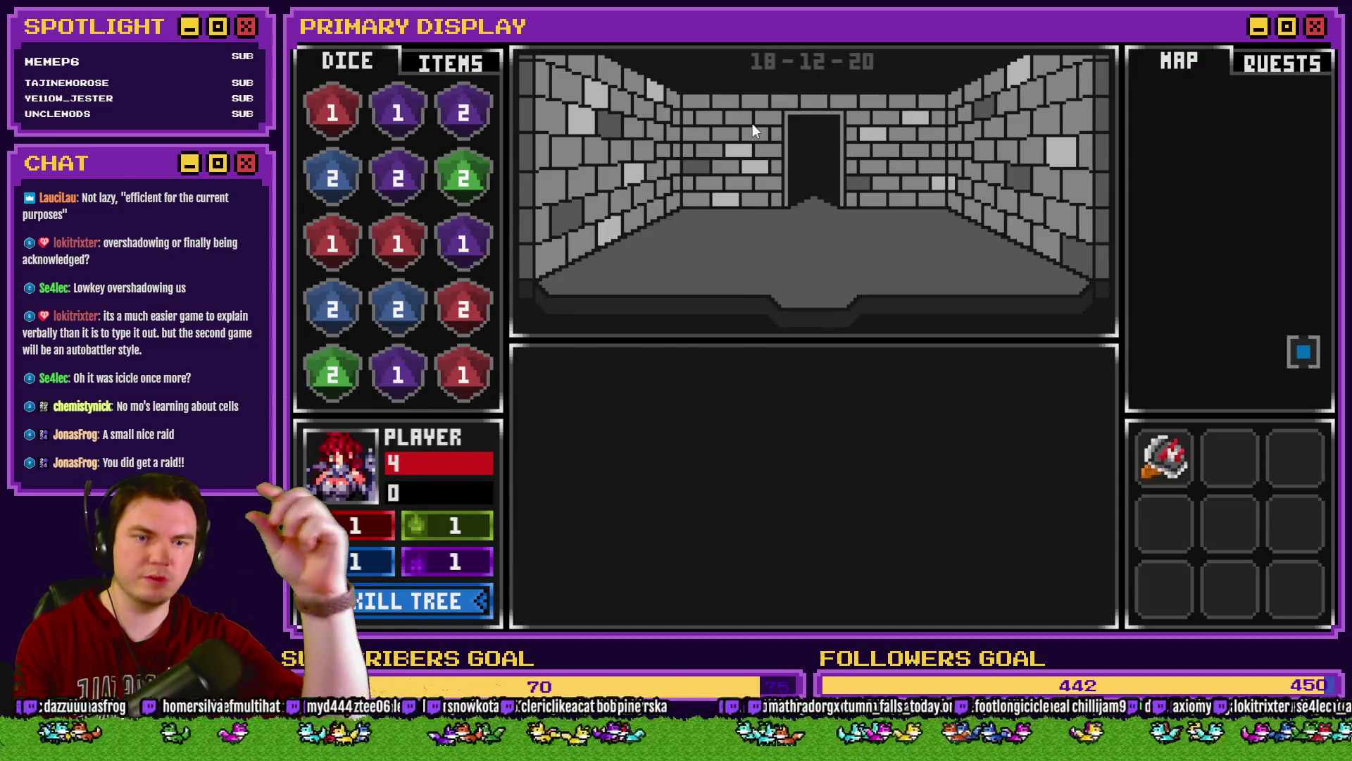
left_click(764, 127)
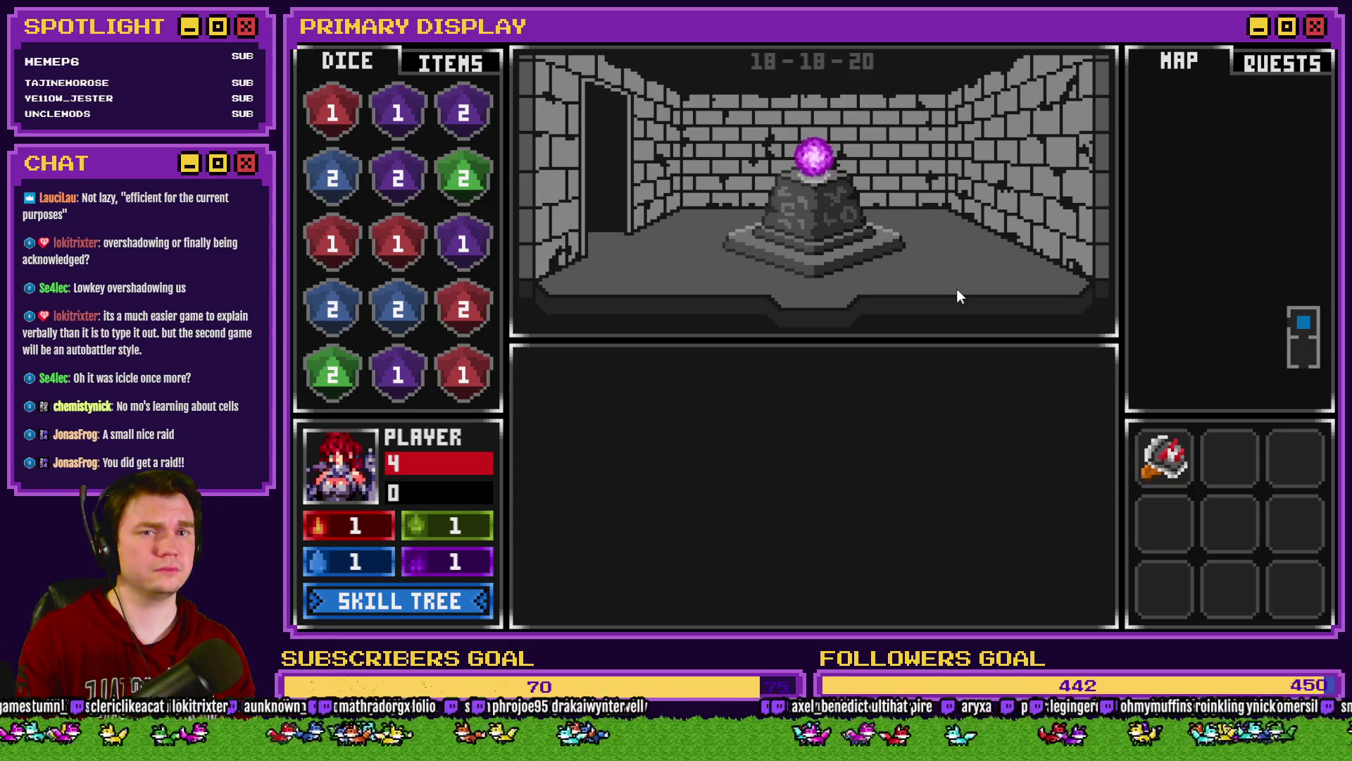
key("alt+F4")
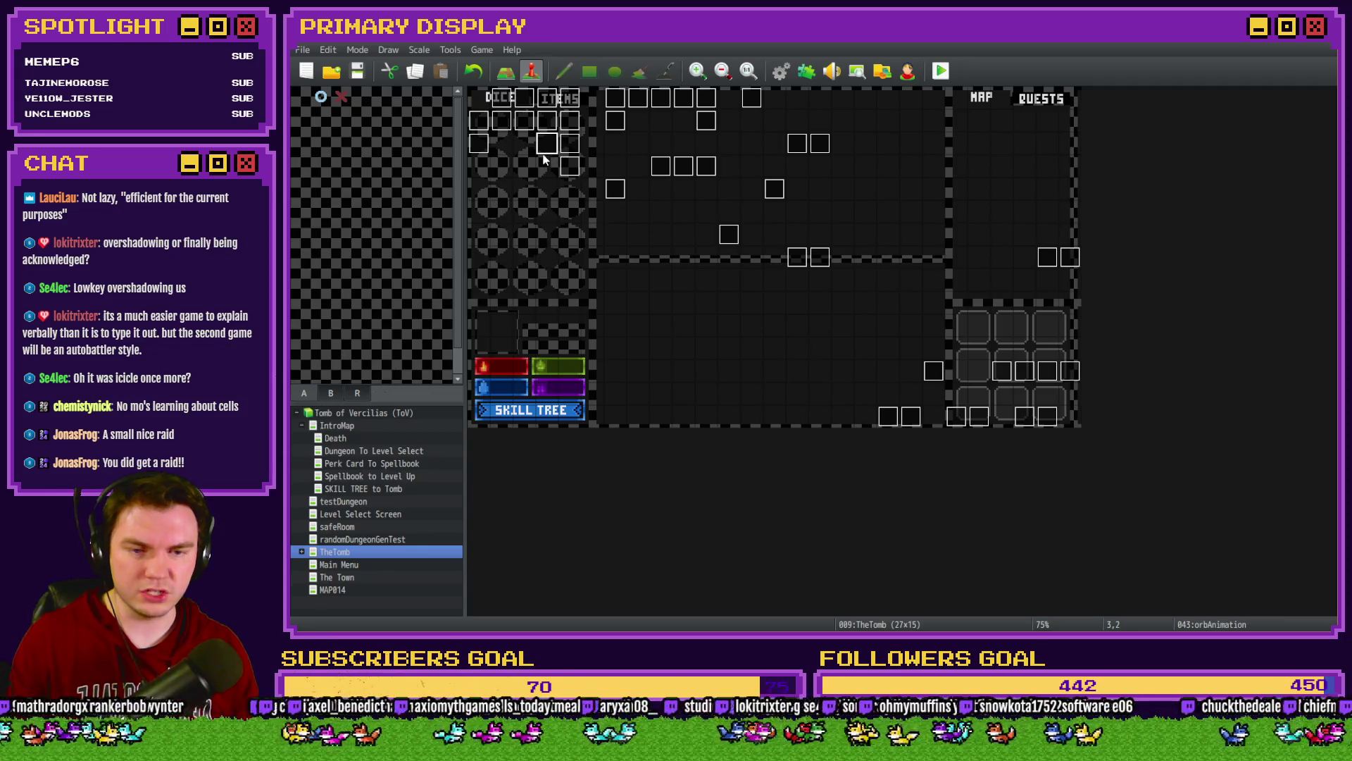
Step: Change the page 4 setValue script of Int/Movement to target event 43 instead of 12
double_click(501, 99)
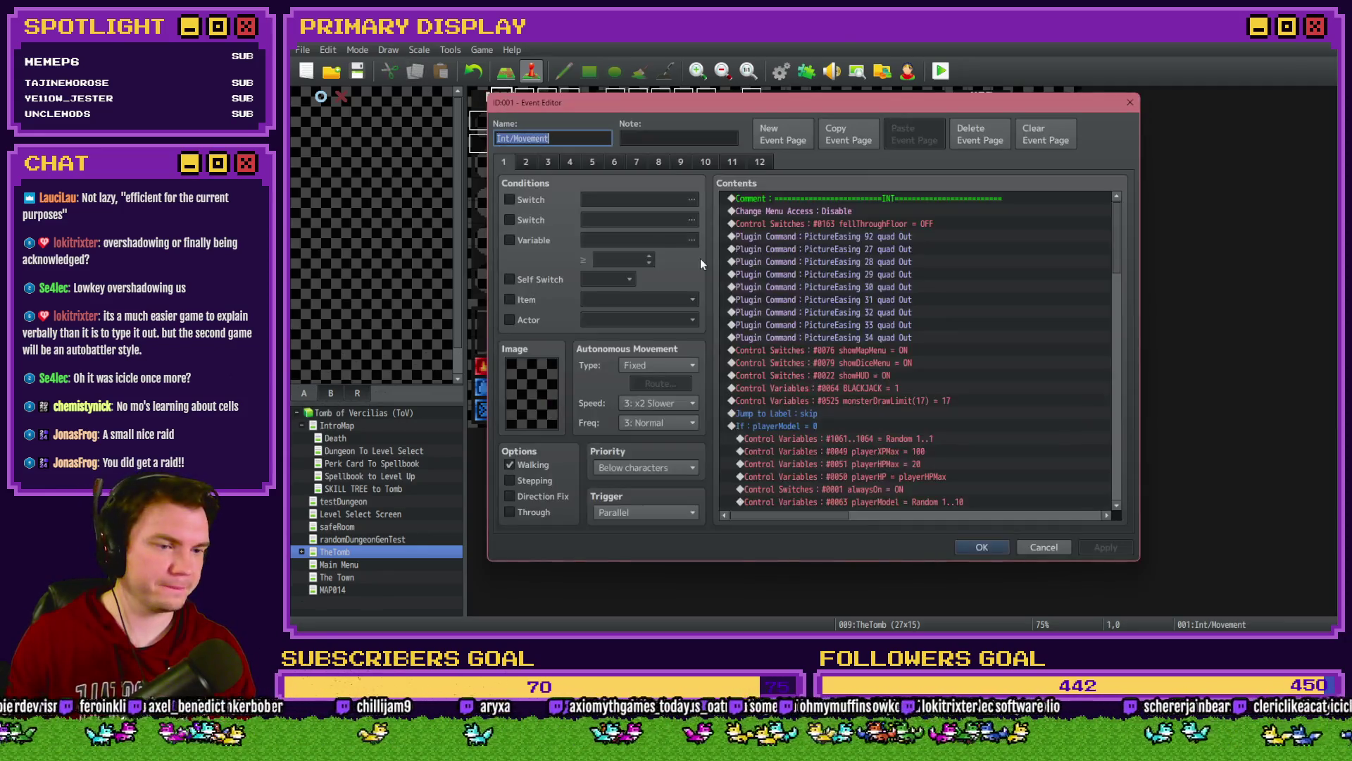
key("alt+Tab")
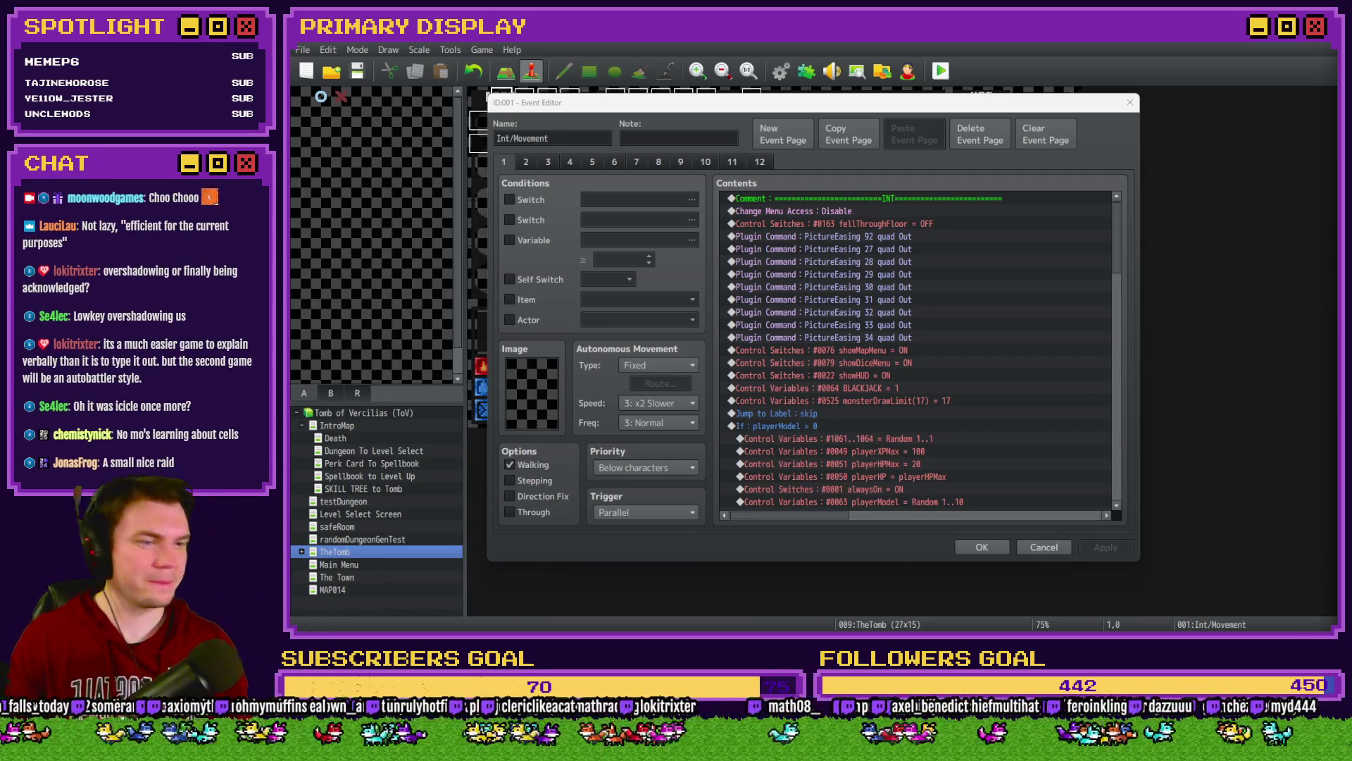
left_click(570, 165)
scroll(871, 422, "down", 10)
double_click(885, 350)
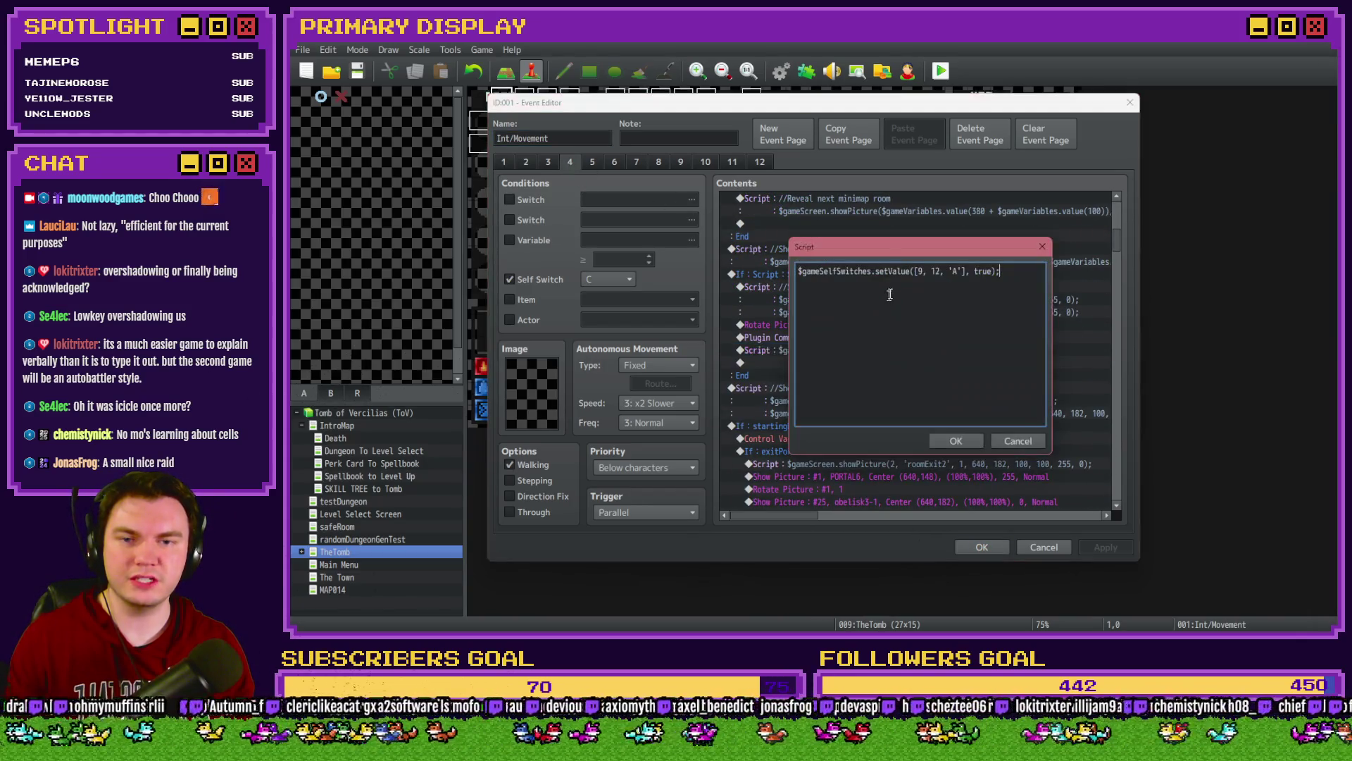
type("43")
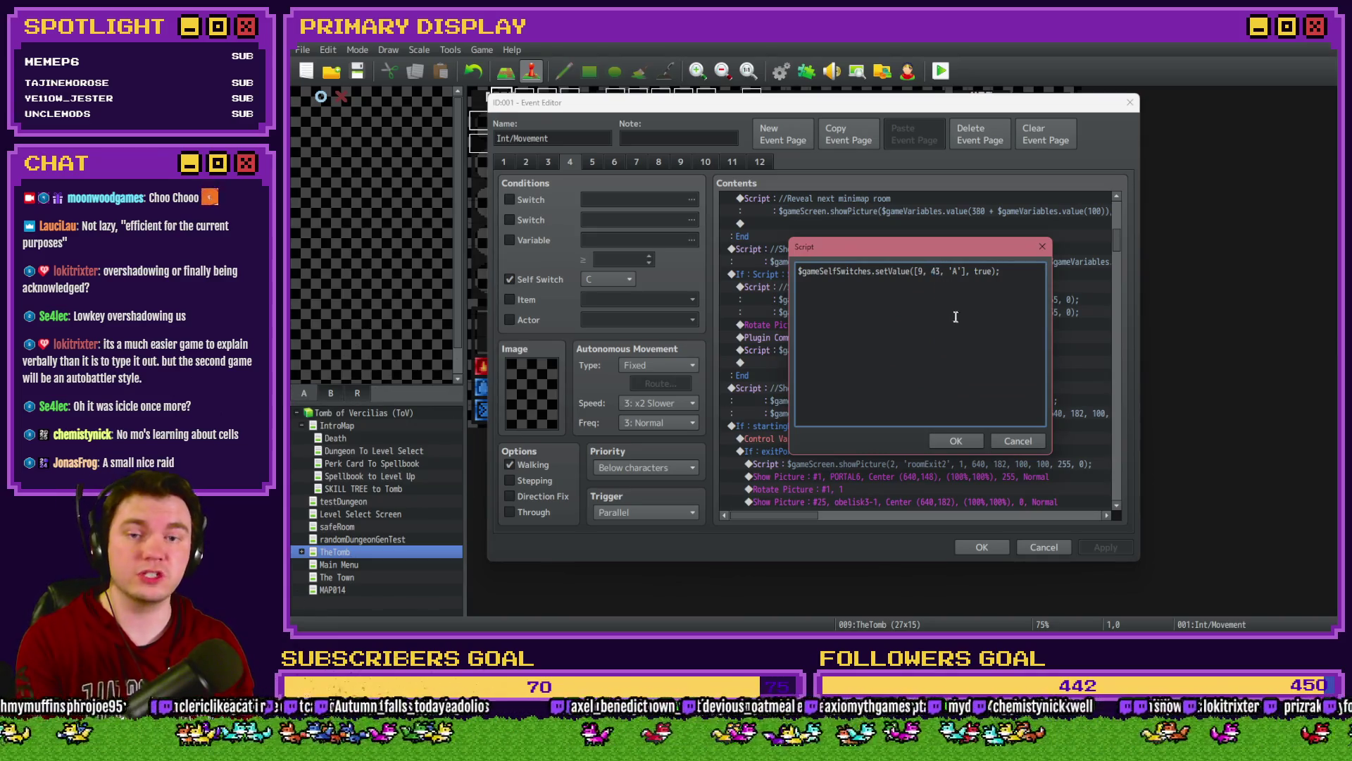
left_click(956, 441)
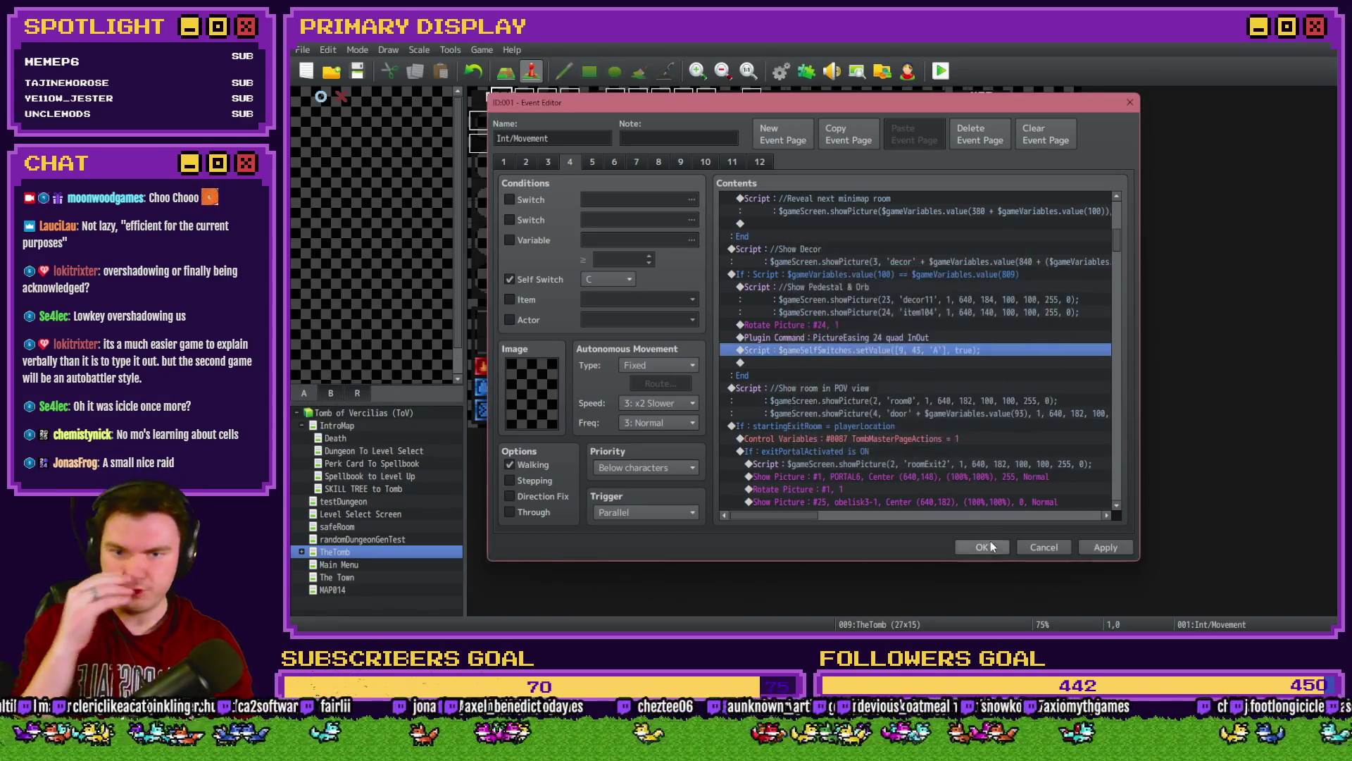
Step: Close the Int/Movement event and start a playtest, saving the project changes
left_click(981, 547)
key("alt+F4")
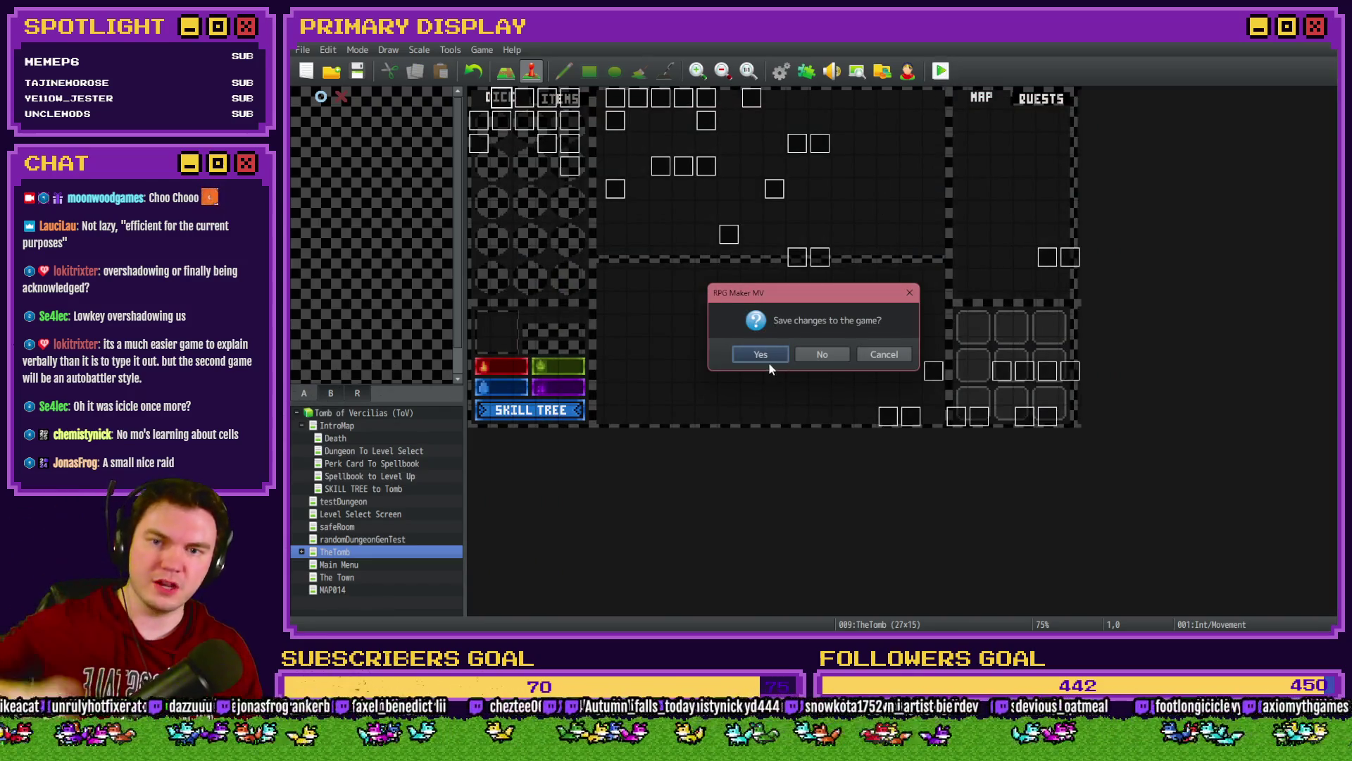
left_click(766, 358)
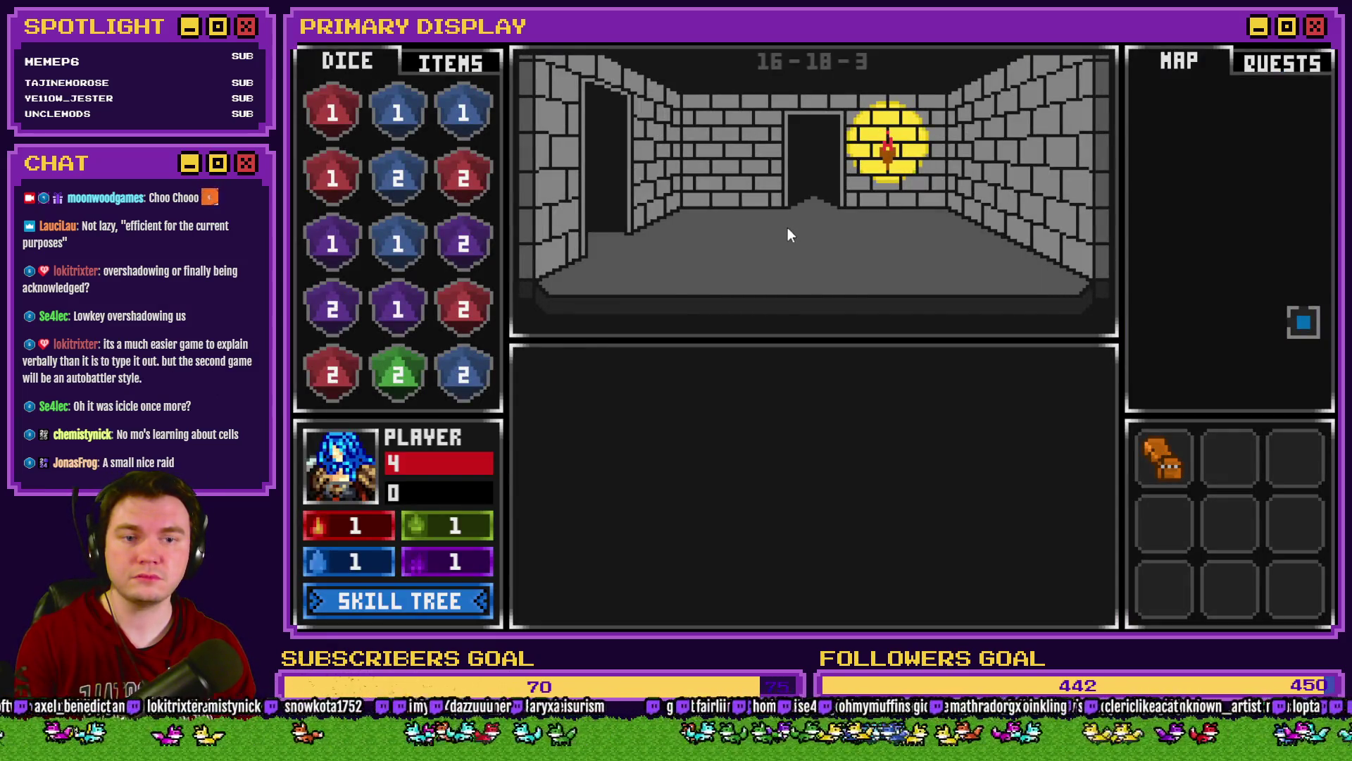
Step: Walk forward two rooms to the orb pedestal room, then leave full screen and close the game
key("Up")
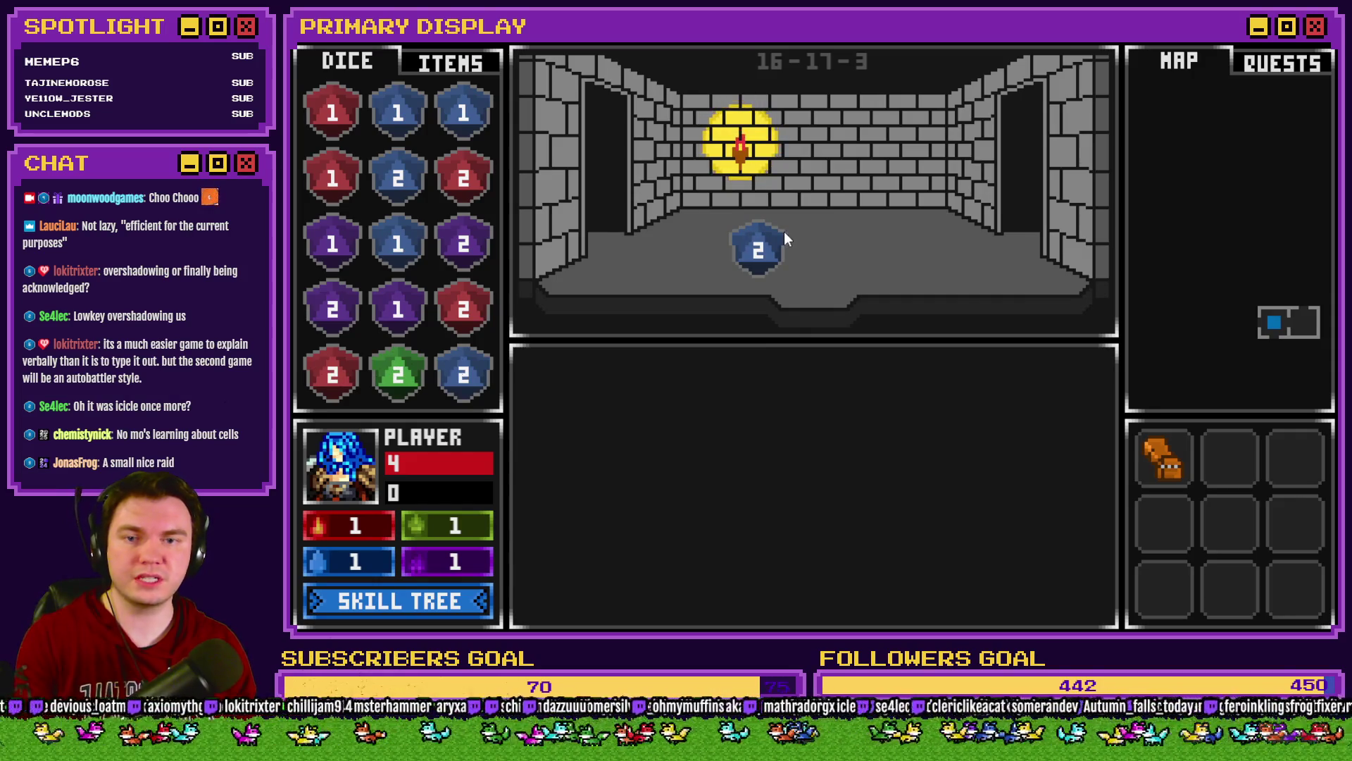
key("Up")
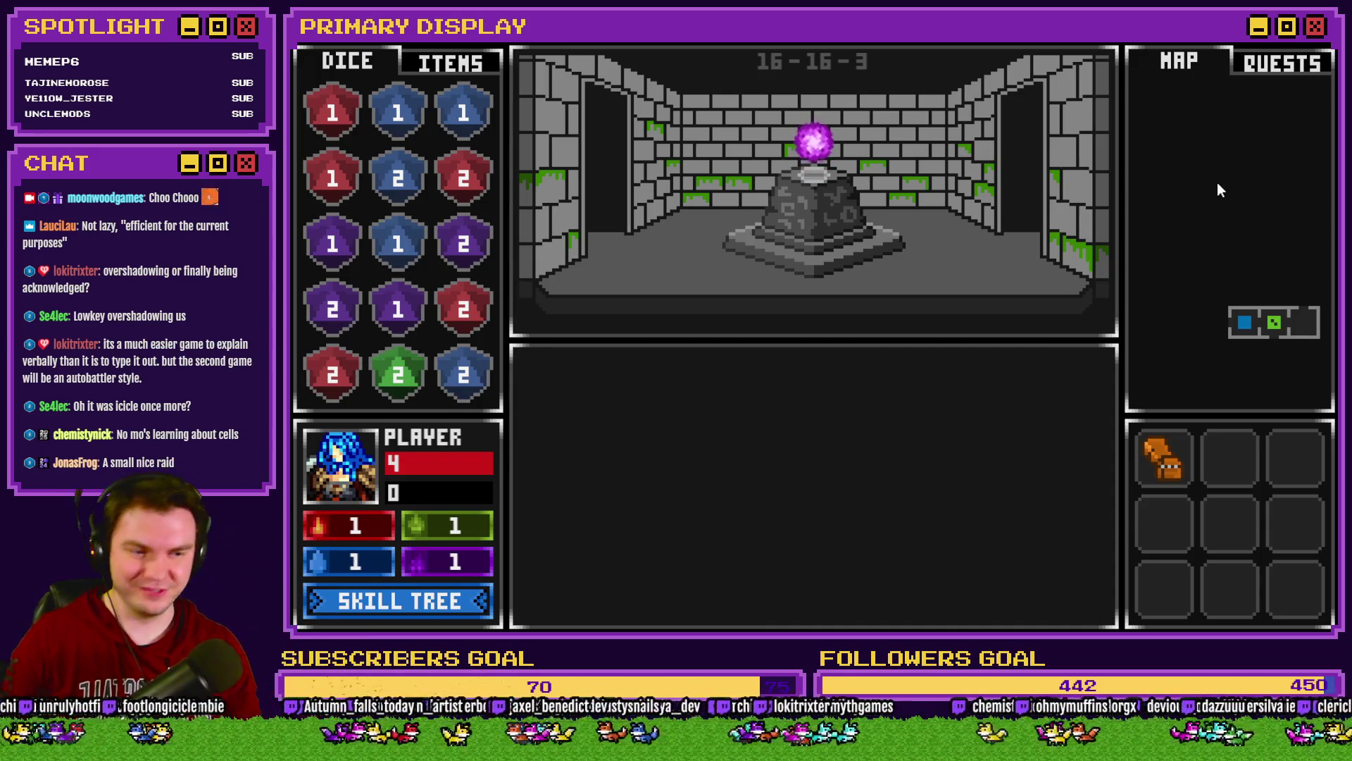
key("F4")
left_click(1259, 116)
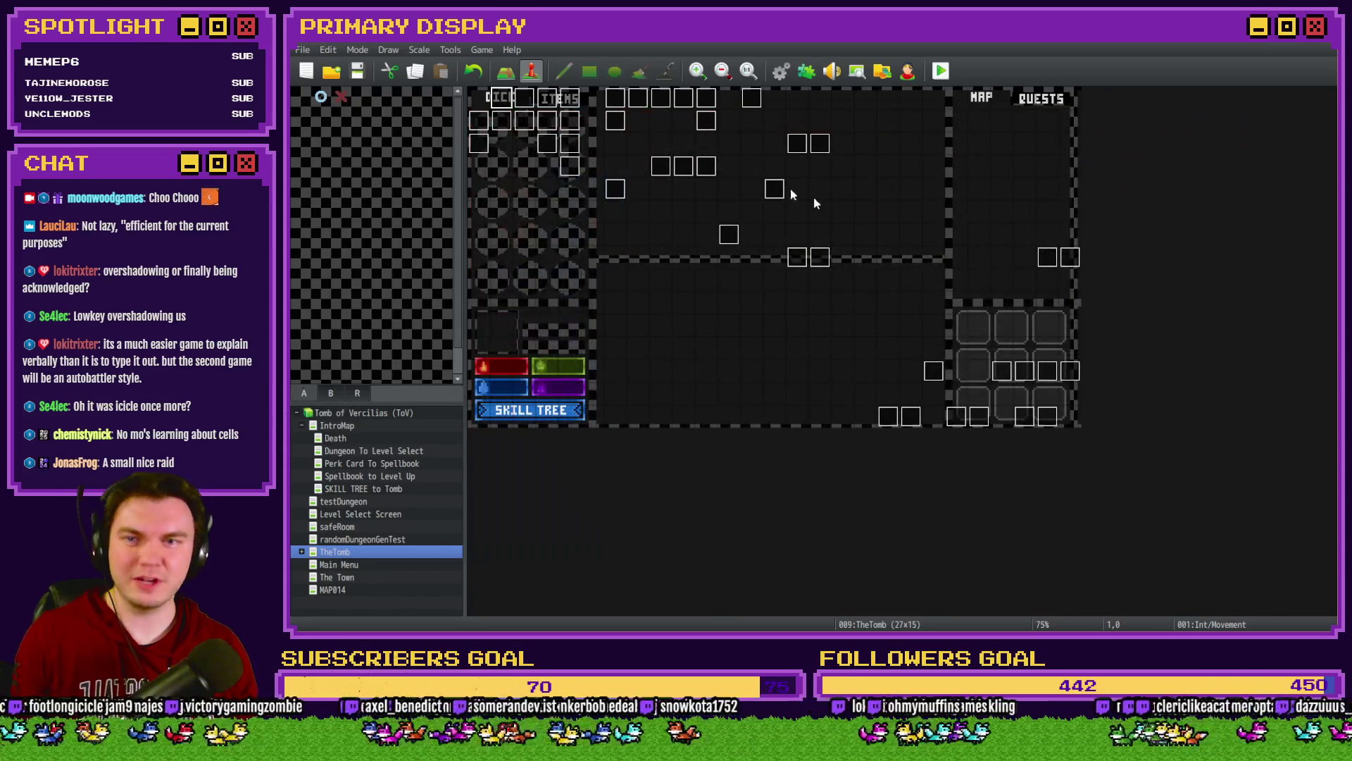
Step: Open orbAnimation and change the move-up script's offset from 24 to 16
double_click(501, 121)
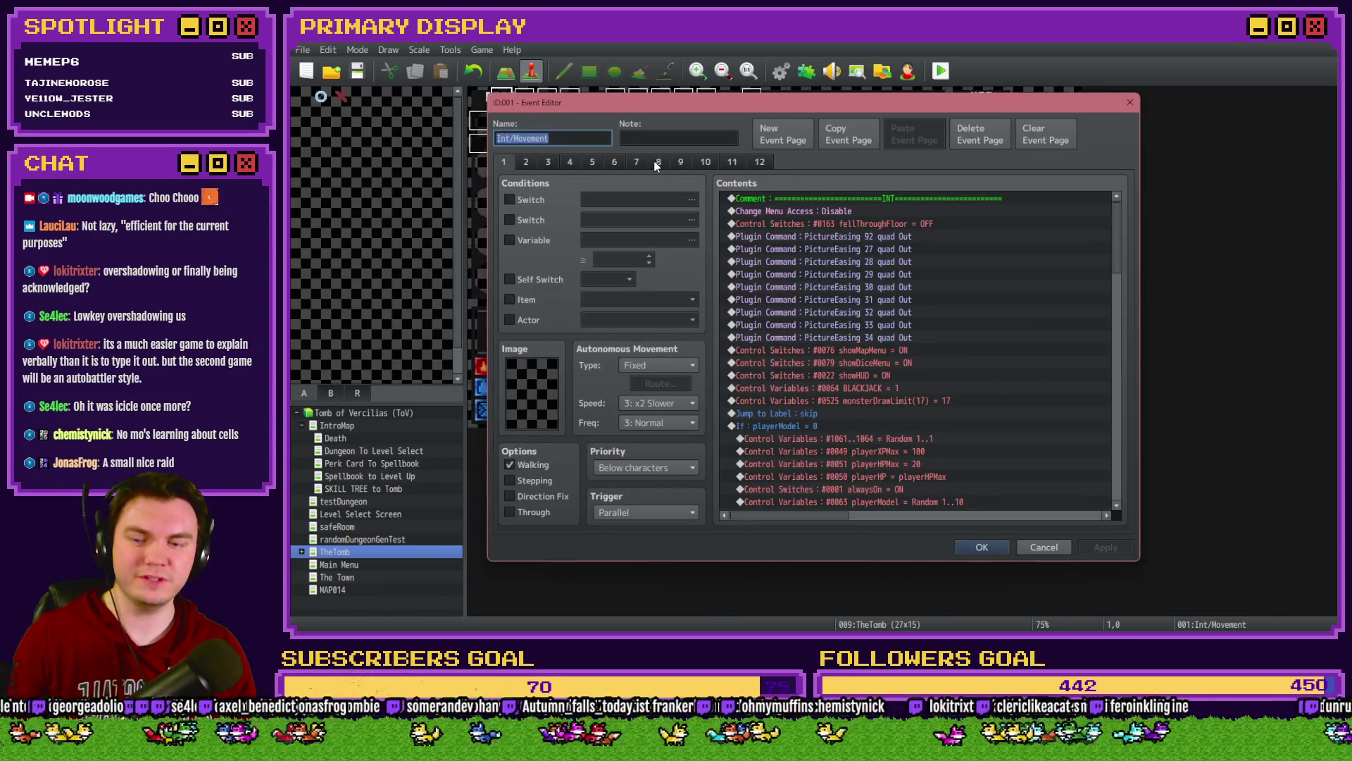
key("Escape")
double_click(548, 144)
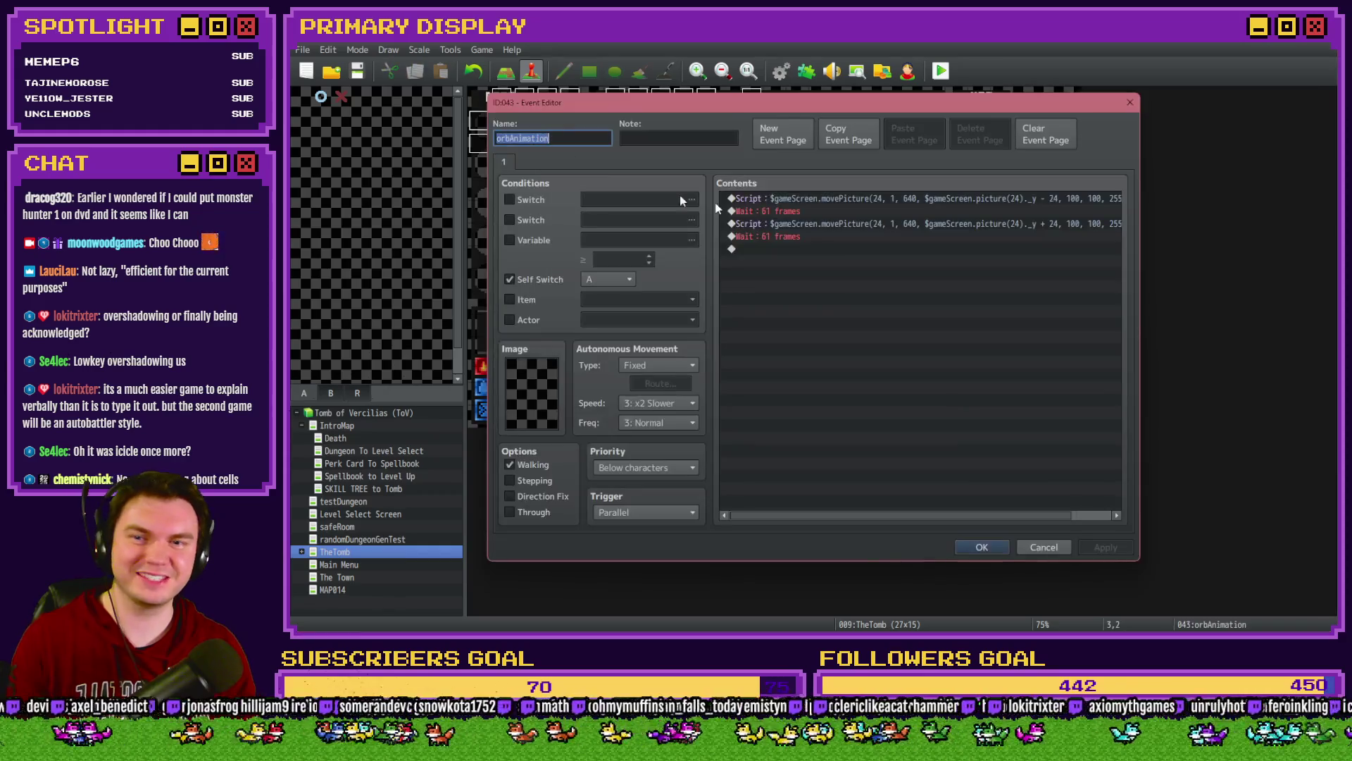
double_click(884, 199)
double_click(933, 272)
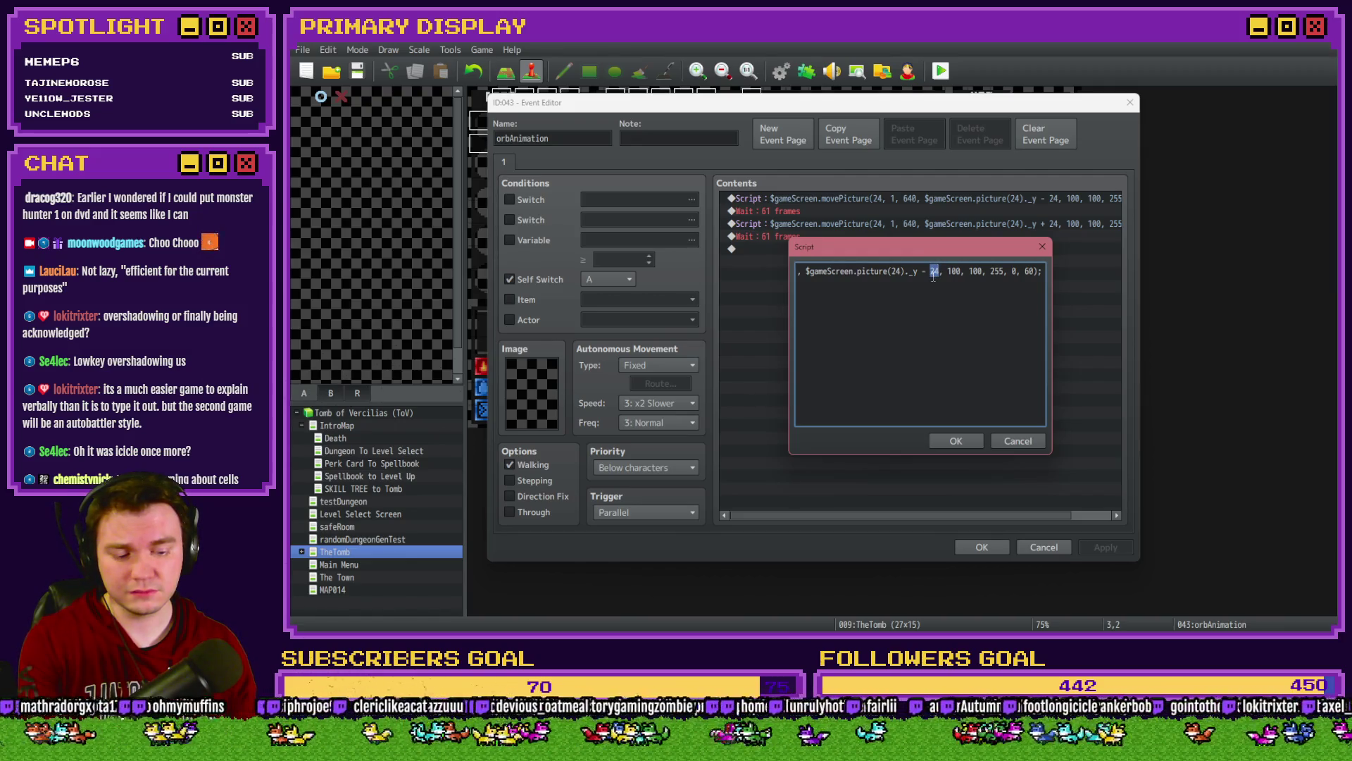
type("16")
left_click(965, 440)
Step: Change the move-down script's offset to _y + 16 and close the orbAnimation event
double_click(982, 222)
double_click(934, 272)
type("16")
left_click(965, 437)
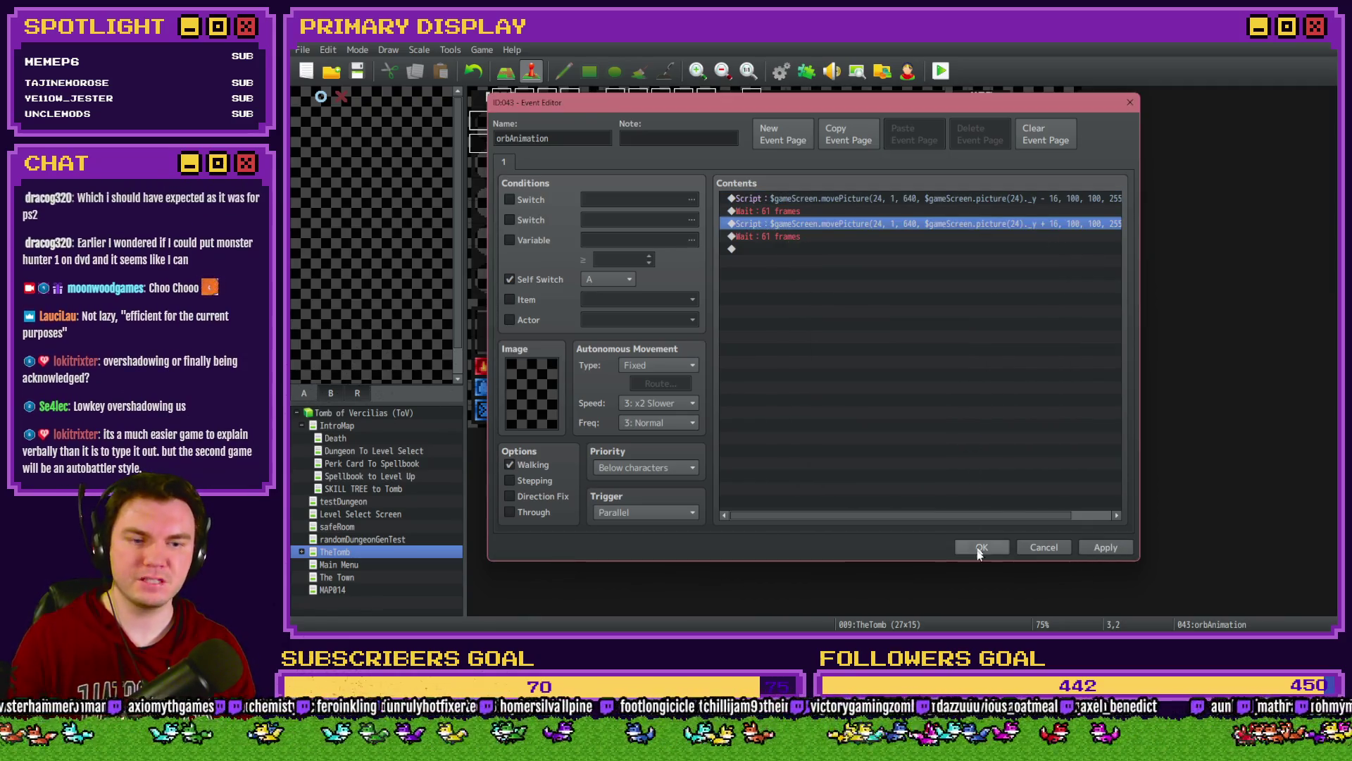
left_click(963, 547)
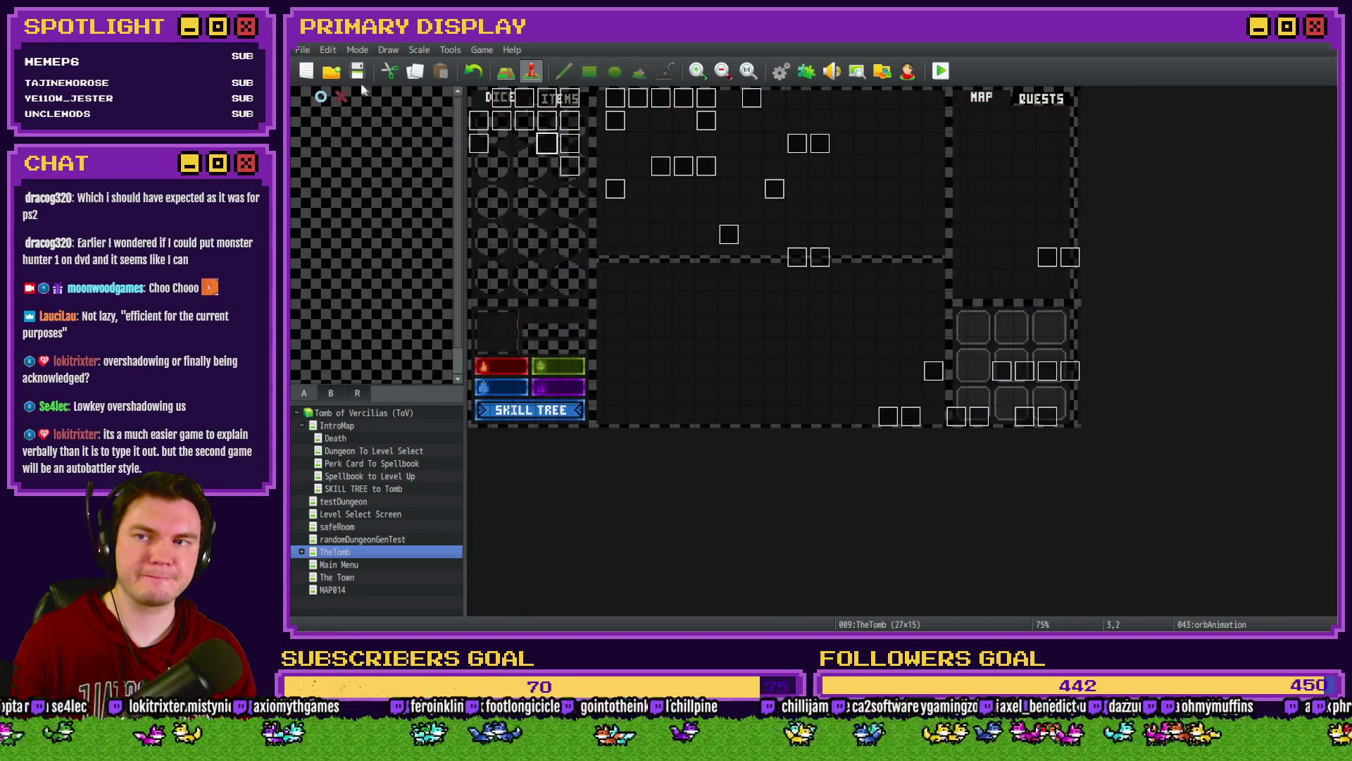
Step: Playtest, walk up twice and right into the orb pedestal room, then reopen the Int/Movement event
left_click(941, 71)
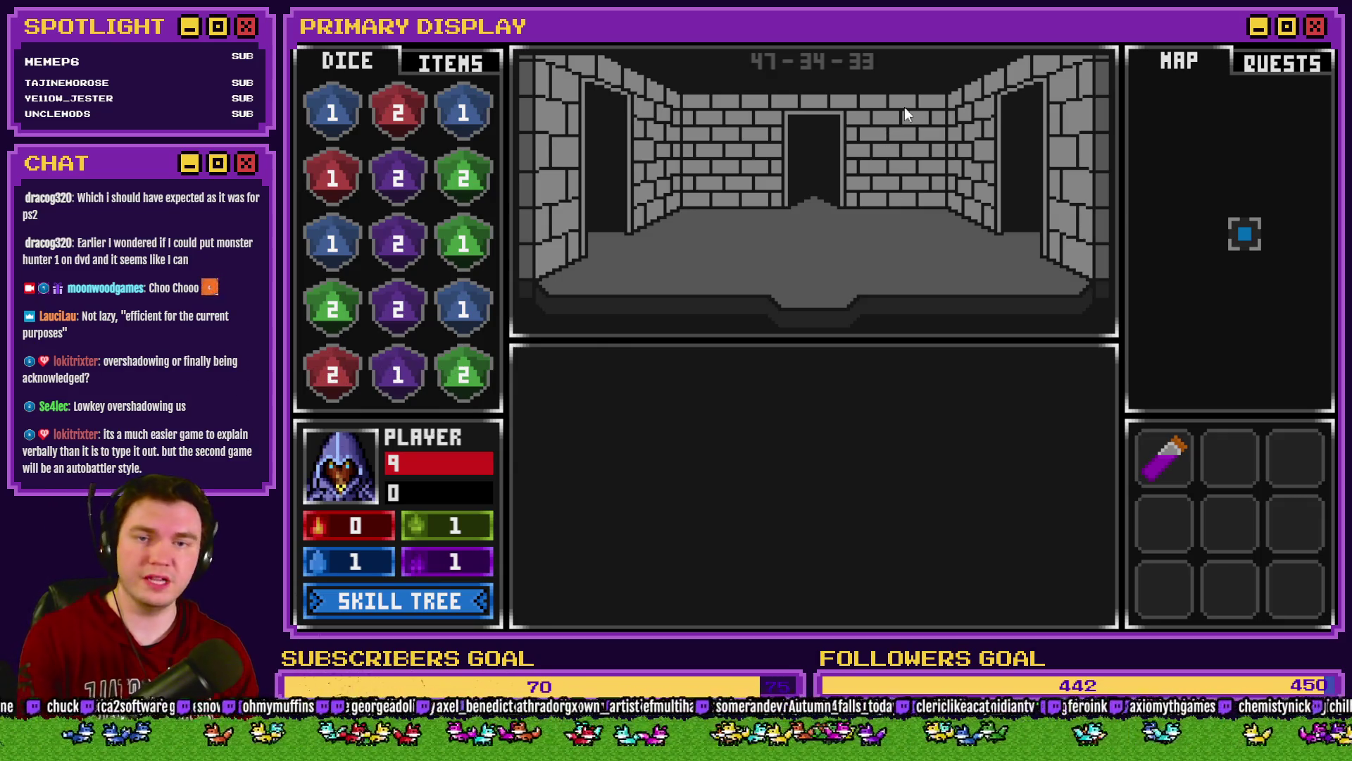
key("Up")
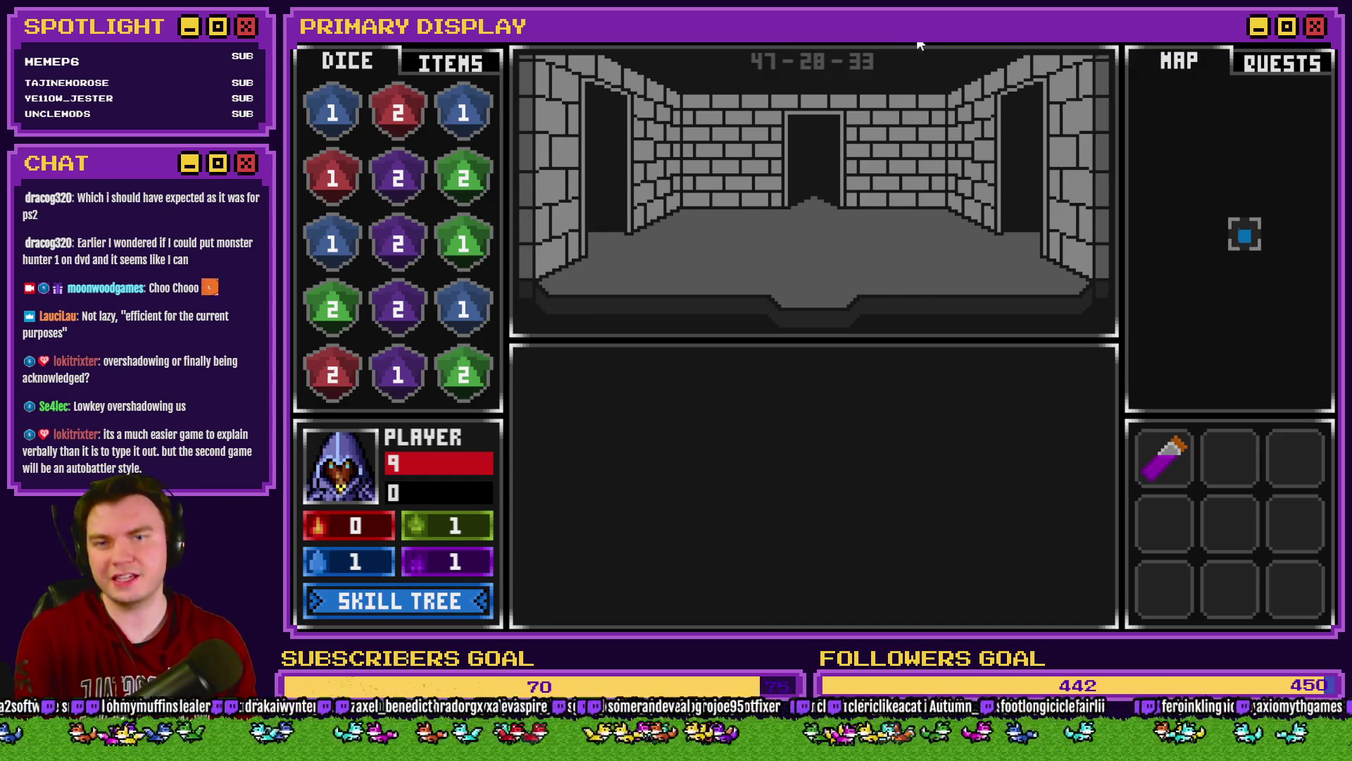
key("Up")
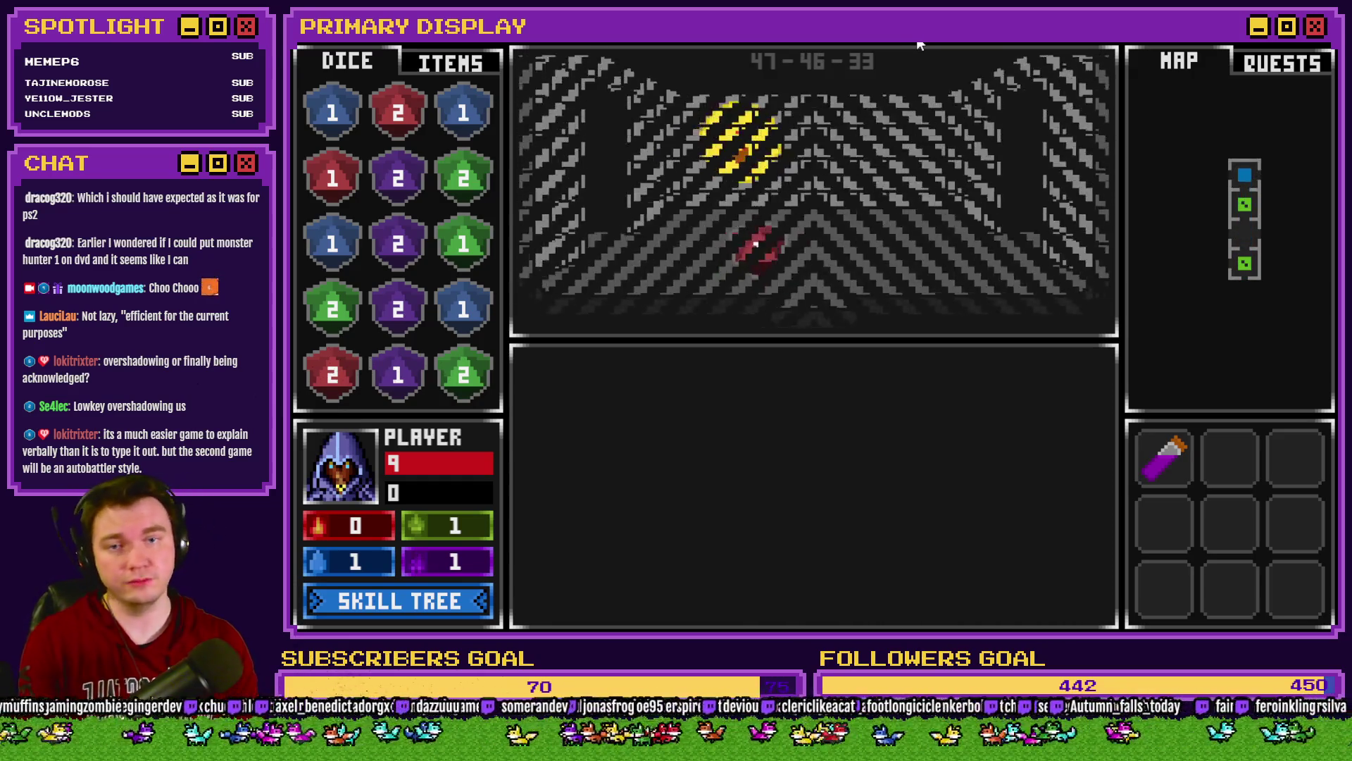
key("Right")
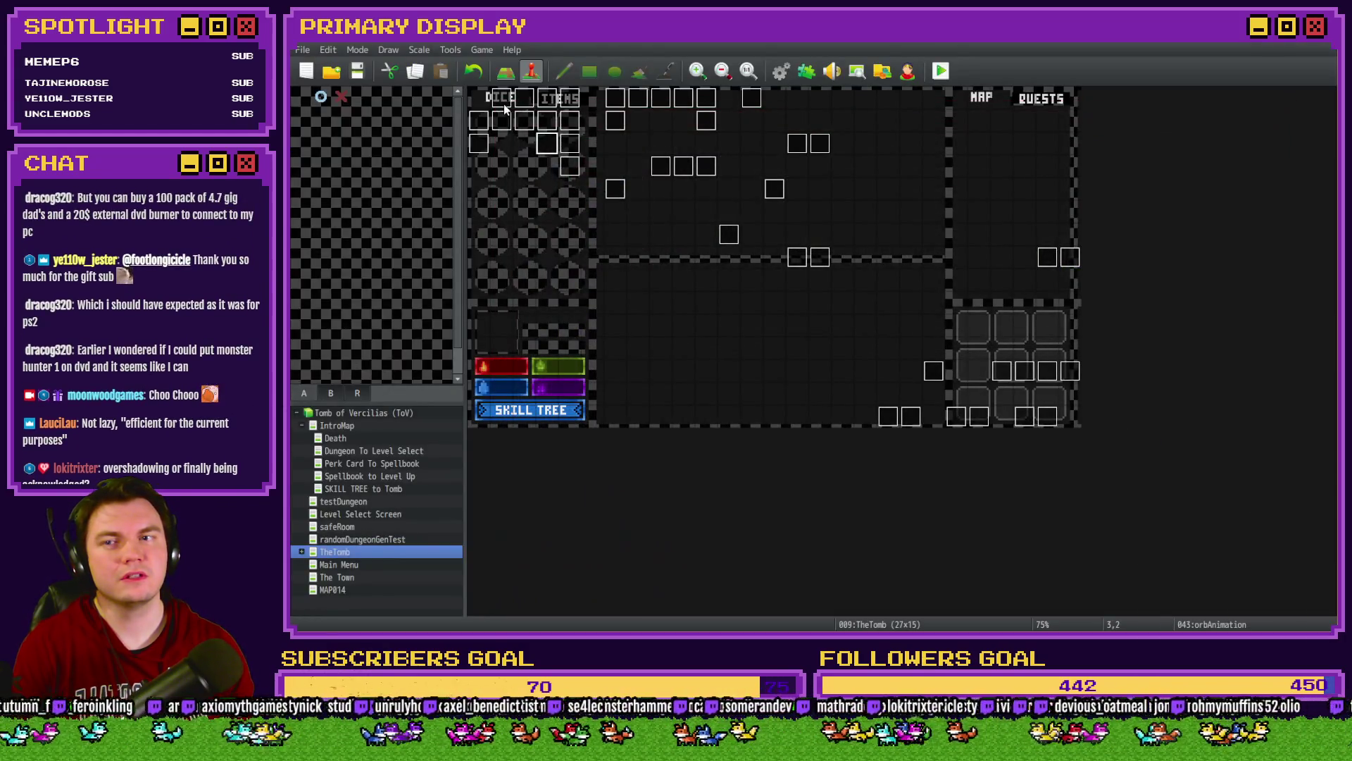
double_click(502, 102)
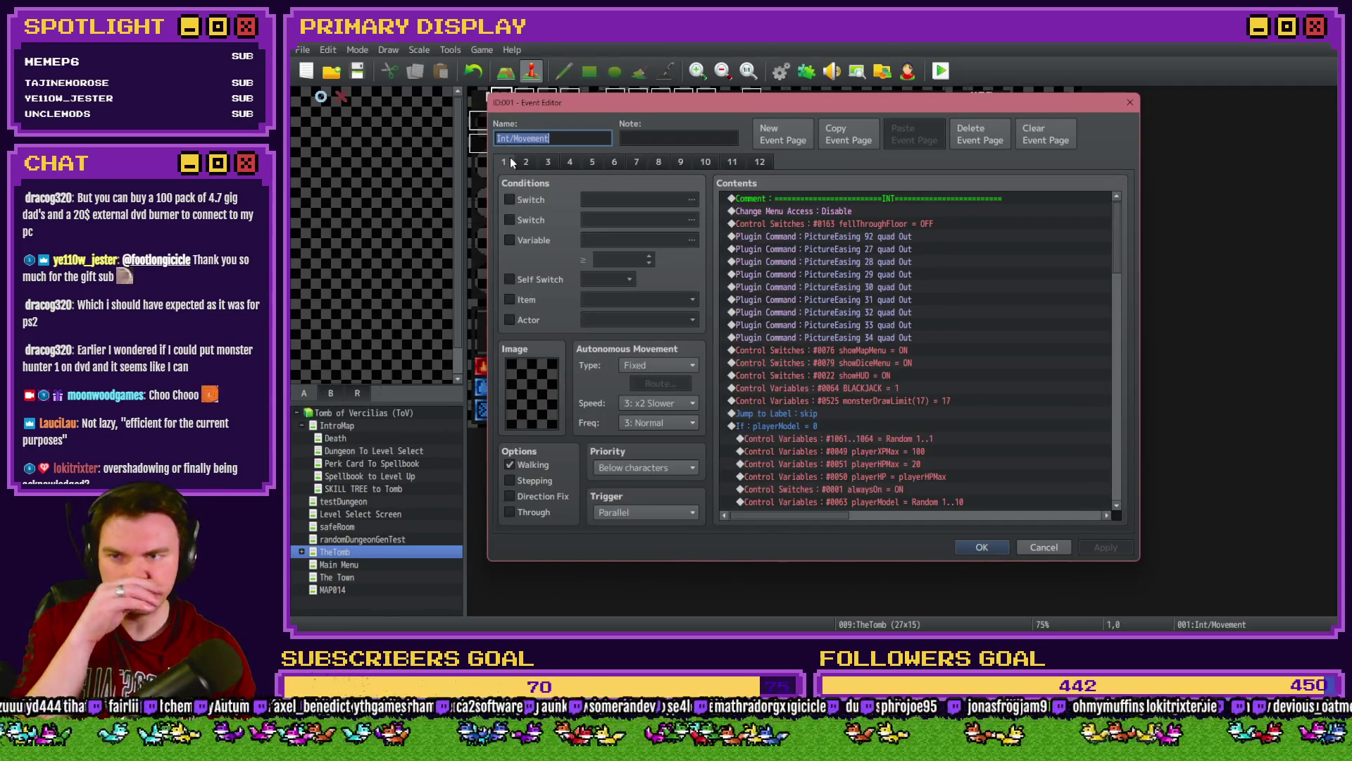
Step: Raise the Rotate Picture #24 speed on Int/Movement page 4 from 1 to 3 and close the event
left_click(569, 161)
scroll(916, 353, "down", 3)
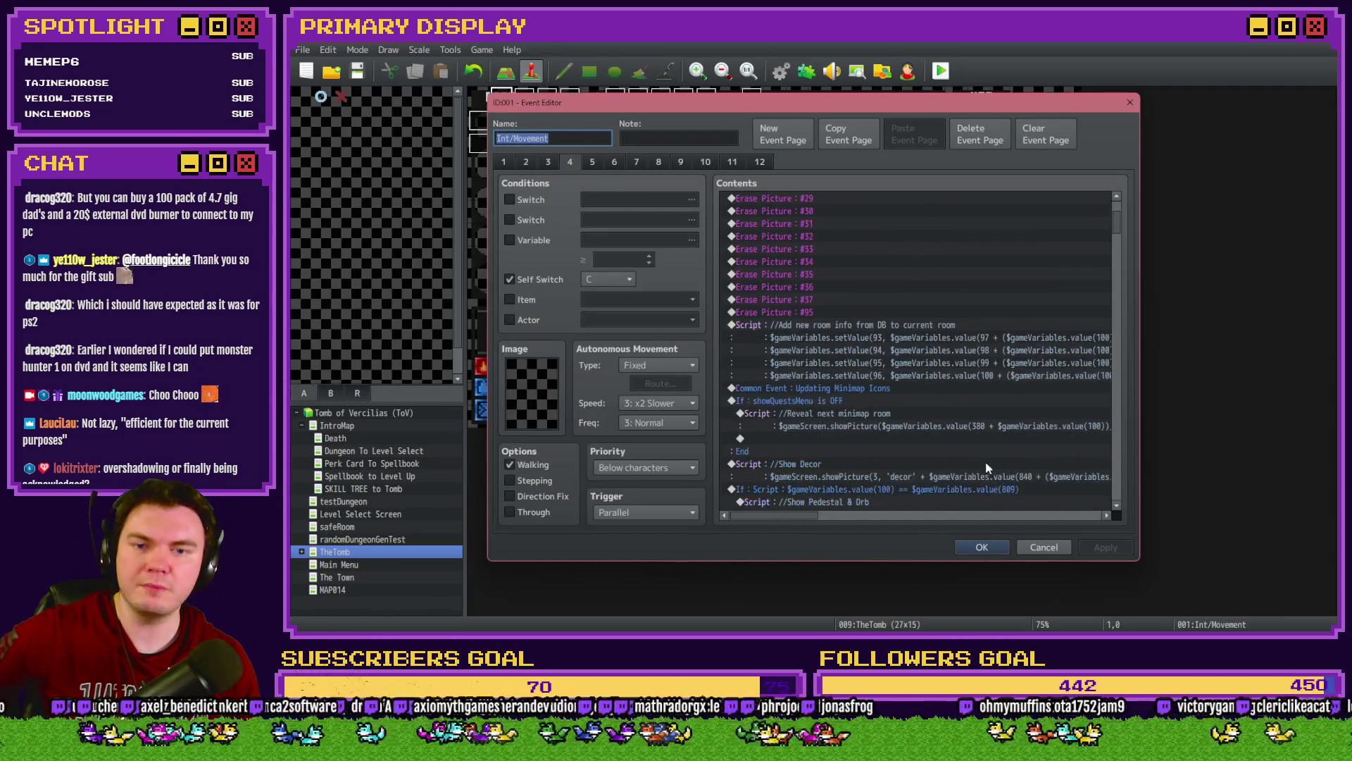
scroll(949, 423, "down", 1)
left_click(944, 352)
double_click(936, 339)
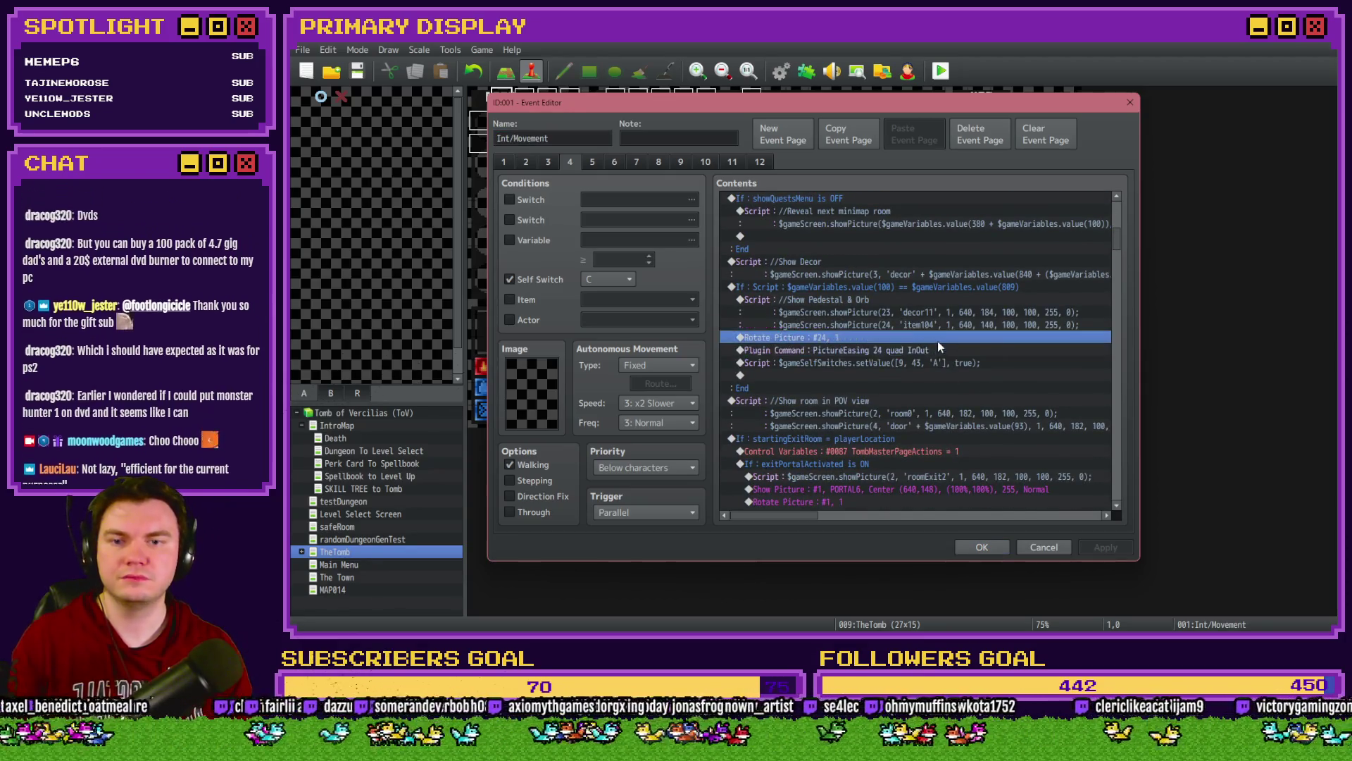
double_click(956, 355)
type("3")
left_click(893, 383)
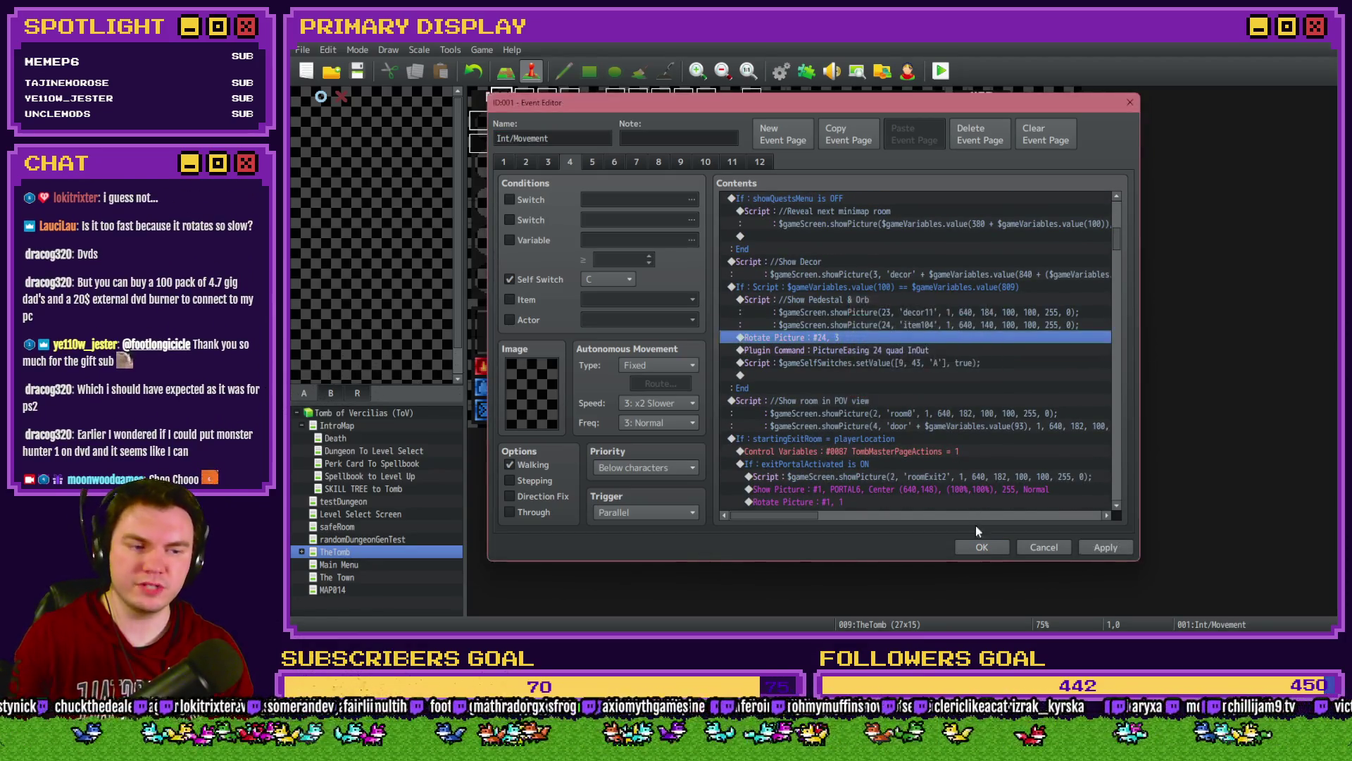
left_click(980, 548)
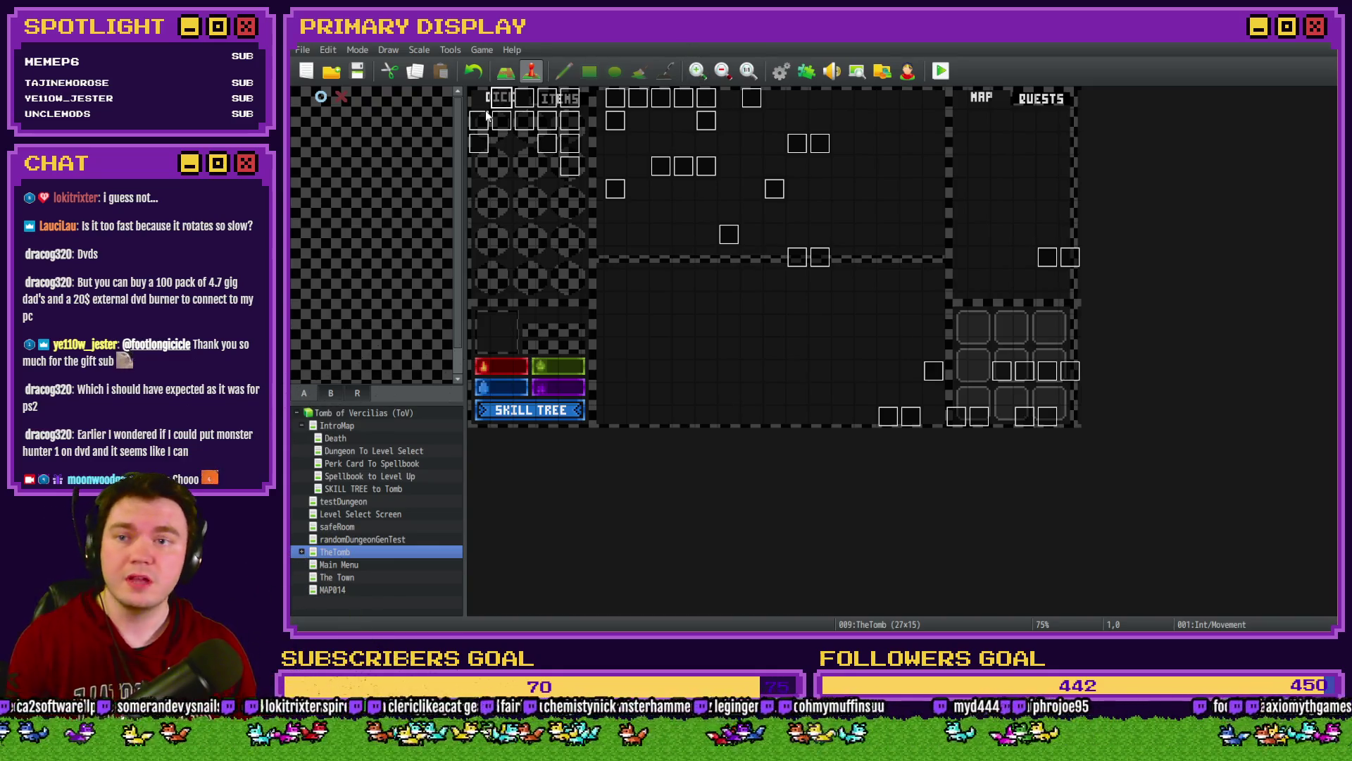
Step: Change both orbAnimation move scripts' duration from 60 to 120 frames
double_click(547, 141)
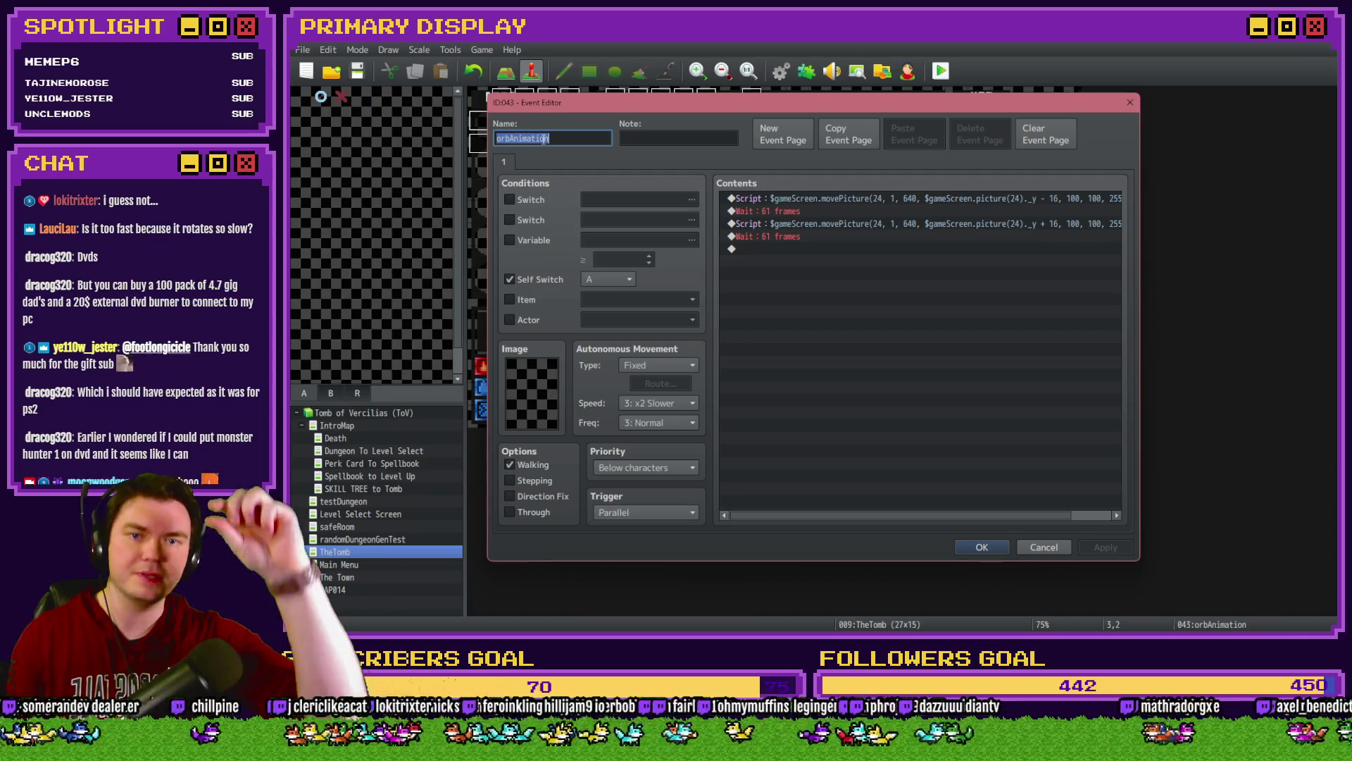
double_click(876, 199)
key("Left")
key("Left")
key("BackSpace")
key("BackSpace")
type("120")
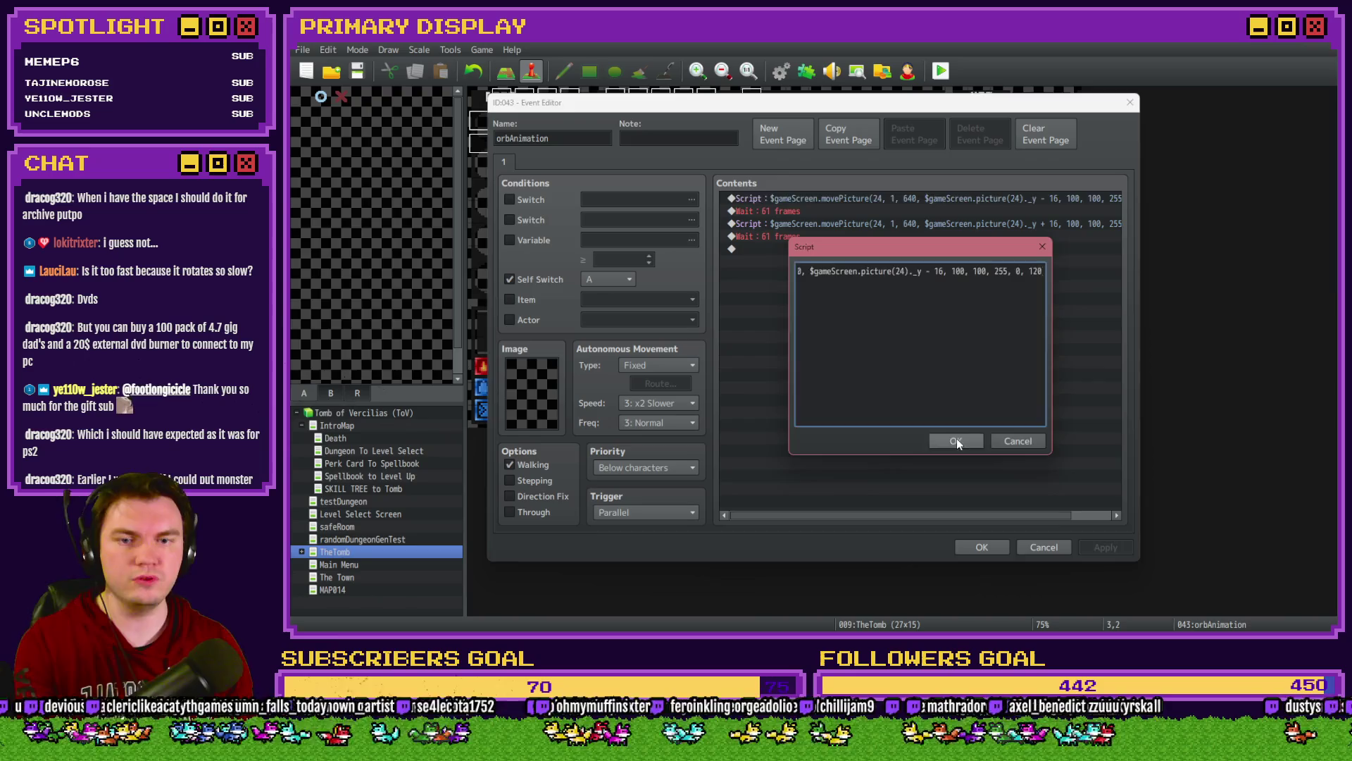
left_click(956, 441)
double_click(1010, 223)
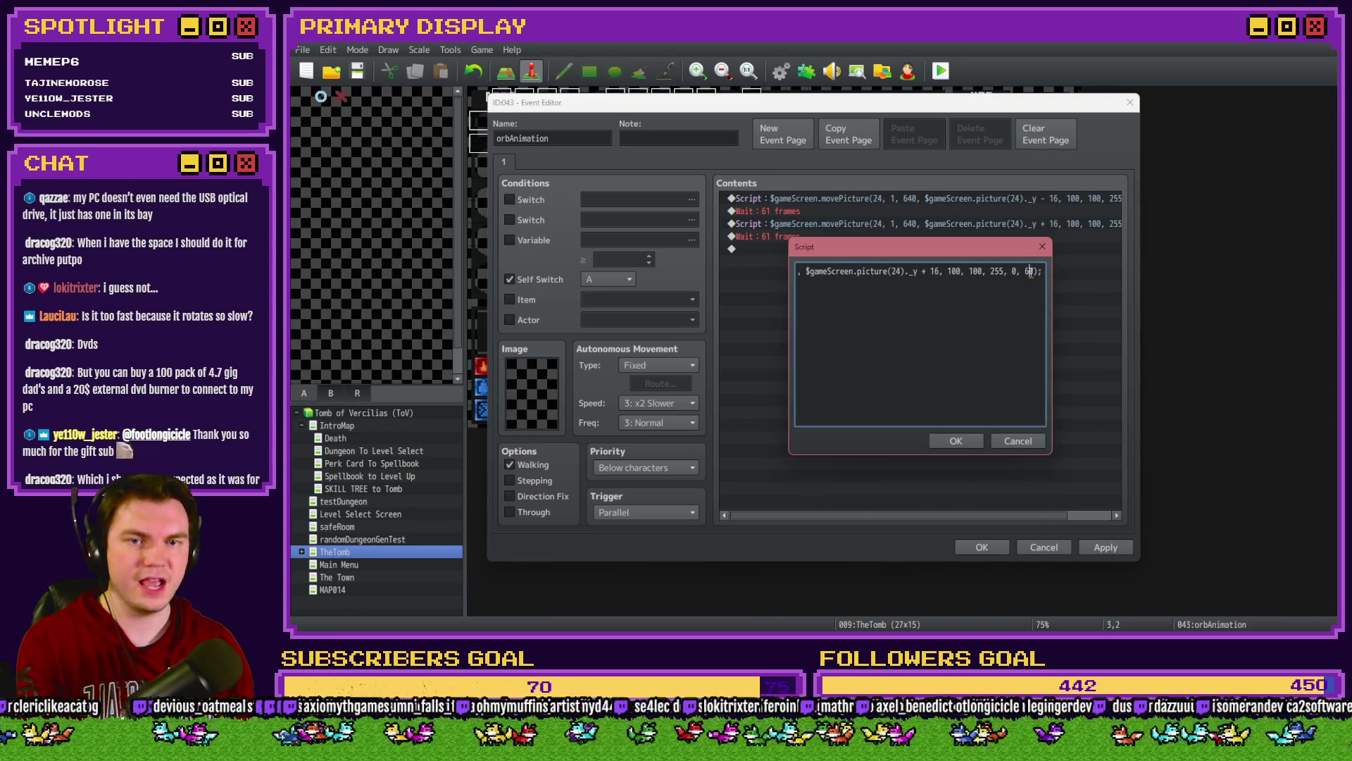
left_click(1031, 271)
key("BackSpace")
key("BackSpace")
type("120")
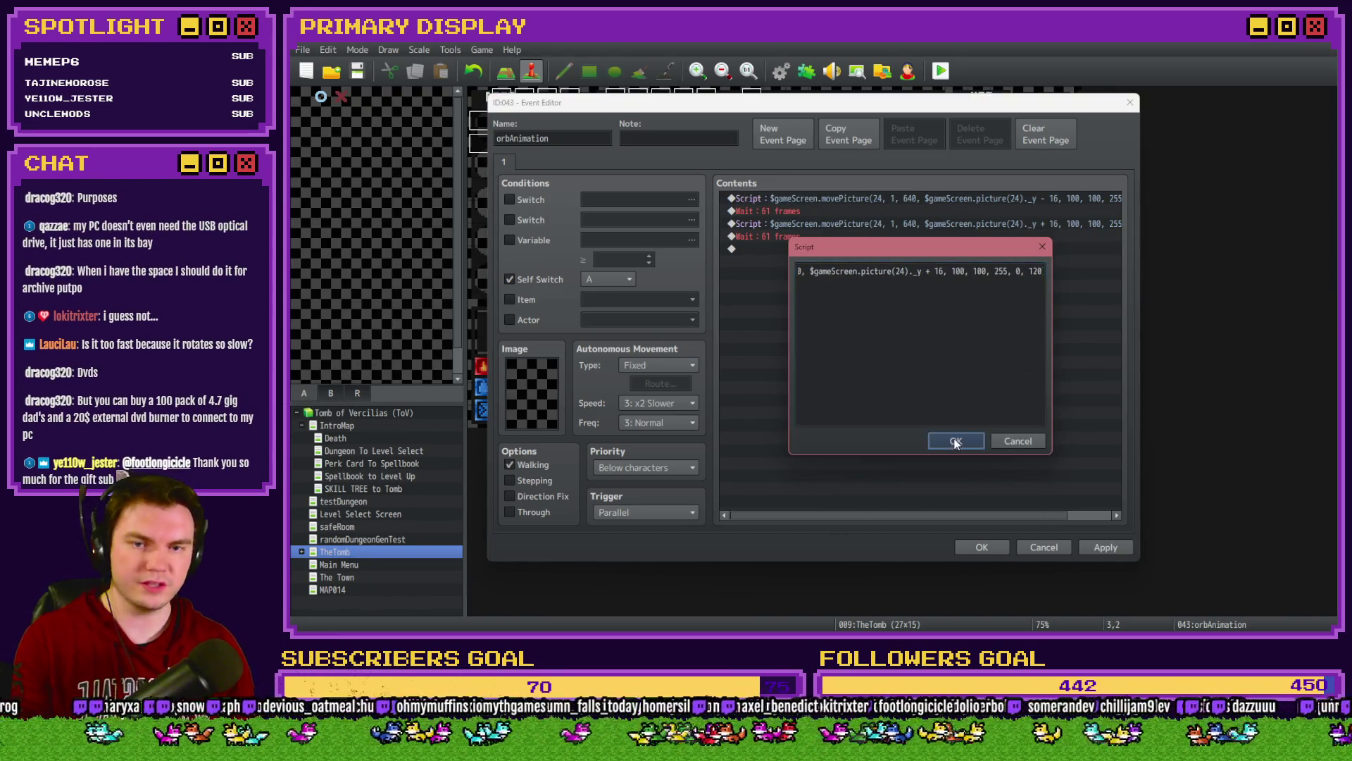
left_click(955, 441)
Step: Lengthen both Wait commands to 121 frames and close the orbAnimation event
double_click(845, 211)
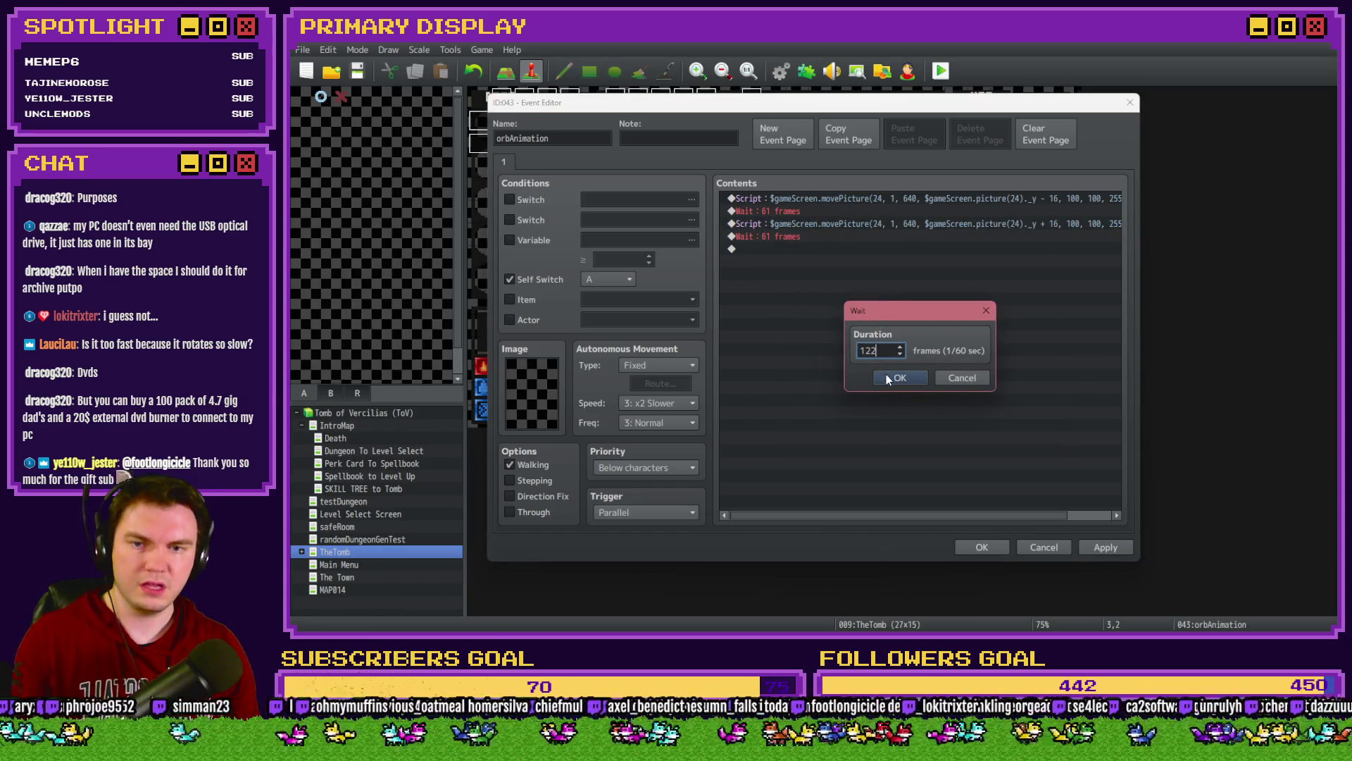
key("BackSpace")
type("1")
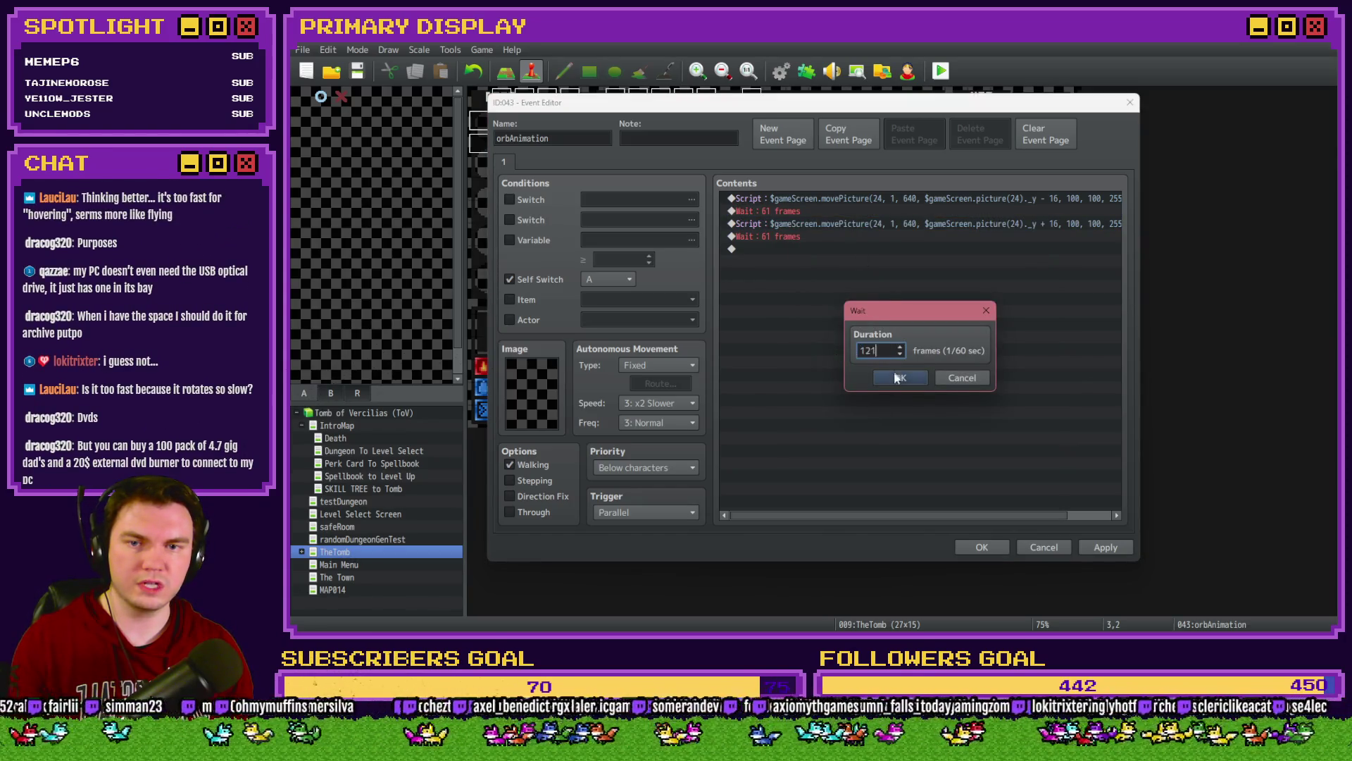
left_click(900, 377)
double_click(850, 239)
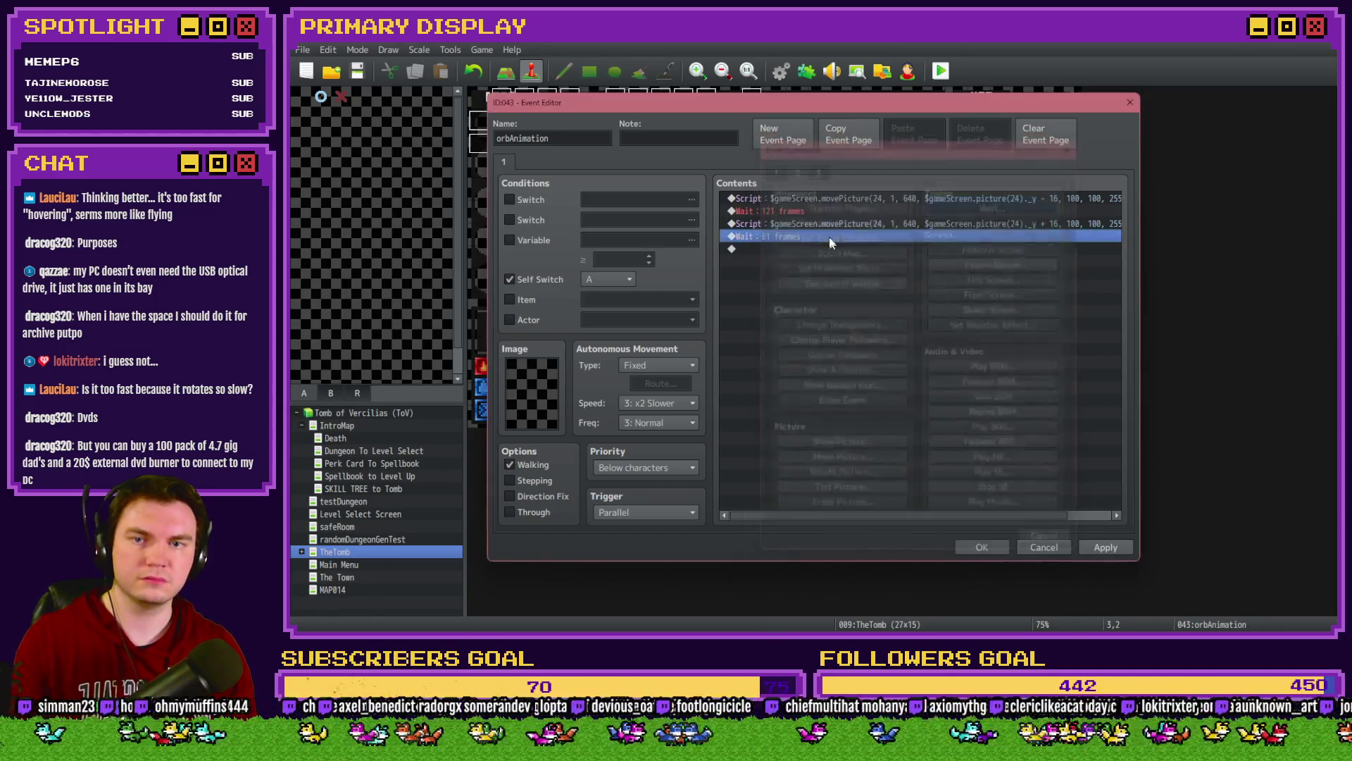
type("60")
left_click(899, 378)
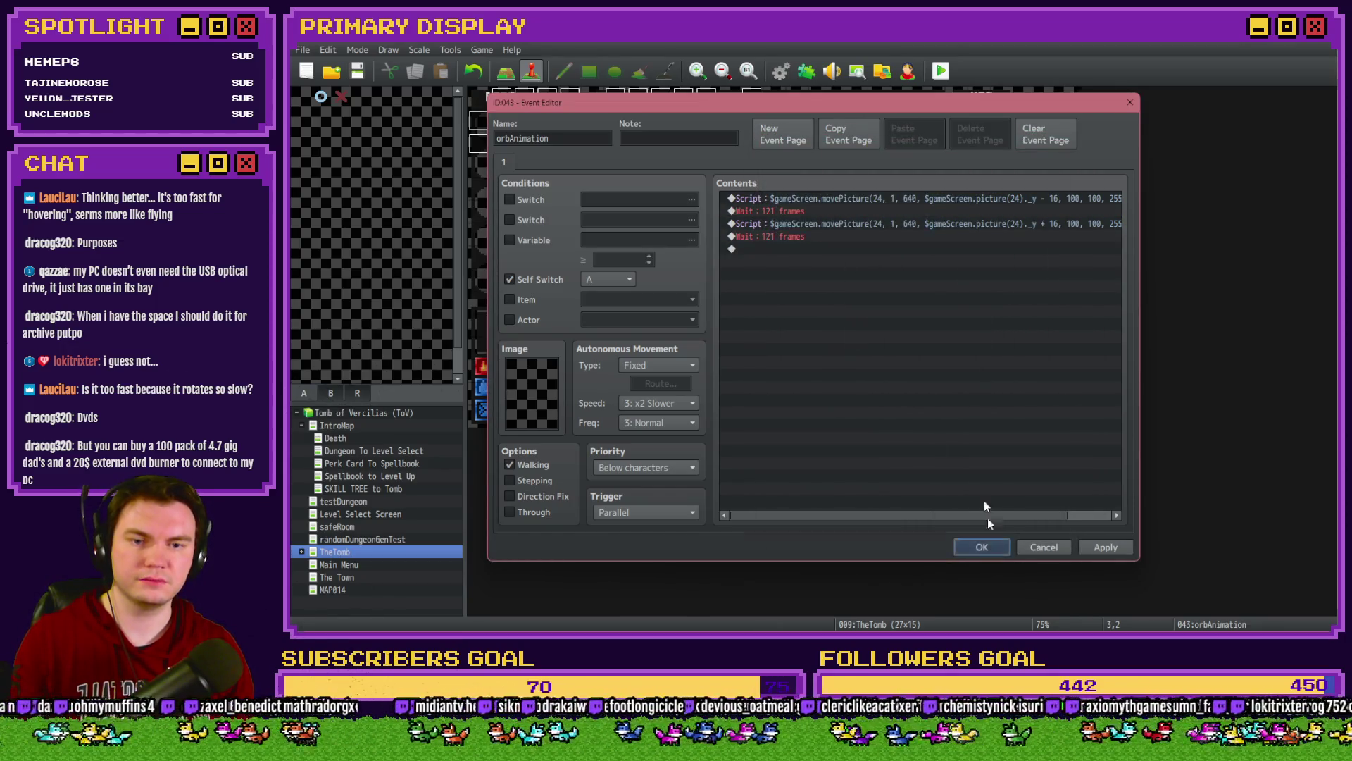
left_click(982, 547)
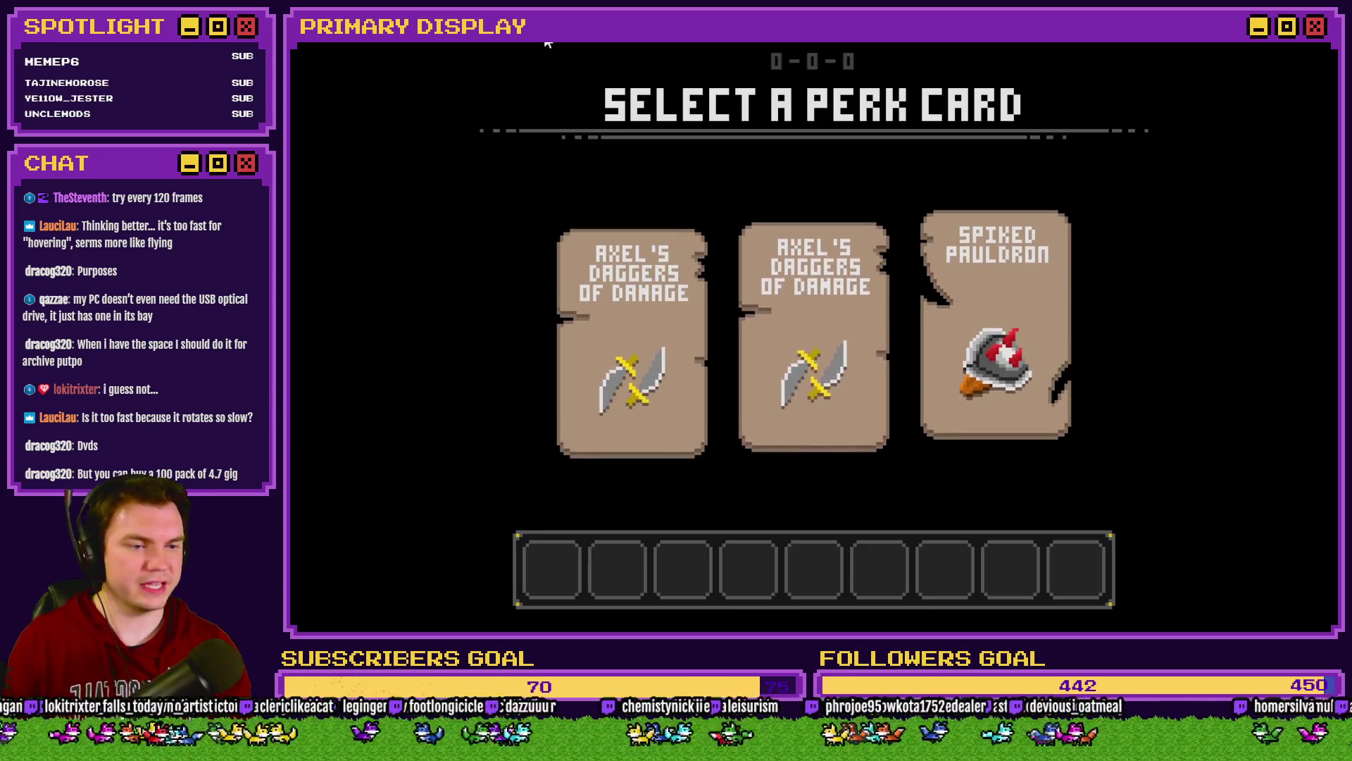
Step: Pick the daggers perk card, walk to the orb pedestal room, and end the playtest
mouse_move(793, 340)
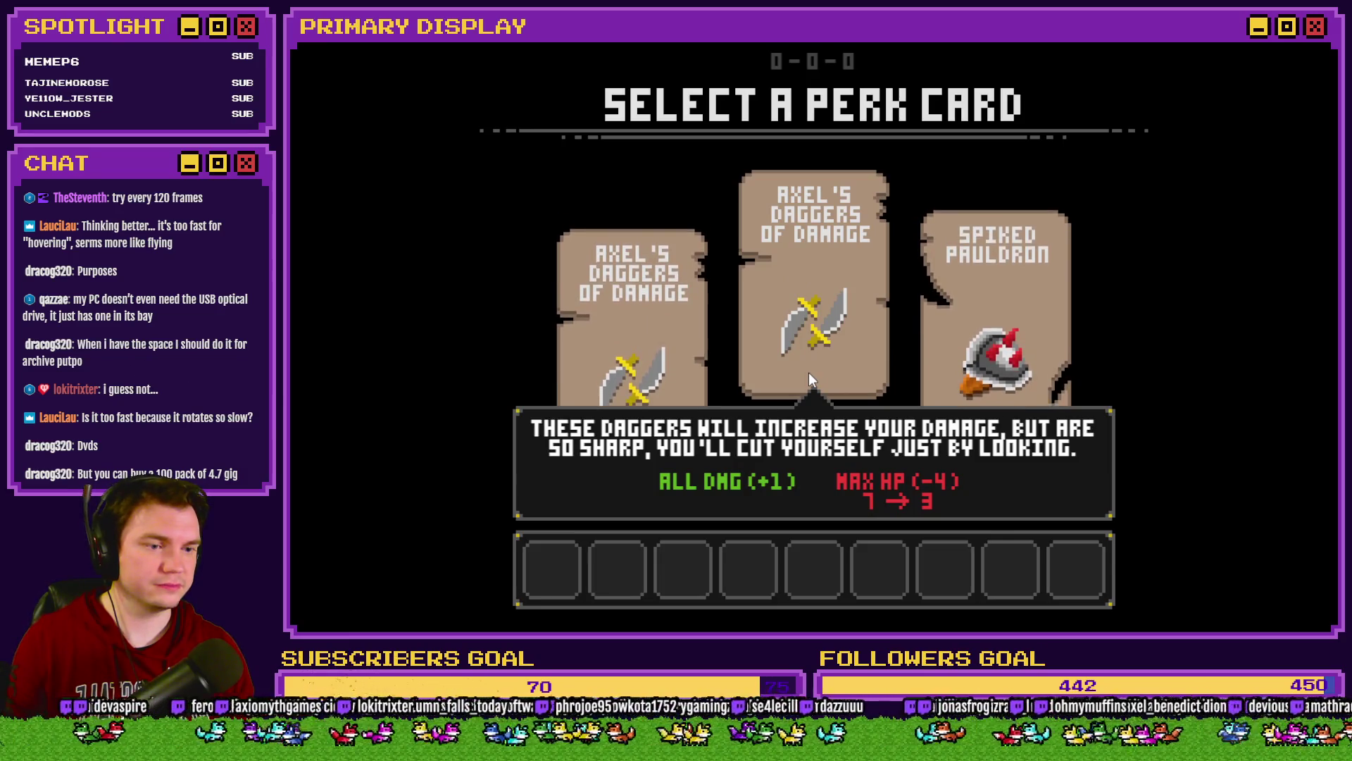
left_click(848, 369)
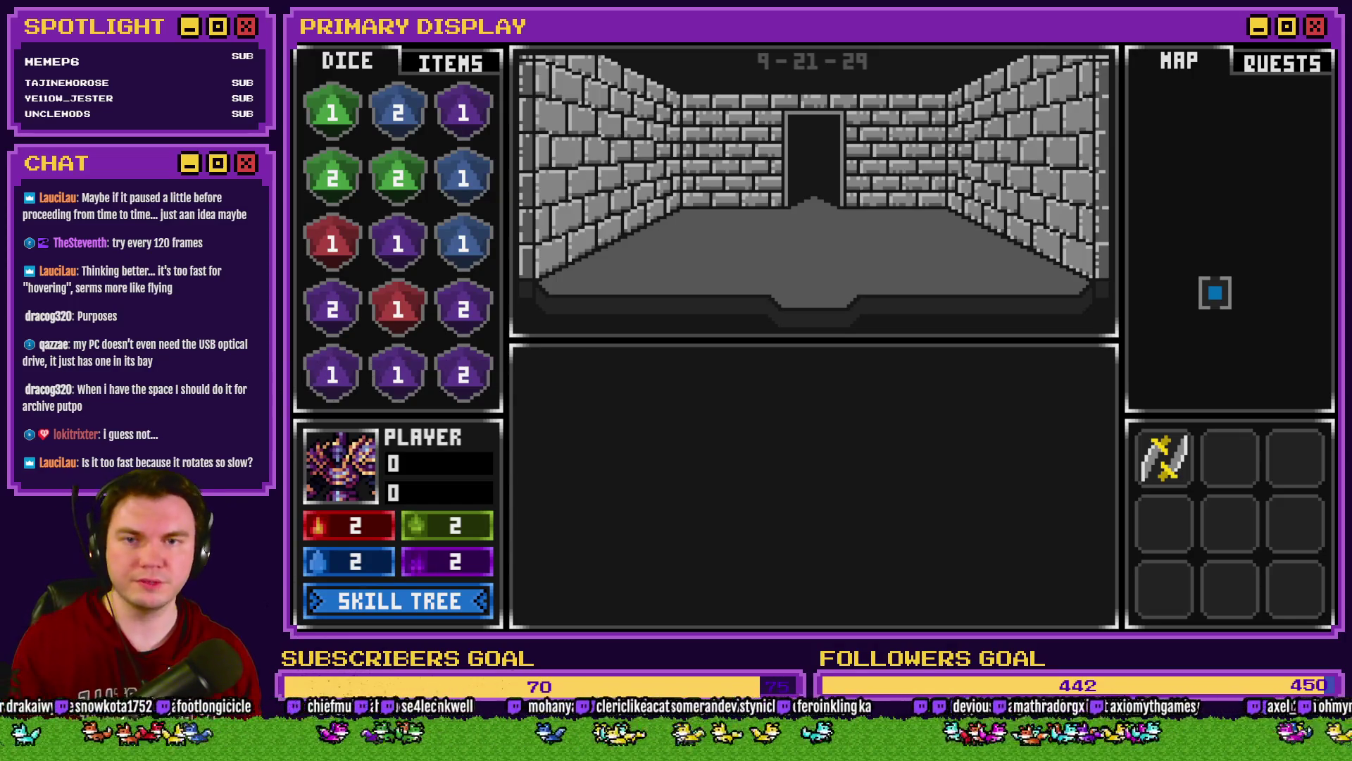
key("Up")
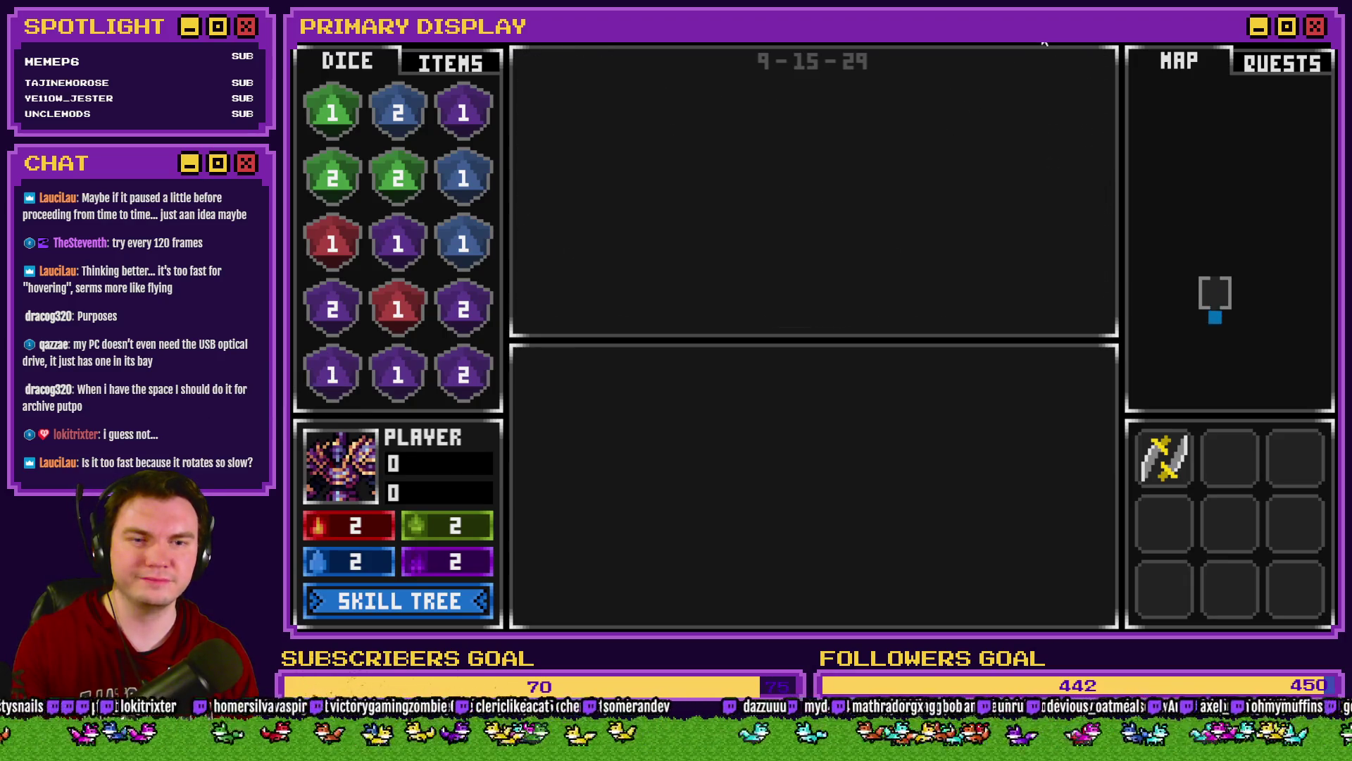
key("Up")
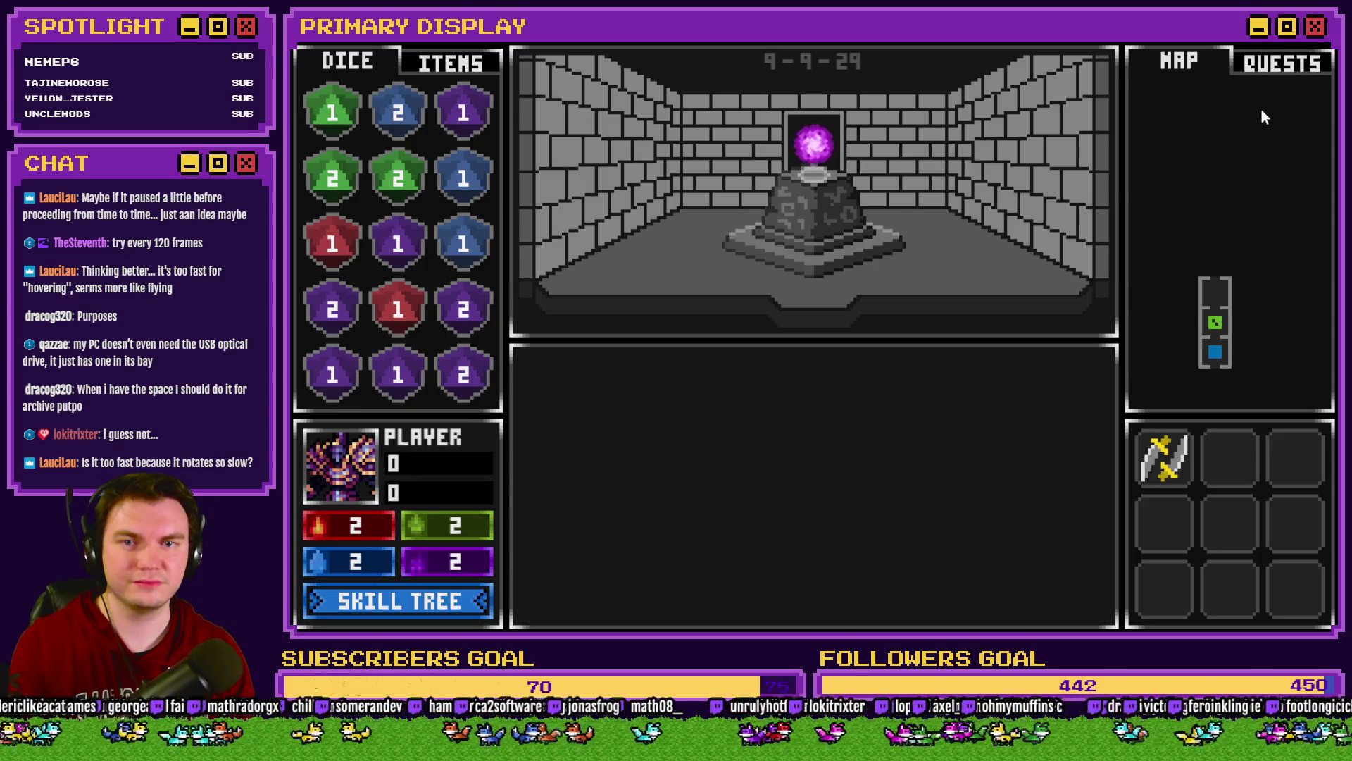
left_click(1314, 63)
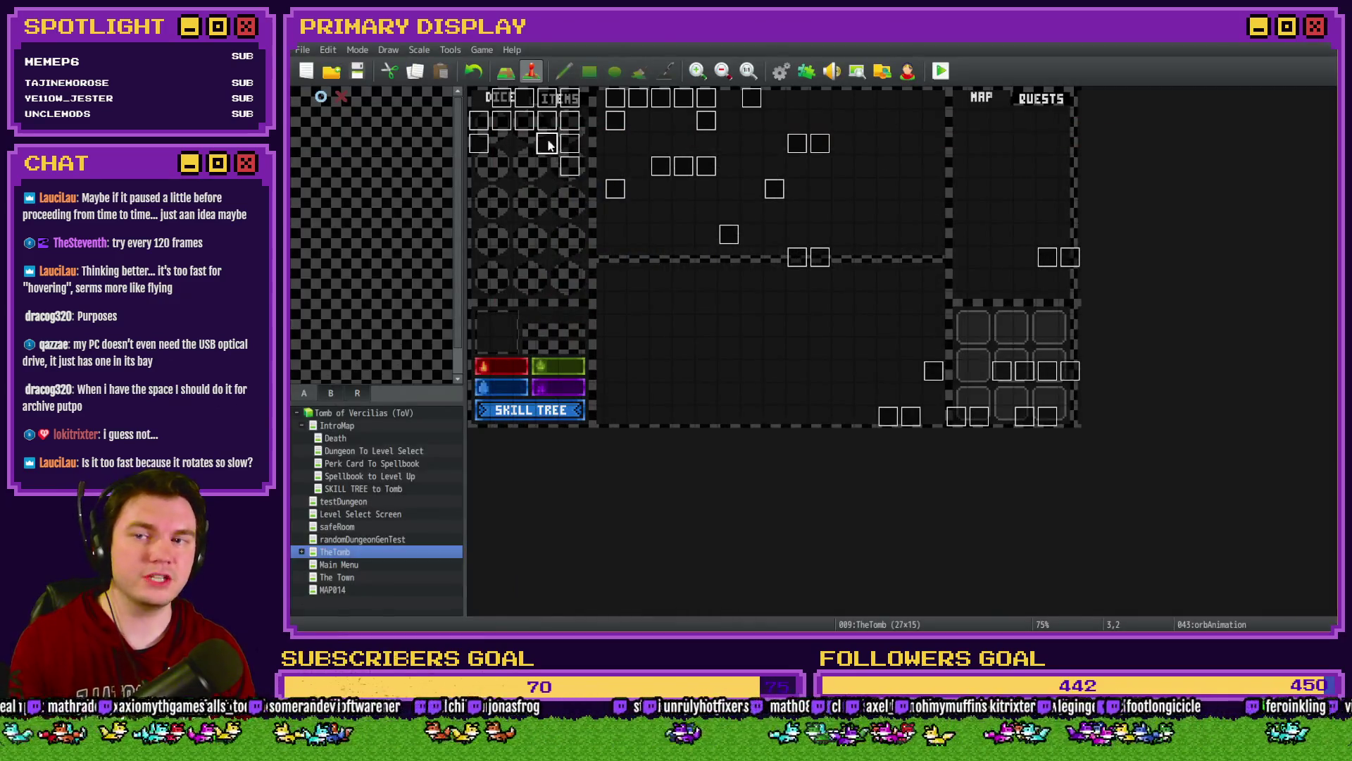
Step: Check orbAnimation and the orb's picture easing command on Int/Movement page 4 without changes
double_click(553, 144)
key("Escape")
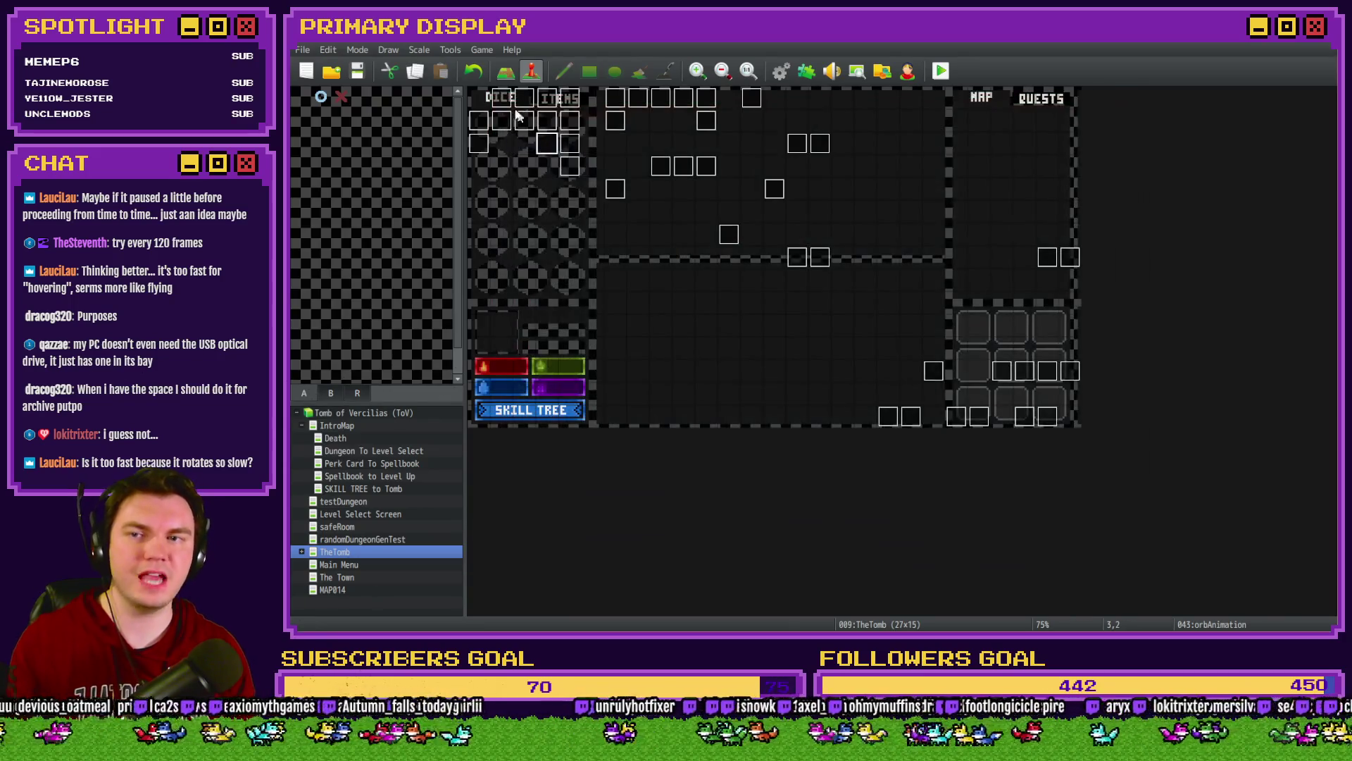
double_click(501, 99)
left_click(570, 162)
scroll(979, 373, "down", 5)
scroll(976, 370, "down", 3)
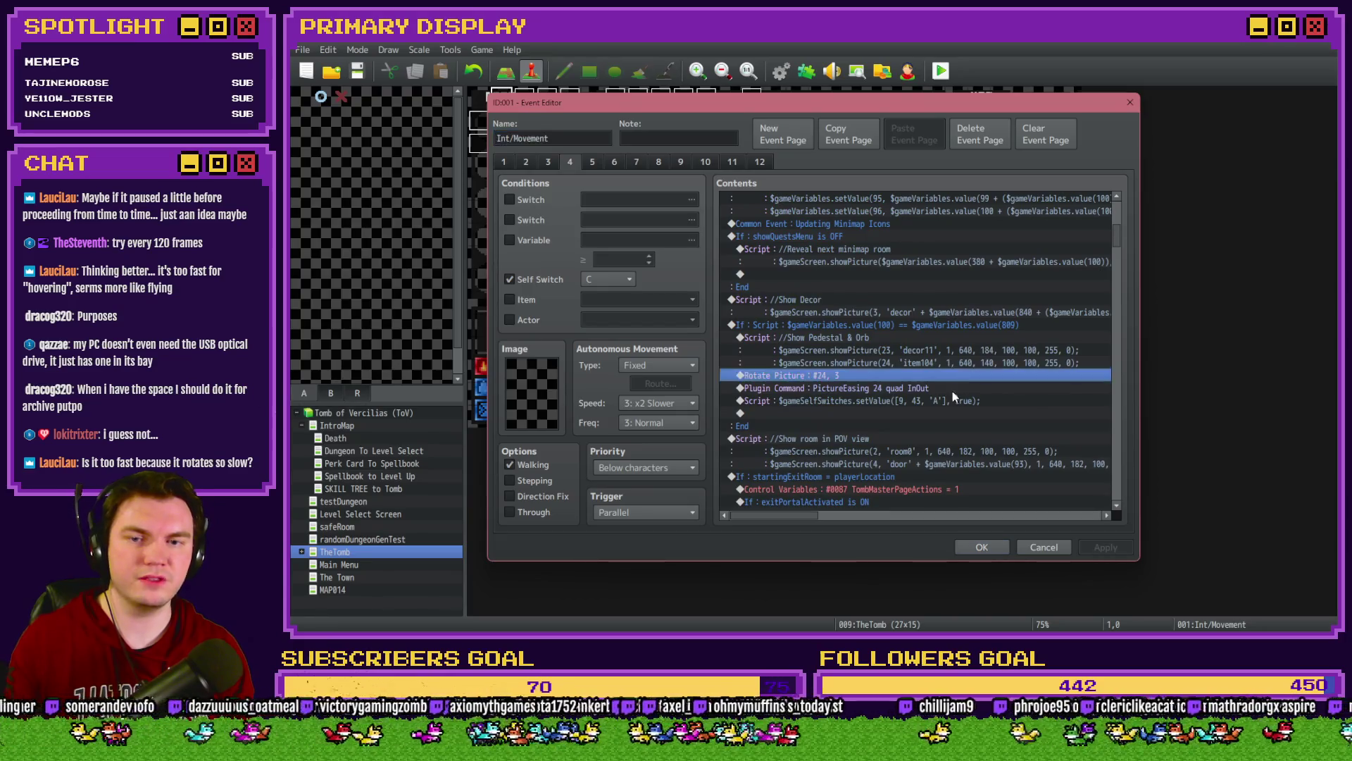
double_click(952, 388)
key("Escape")
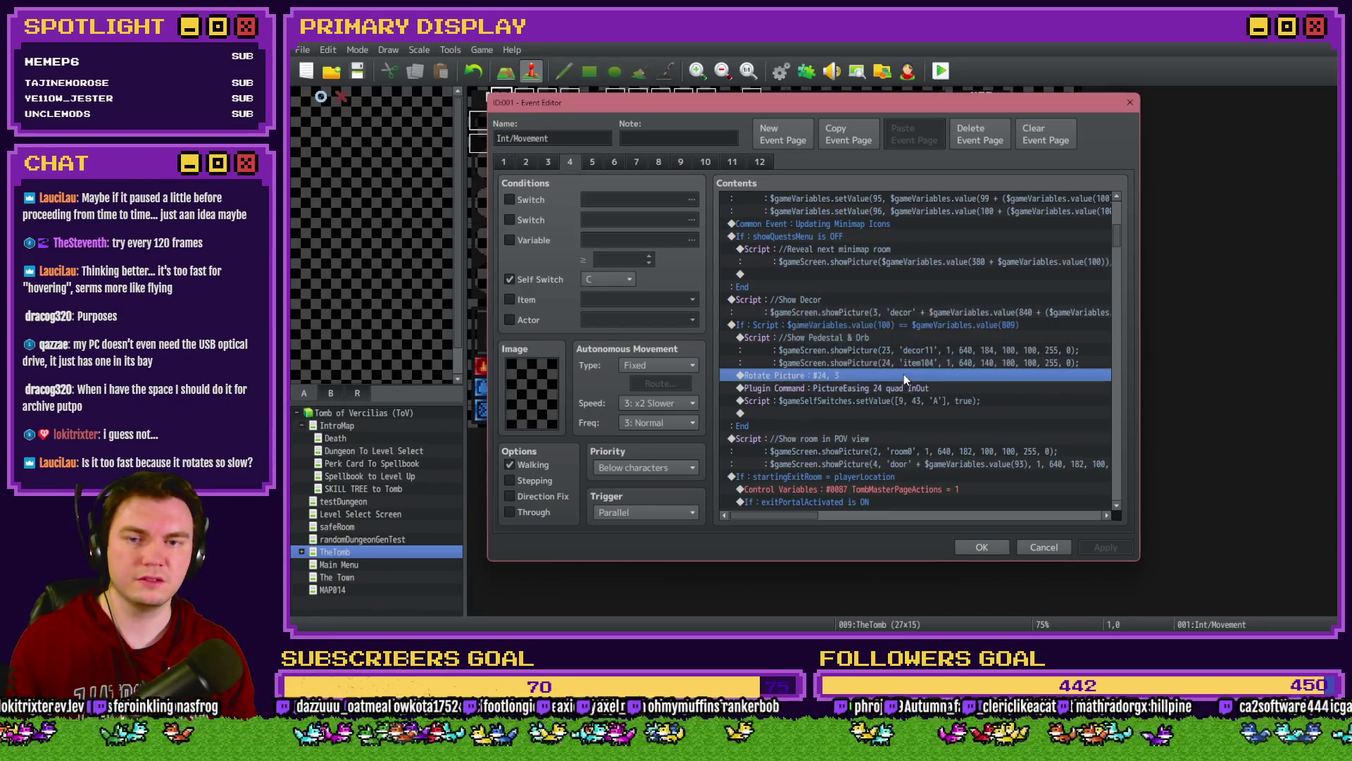
Step: Set the Rotate Picture #24 speed to 2, close the event, and start a new playtest
double_click(903, 374)
type("2")
left_click(915, 383)
left_click(982, 546)
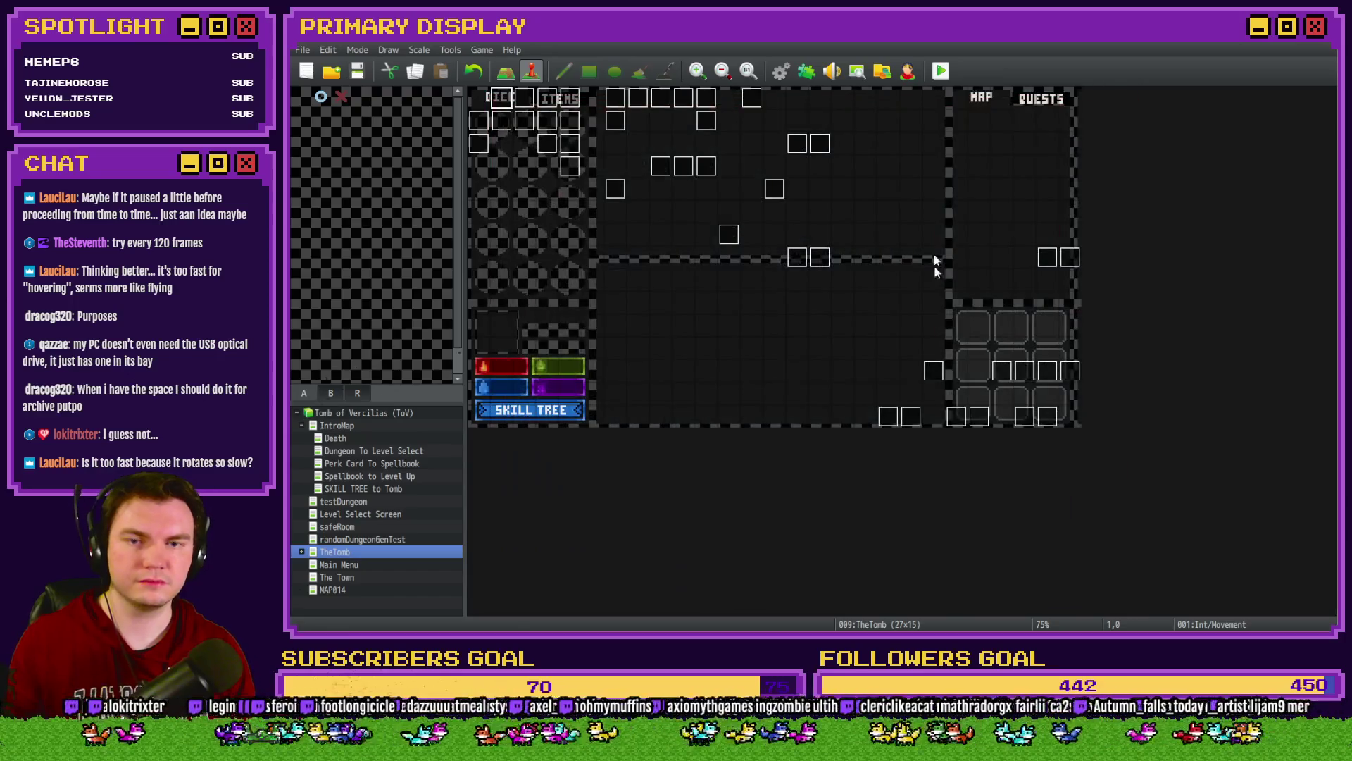
key("ctrl+r")
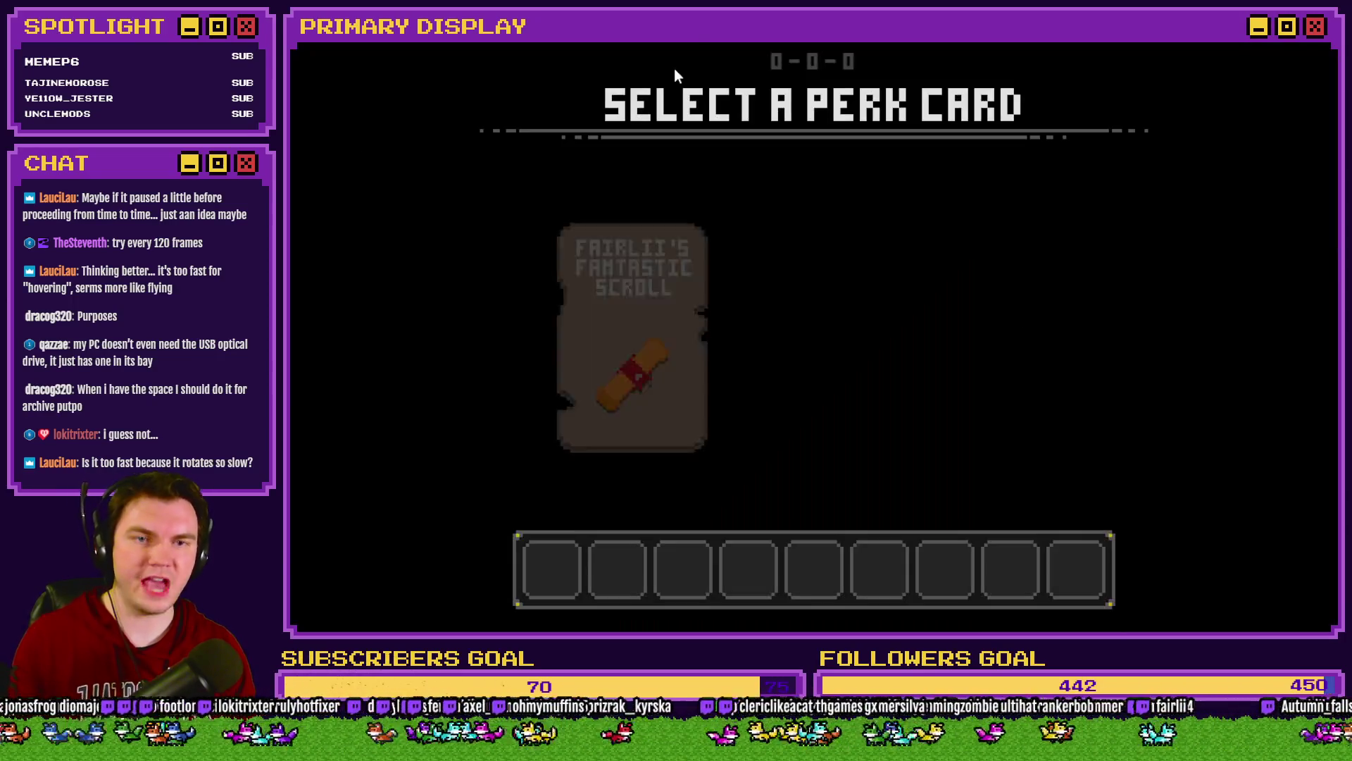
Step: Take the perk card, drag the purple orb from inventory onto the pedestal, then open monsterAnim
left_click(818, 247)
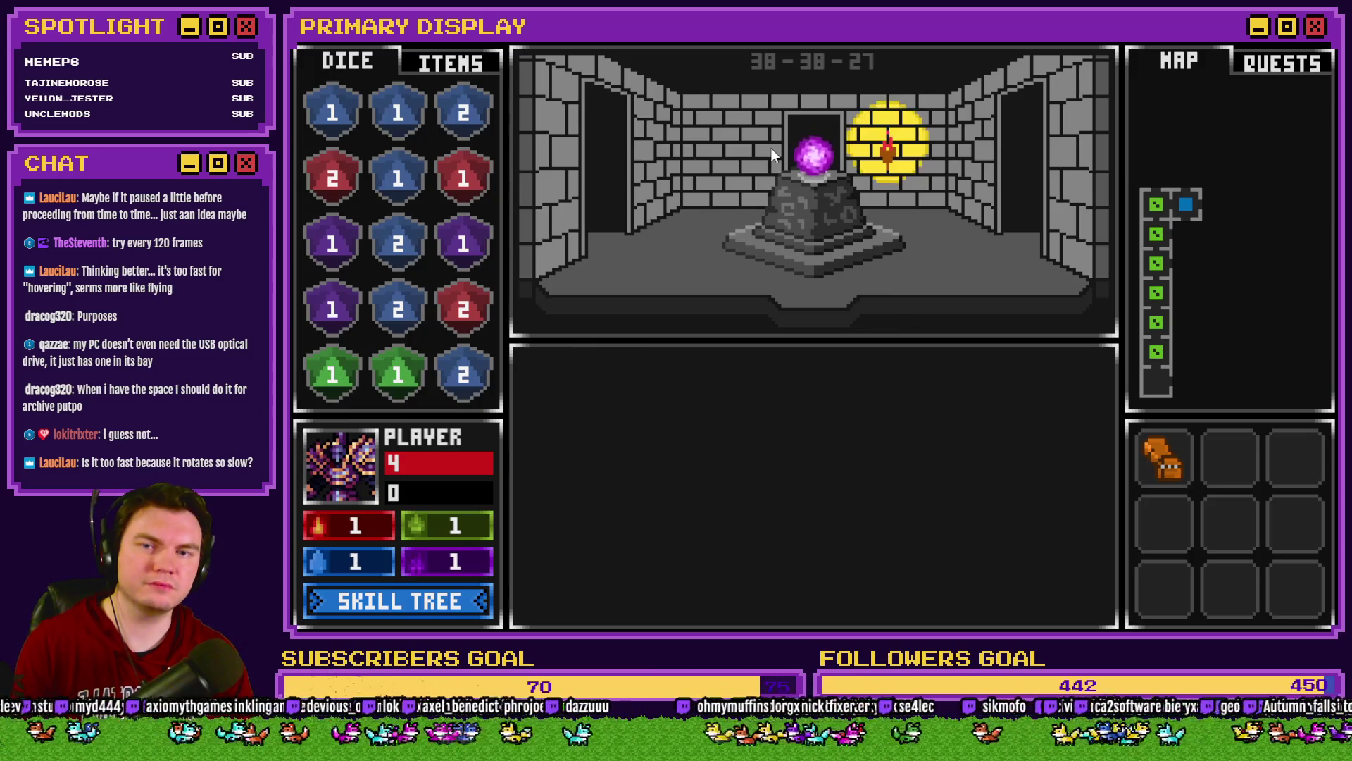
left_click(443, 62)
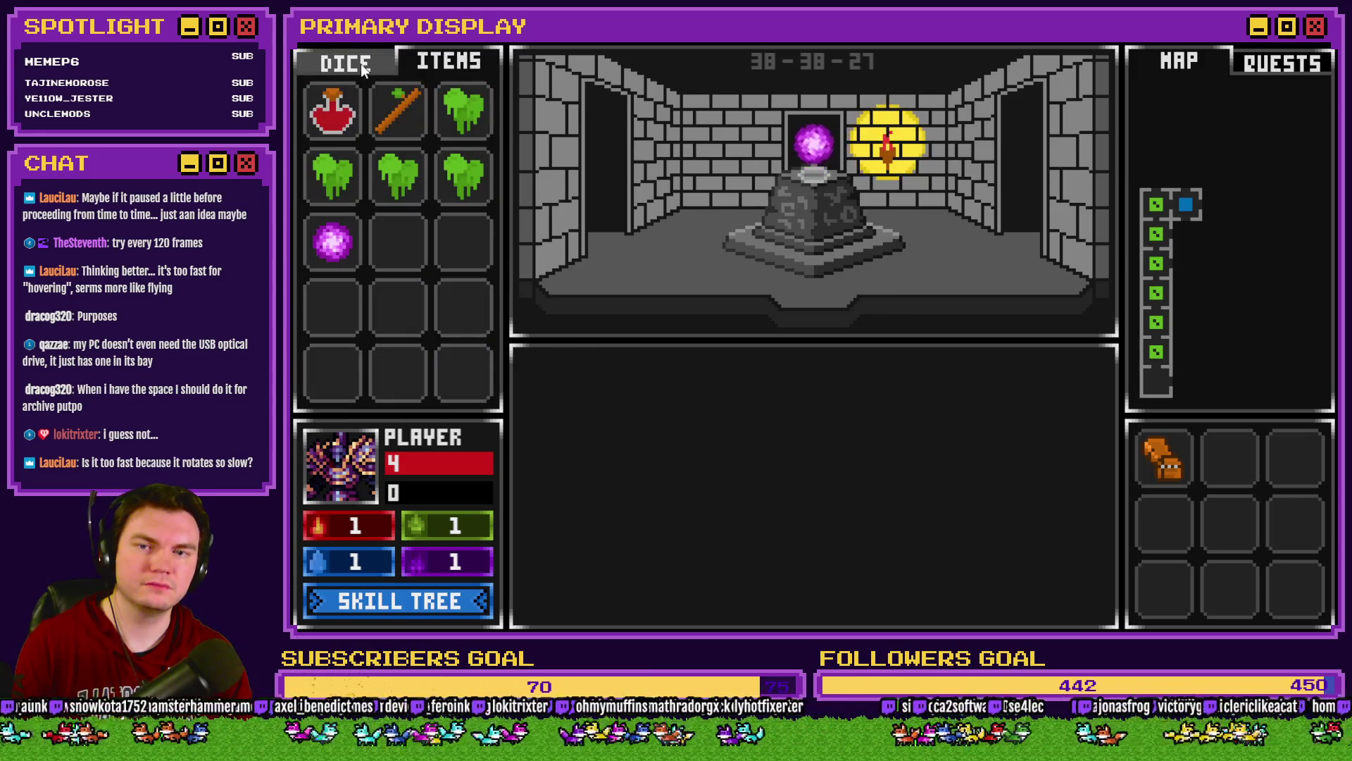
mouse_move(341, 252)
left_mouse_down()
mouse_move(403, 305)
mouse_move(817, 211)
left_mouse_up()
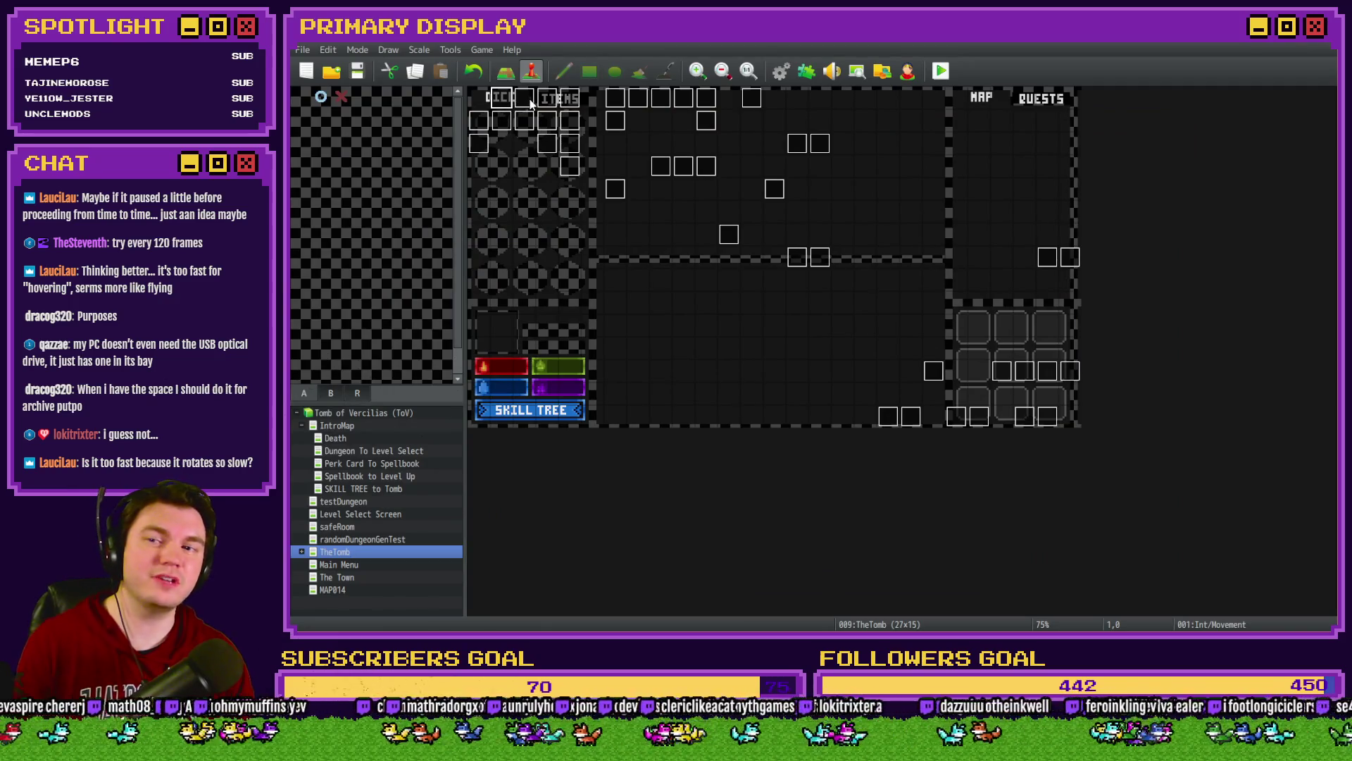
double_click(538, 100)
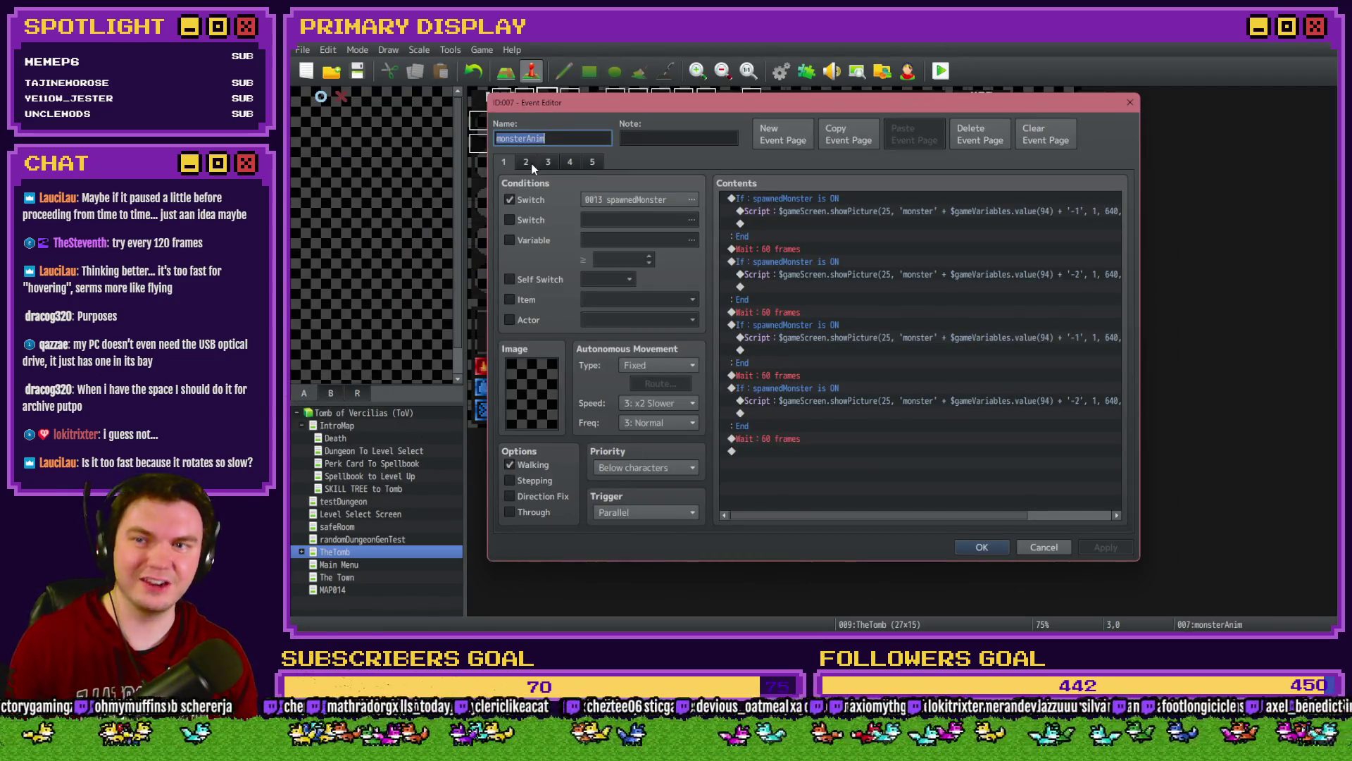
Step: Close monsterAnim and open the DiceMove event on its item-placing page 7
key("Escape")
double_click(534, 104)
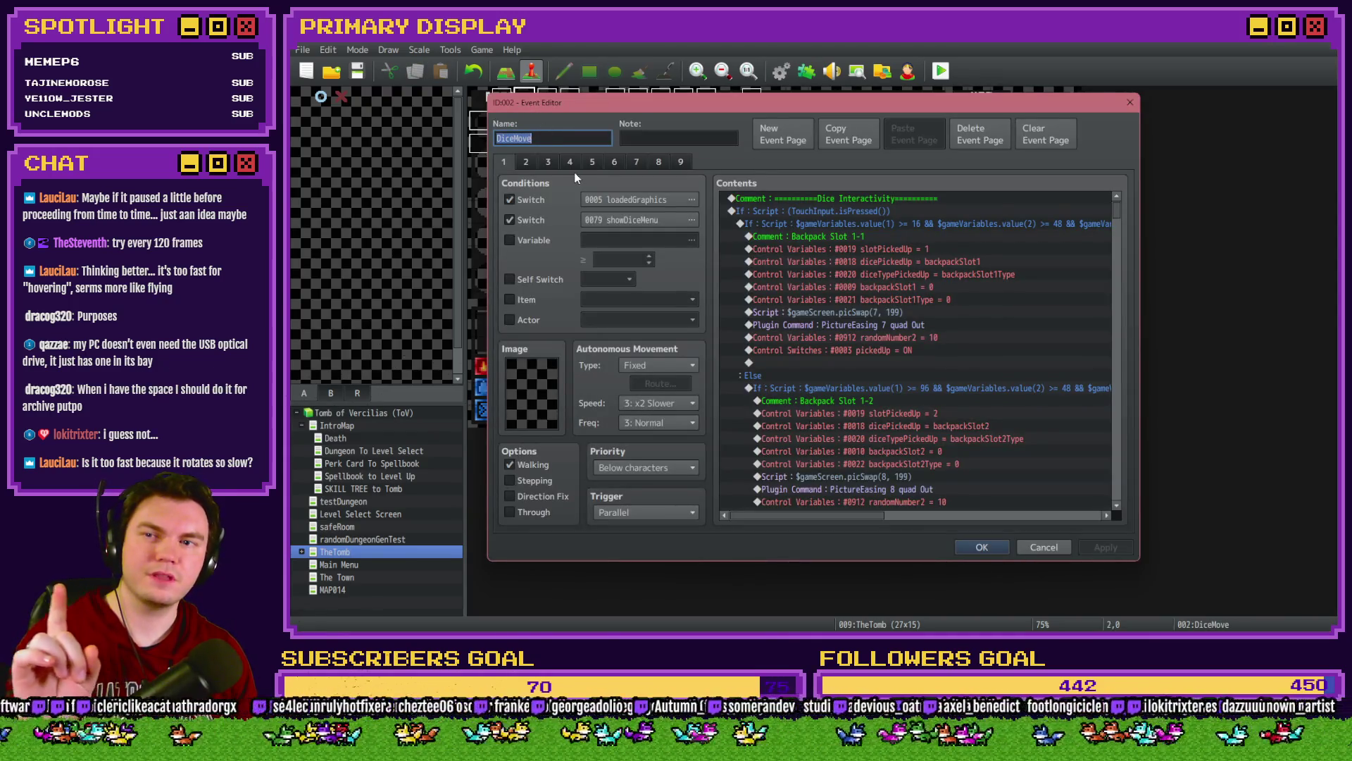
left_click(613, 161)
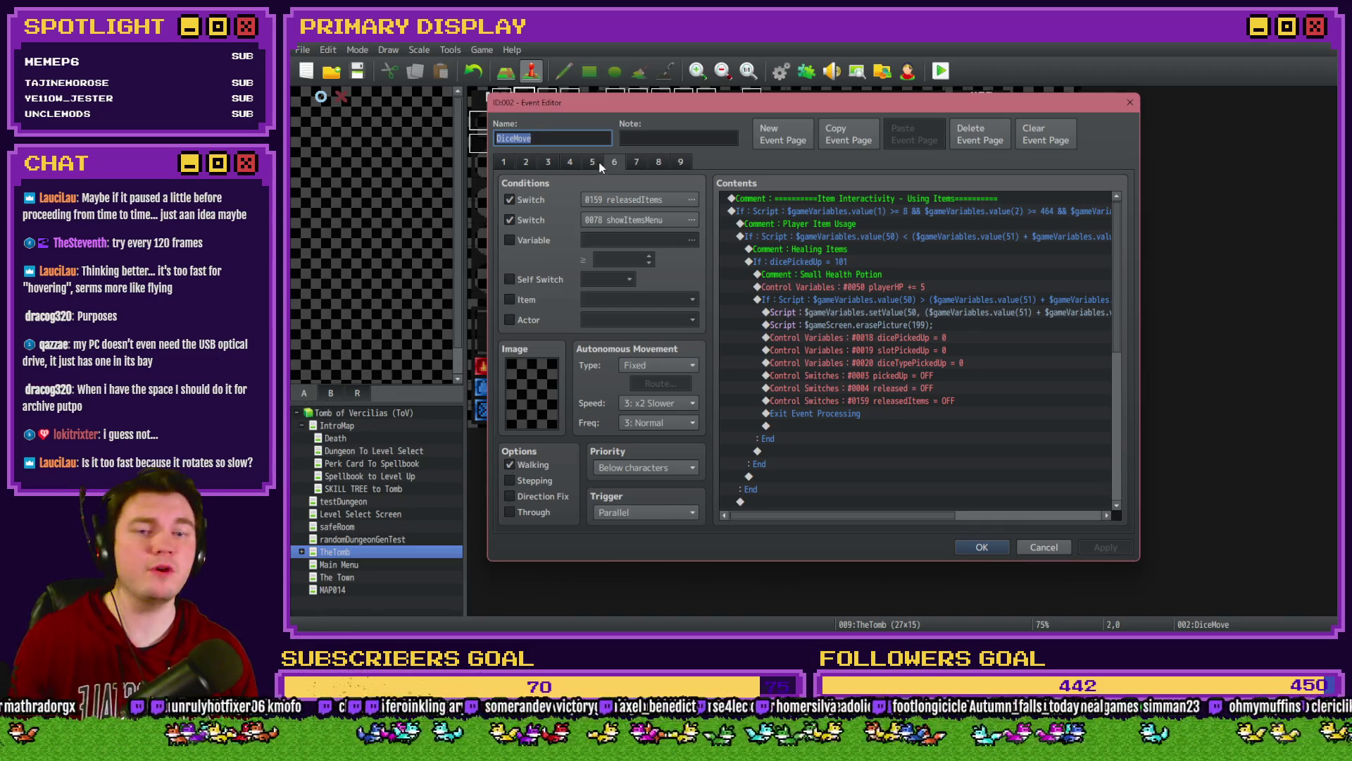
left_click(634, 165)
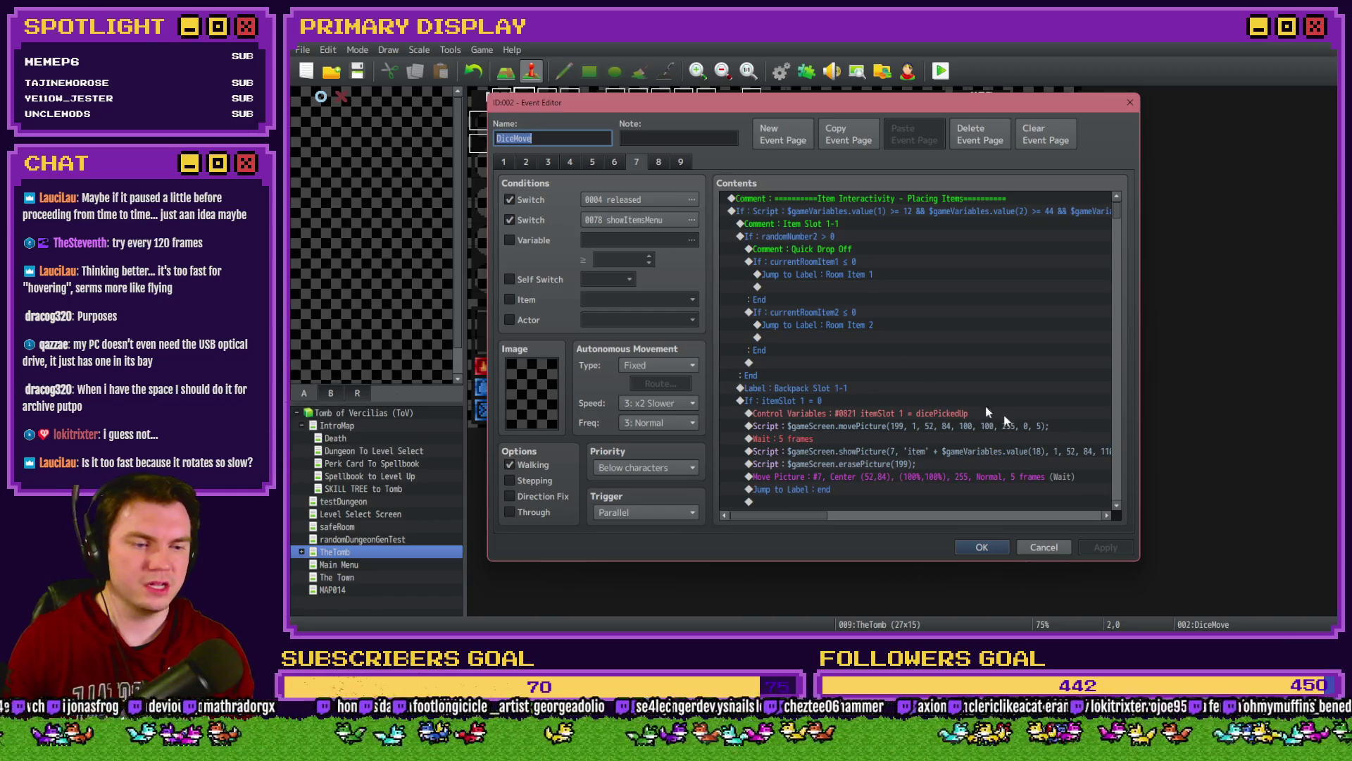
Step: Close DiceMove and open orbAnimation, leaving its first wait at 121 frames
left_click(986, 545)
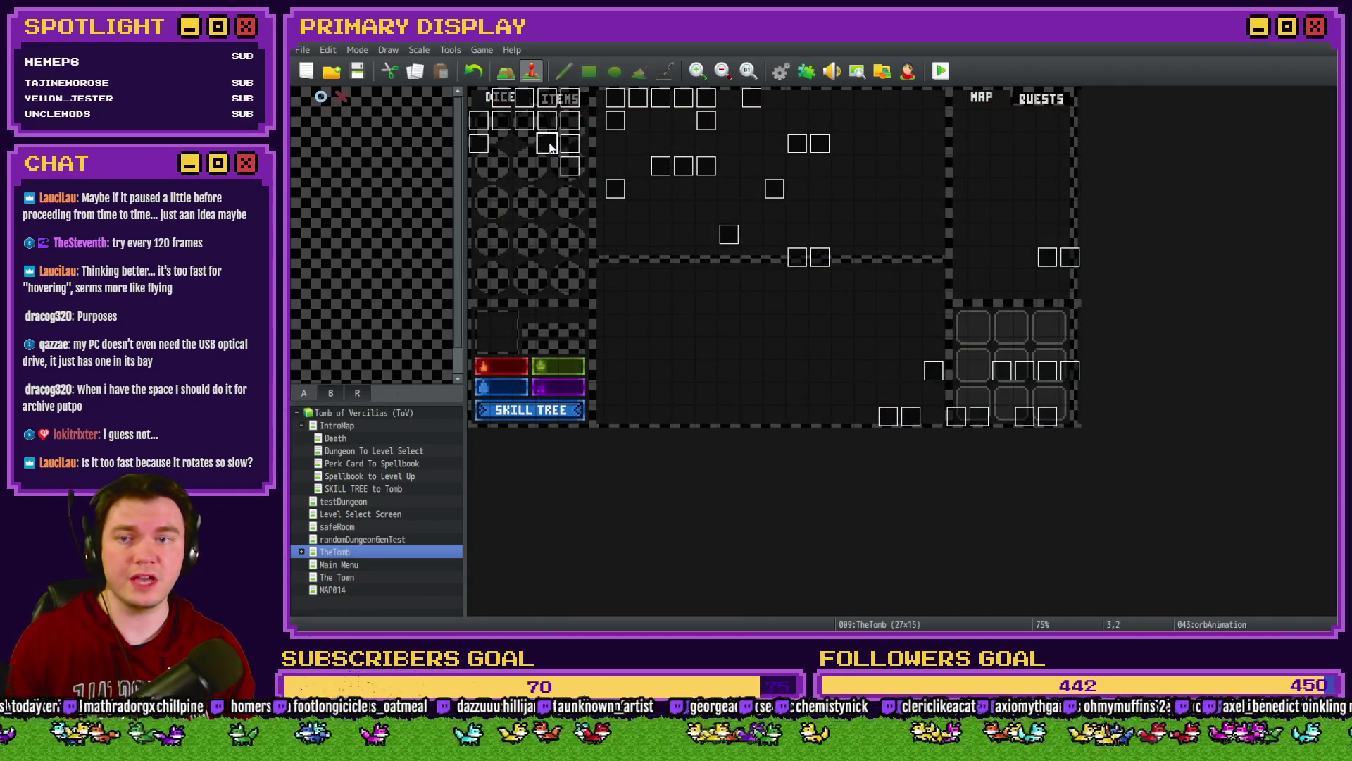
double_click(548, 144)
double_click(834, 209)
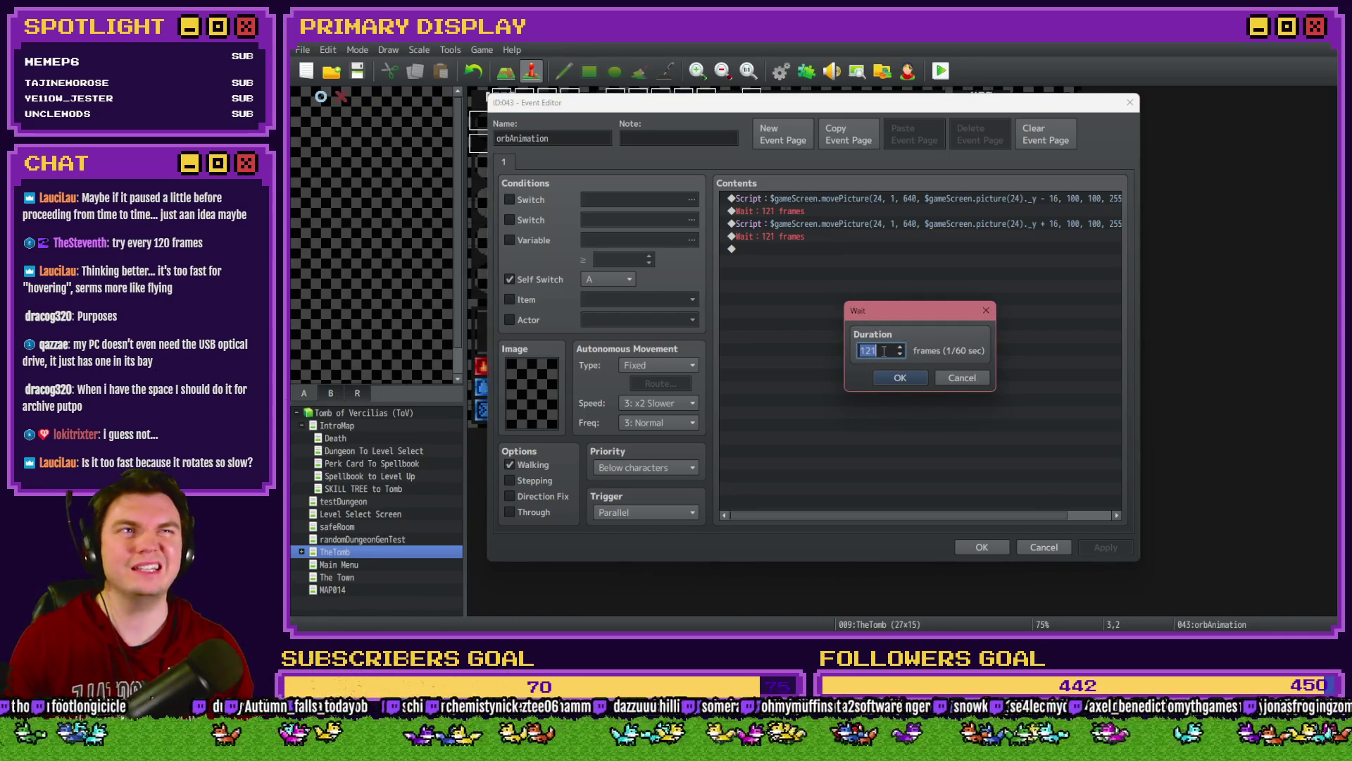
left_click(884, 351)
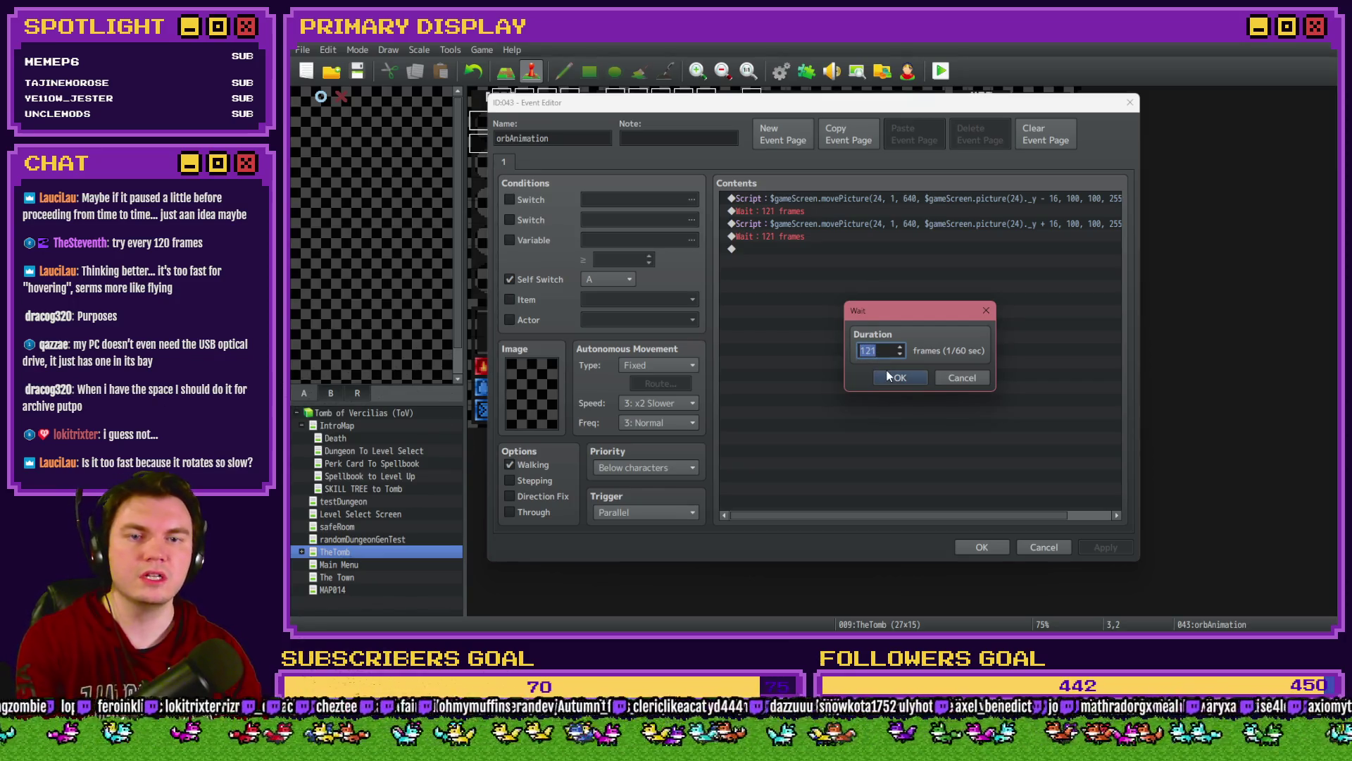
left_click(966, 377)
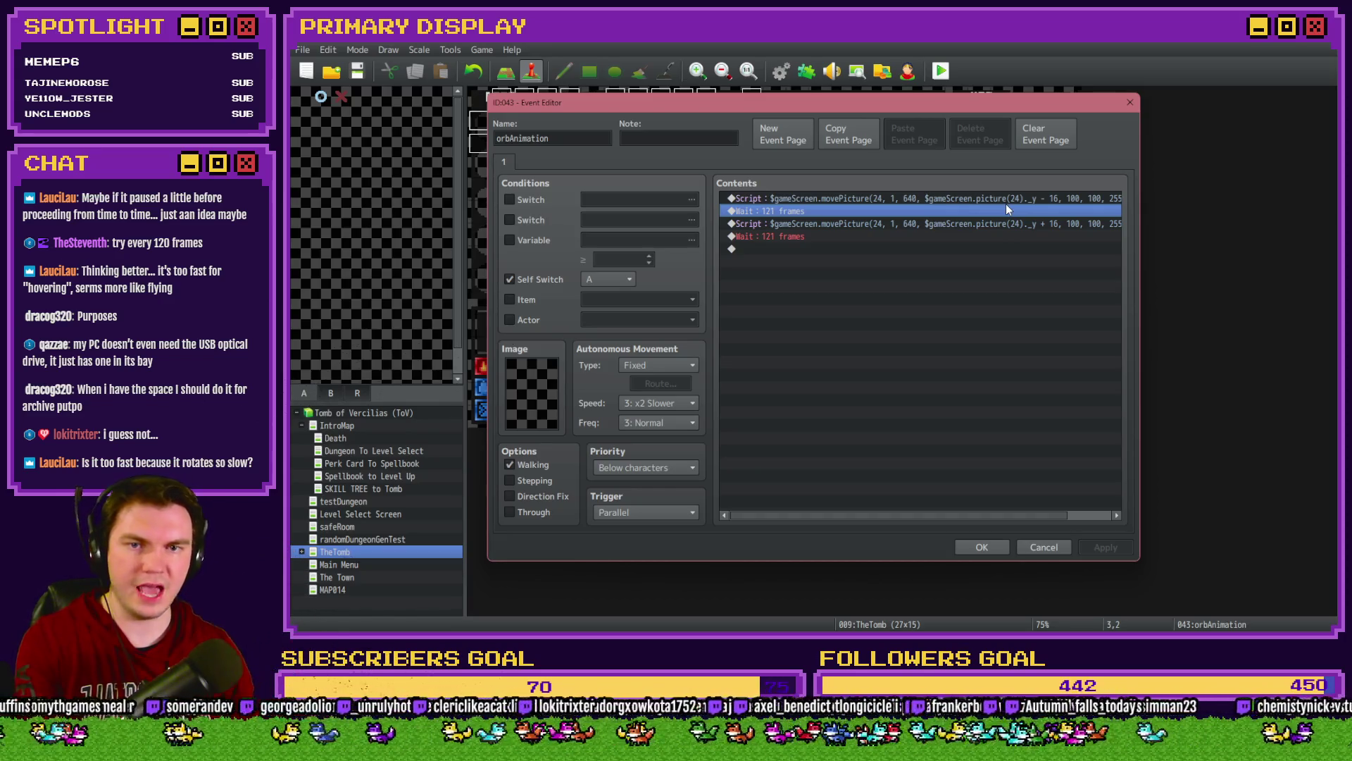
Step: Set orbAnimation's second wait to 130 frames, then save and start a playtest
double_click(978, 236)
type("130")
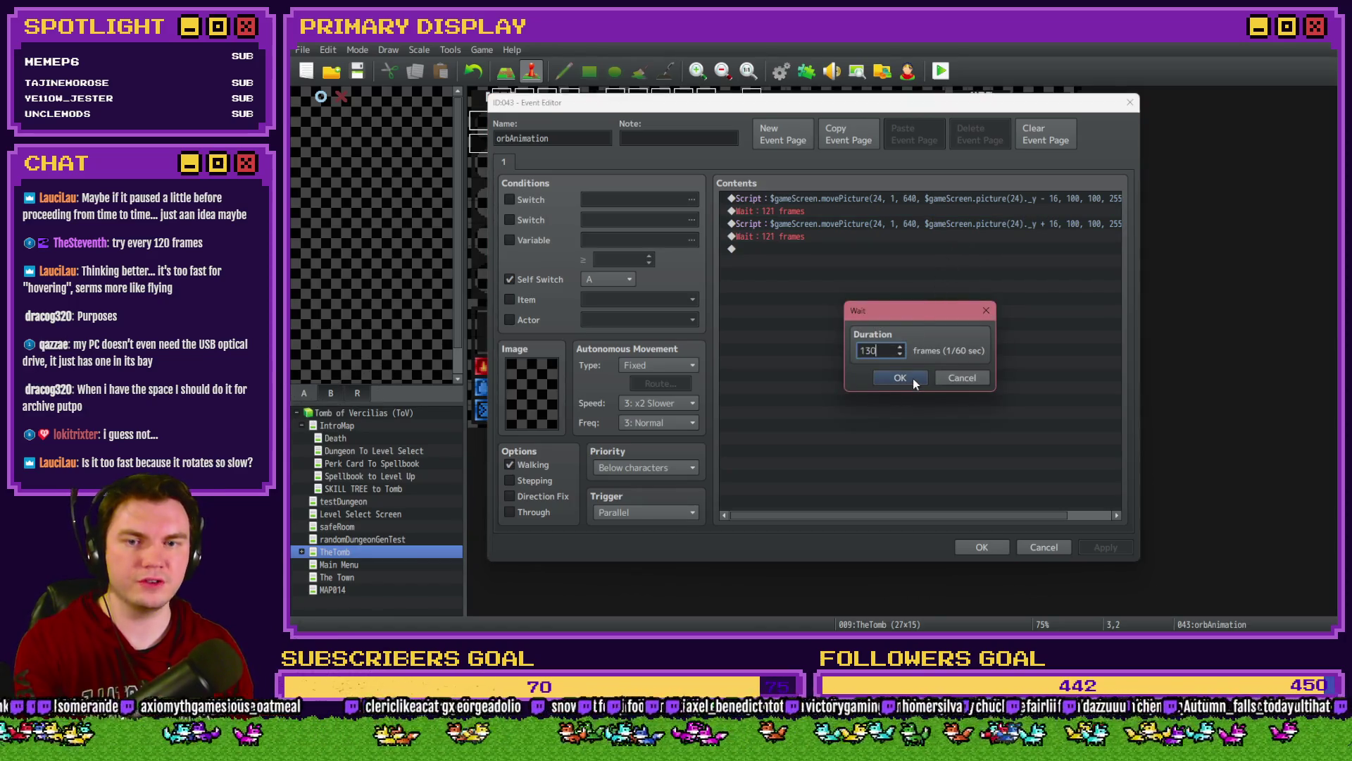
left_click(913, 378)
left_click(981, 547)
left_click(941, 70)
left_click(761, 354)
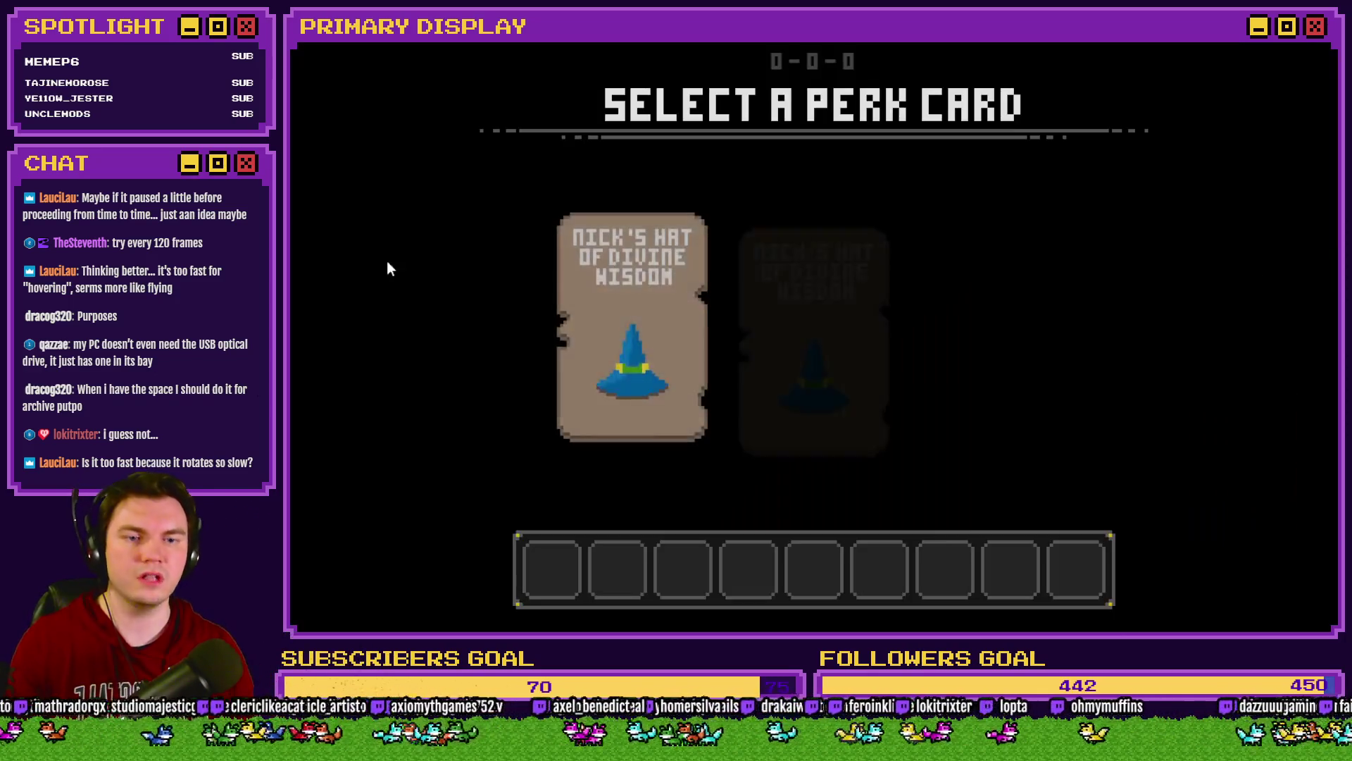
Step: Take the hat perk, walk two steps into the orb pedestal room, and close the playtest
left_click(638, 306)
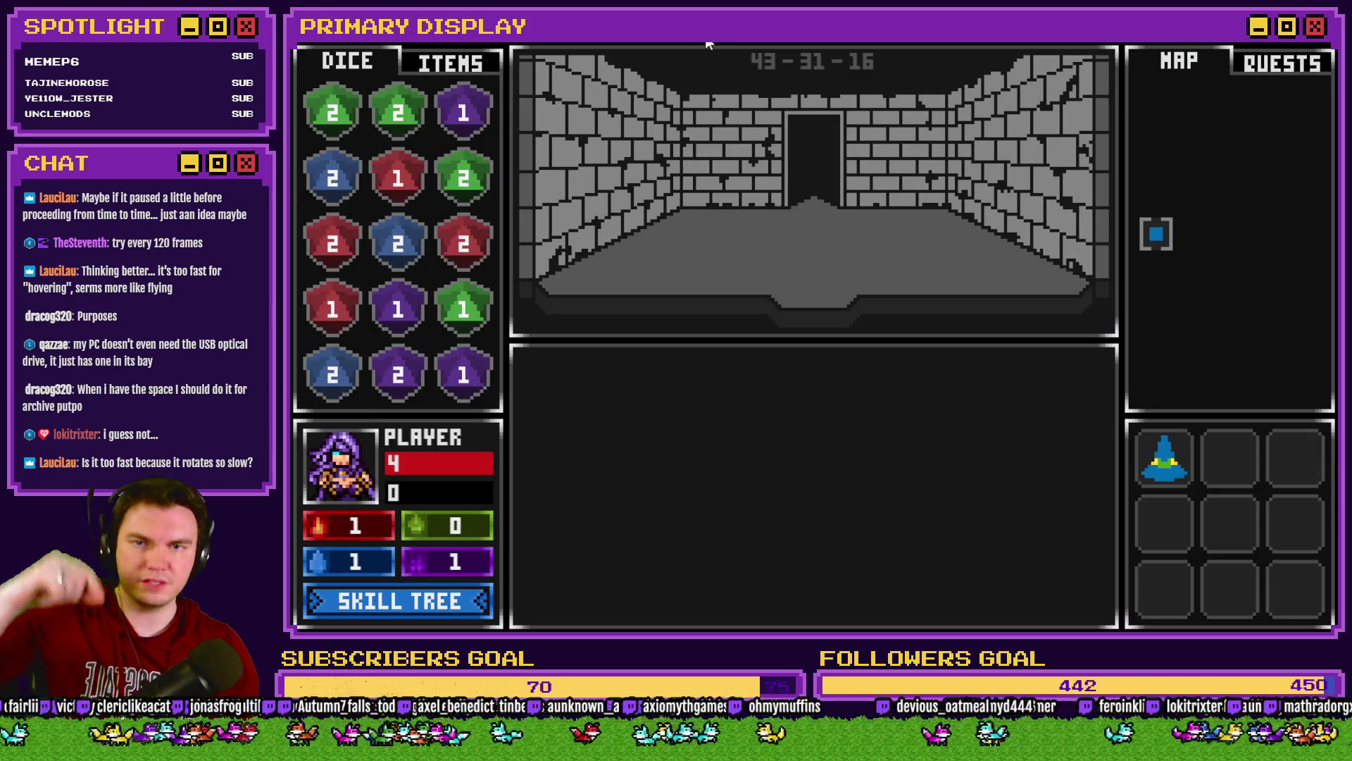
key("w")
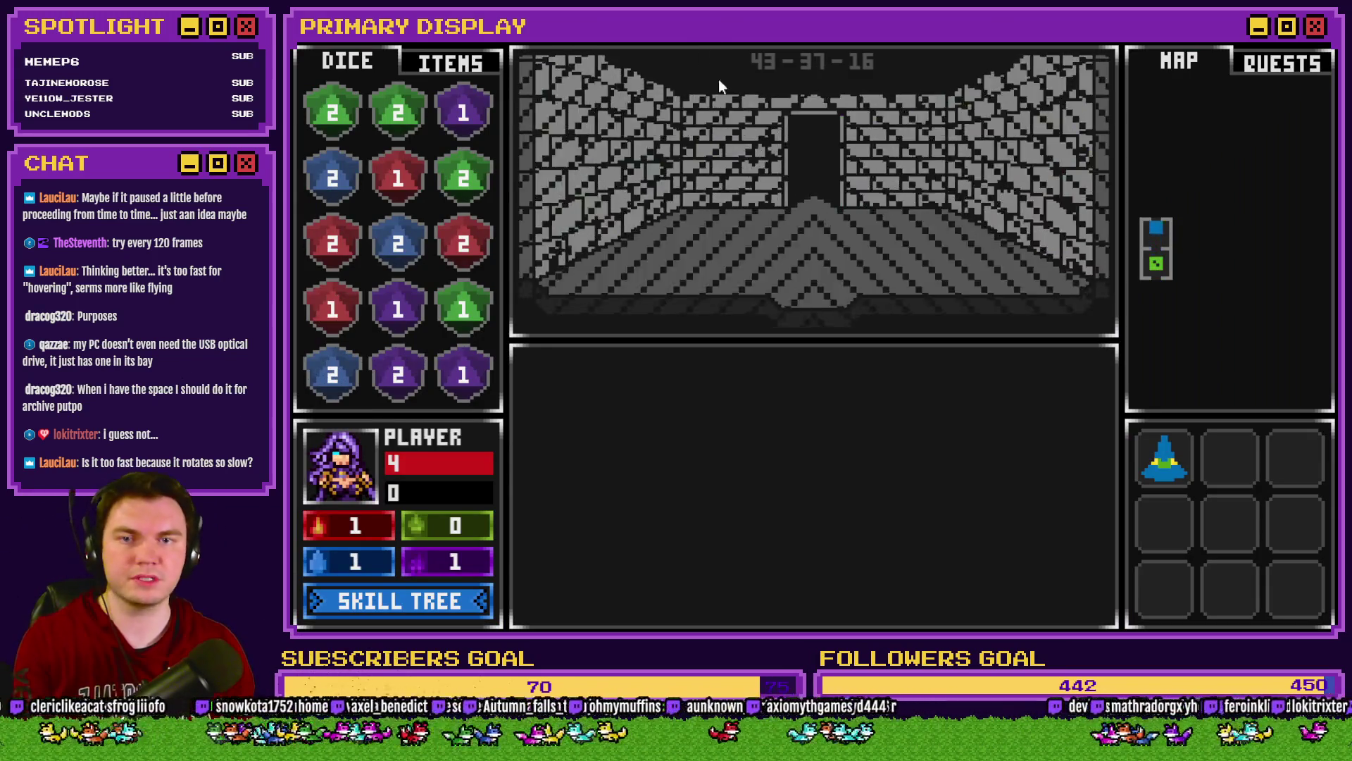
key("w")
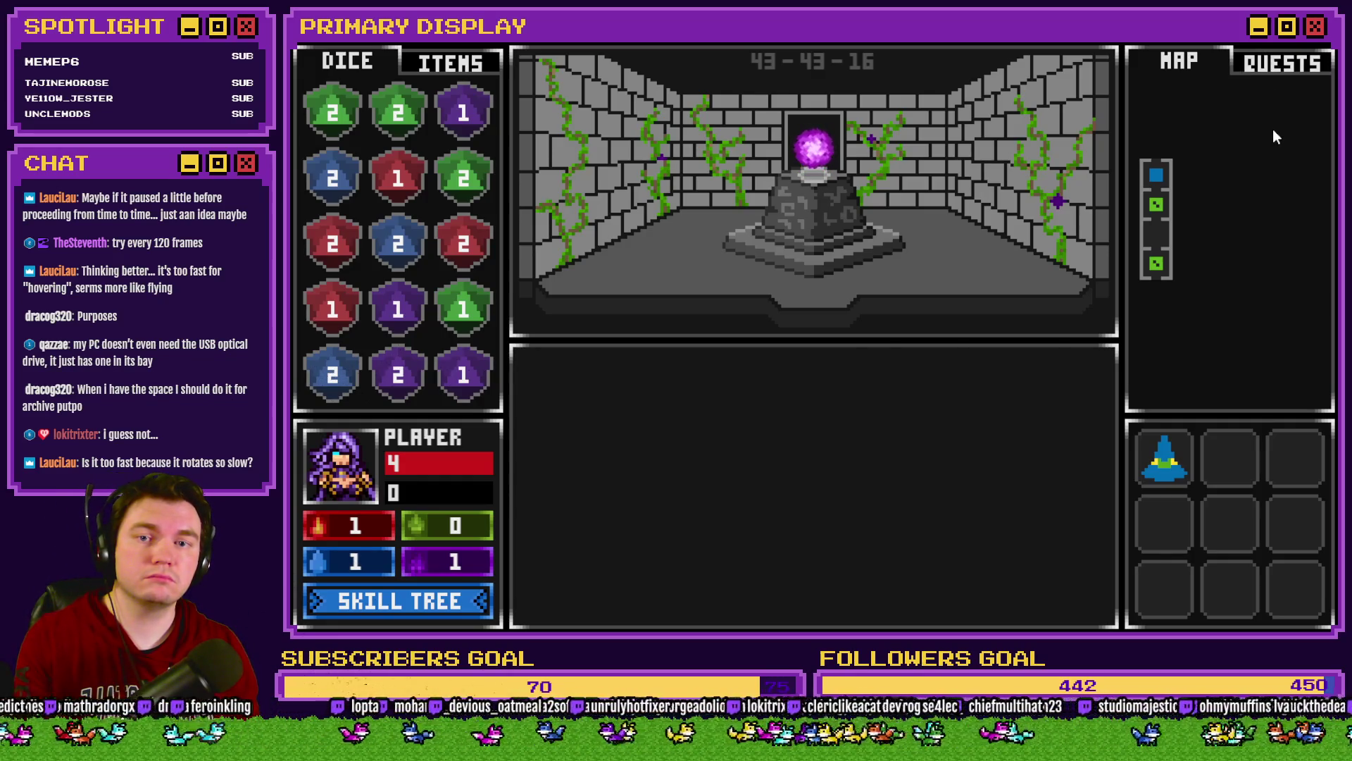
key("alt+F4")
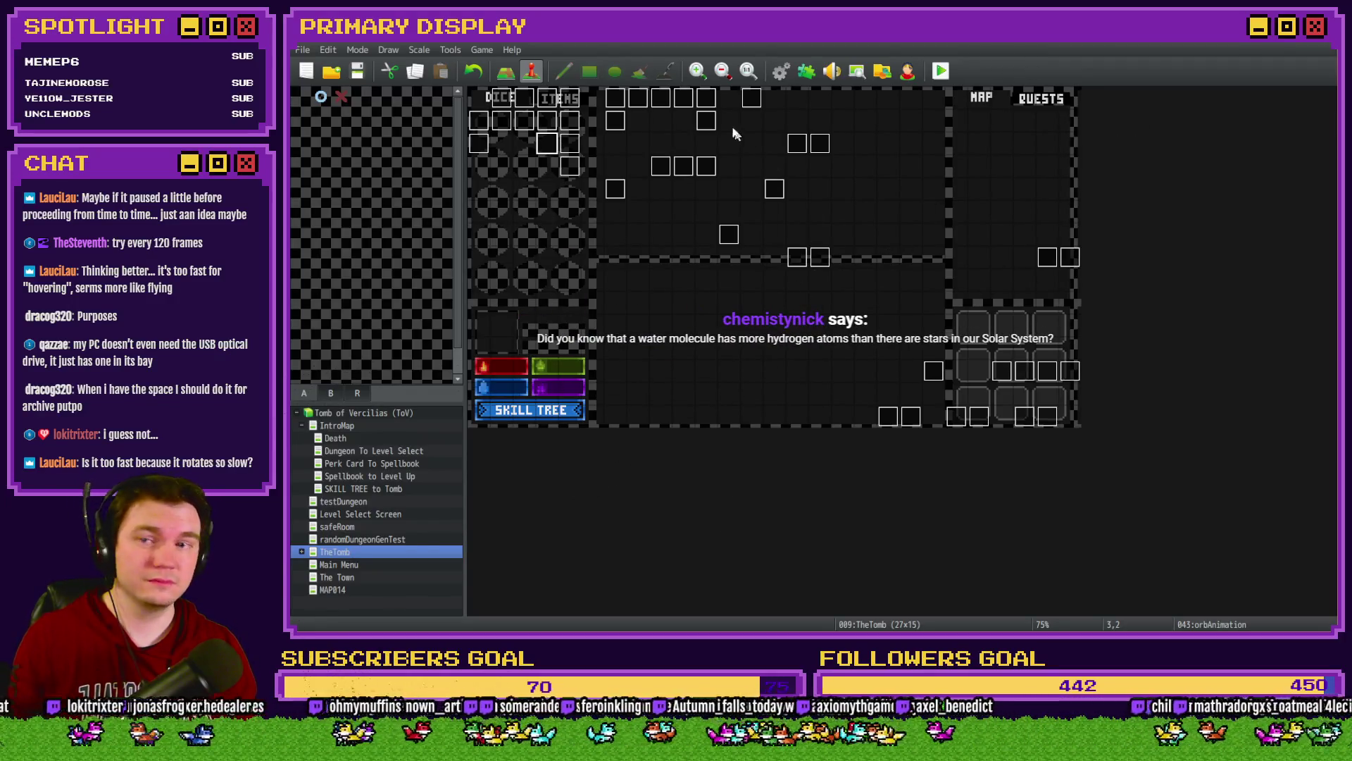
Step: Open the DiceMove event on page 5 with its Item Interactivity – Holding commands
double_click(532, 102)
left_click(591, 162)
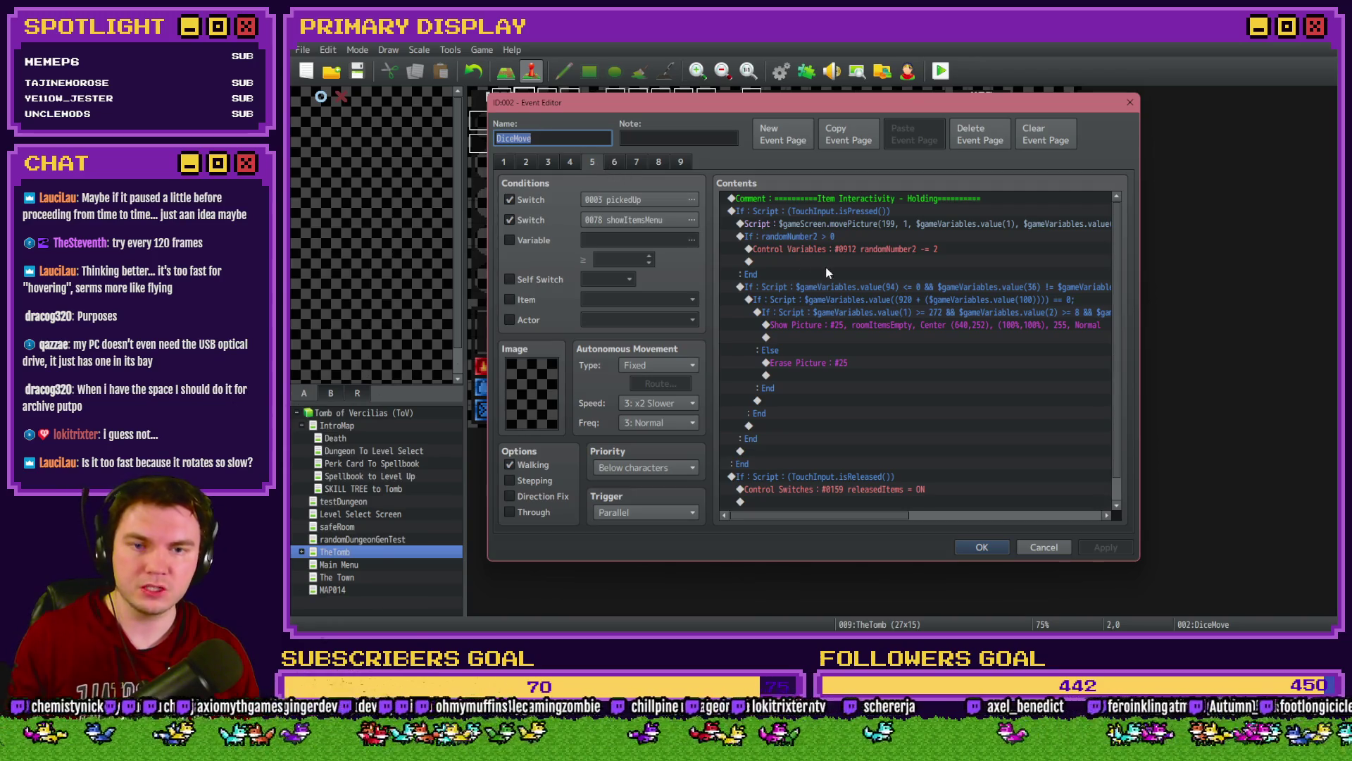
scroll(877, 518, "right", 2)
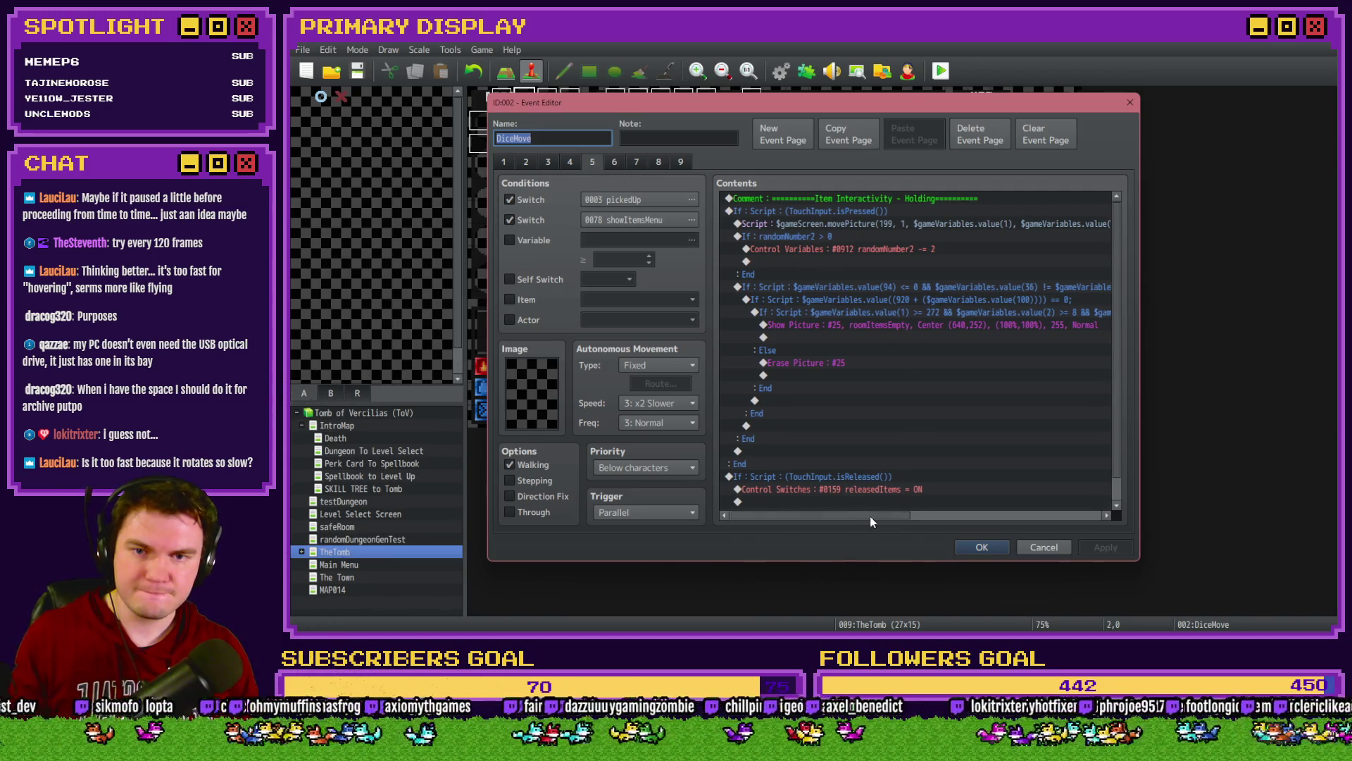
mouse_move(877, 519)
left_mouse_down()
mouse_move(848, 518)
mouse_move(1006, 515)
mouse_move(880, 513)
left_mouse_up()
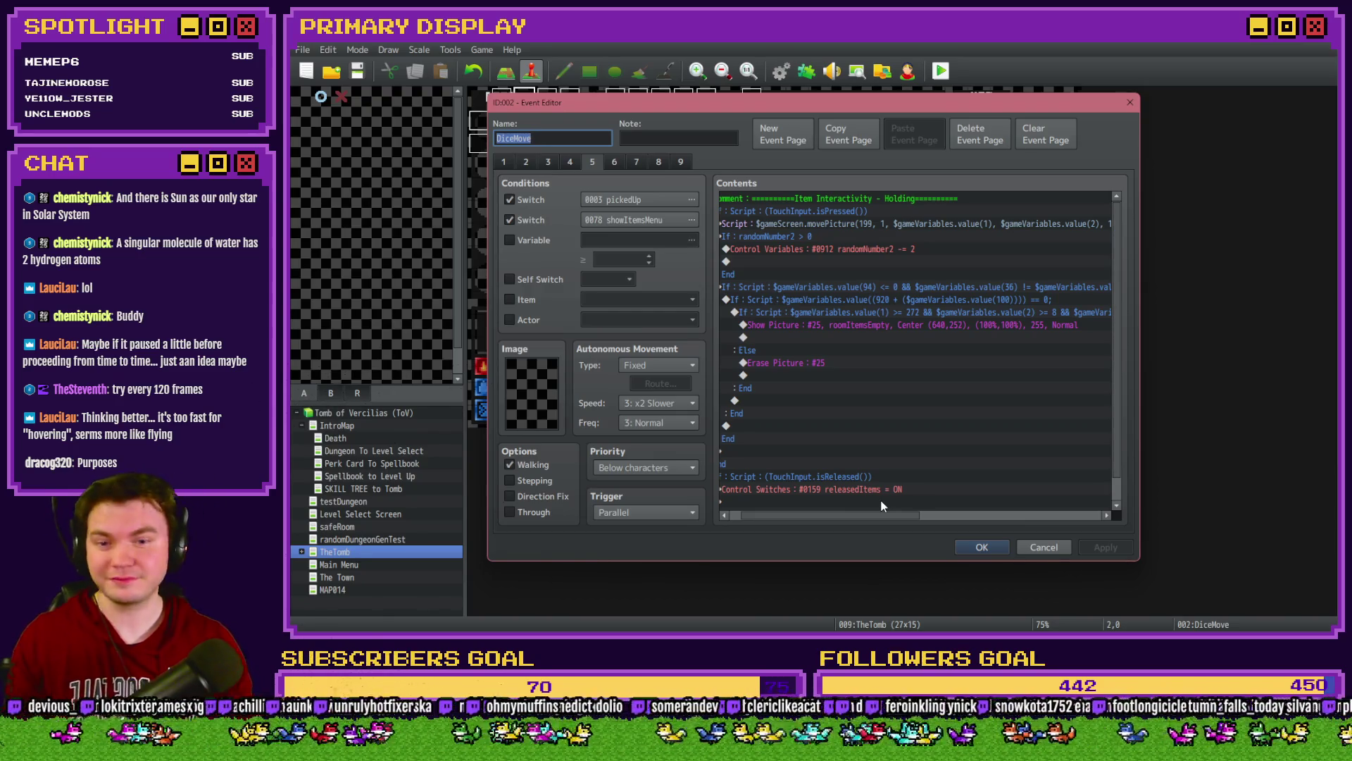
left_click_drag(896, 521, 852, 520)
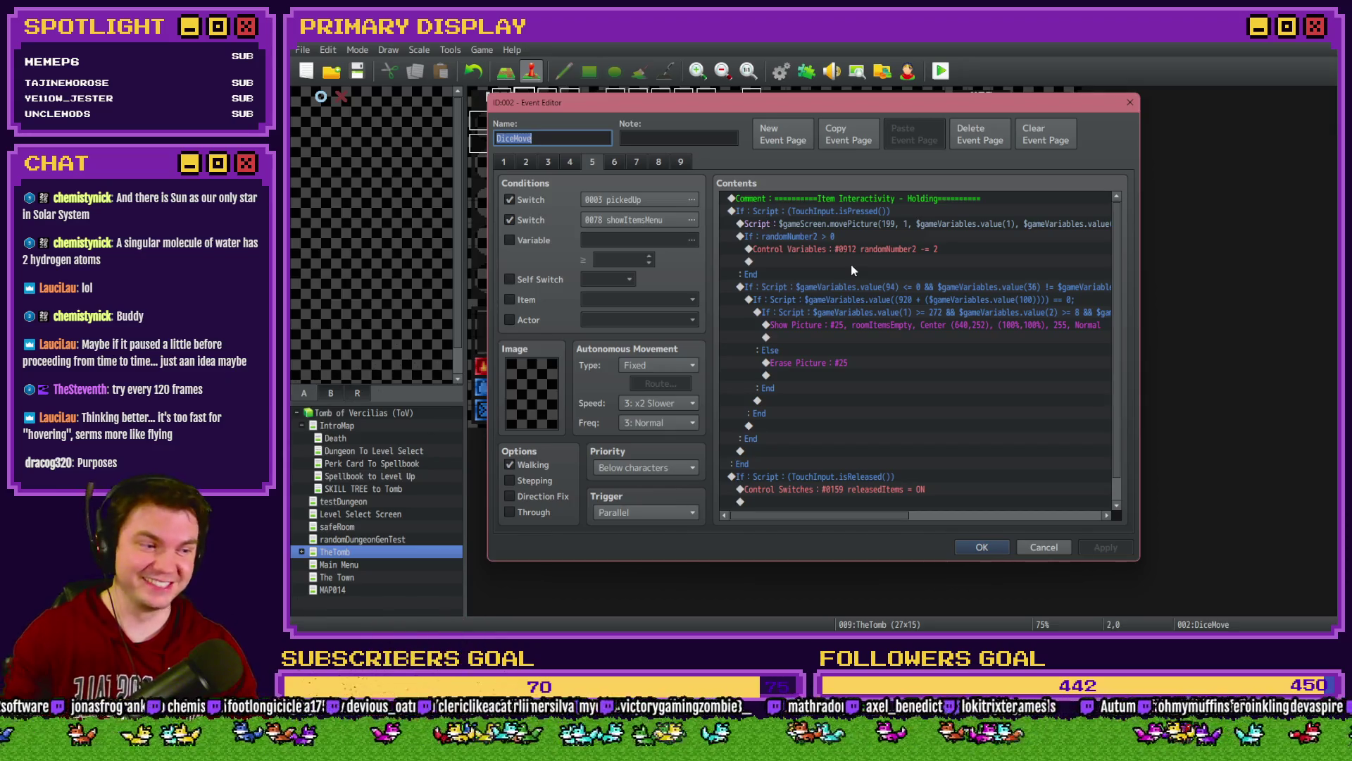
left_click(878, 310)
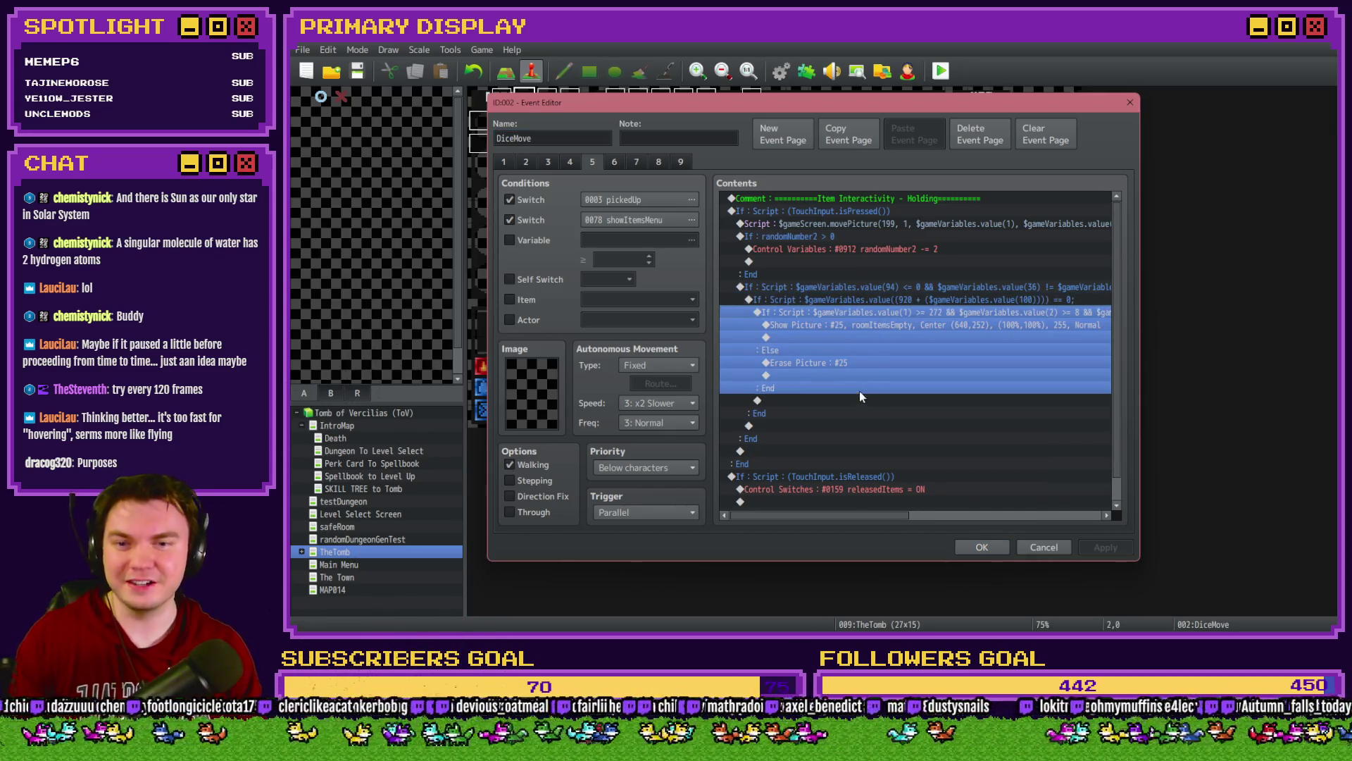
mouse_move(854, 518)
left_mouse_down()
mouse_move(1059, 518)
mouse_move(853, 507)
left_mouse_up()
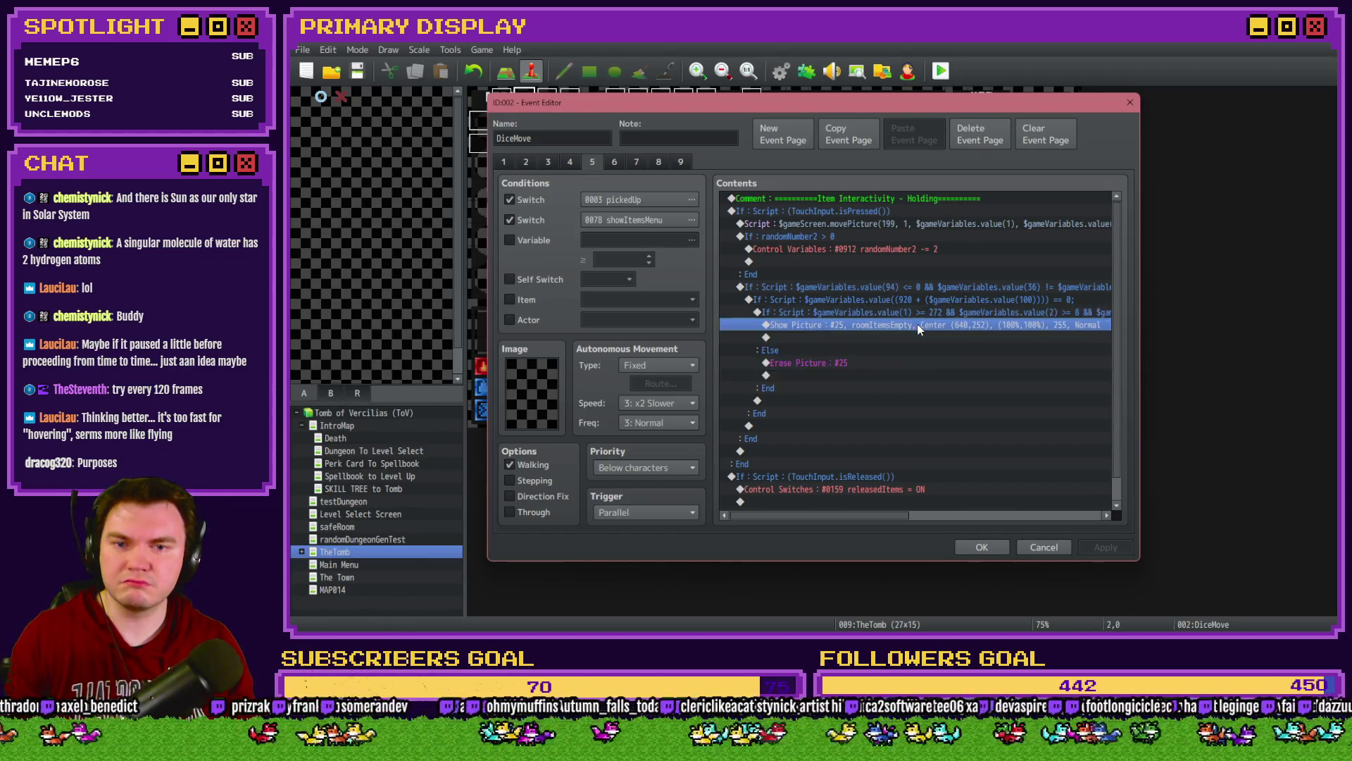
double_click(911, 336)
key("Escape")
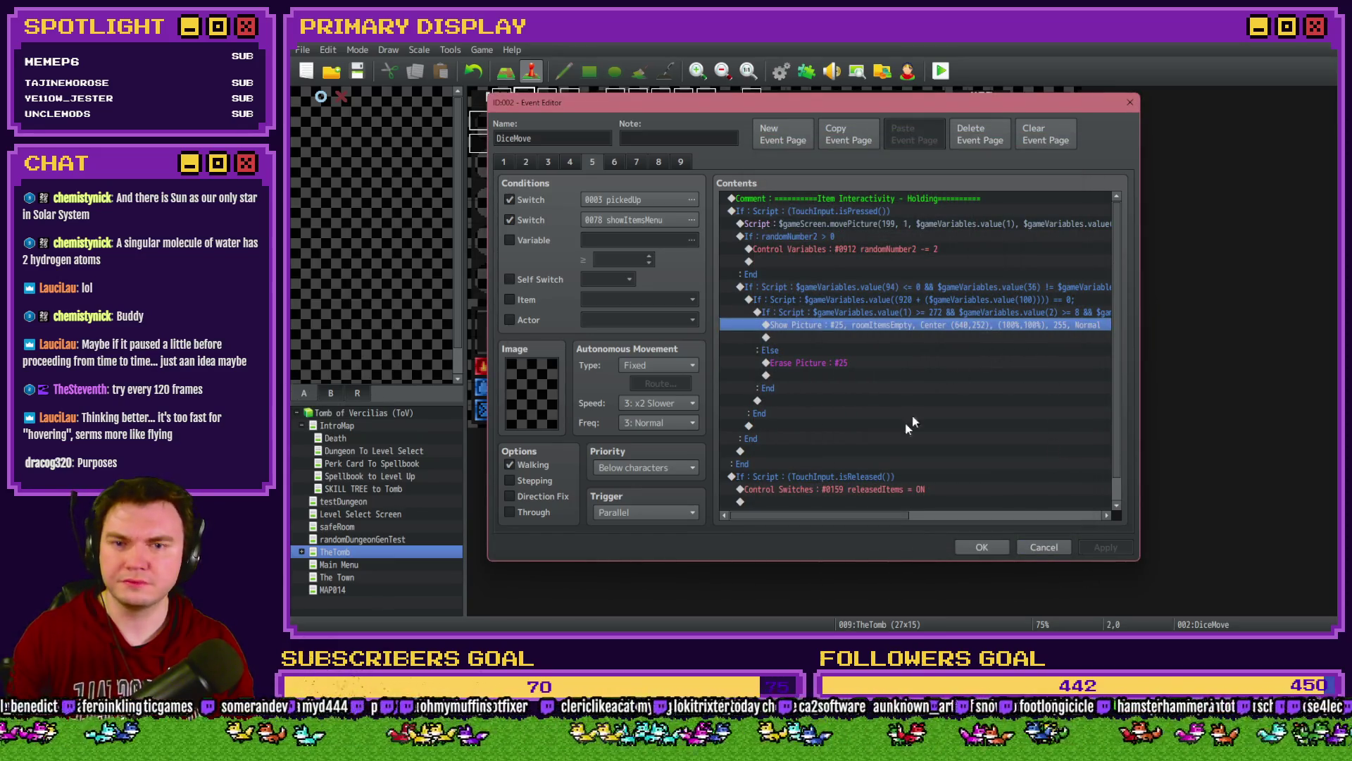
left_click_drag(844, 512, 878, 522)
double_click(1045, 287)
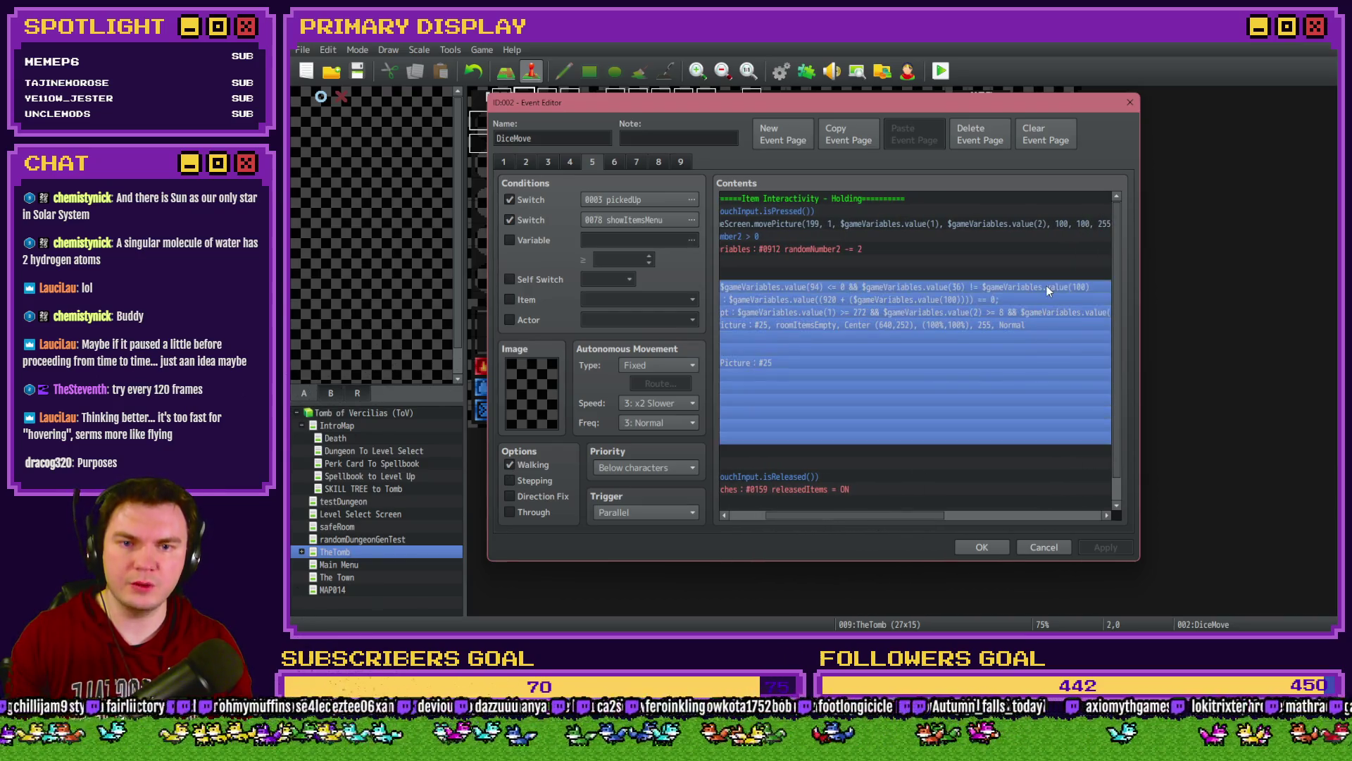
Step: Append && $gameVariables.value(100) != $gameVariables.value(809) to page 5's branch script
key("Tab")
left_click(1018, 412)
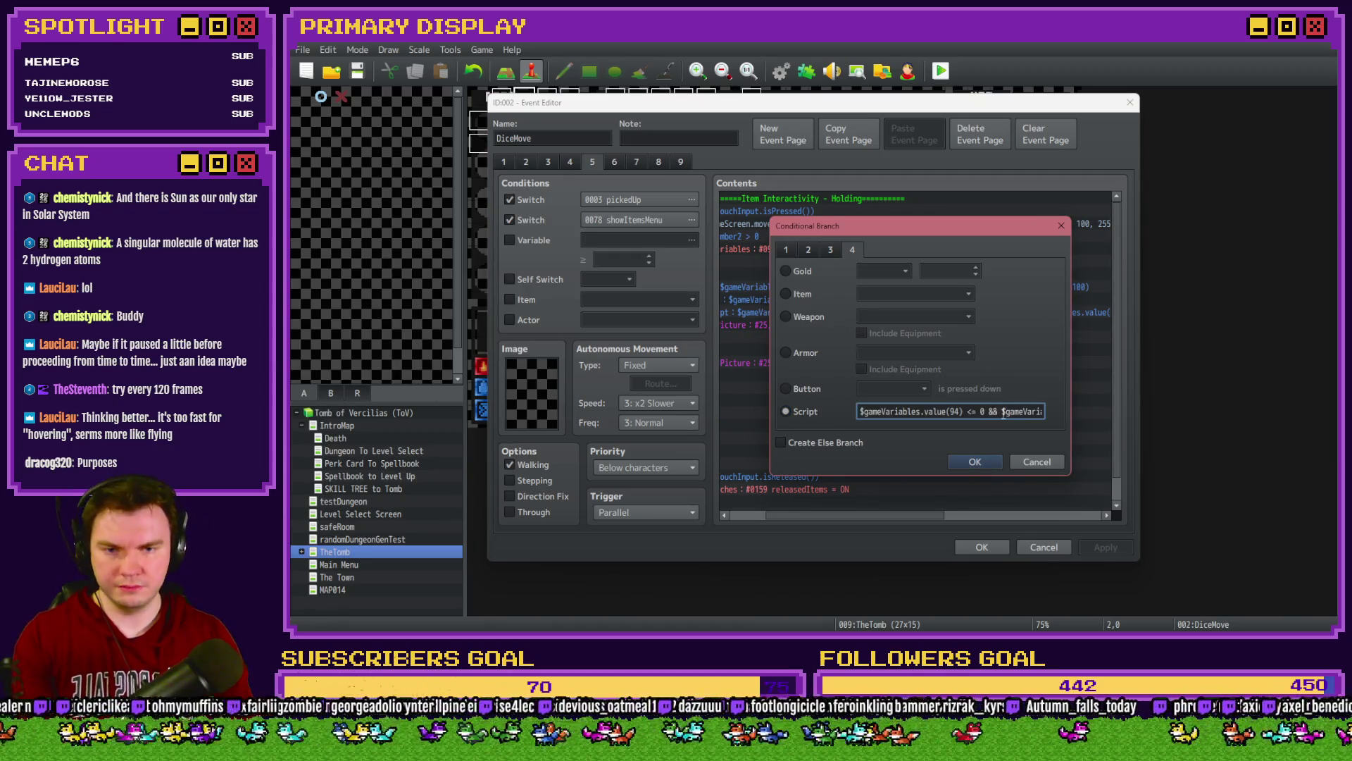
key("Right")
key("Right")
key("Right")
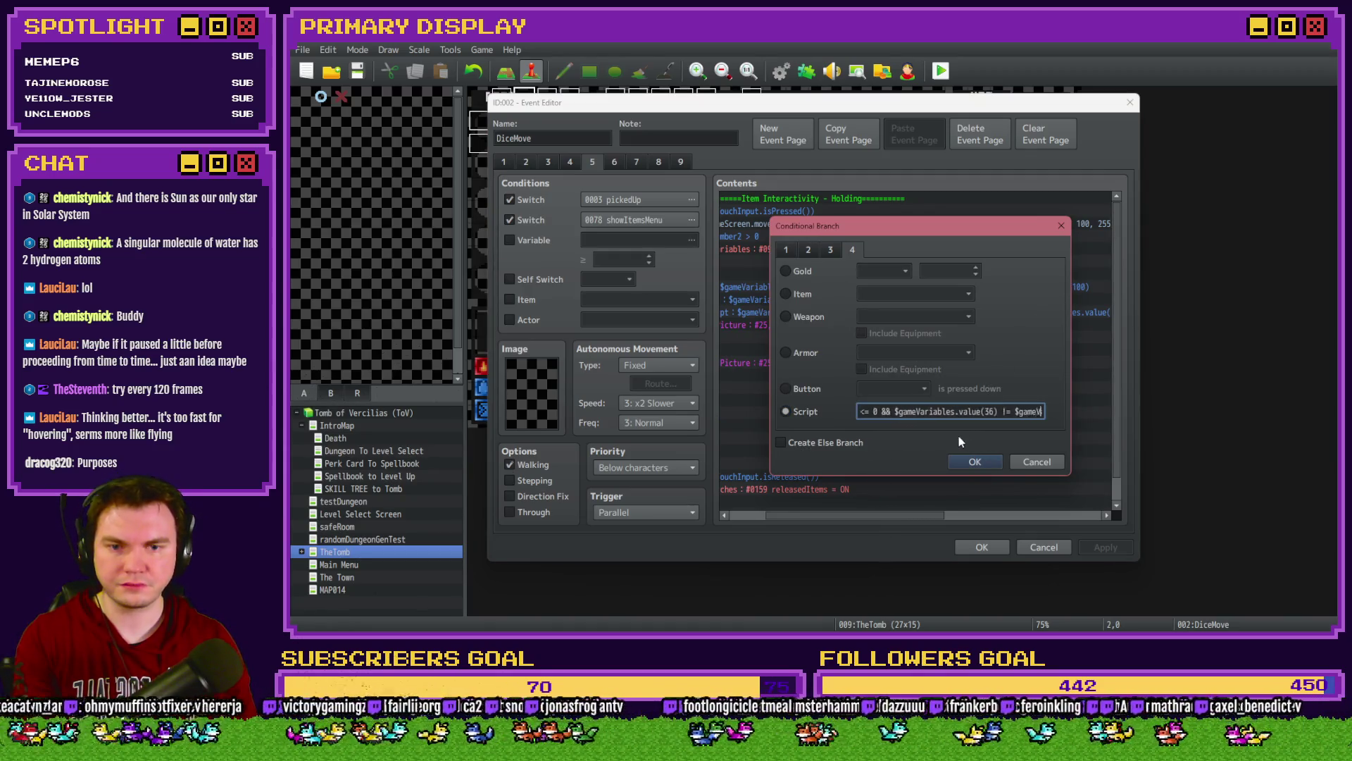
key("Right")
key("Right")
key("Right")
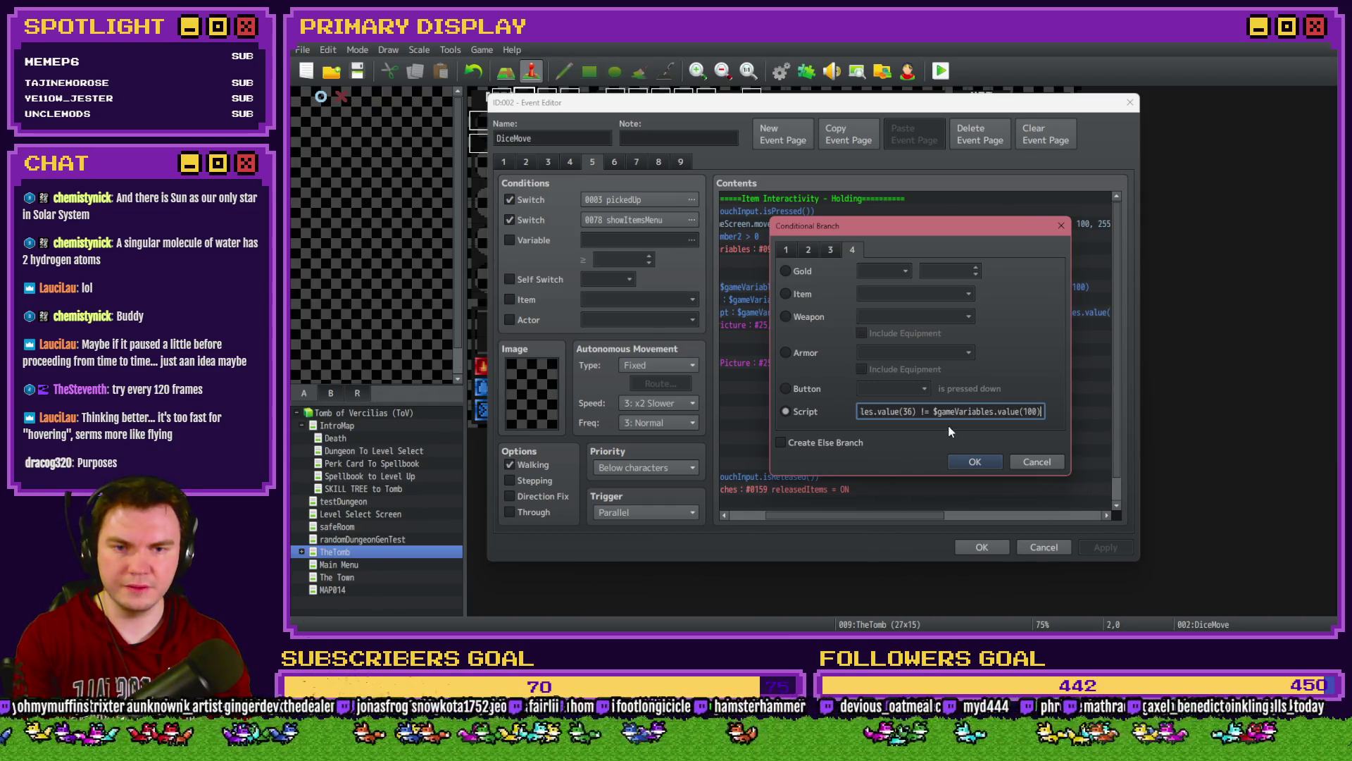
type("&&")
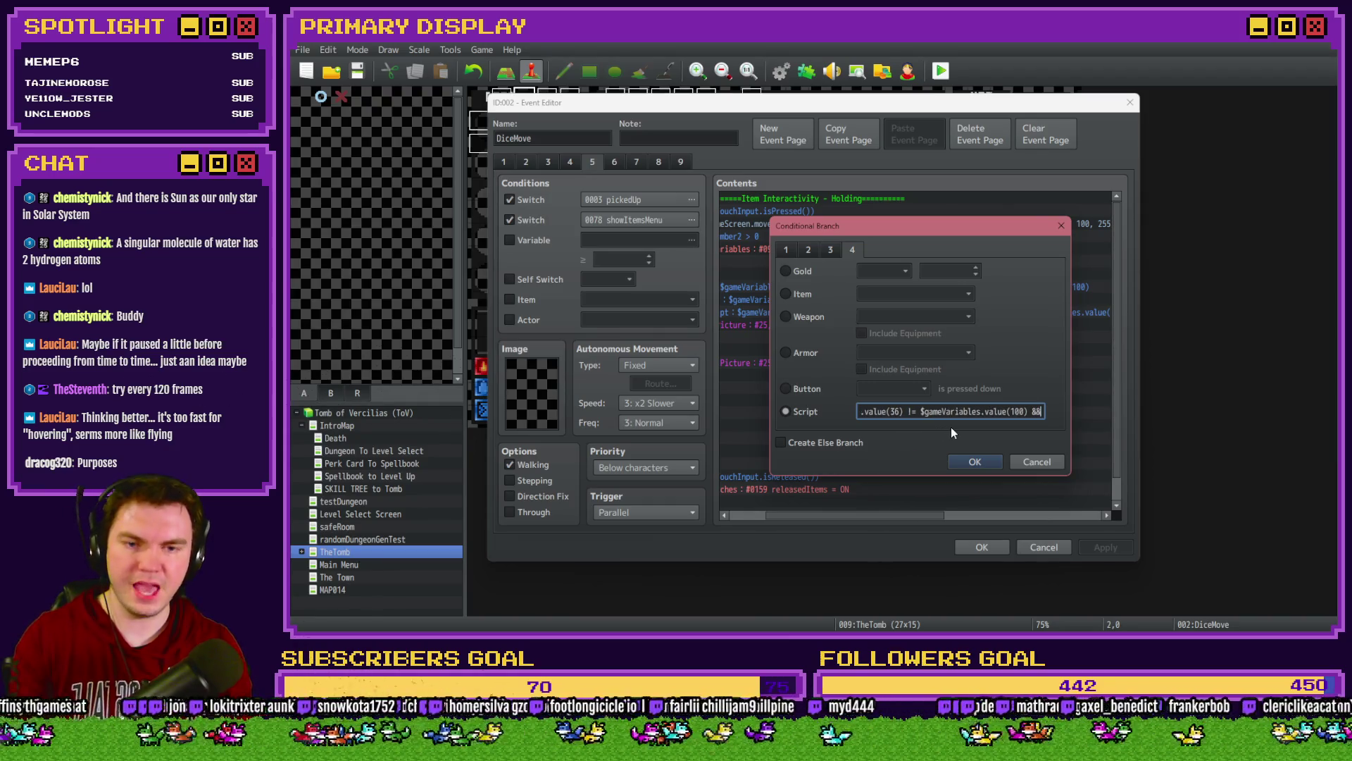
type(" $gameVariab")
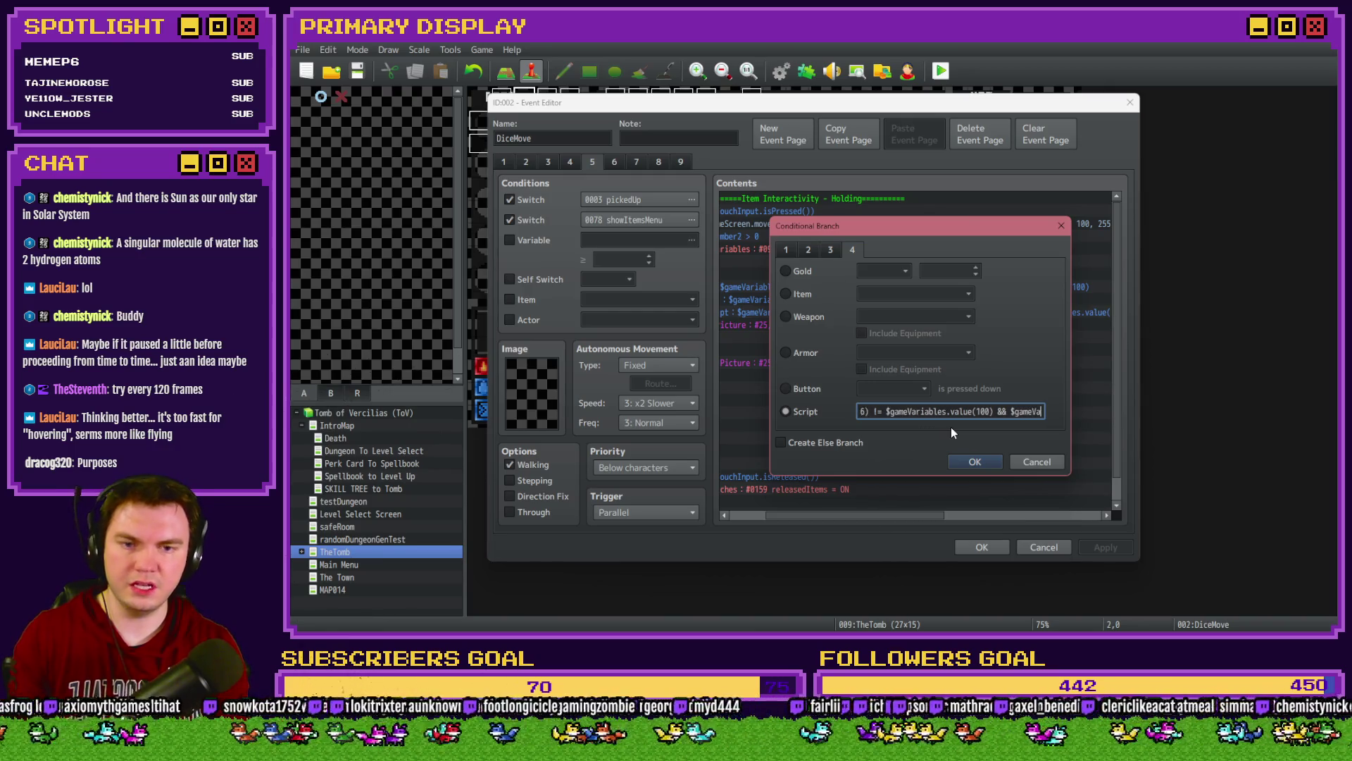
type("les.value()")
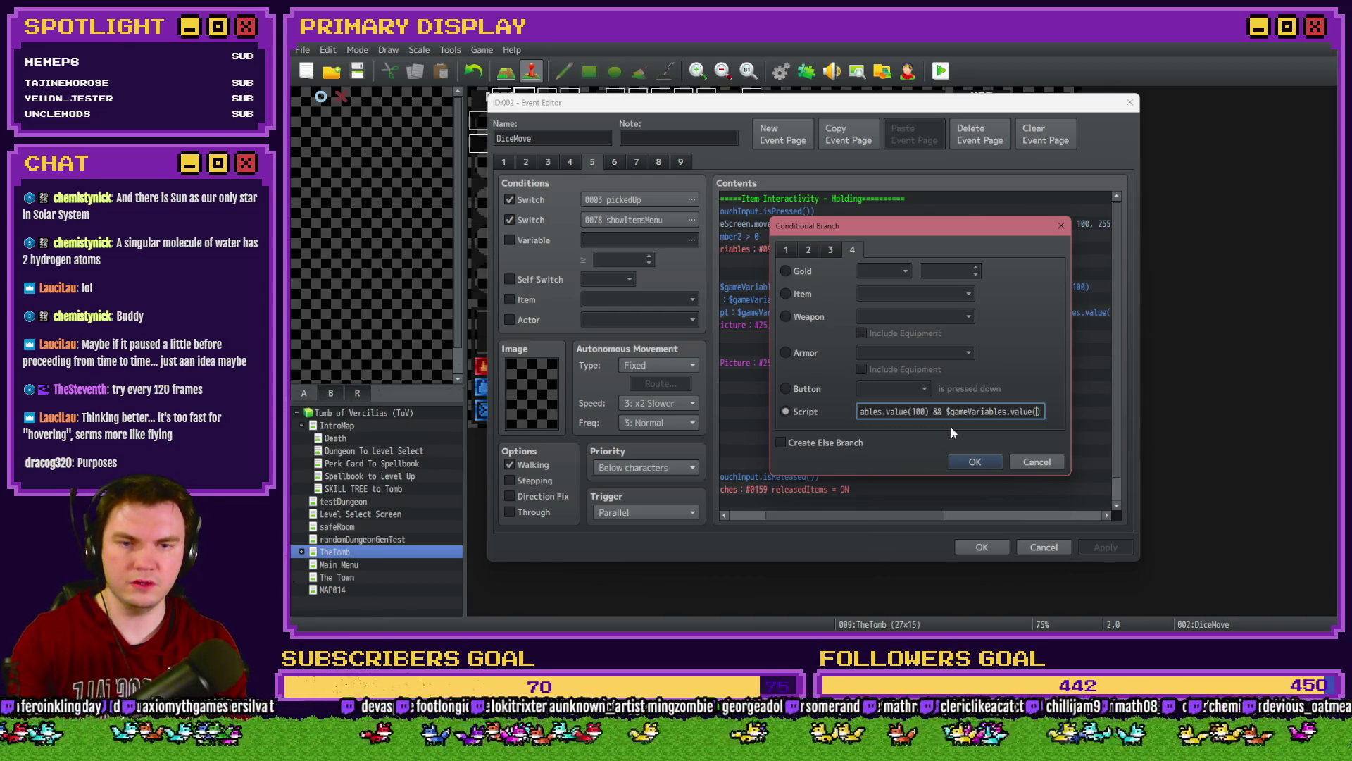
type("100")
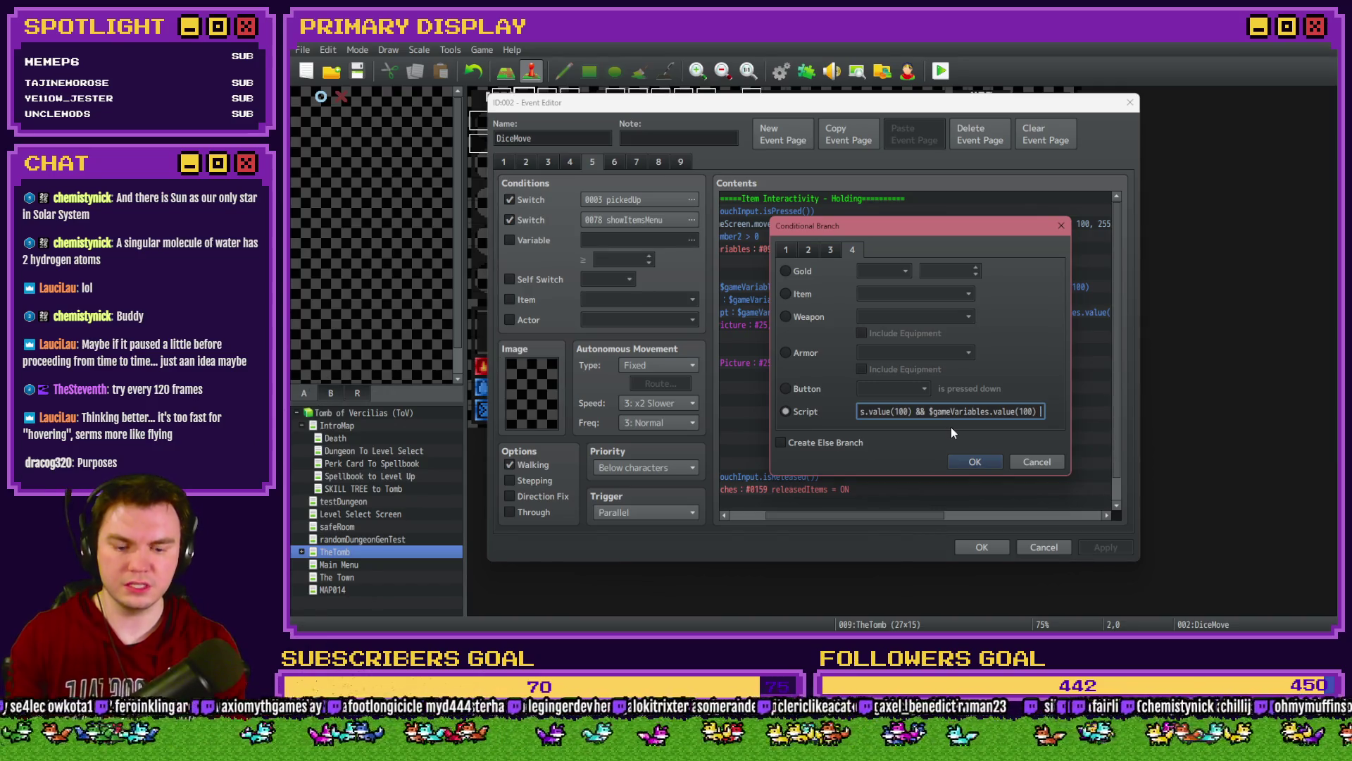
type(" != $")
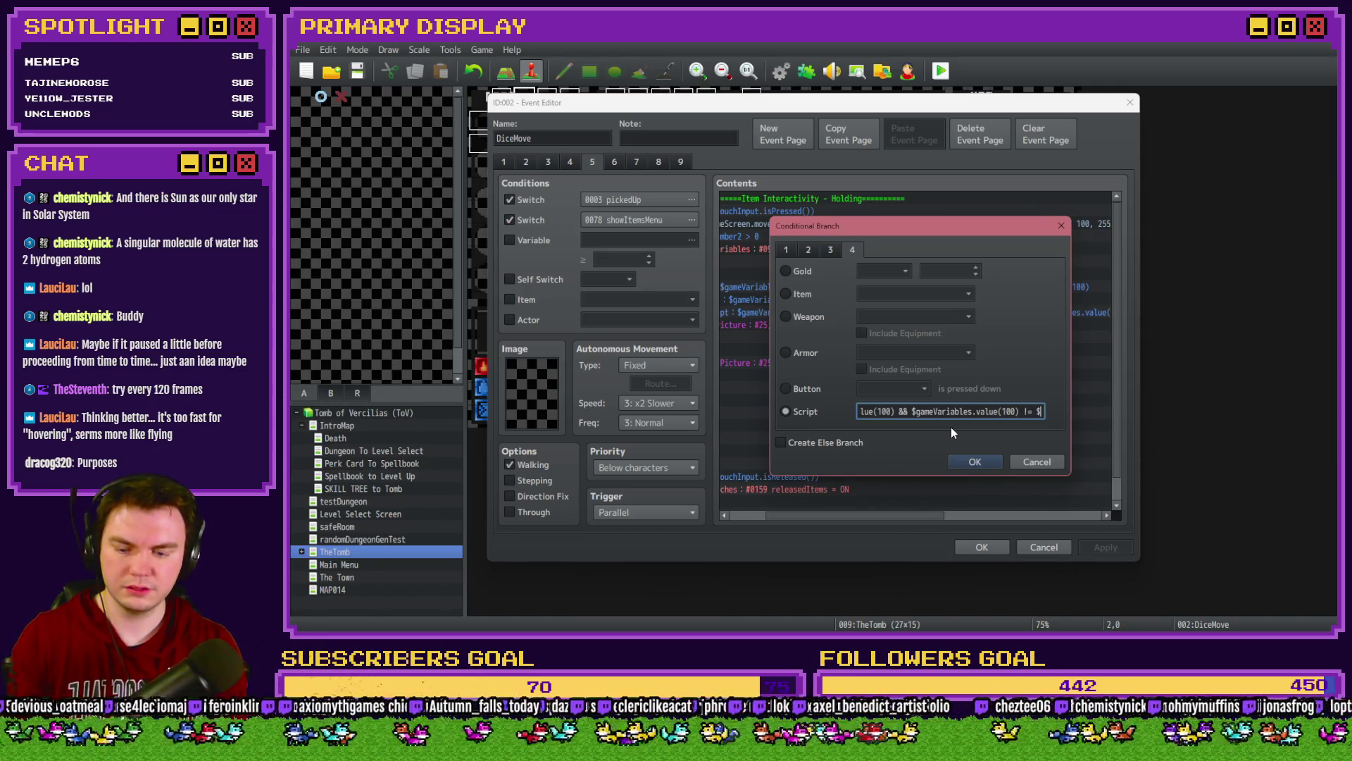
type("gameVariables.val")
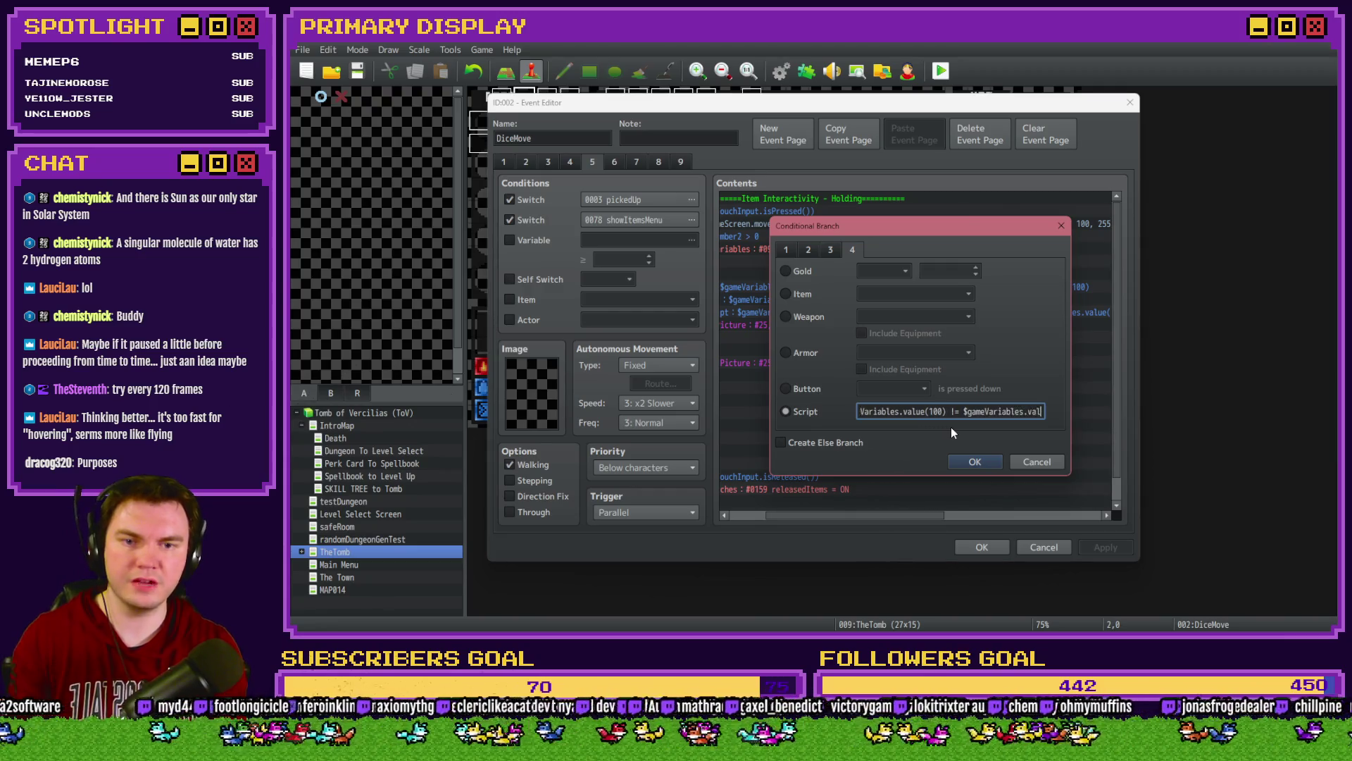
type("ue()09")
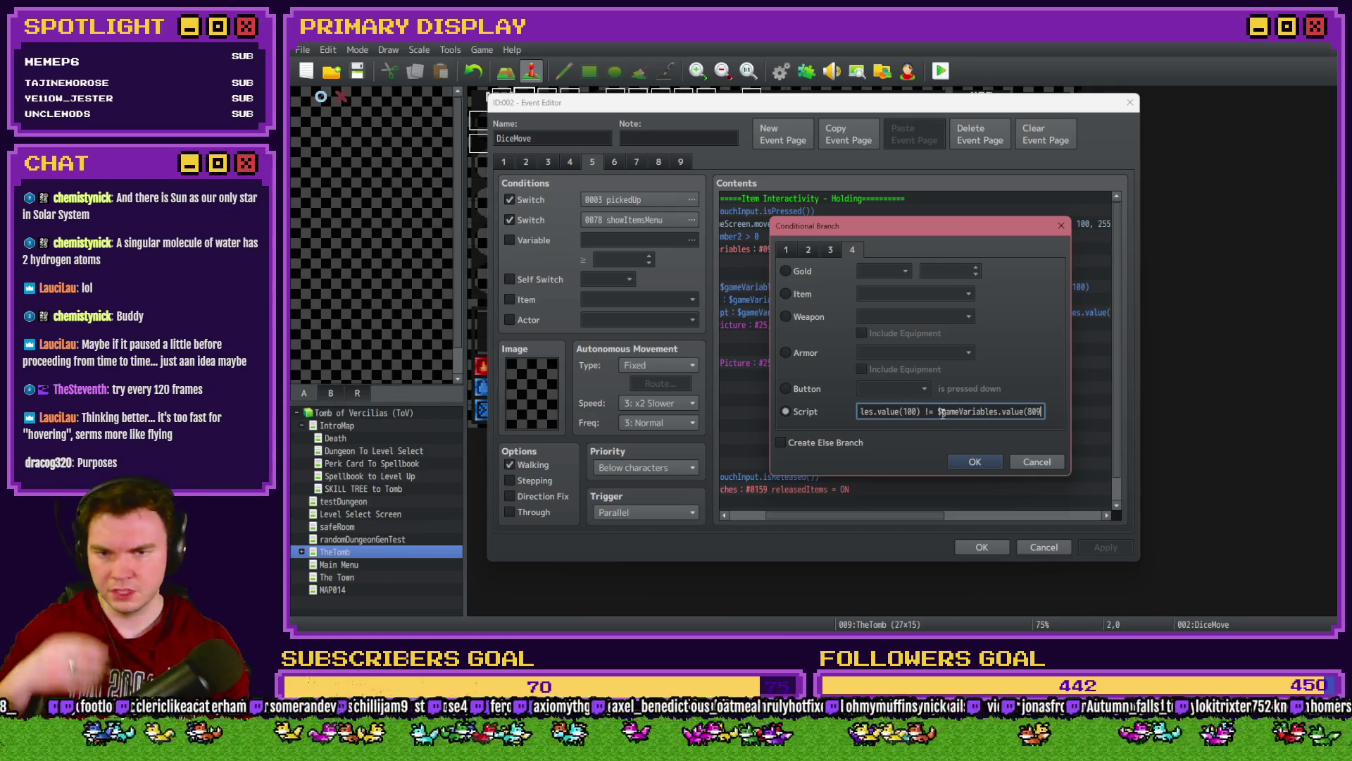
key("End")
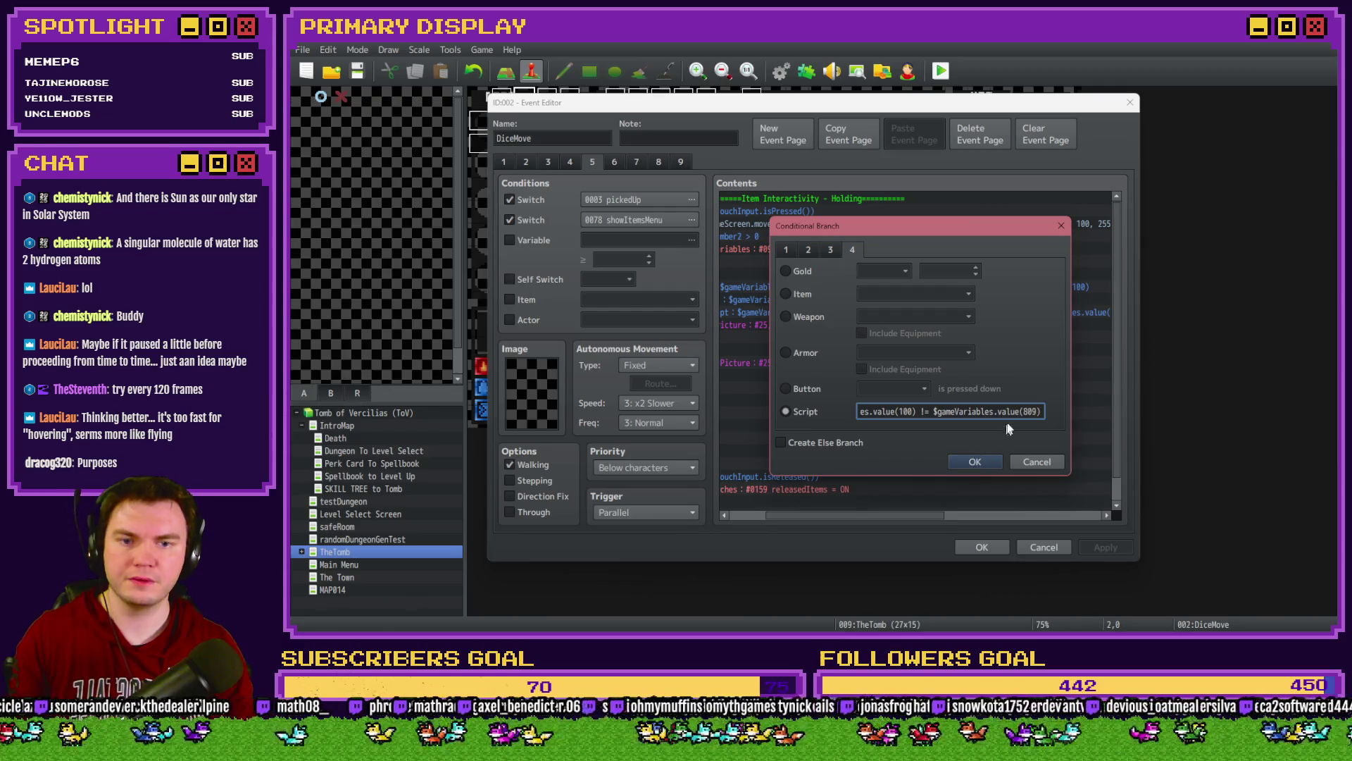
left_click(997, 461)
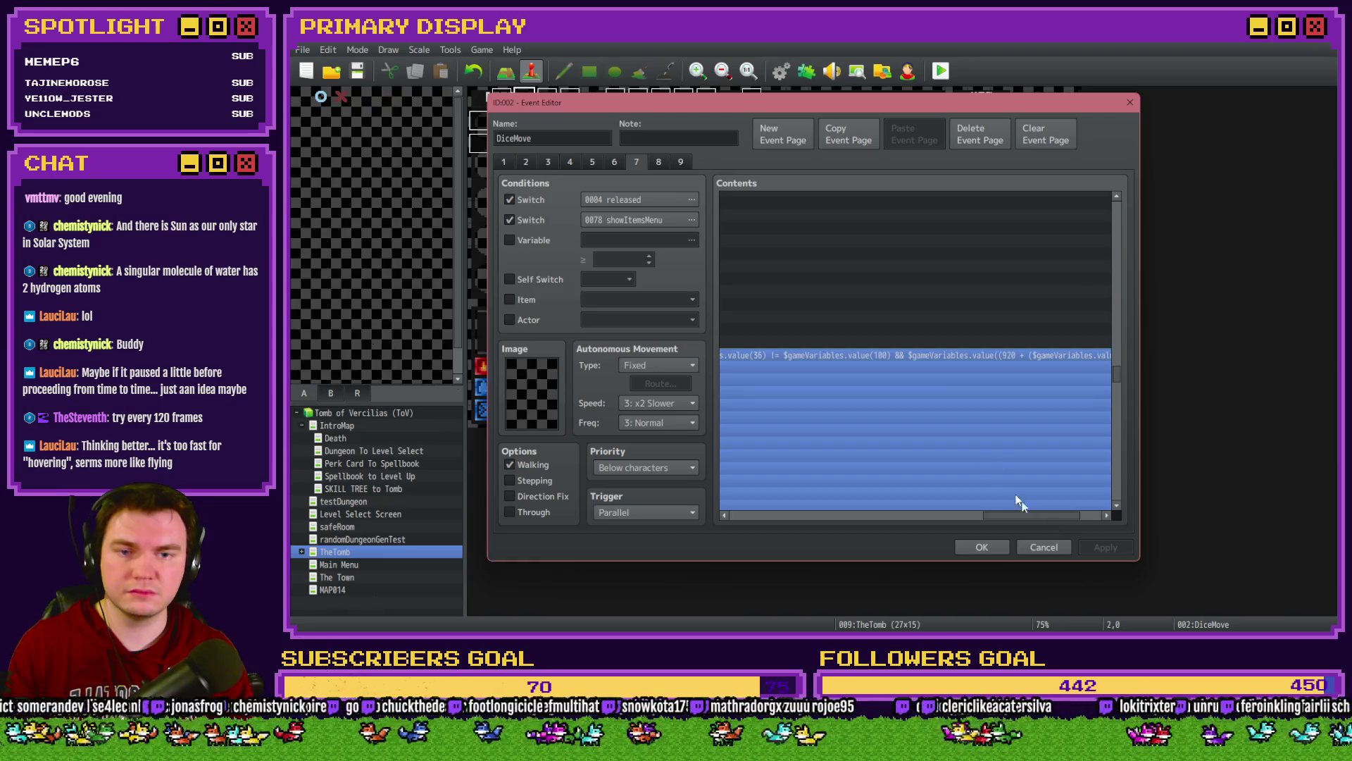
Step: Move to the end of the page 7 branch script and delete its trailing semicolon
left_click(964, 414)
left_click(974, 416)
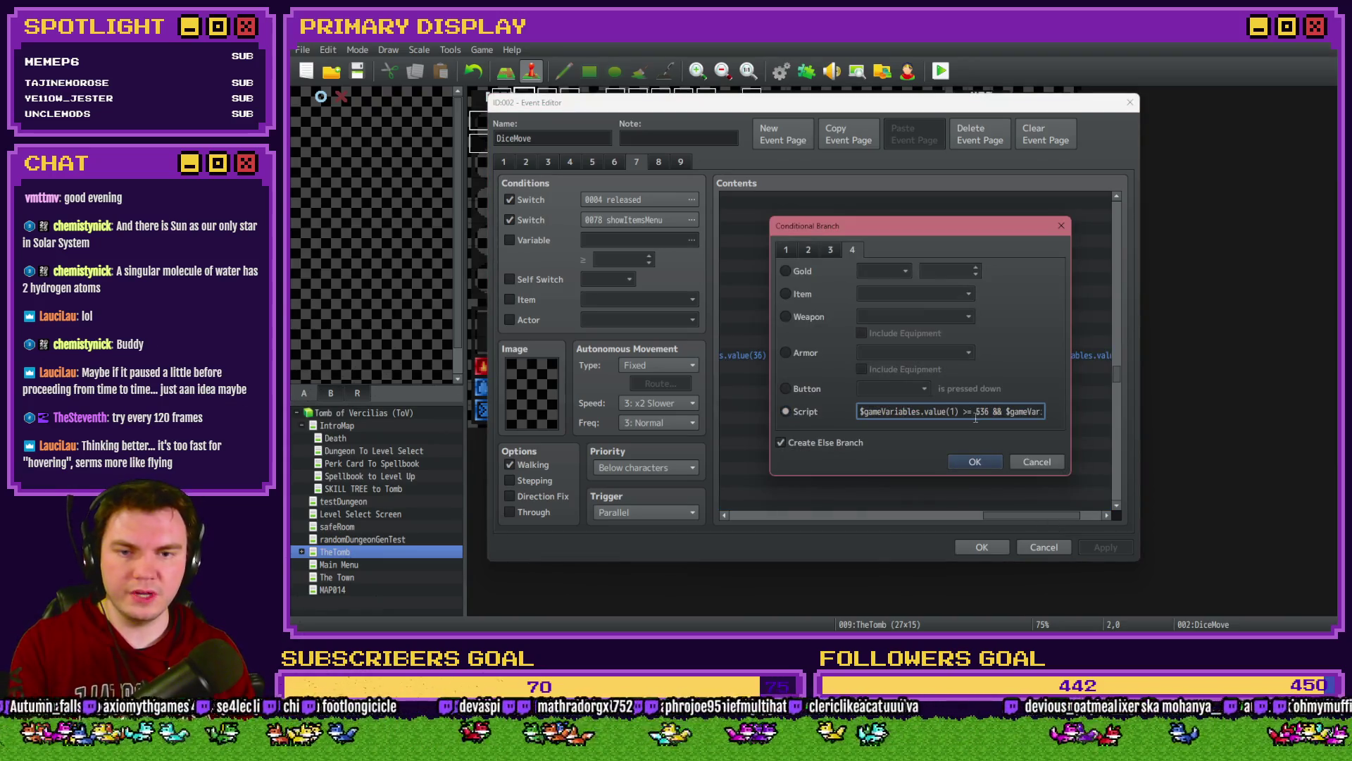
key("Right")
key("Right")
key("Right")
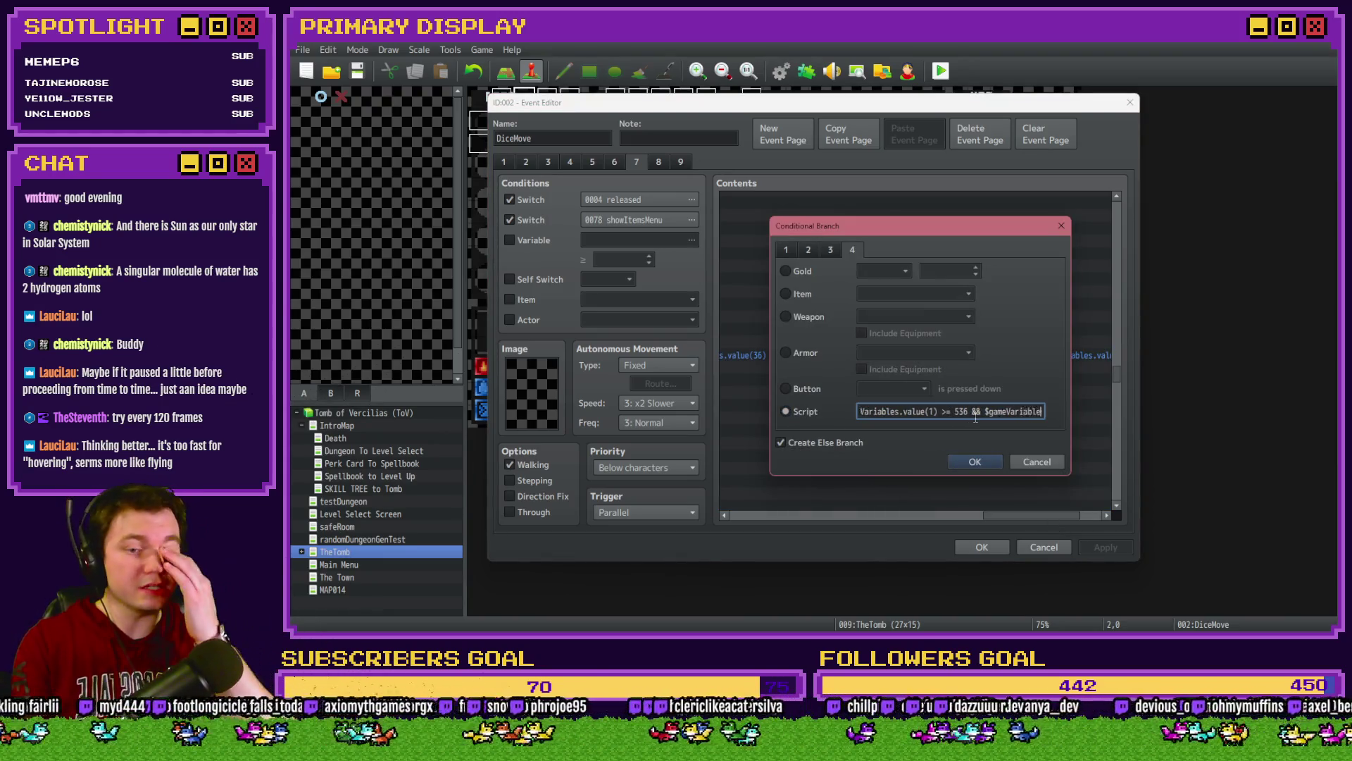
key("Right")
key("Right")
key("Right")
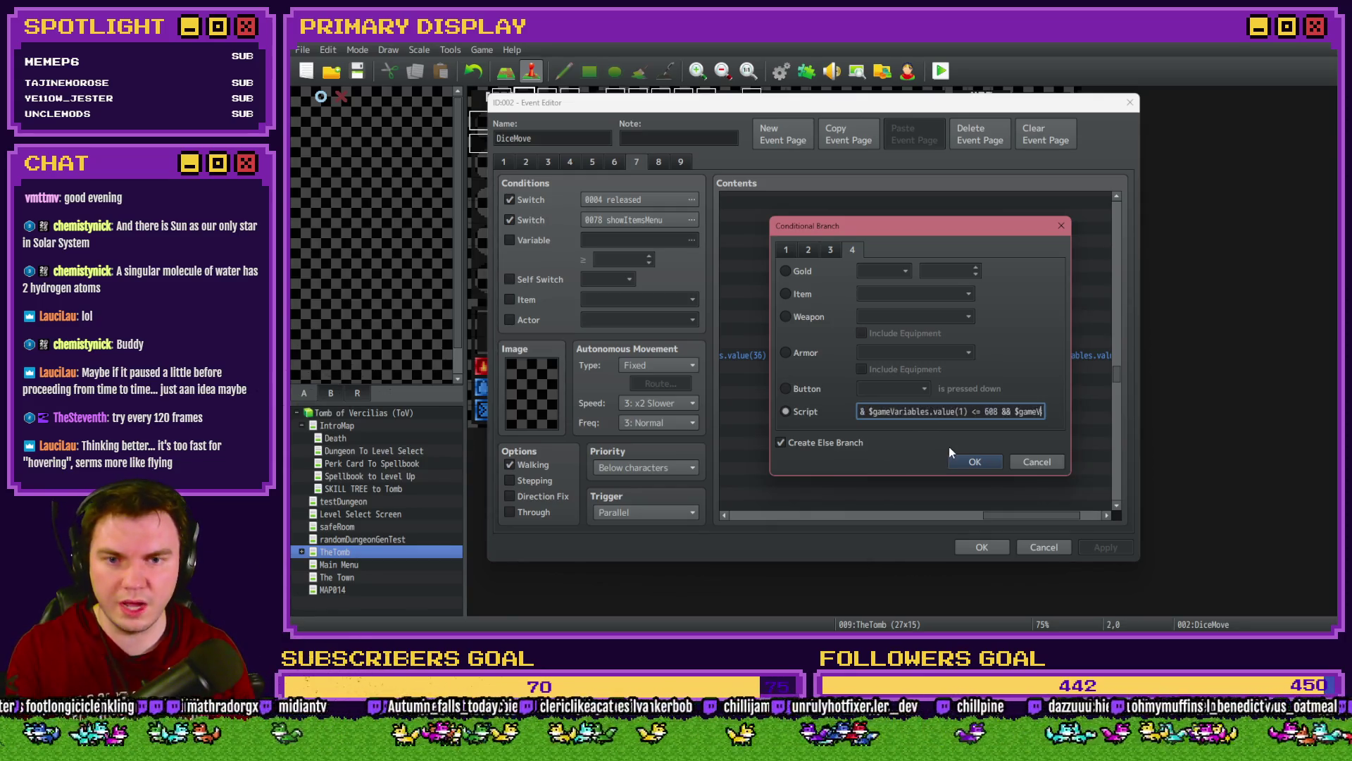
key("Right")
key("Right")
key("Right")
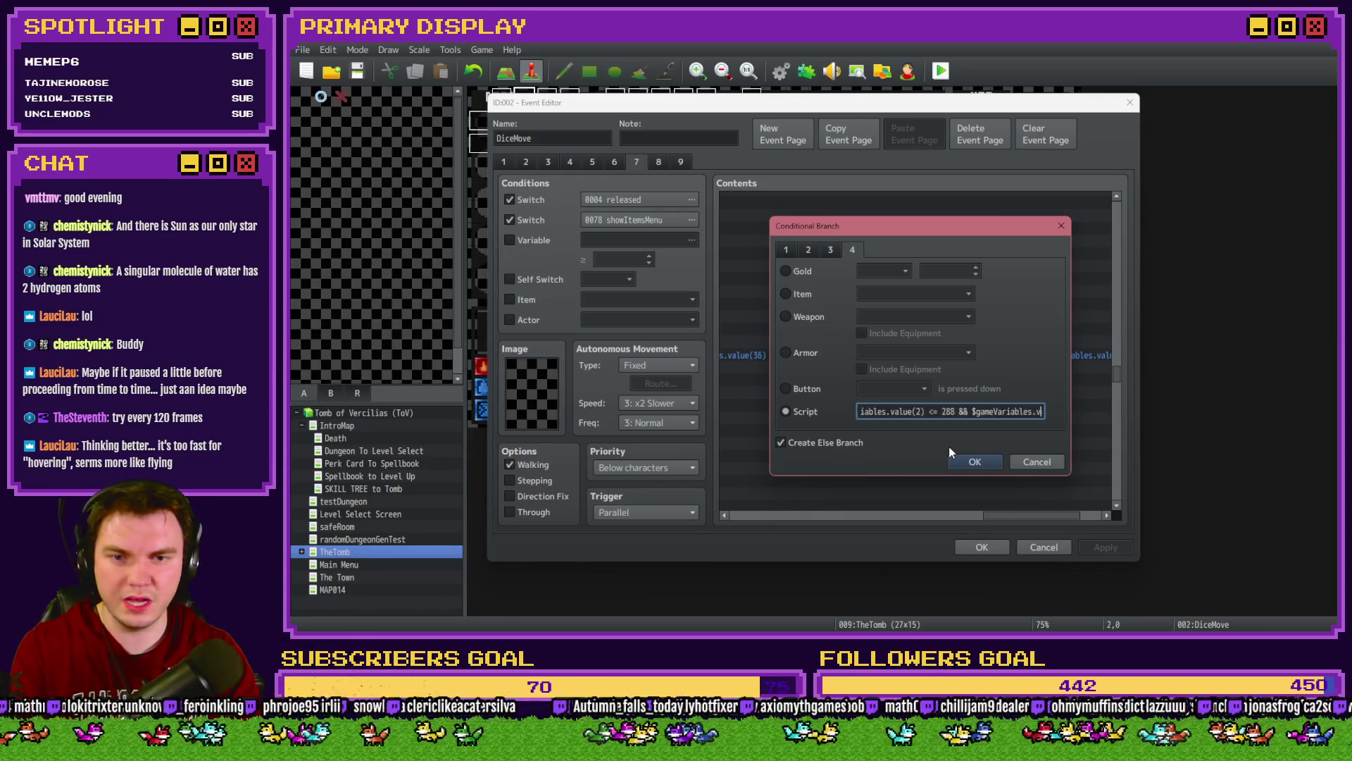
key("Right")
key("Right")
key("Right")
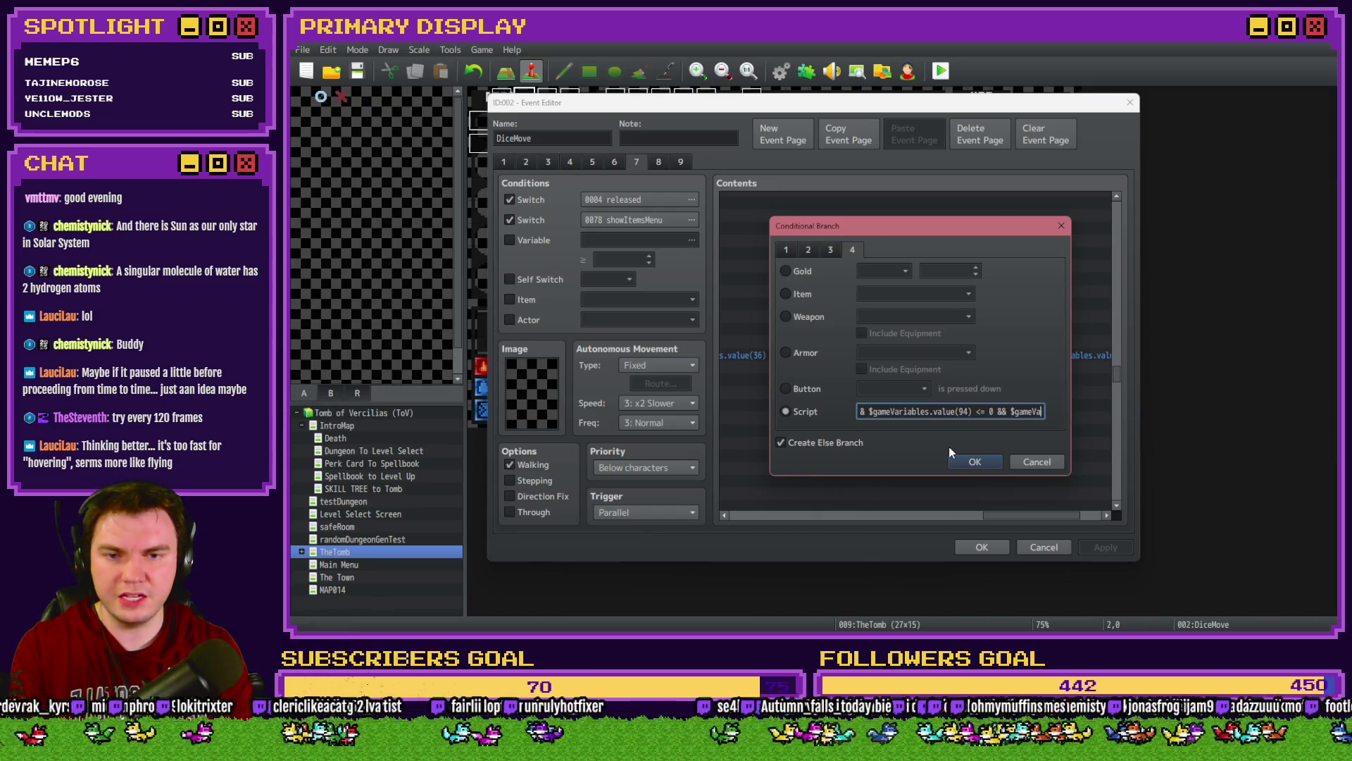
key("Right")
key("Right")
key("Right")
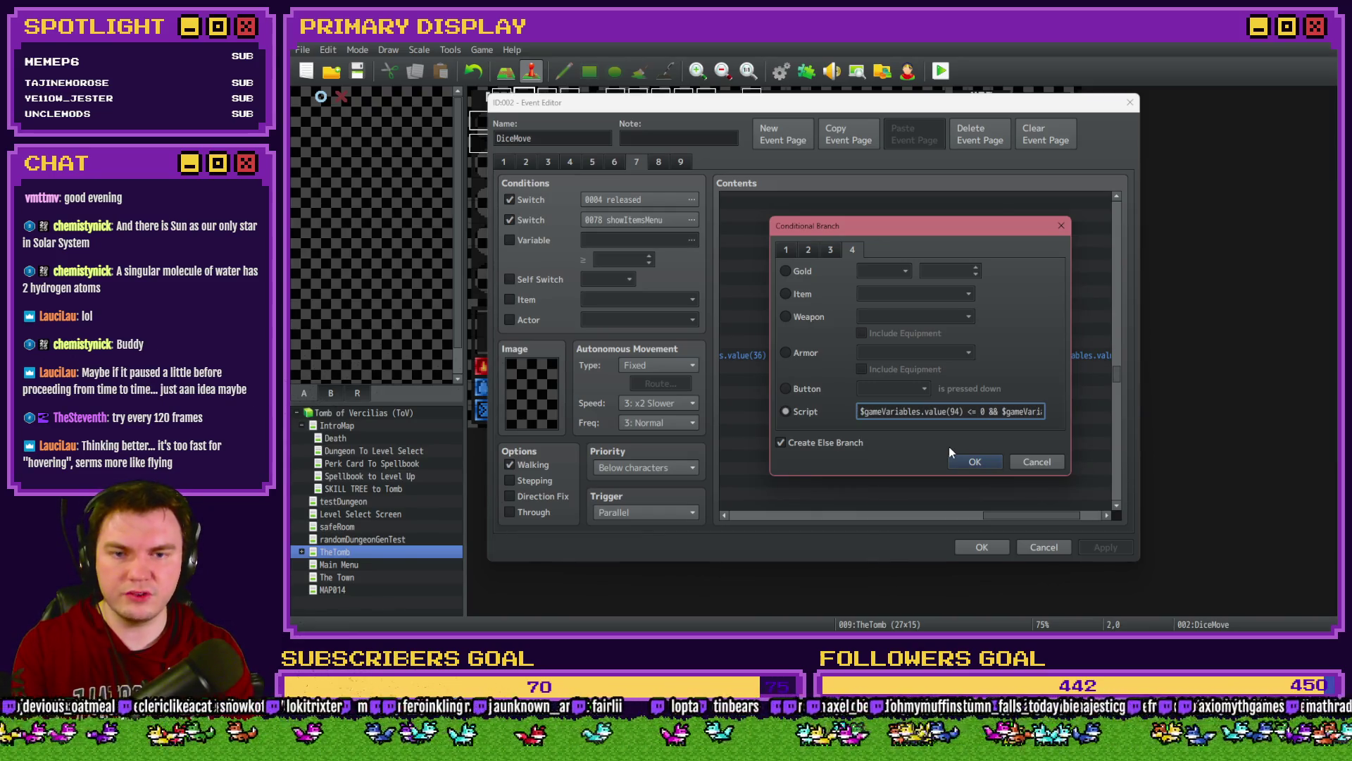
key("Right")
key("Right")
key("Right")
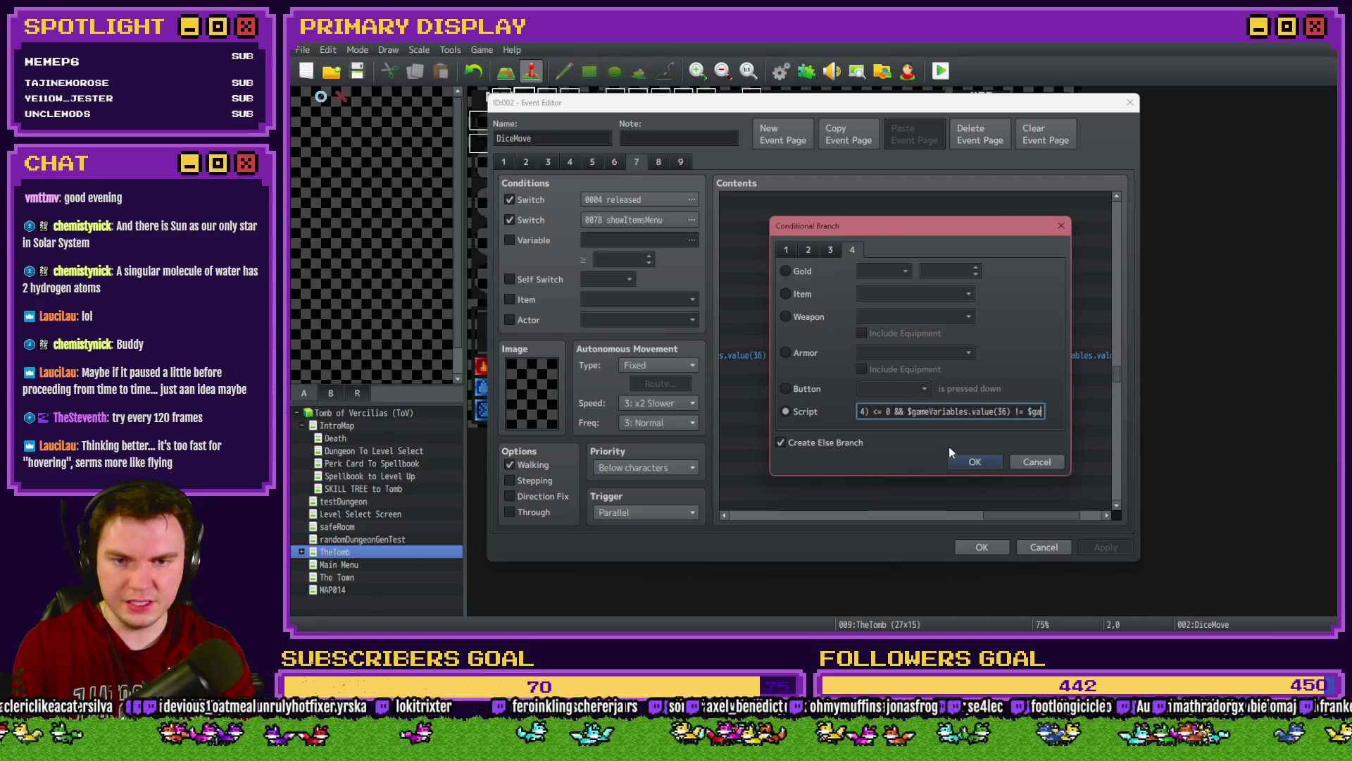
key("Right")
key("Right")
key("Right")
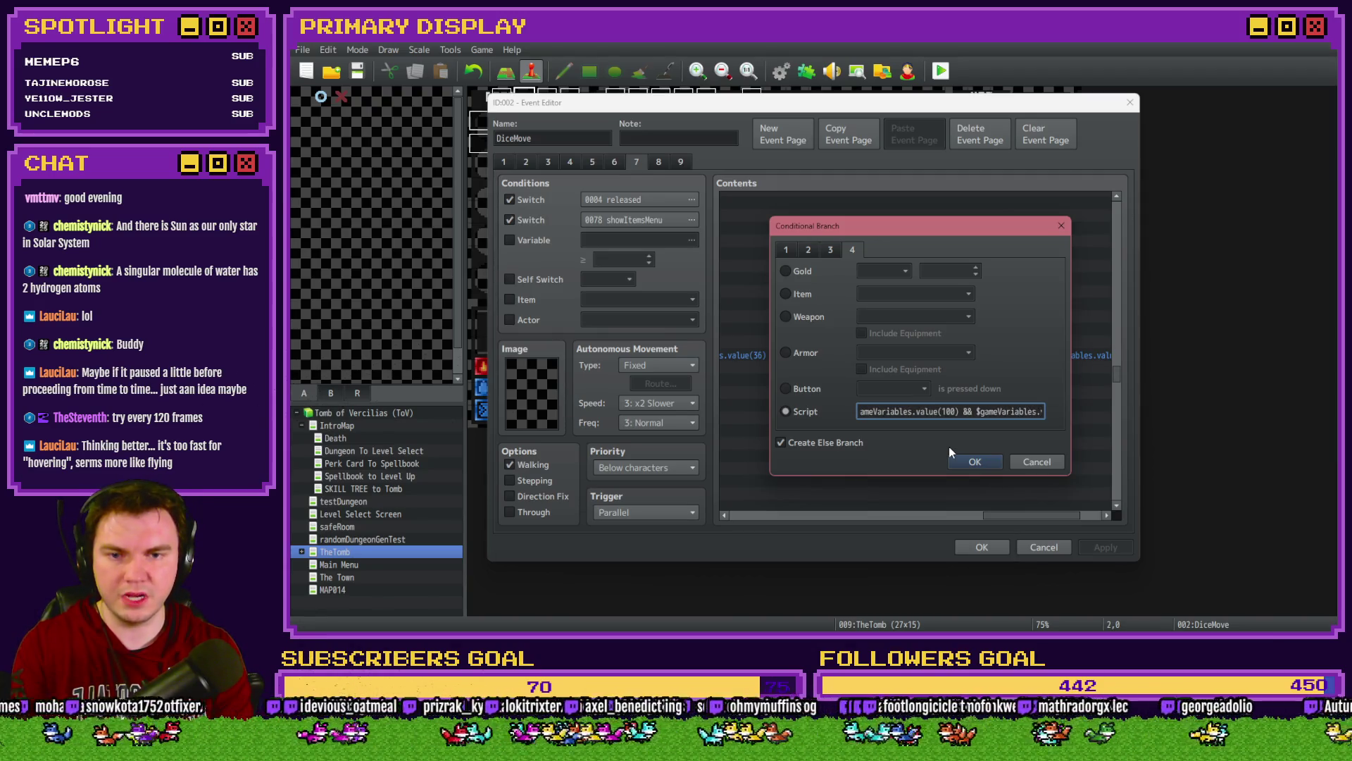
key("Right")
key("Right")
key("Right")
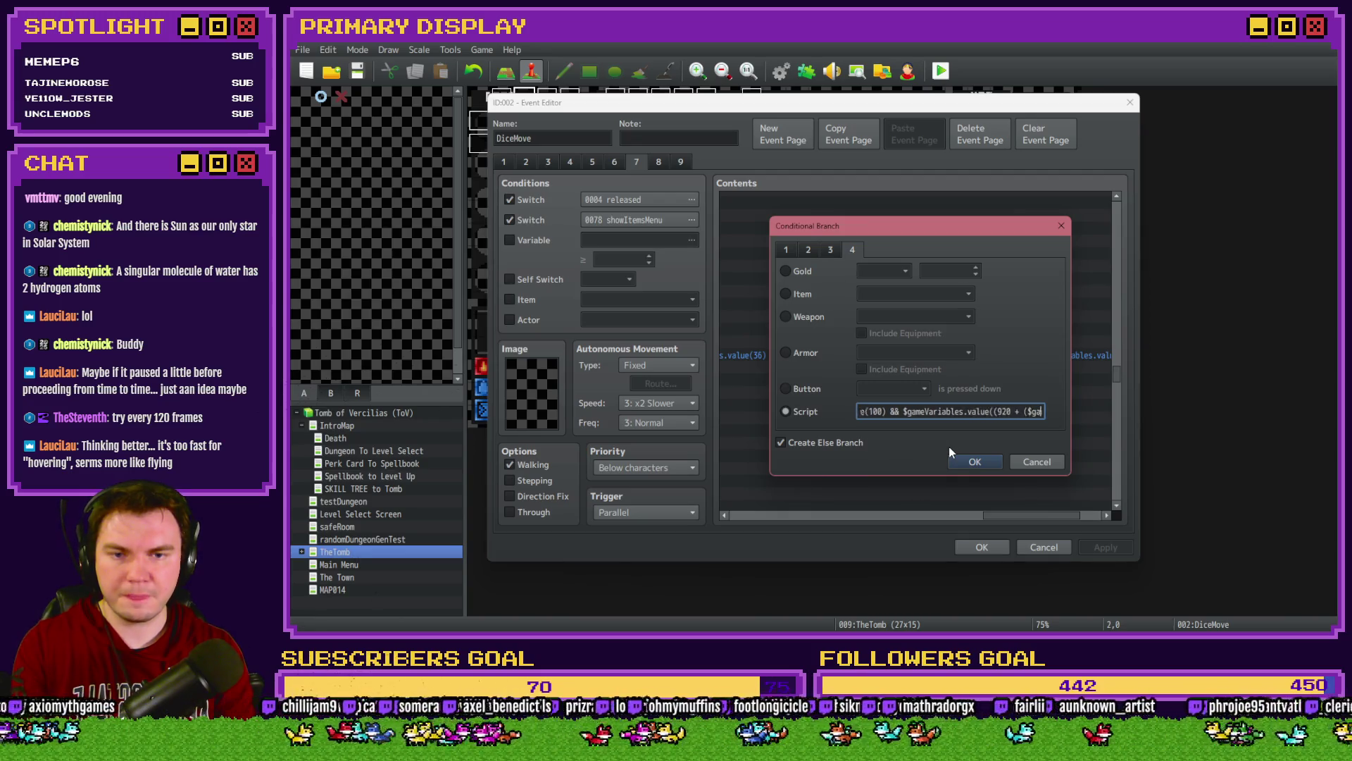
key("Right")
key("Right")
key("Right")
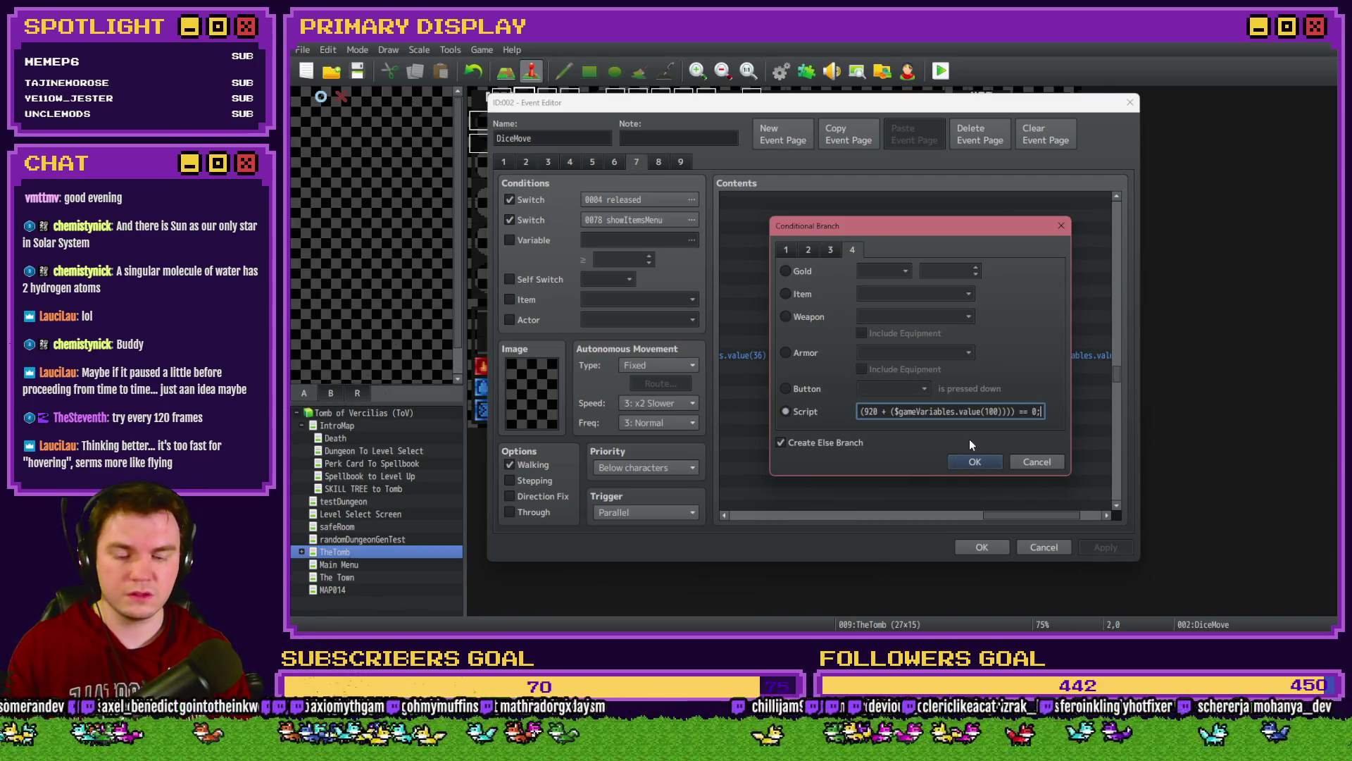
key("BackSpace")
Step: Append && $gameVariables.value(100) != $gameVariables.value(809); and confirm the branch
type("&& $gameVariables.value()")
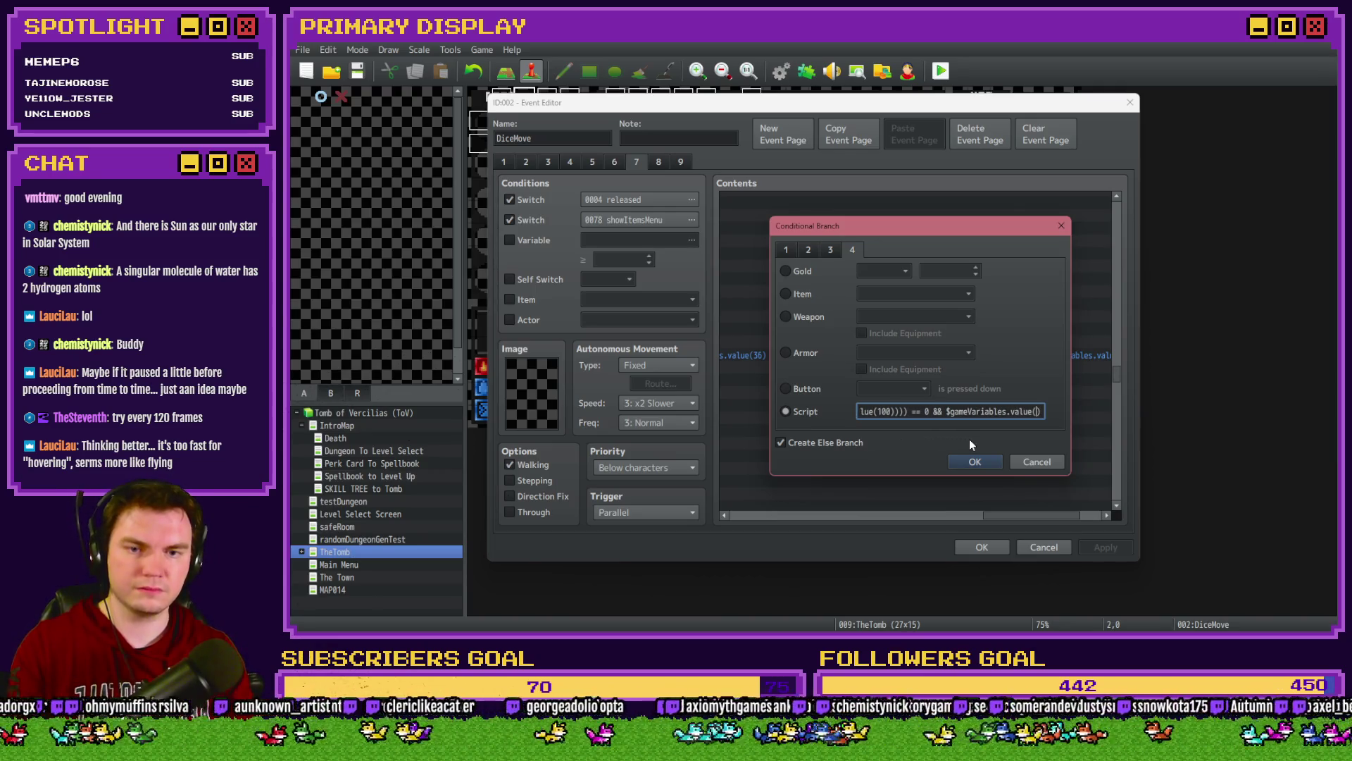
type("100")
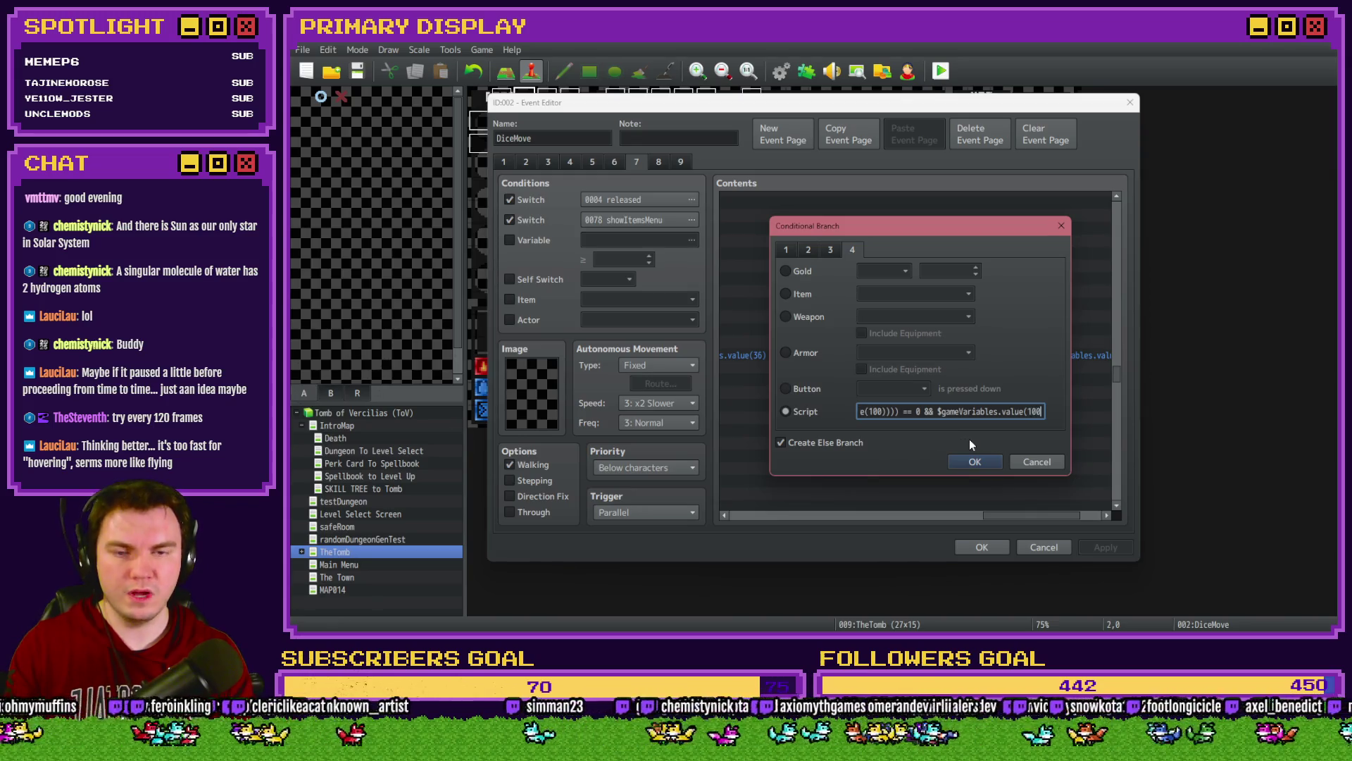
key("End")
type("!=")
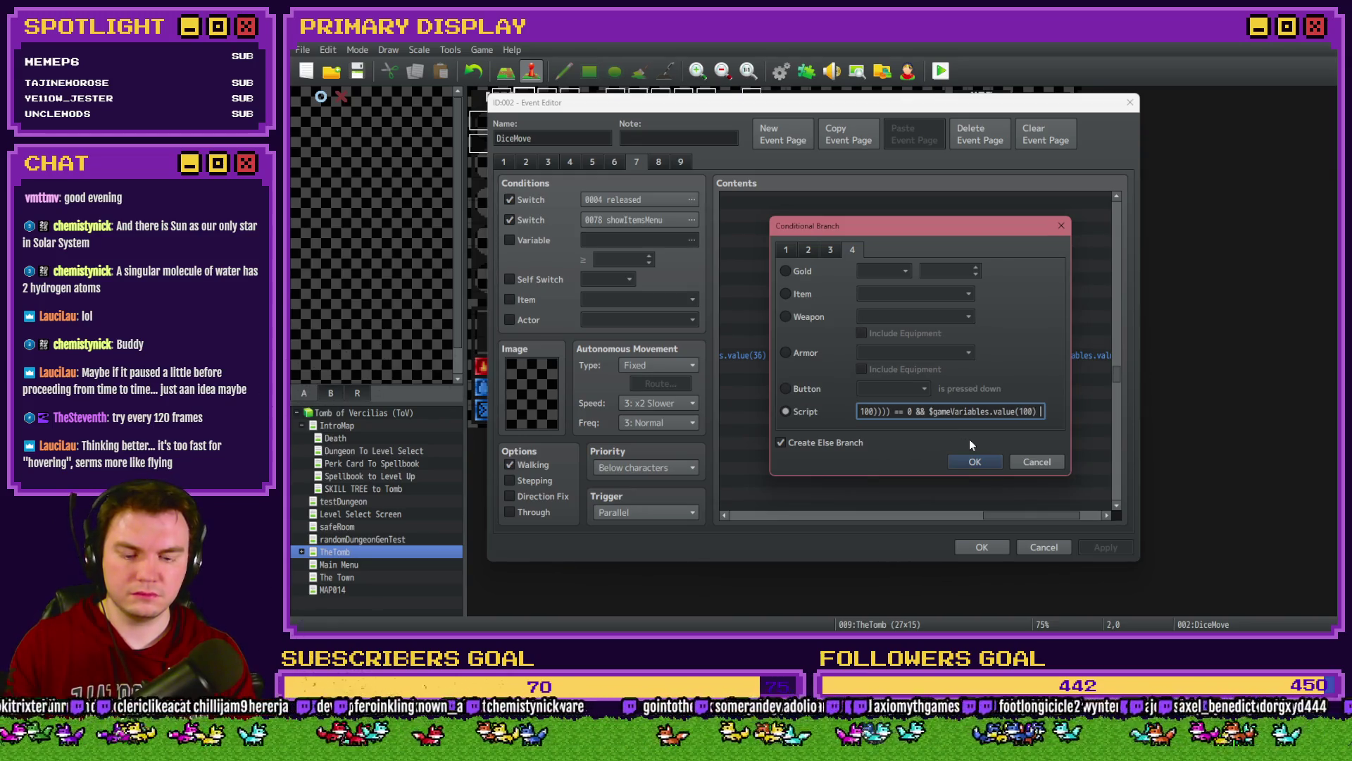
type(" $gameVariables.a")
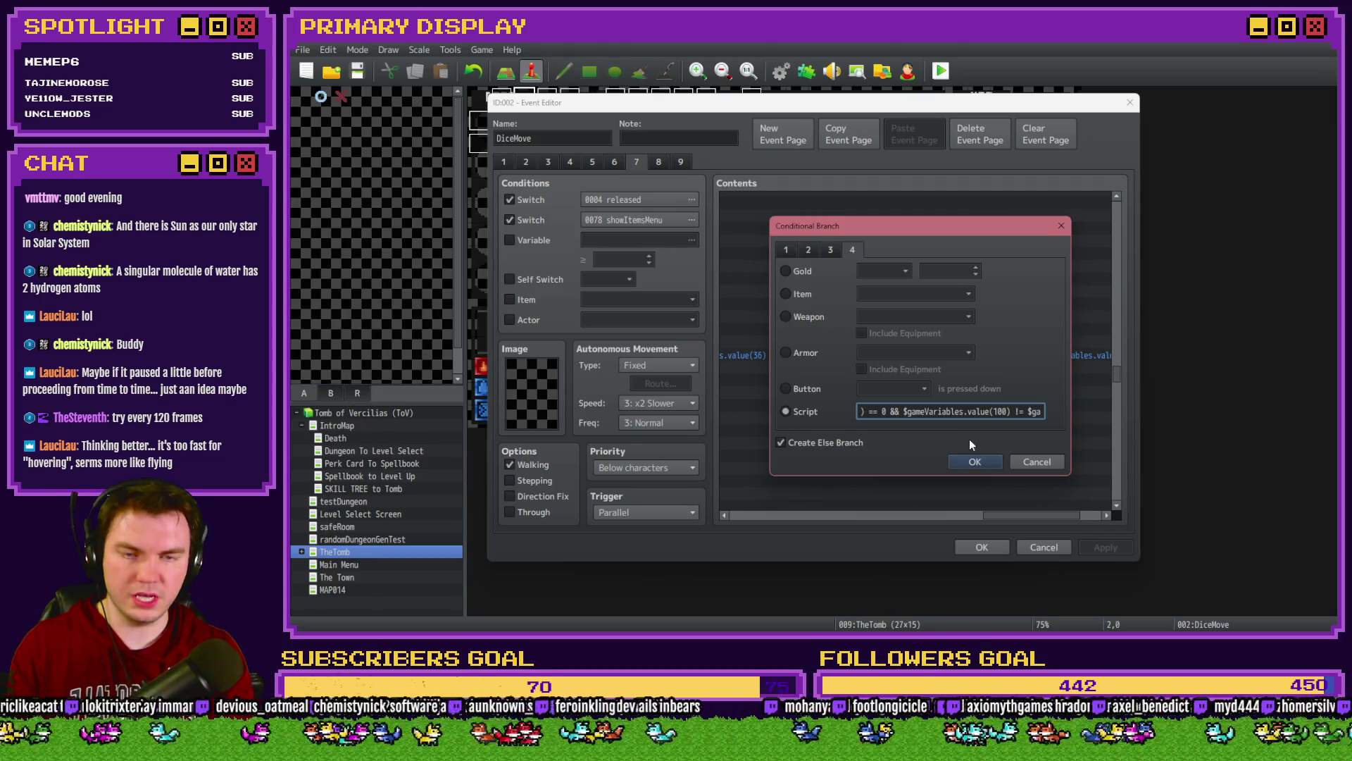
key("BackSpace")
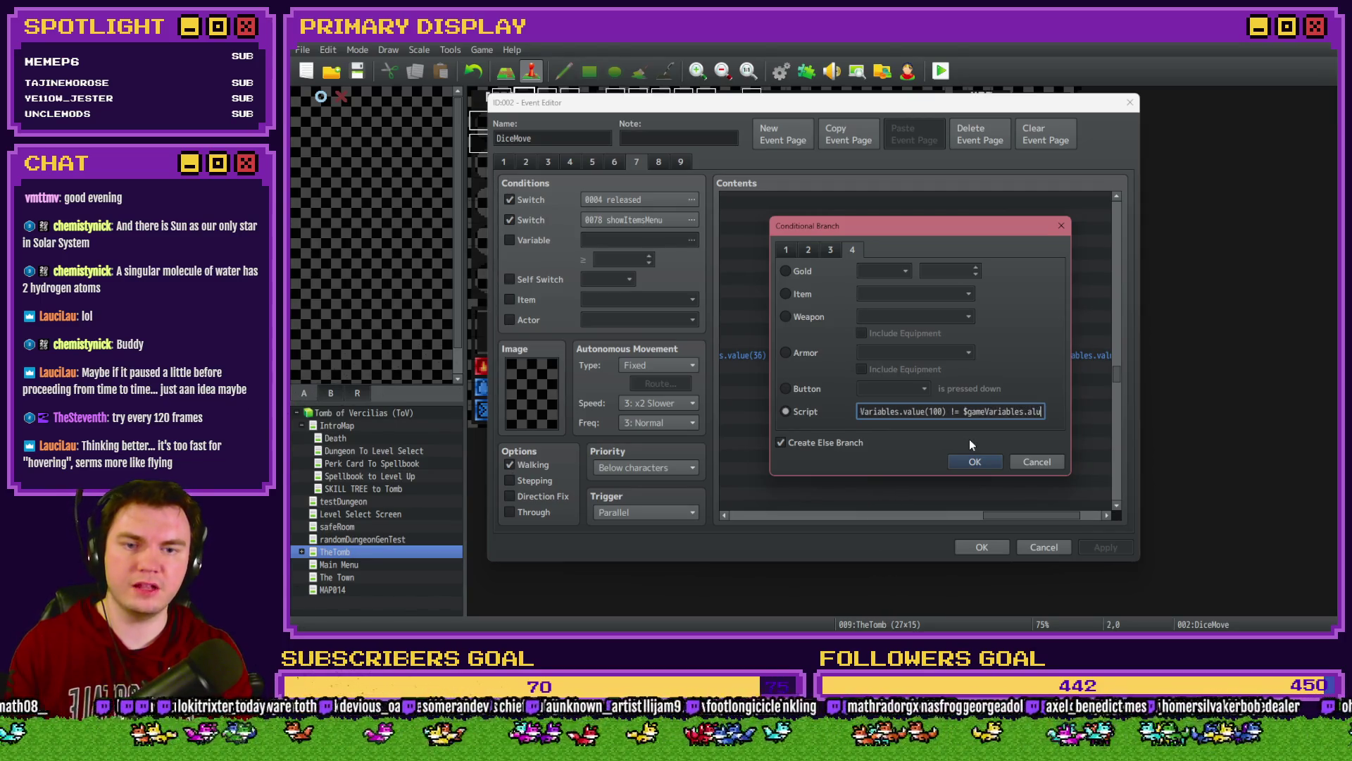
type("value()")
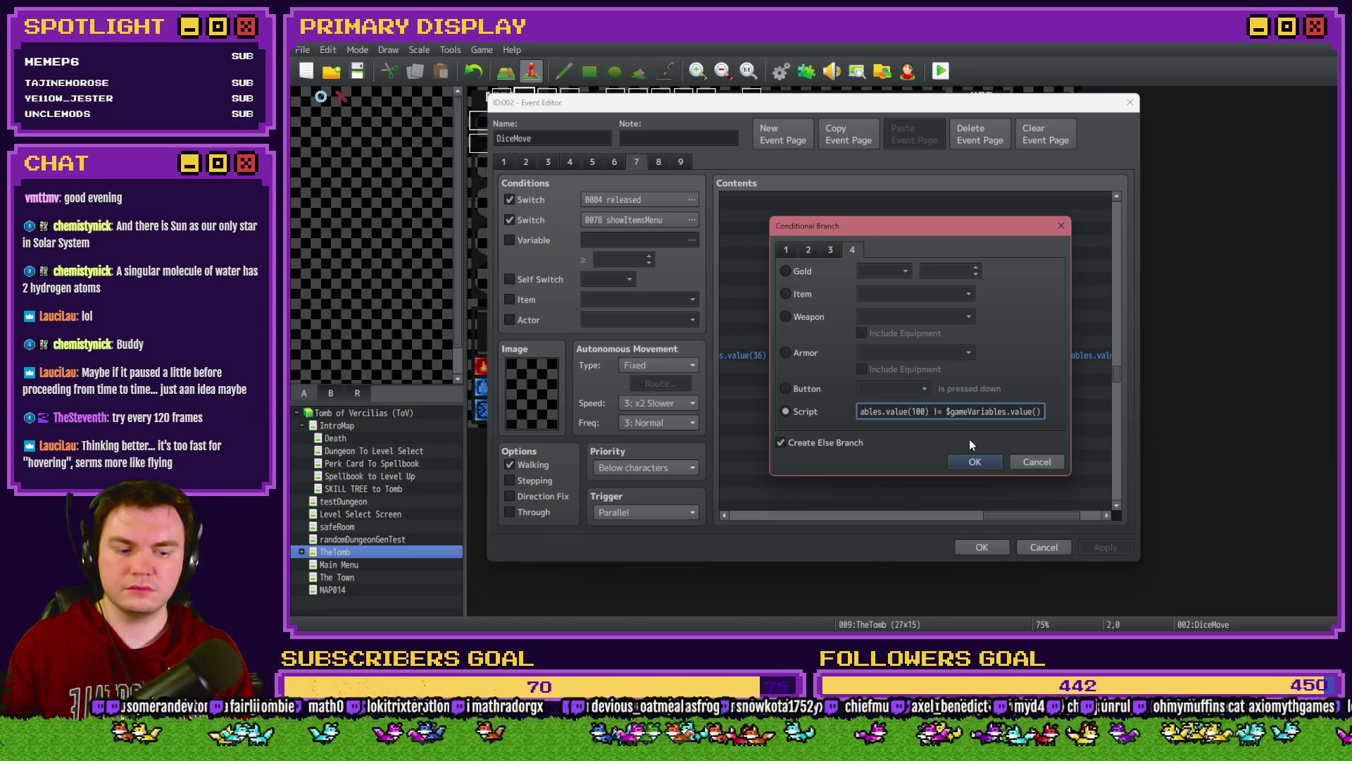
key("Left")
type("809")
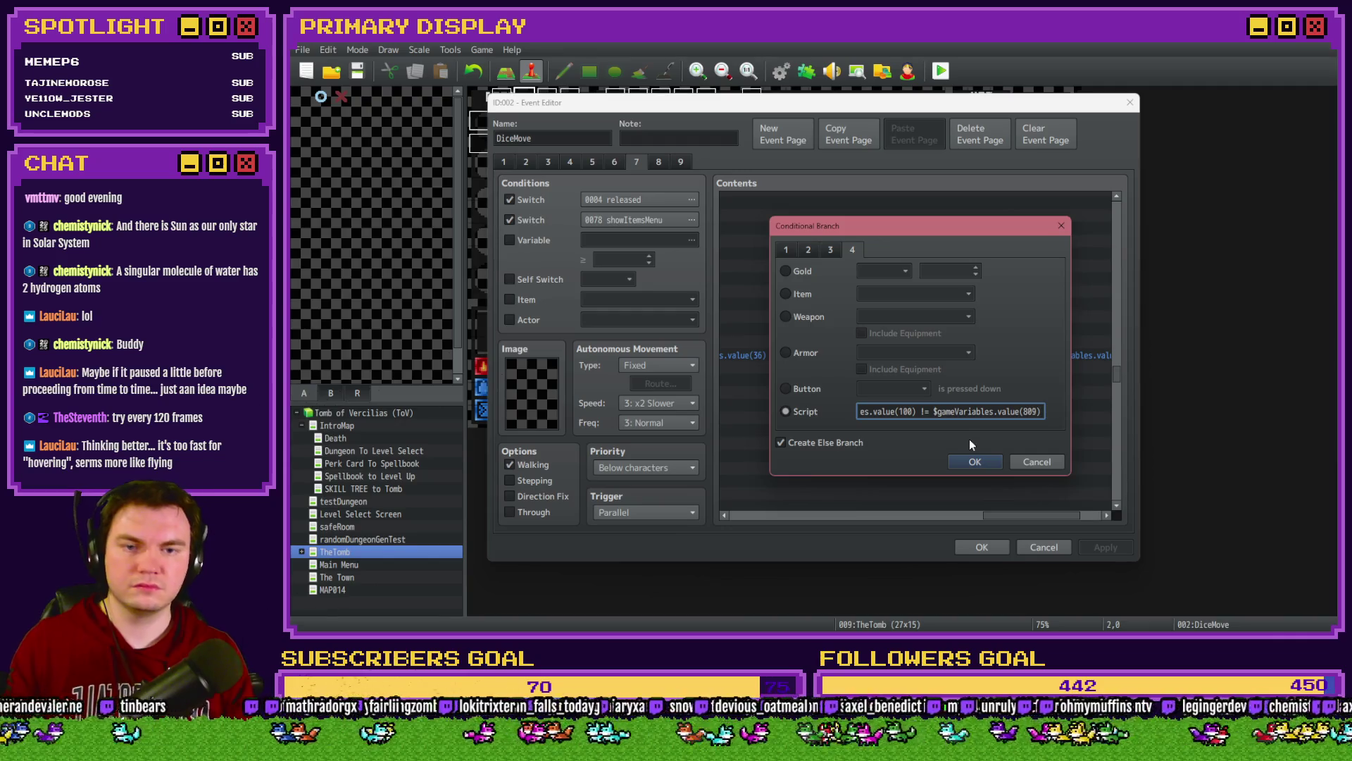
key("End")
type(";")
key("Left")
key("ctrl+shift+Left")
key("ctrl+shift+Left")
key("ctrl+shift+Left")
key("shift+Left")
key("shift+Left")
key("shift+Left")
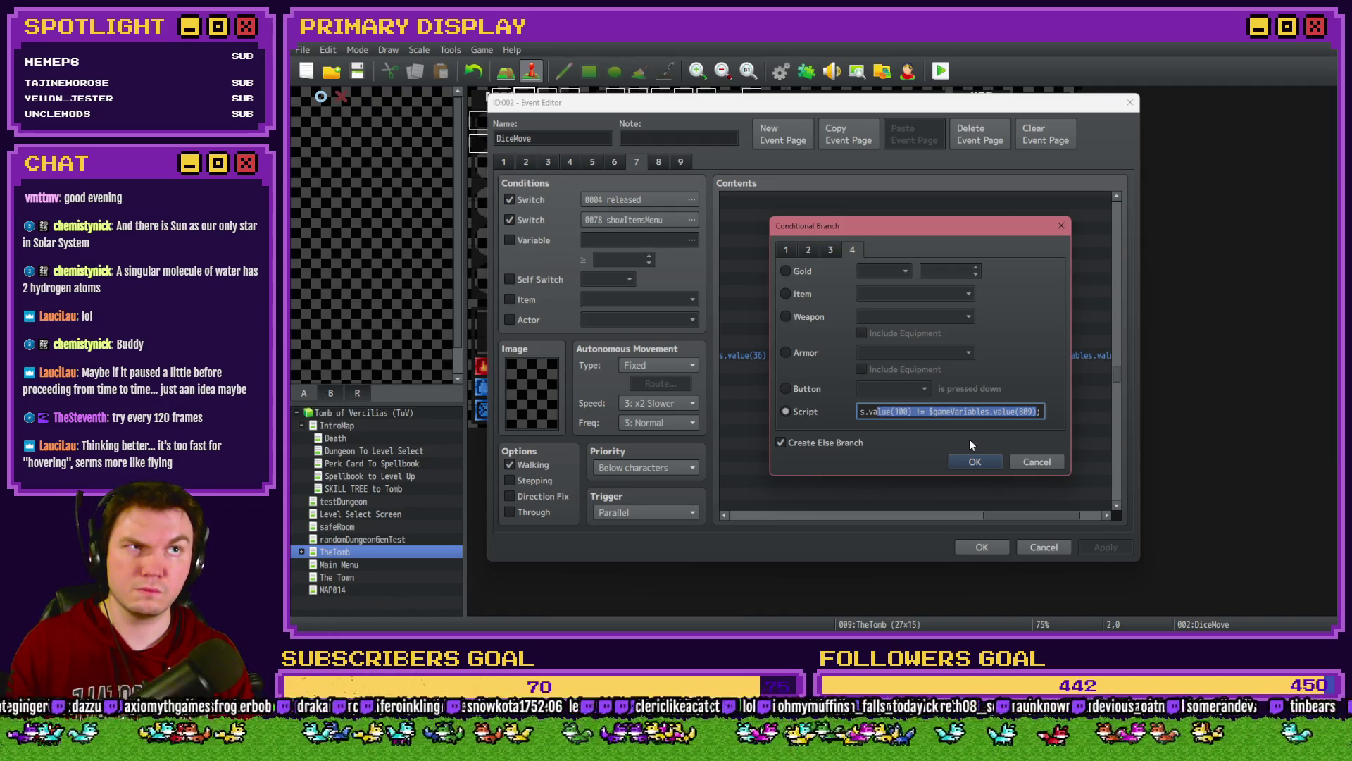
key("shift+Left")
key("shift+Left")
key("shift+Left")
key("shift+Left")
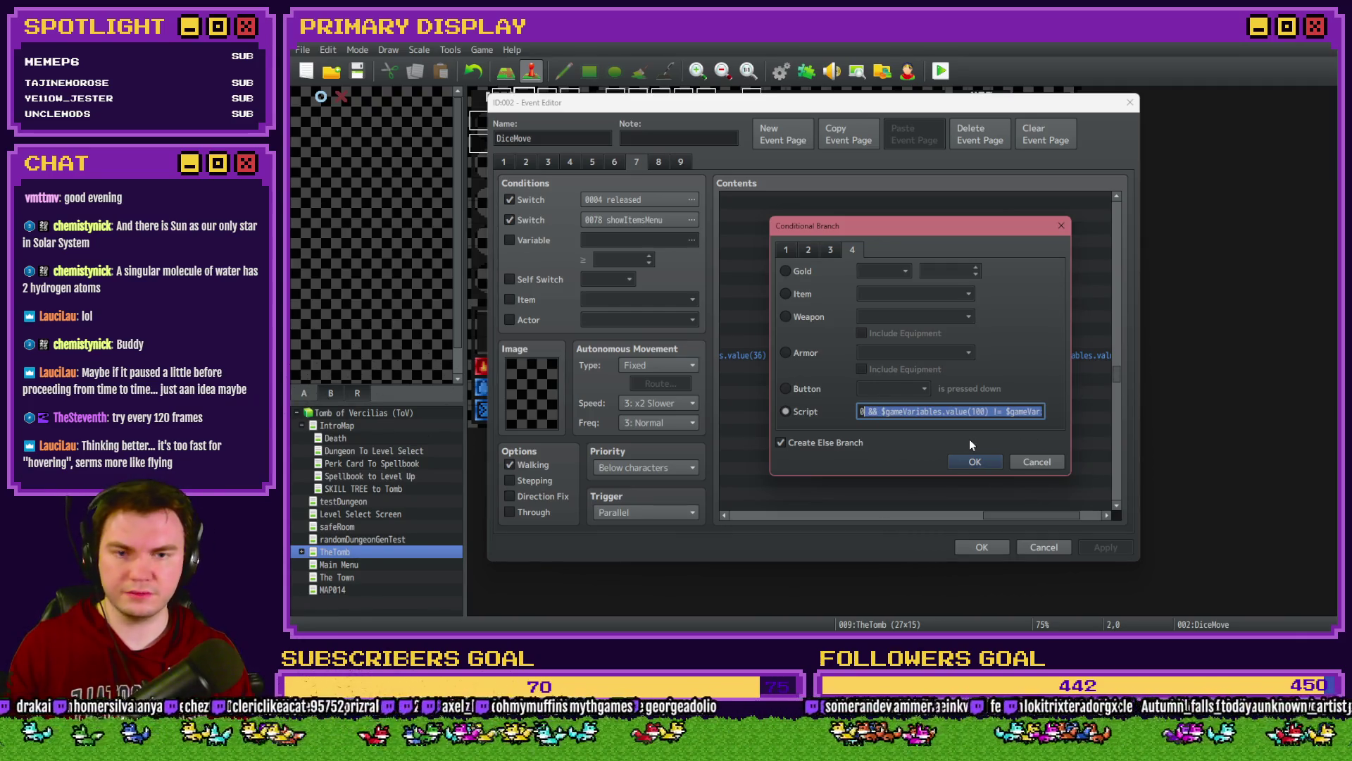
left_click(970, 462)
left_click(948, 427)
Step: Inspect the next conditional branch's variable 100 versus 809 check and close it unchanged
mouse_move(977, 519)
left_mouse_down()
mouse_move(817, 519)
mouse_move(835, 510)
left_mouse_up()
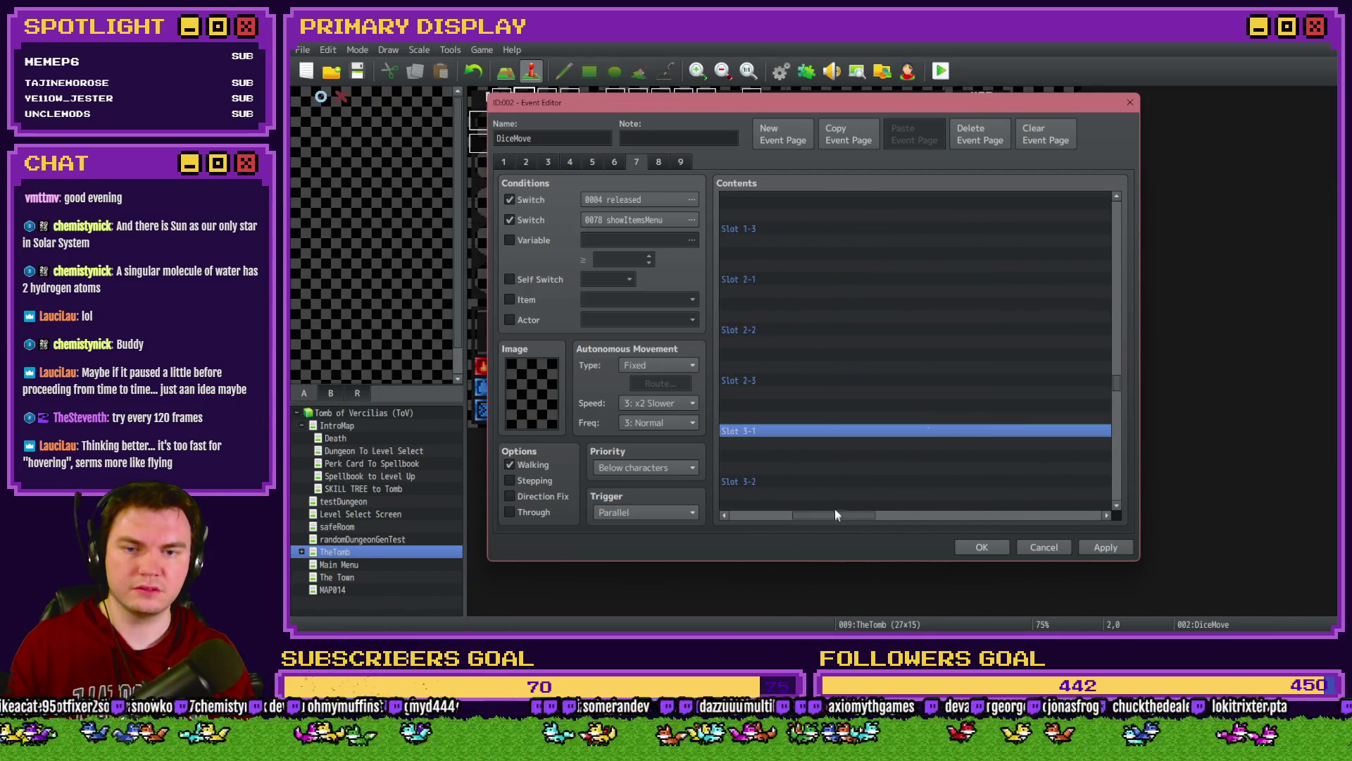
scroll(847, 471, "down", 6)
scroll(902, 384, "down", 4)
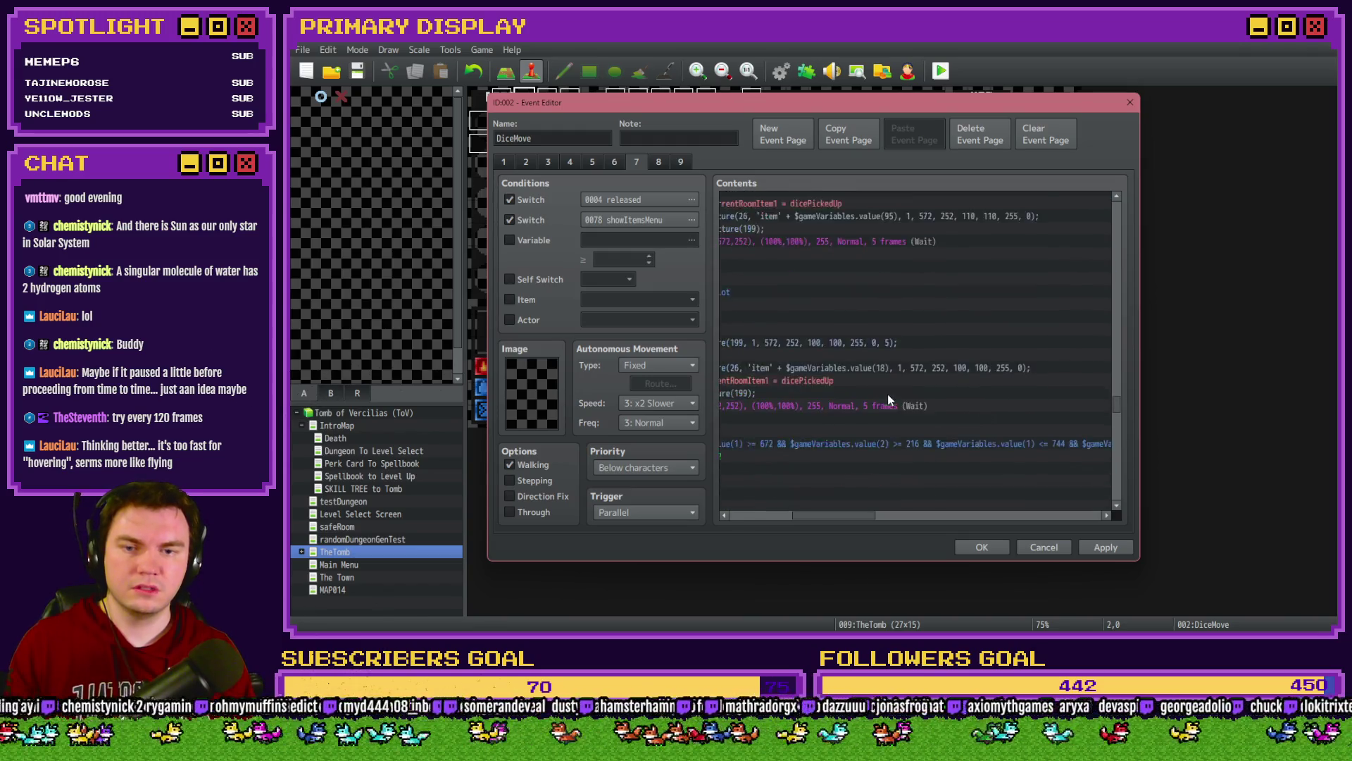
double_click(906, 332)
left_click(964, 414)
key("End")
left_click(907, 412)
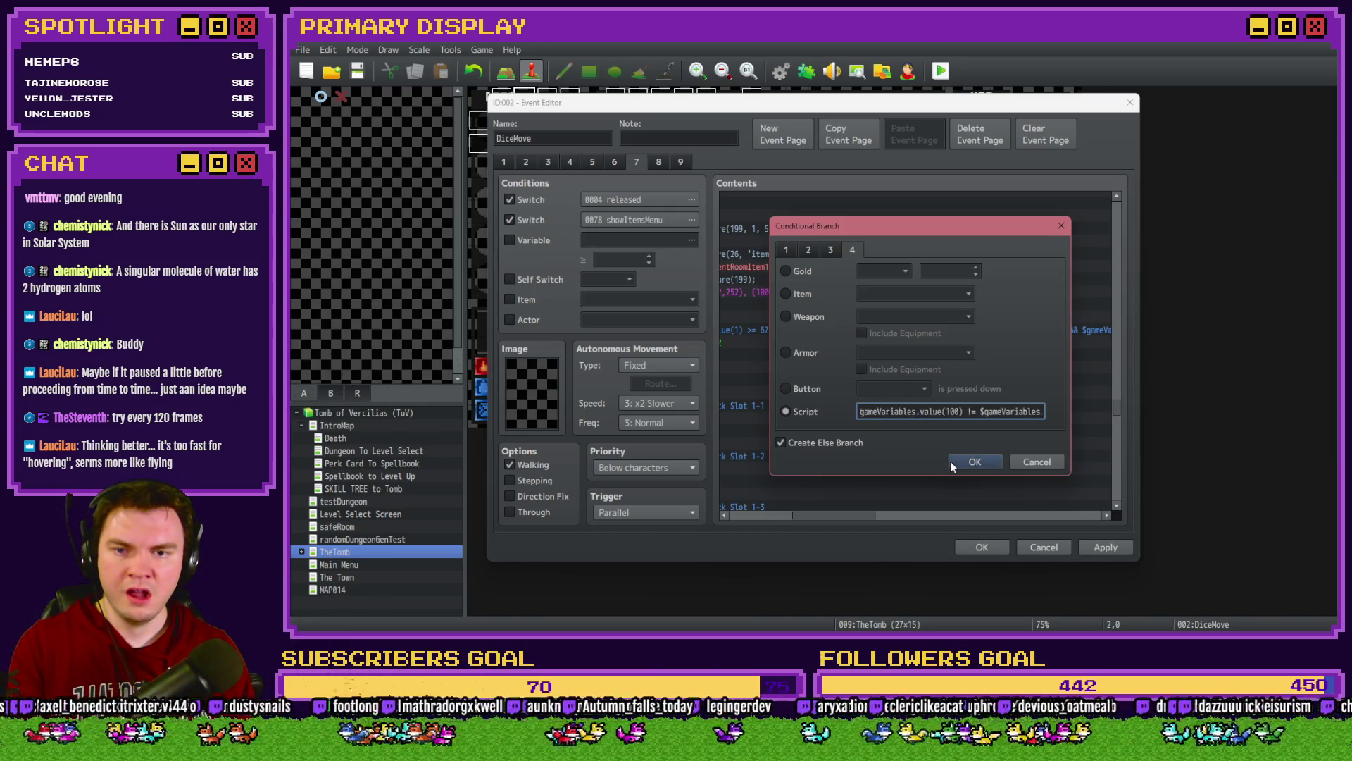
left_click(972, 462)
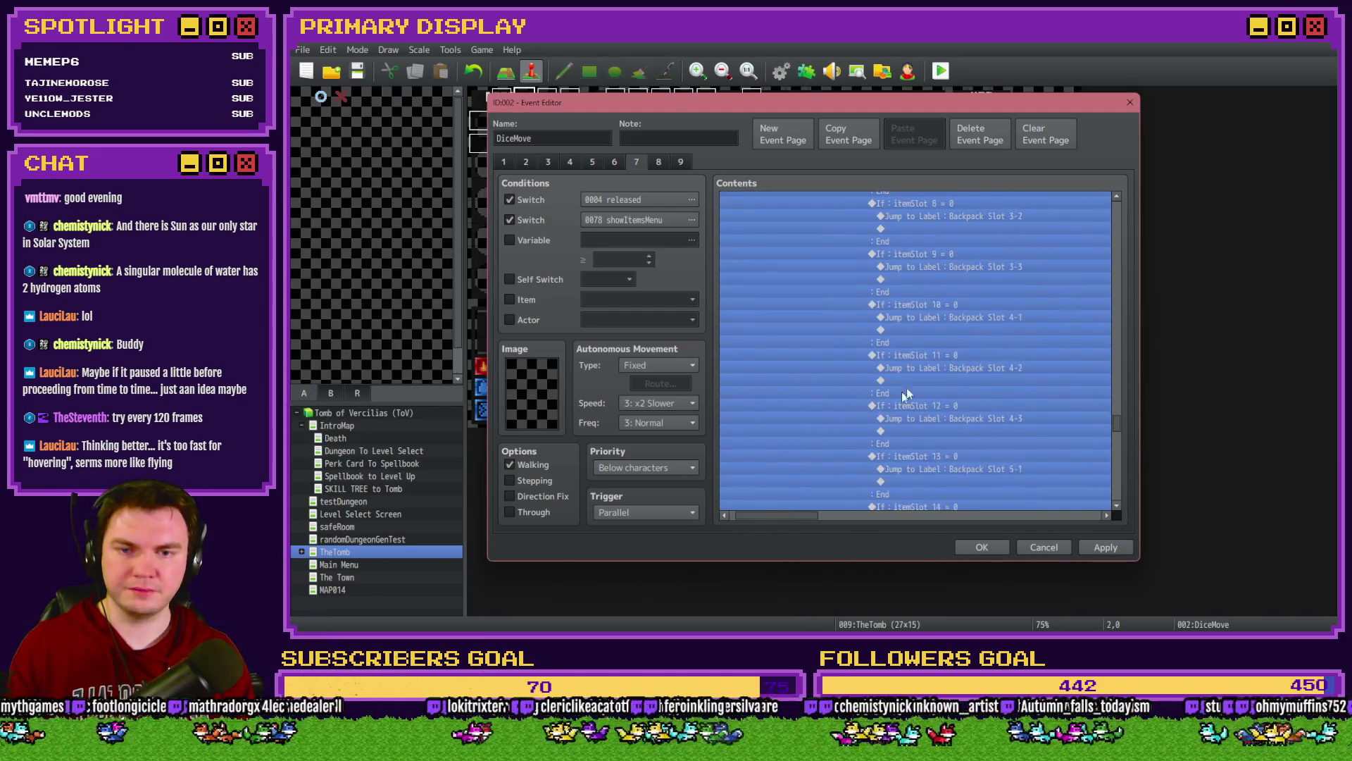
Step: Apply the DiceMove event edits and start a new playtest
left_click(915, 381)
scroll(915, 382, "down", 5)
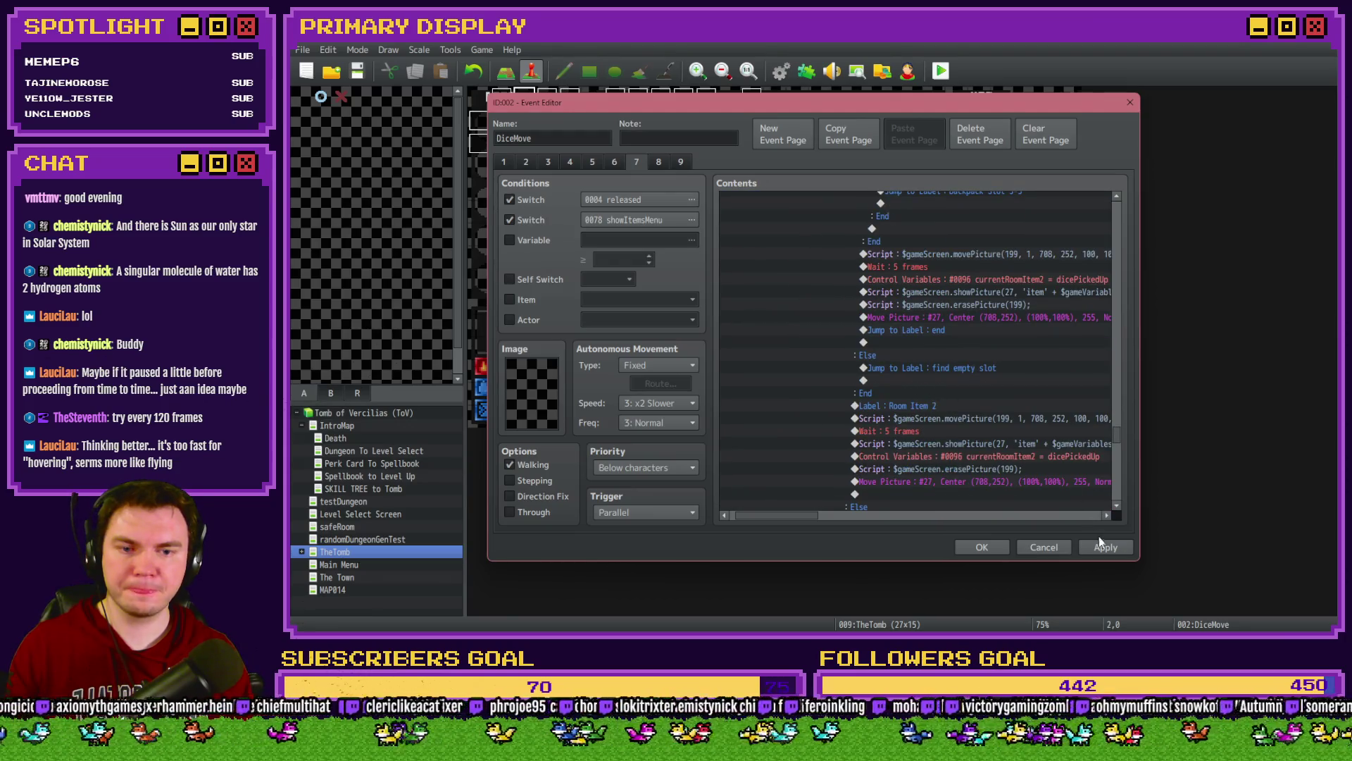
left_click(981, 547)
left_click(941, 70)
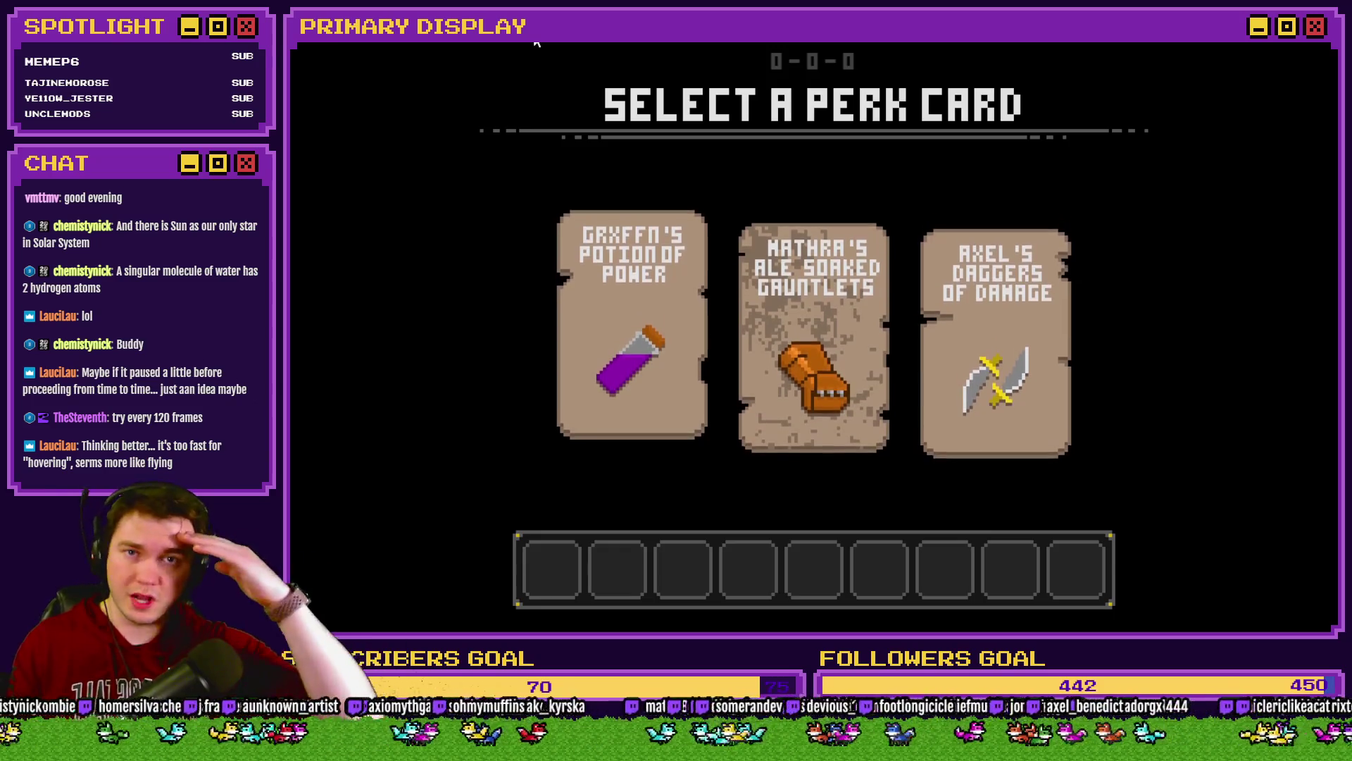
Step: Choose the gauntlets perk, try a red die and slime item, and collect two green hearts
left_click(838, 356)
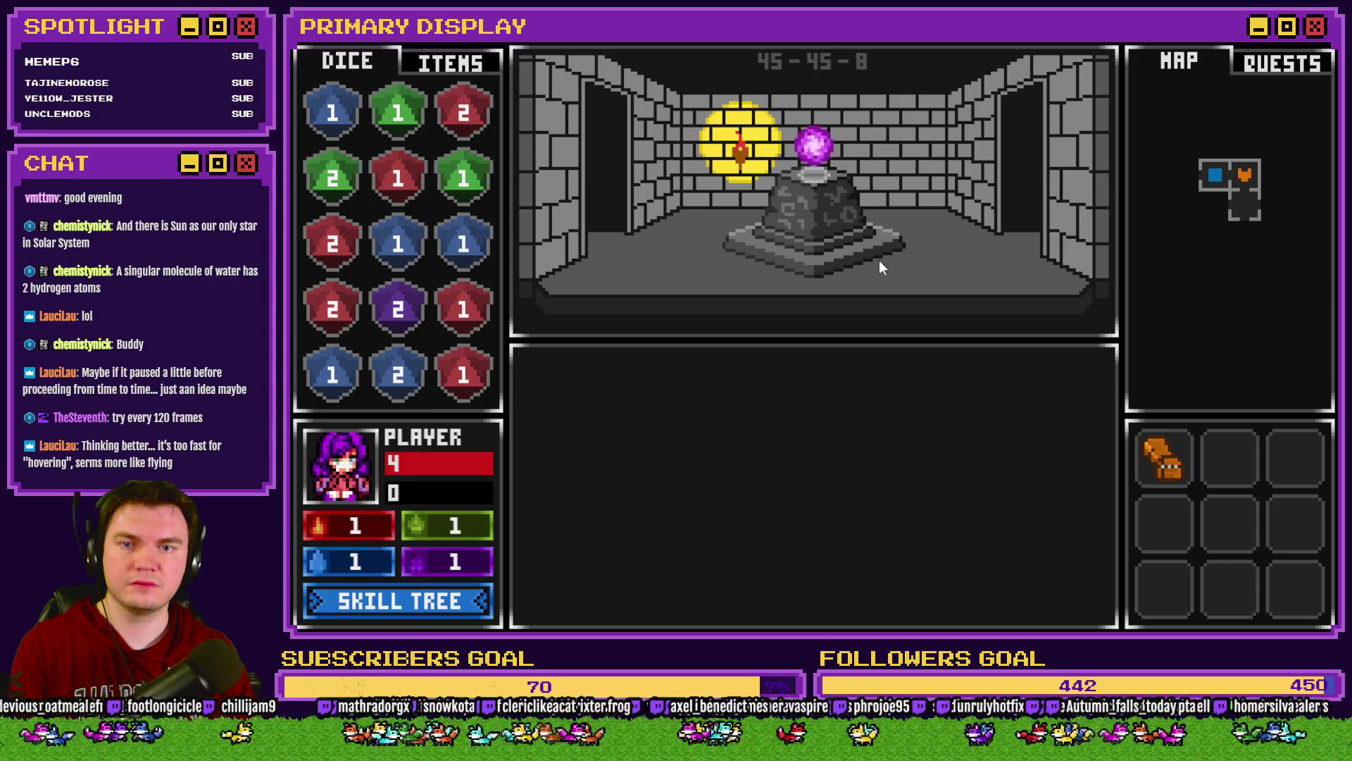
mouse_move(462, 99)
left_mouse_down()
mouse_move(476, 121)
mouse_move(644, 219)
mouse_move(451, 95)
left_mouse_up()
left_click(455, 70)
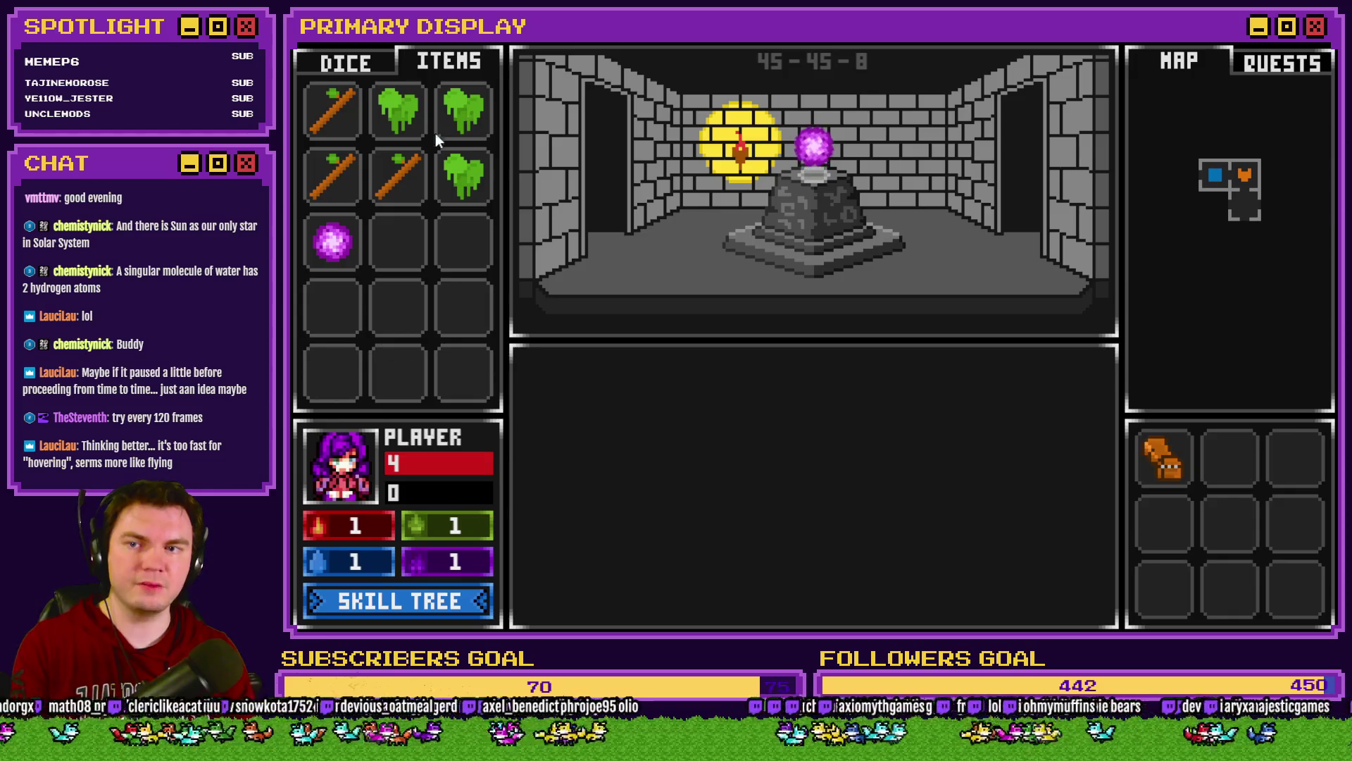
left_click_drag(473, 180, 745, 261)
mouse_move(463, 107)
left_mouse_down()
mouse_move(517, 145)
mouse_move(905, 271)
mouse_move(486, 155)
left_mouse_up()
left_click(773, 276)
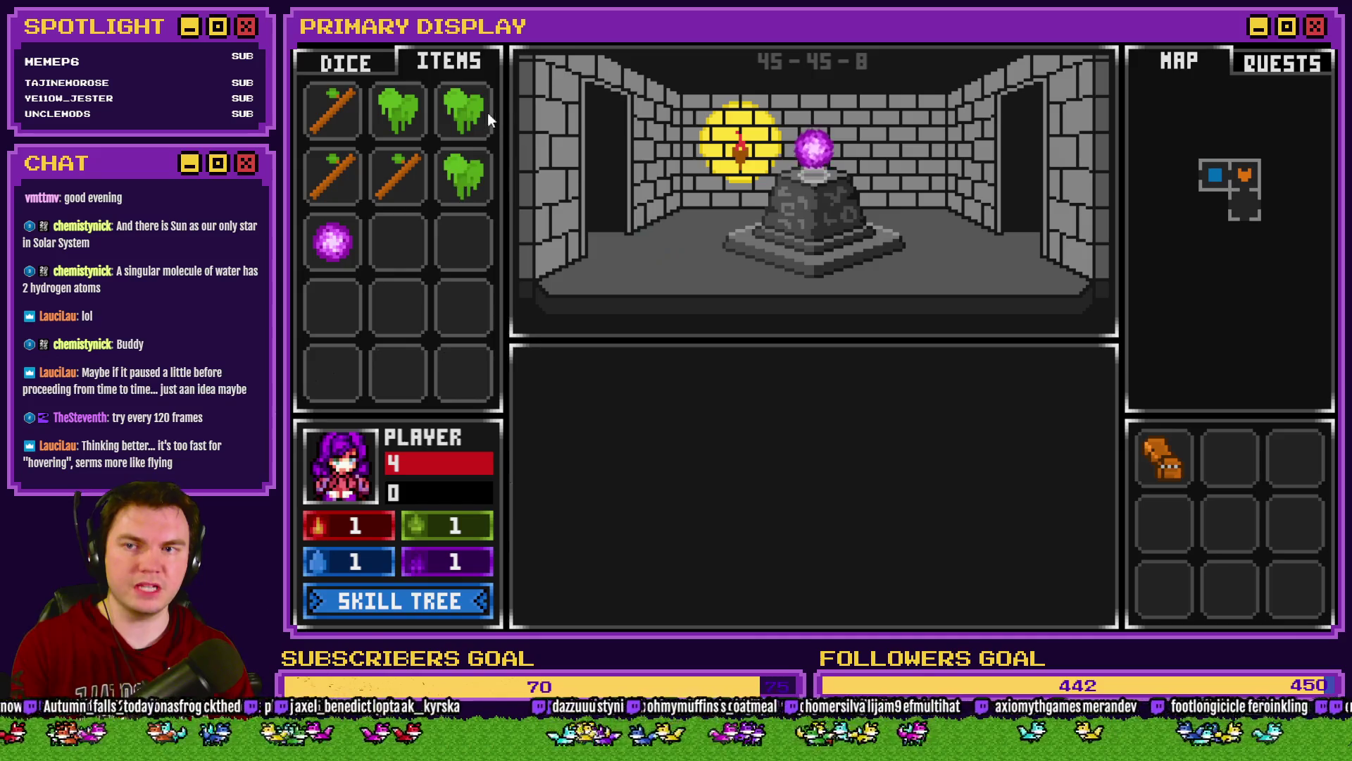
left_click(903, 261)
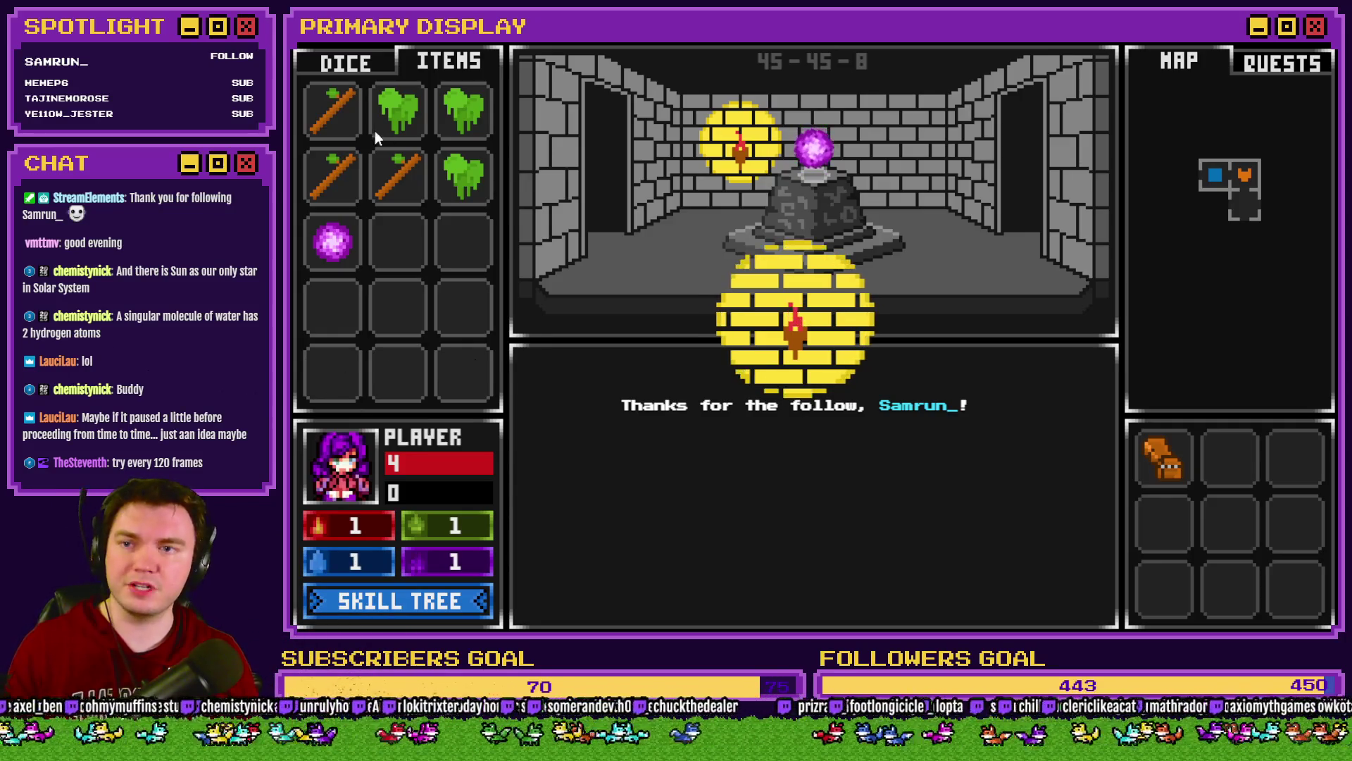
Step: Carry a red 2 die and a stick into the pedestal room, then close the playtest
left_click(329, 62)
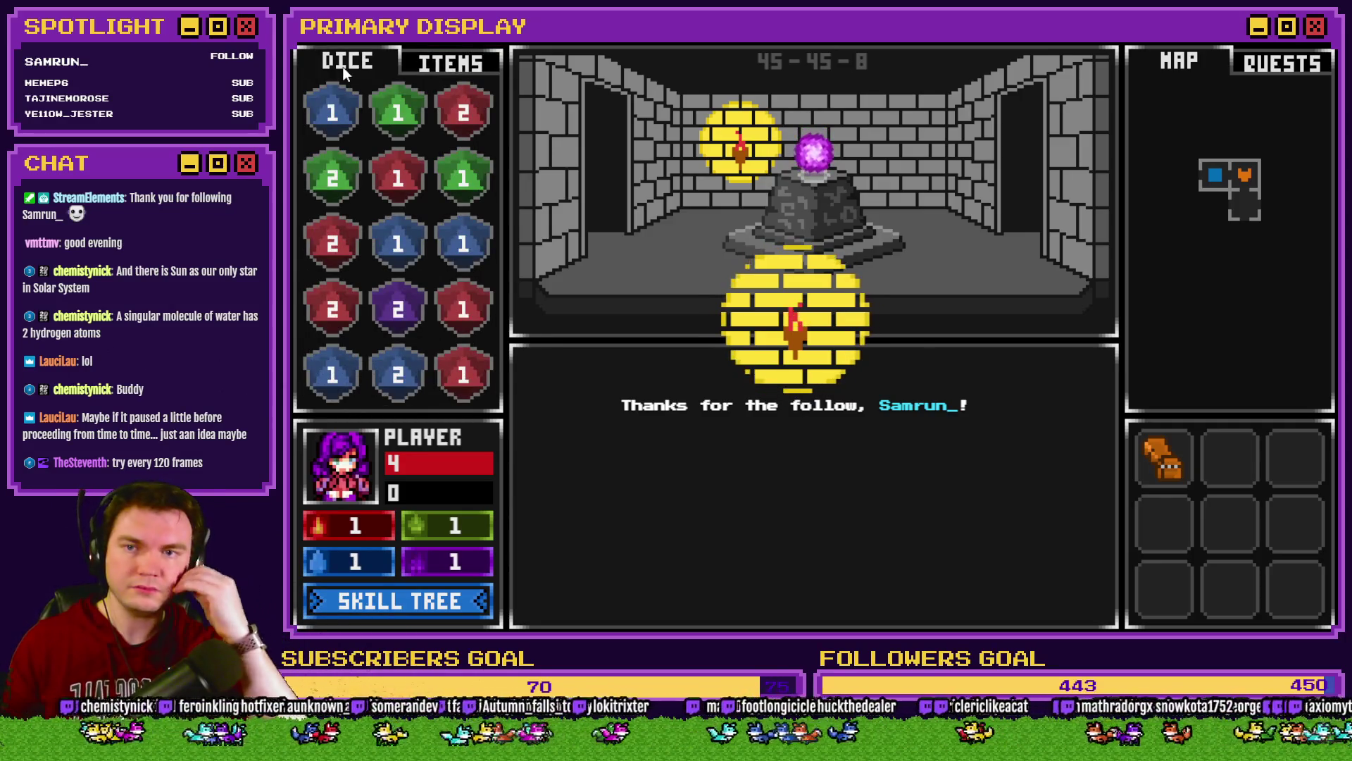
mouse_move(463, 113)
left_mouse_down()
mouse_move(765, 271)
mouse_move(472, 124)
left_mouse_up()
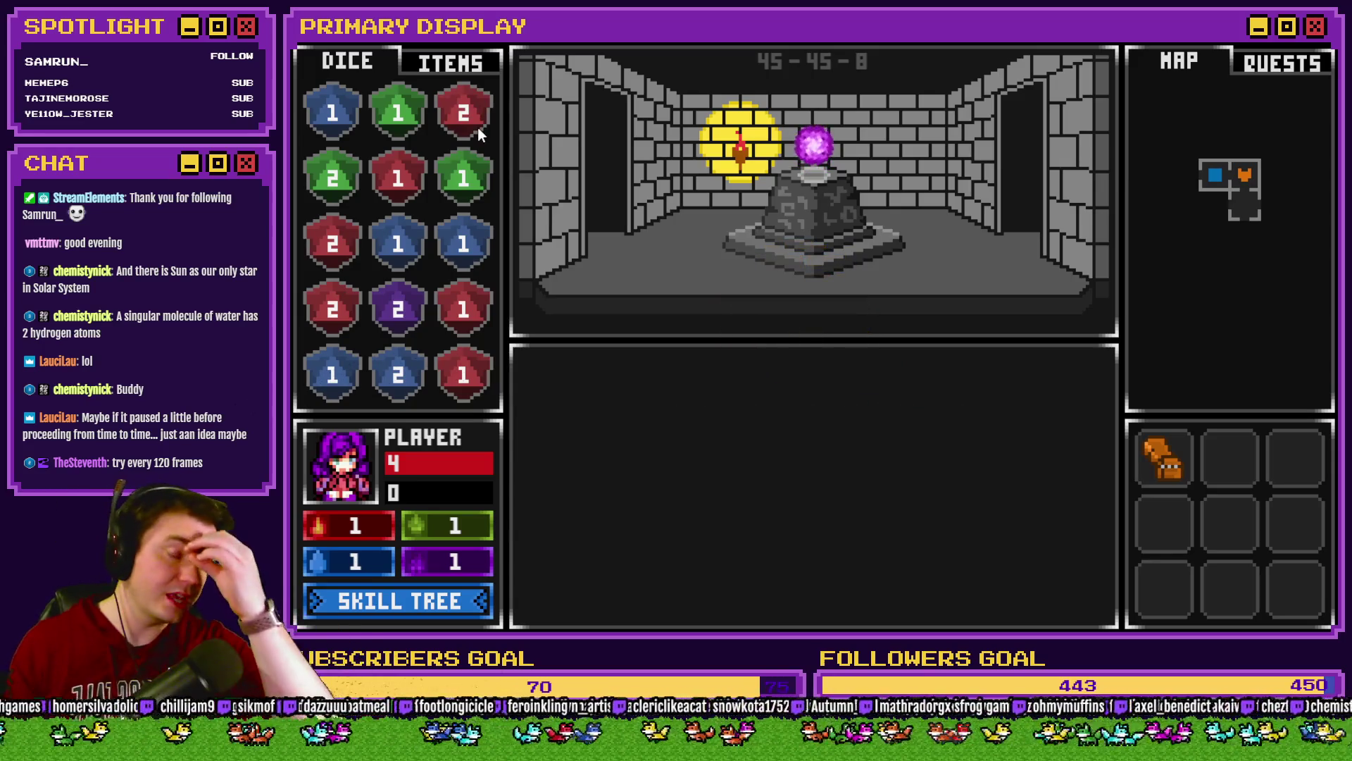
left_click(444, 63)
left_click_drag(405, 169, 717, 267)
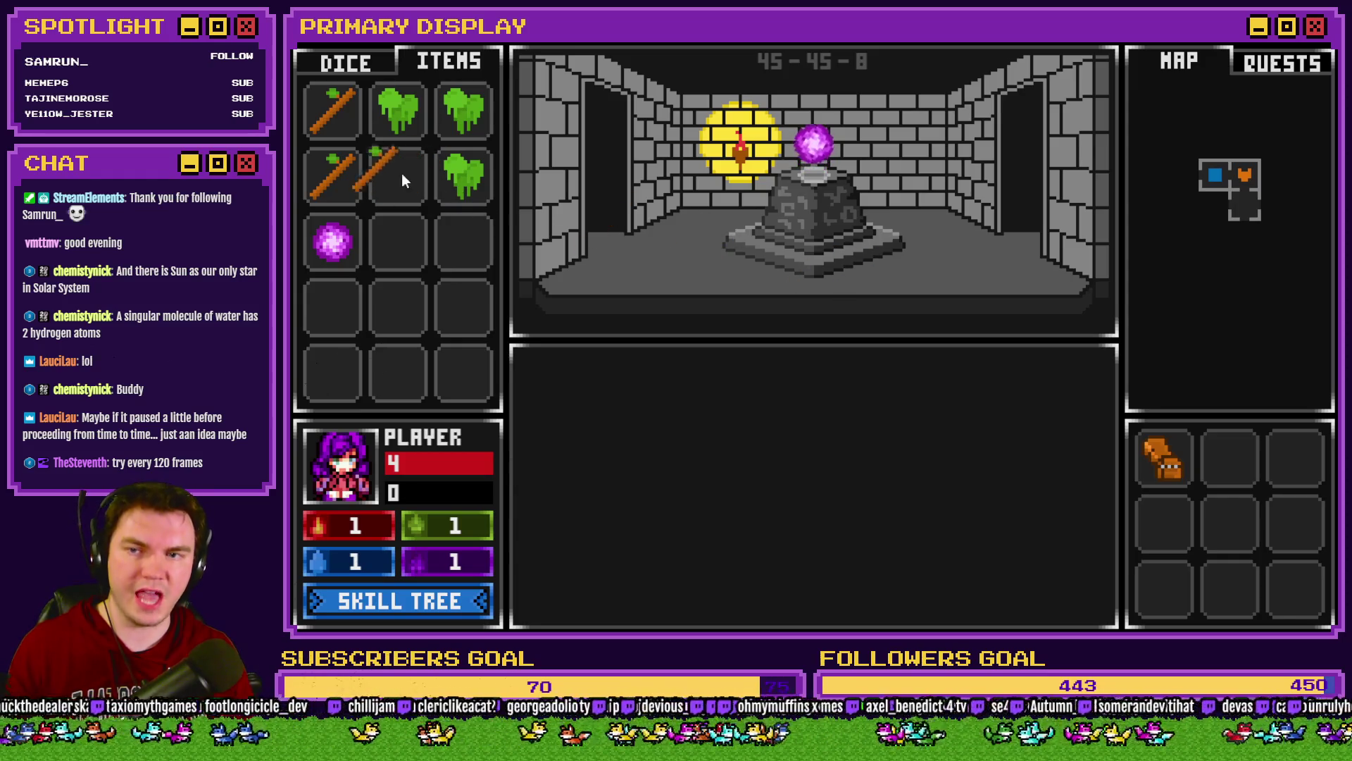
mouse_move(398, 172)
left_mouse_down()
mouse_move(957, 266)
mouse_move(882, 294)
left_mouse_up()
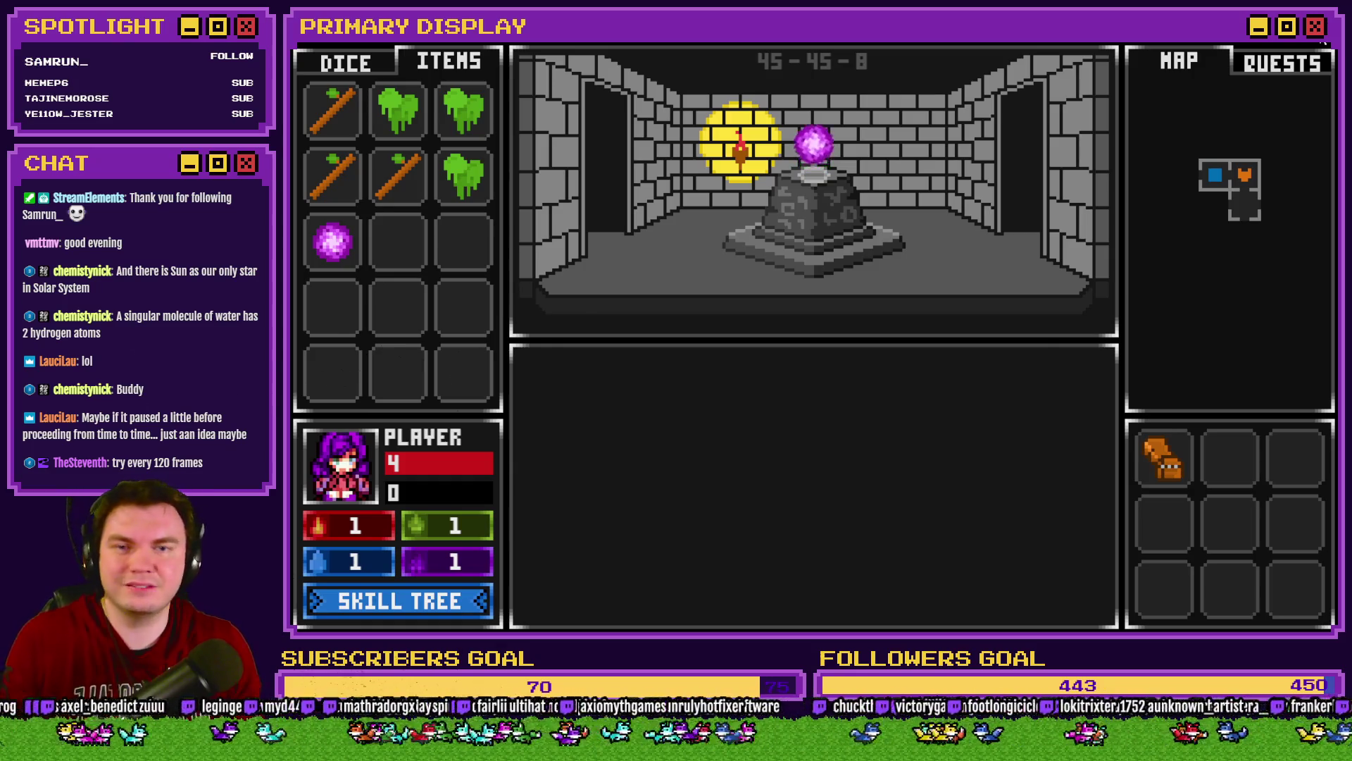
left_click(1323, 40)
Step: Check roomDecorAnimation's pages 2 and 1, close it, and open the DiceMove event
double_click(542, 126)
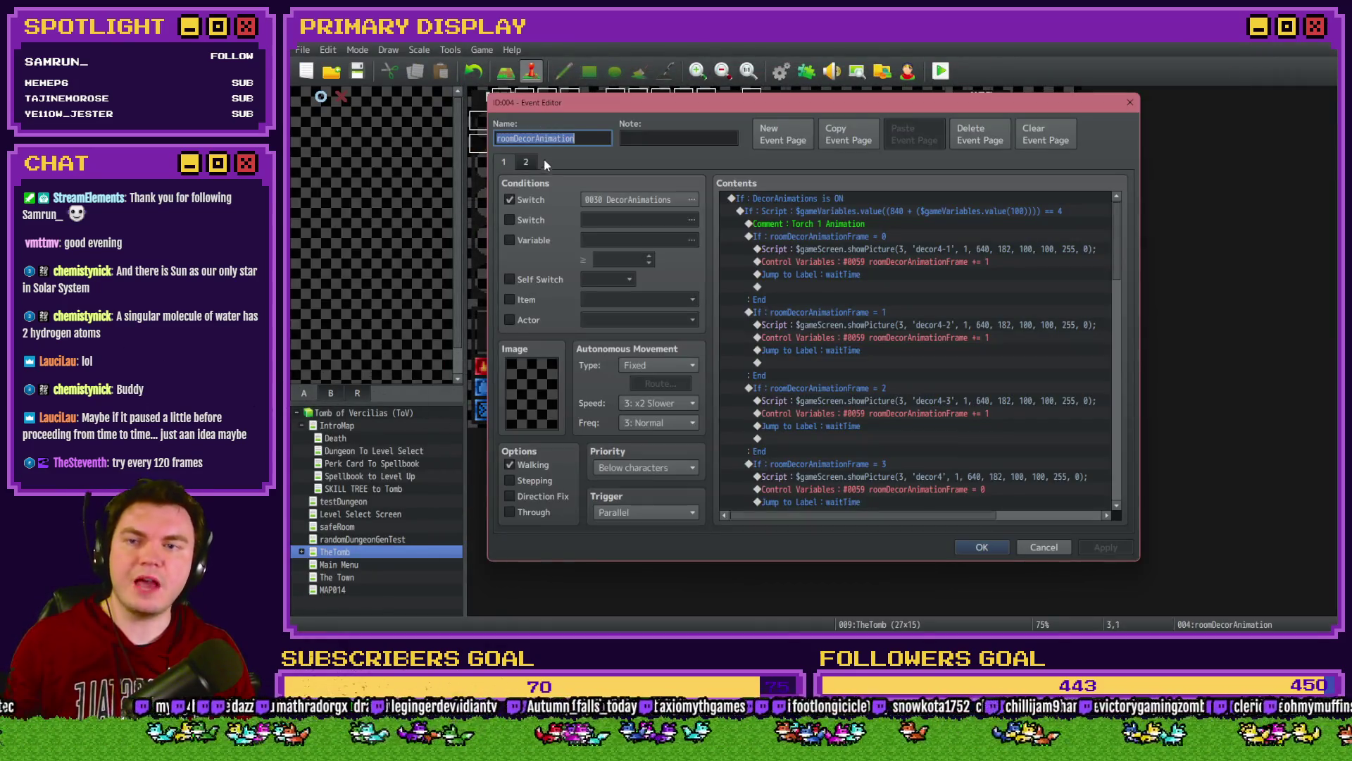
left_click(523, 165)
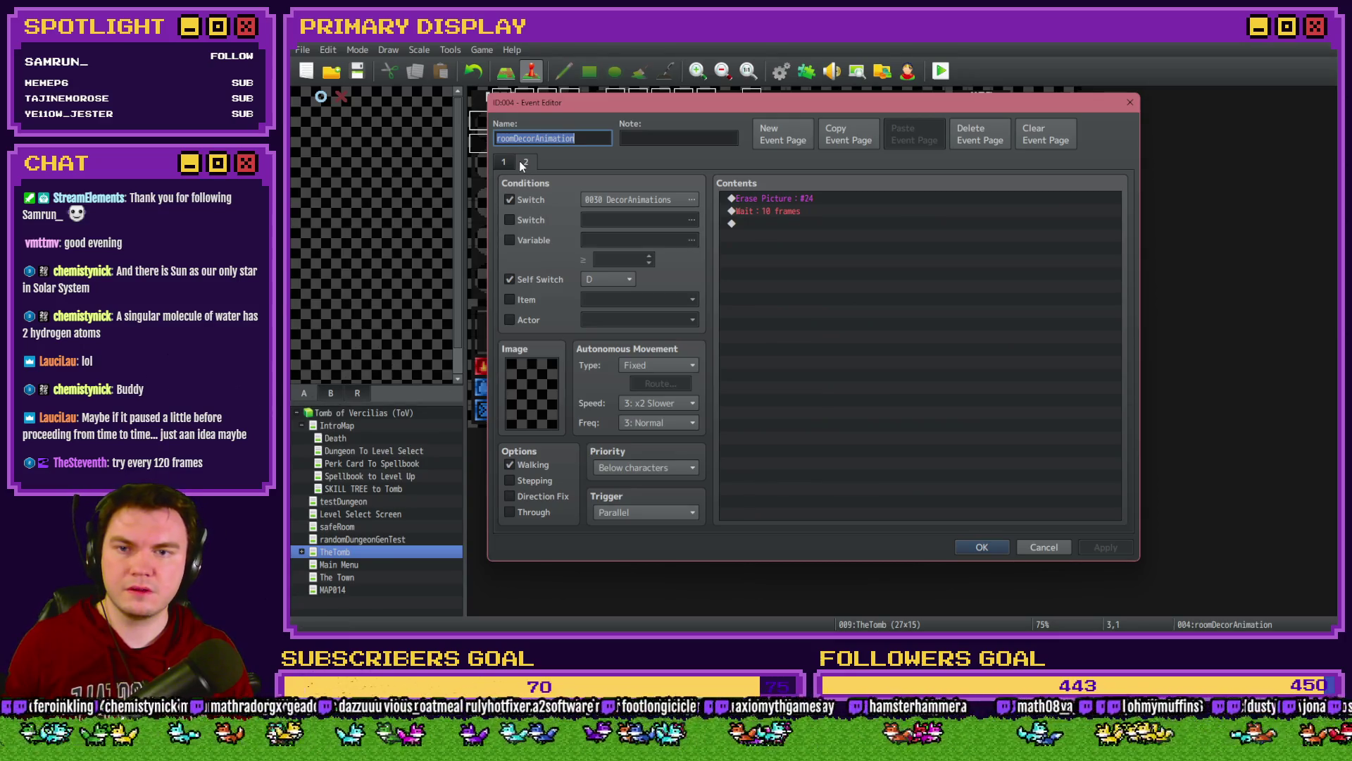
left_click(503, 162)
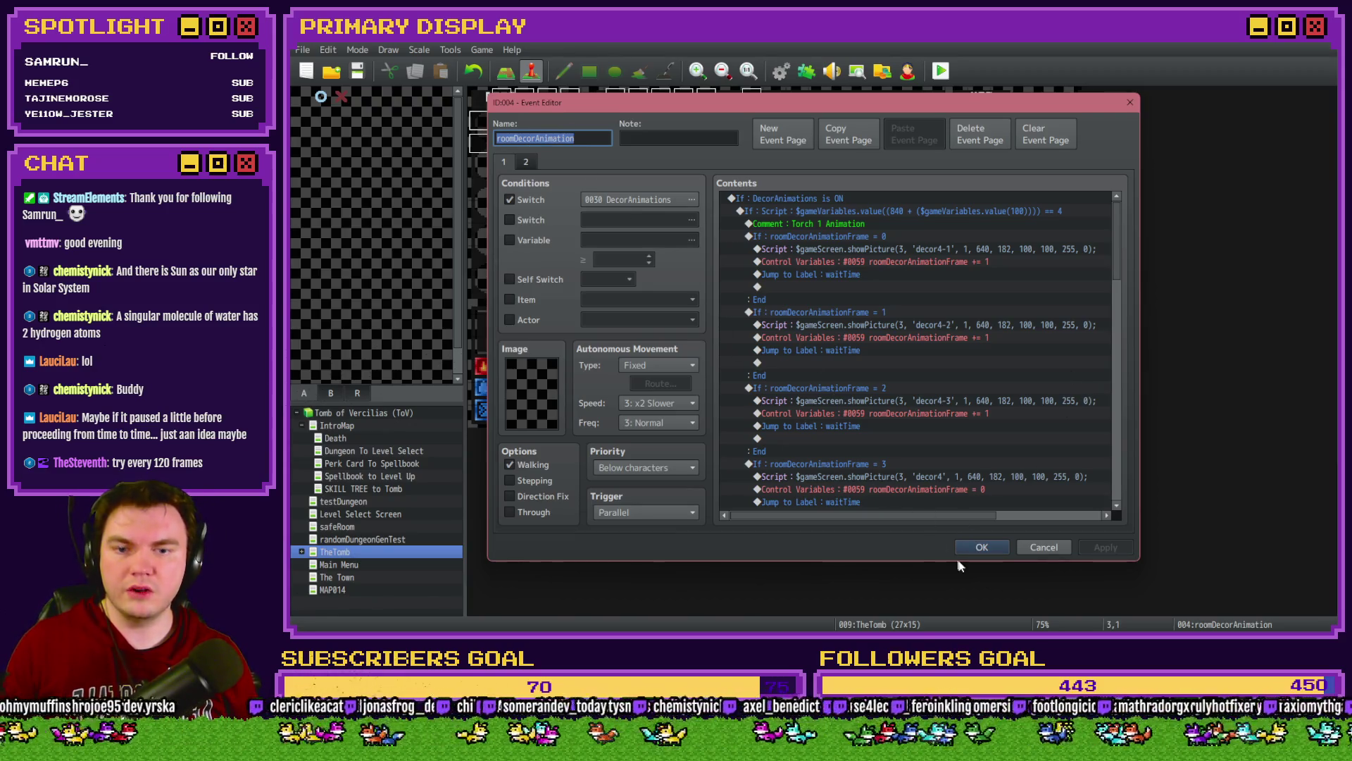
left_click(978, 550)
double_click(547, 162)
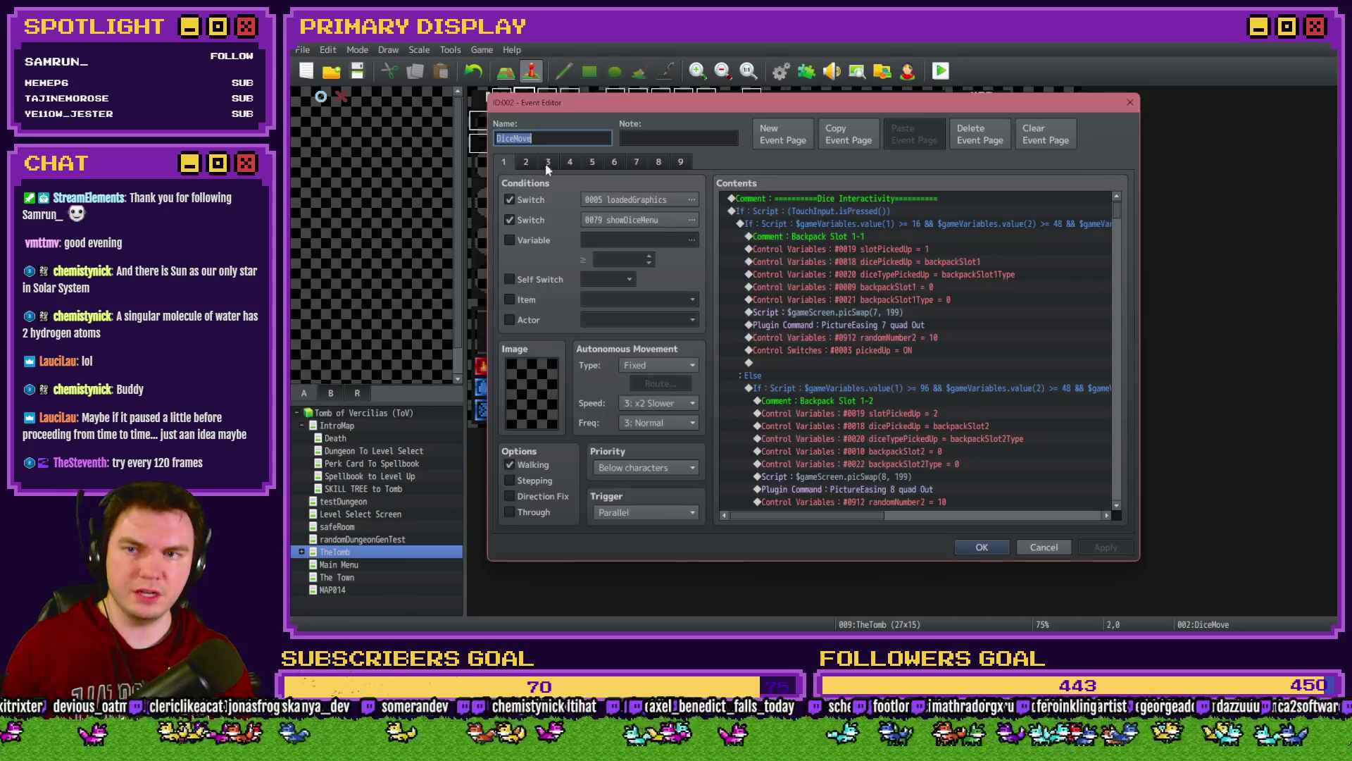
Step: Review the page 5 item-holding branch's trailing variable check and confirm the script
left_click(547, 163)
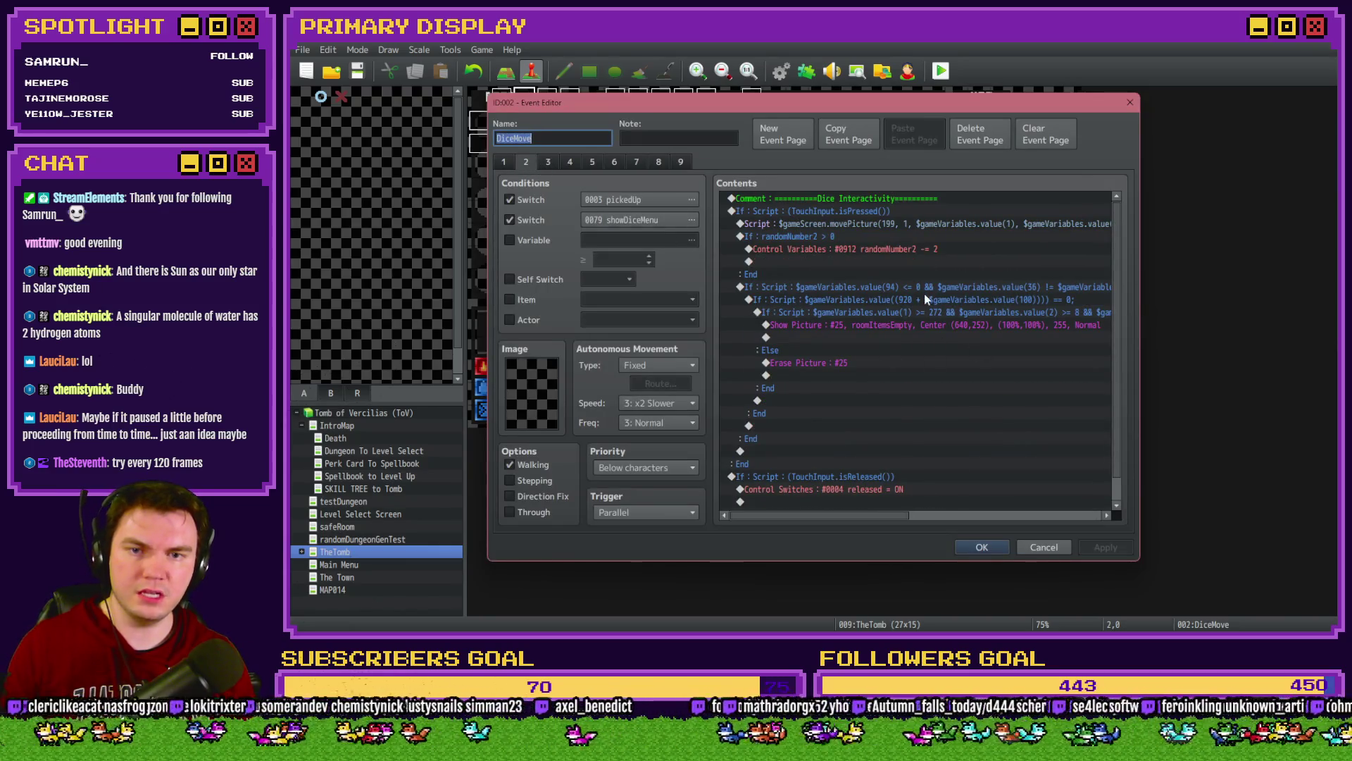
left_click(592, 163)
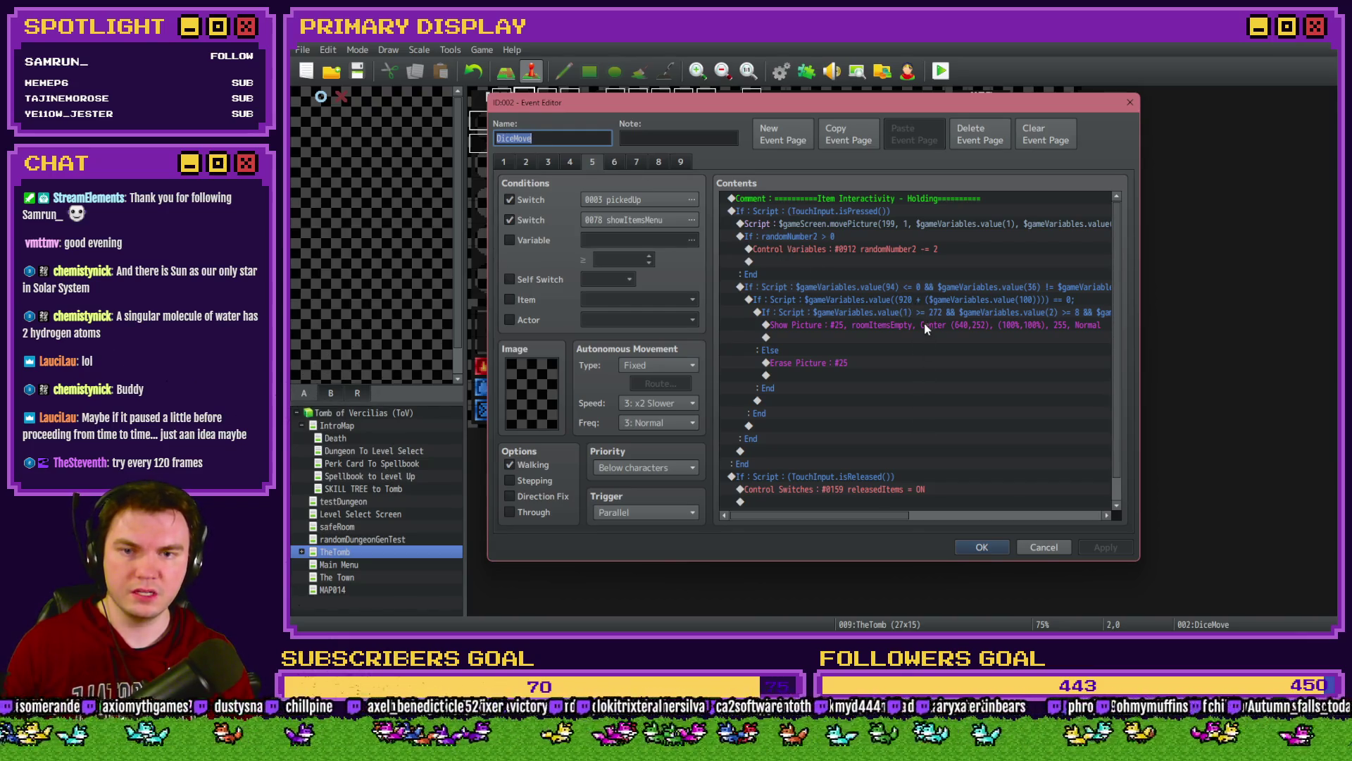
left_click_drag(854, 519, 1082, 523)
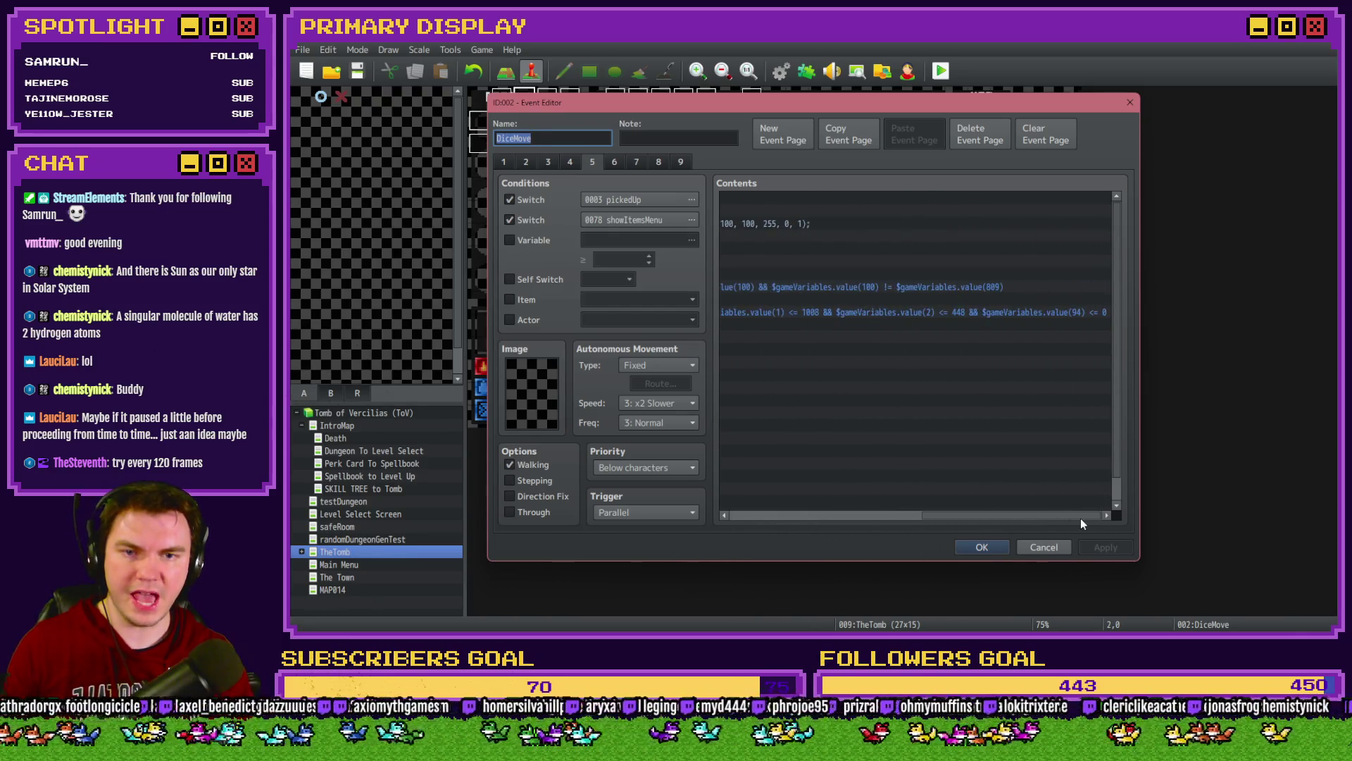
double_click(923, 288)
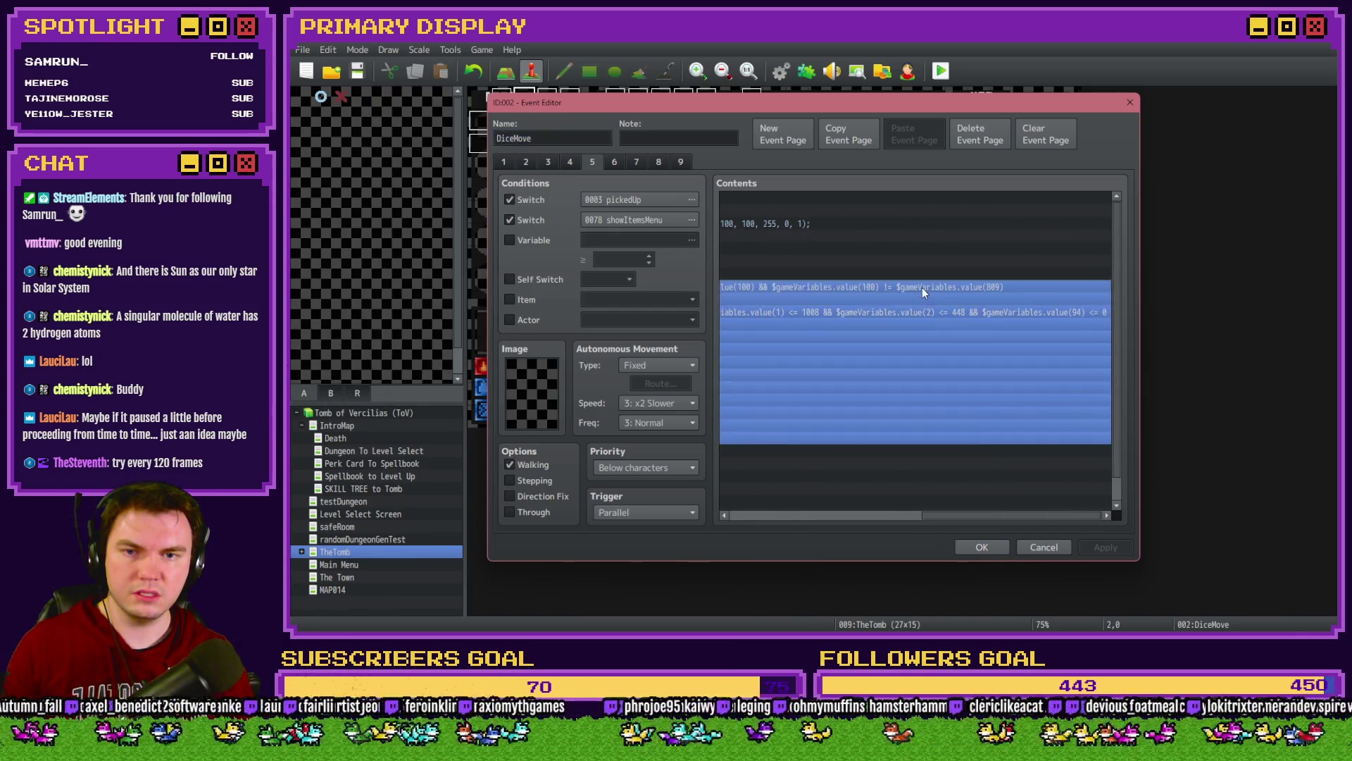
key("End")
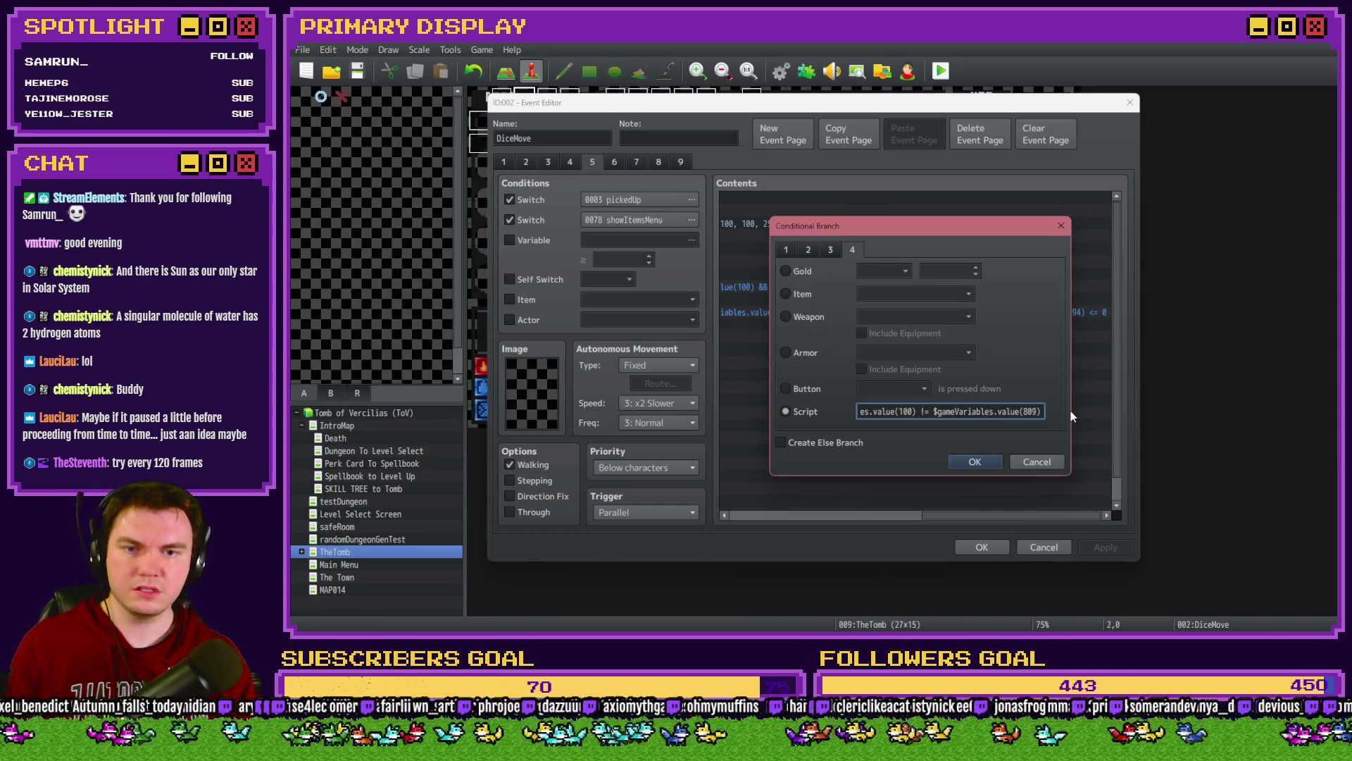
key("shift+Left")
key("shift+Left")
key("shift+Left")
key("shift+Left")
key("shift+Left")
key("shift+Left")
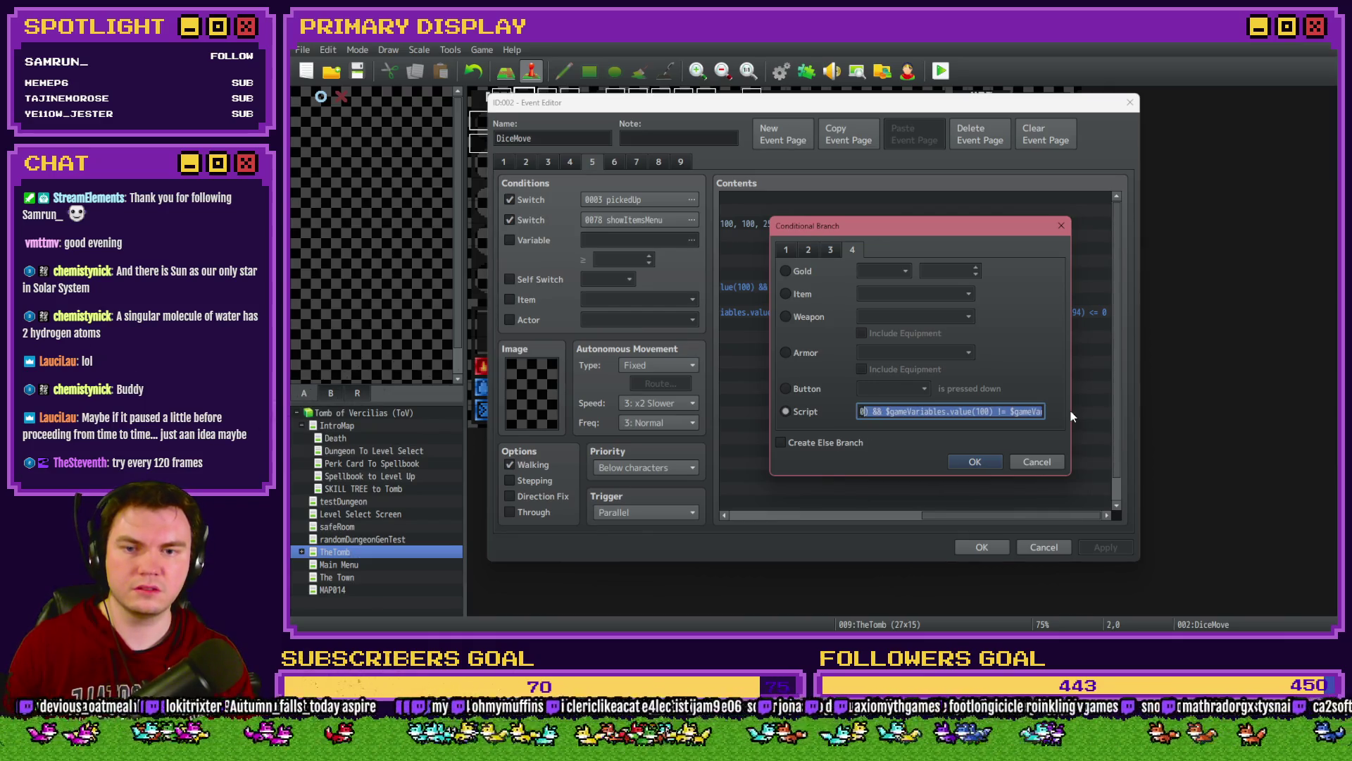
left_click(975, 461)
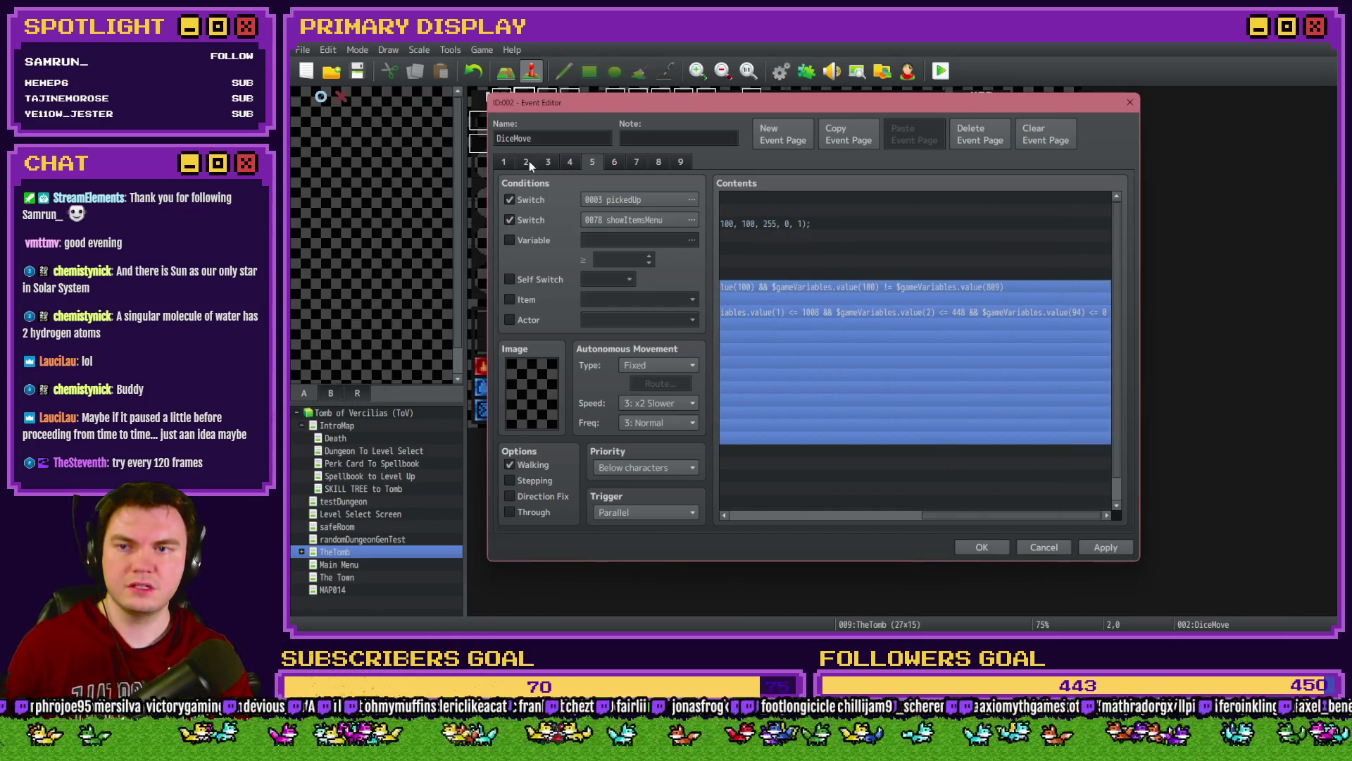
Step: Edit the page 2 branch script to require value(100) != value(809), then apply
left_click(528, 162)
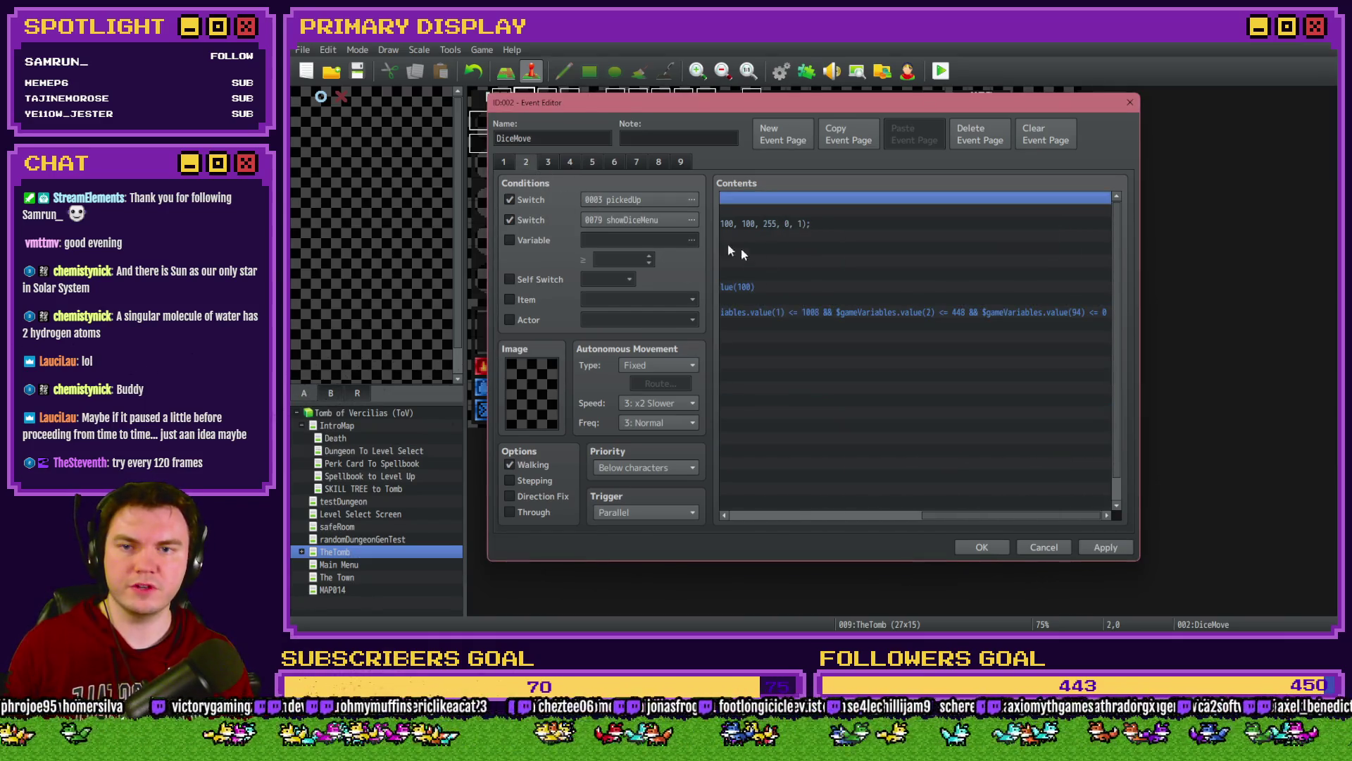
left_click(789, 288)
left_click_drag(965, 515, 786, 509)
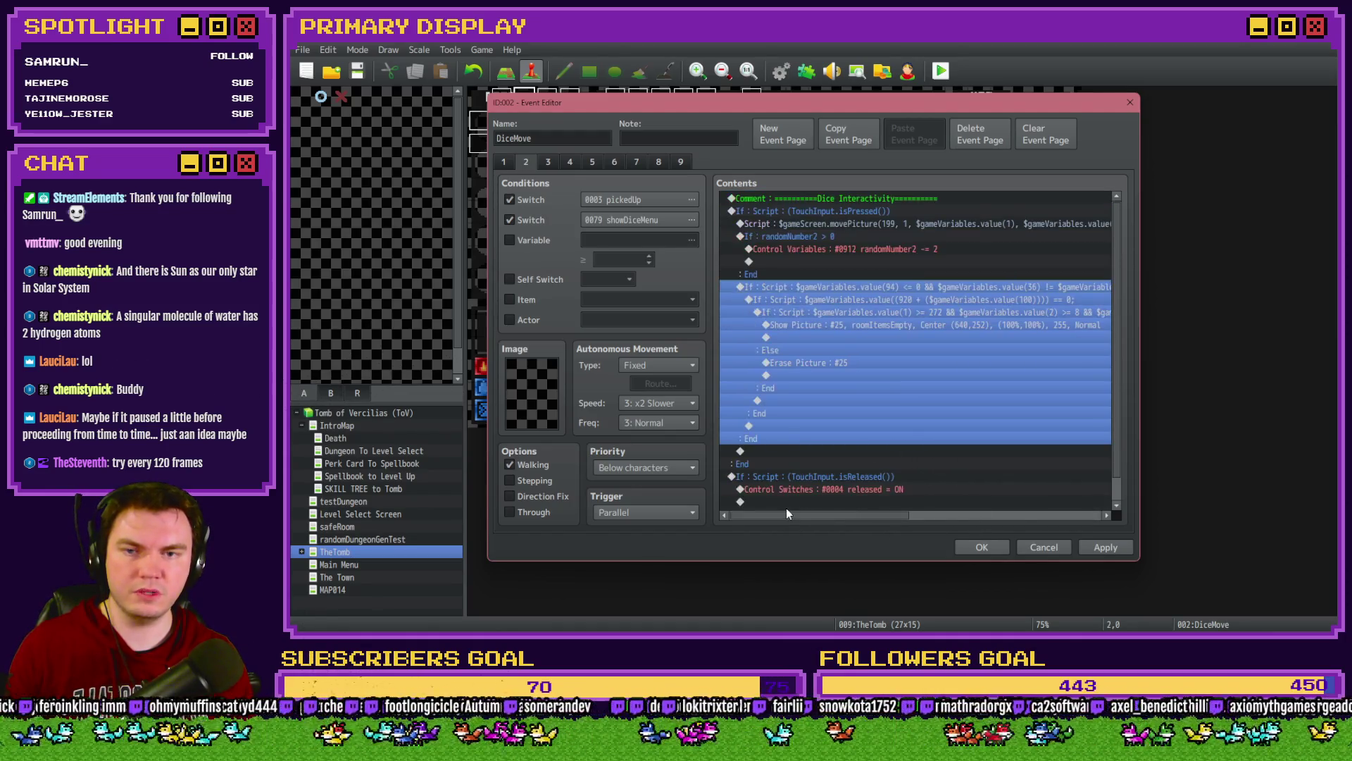
double_click(878, 284)
left_click(981, 412)
key("End")
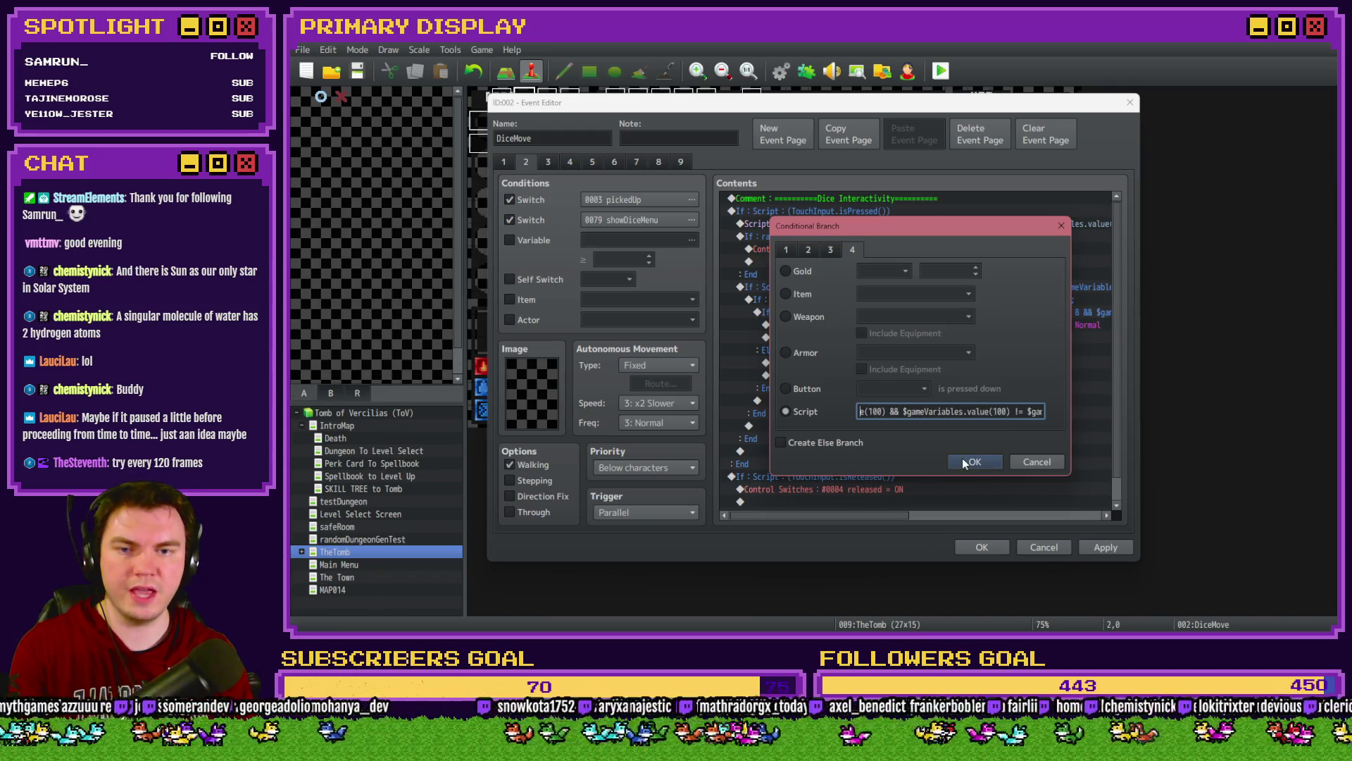
left_click(979, 463)
left_click(1119, 552)
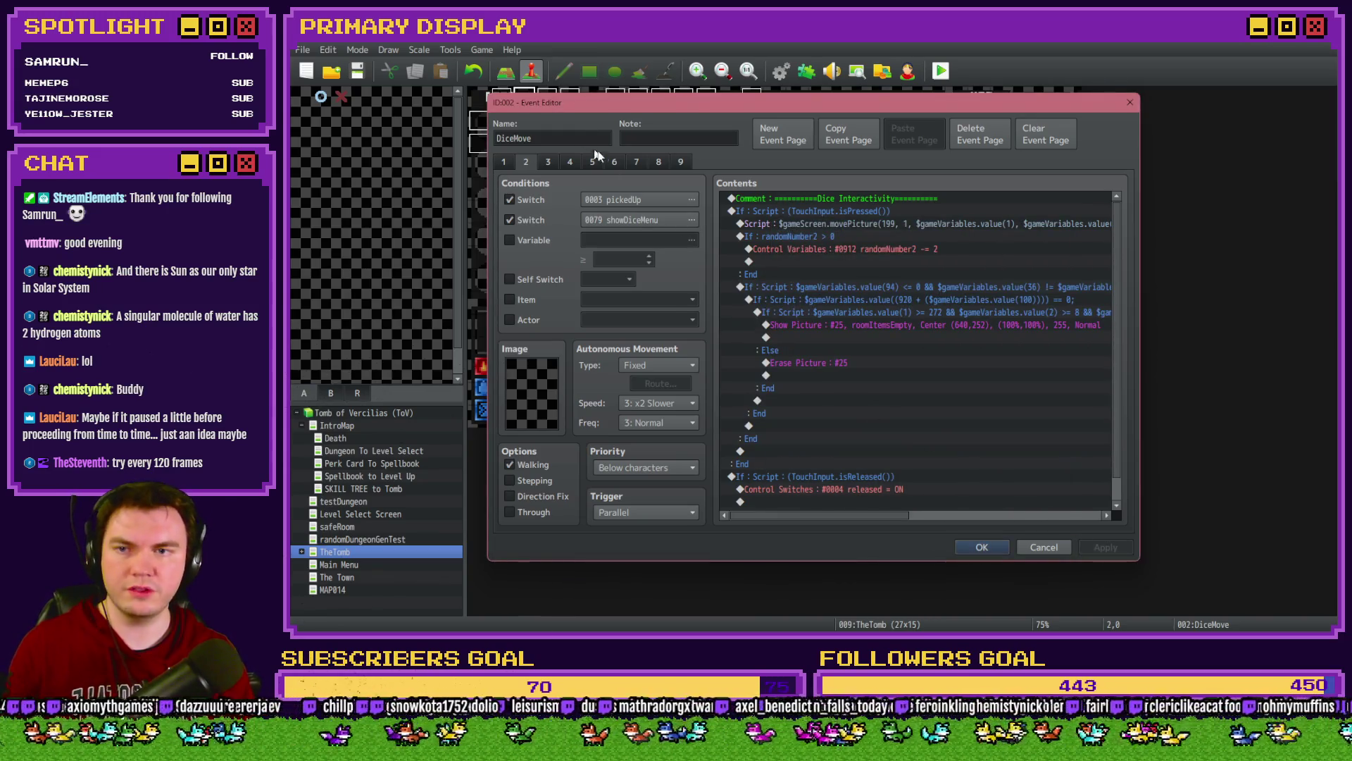
left_click(636, 163)
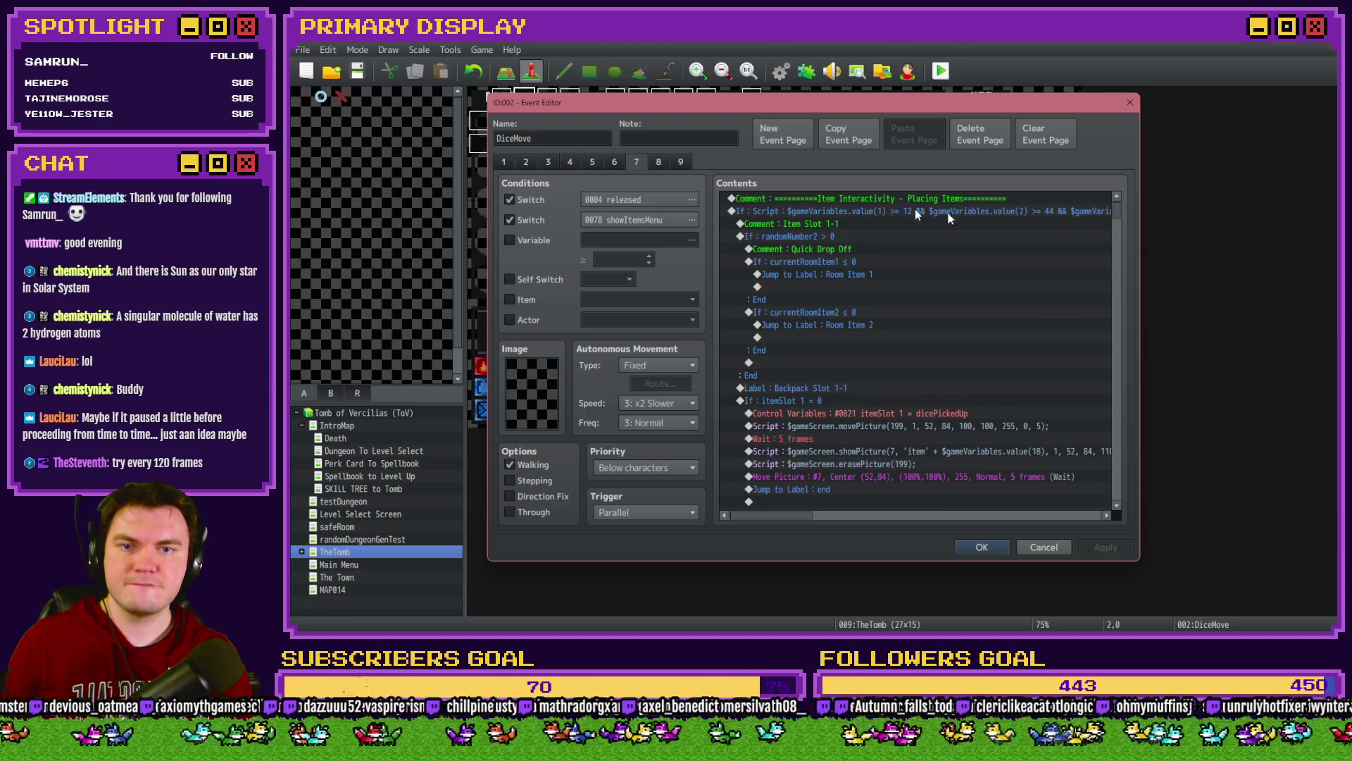
Step: Delete the trailing semicolon from a page 7 item-placing branch script and confirm
mouse_move(1116, 213)
left_mouse_down()
mouse_move(1127, 459)
mouse_move(1130, 436)
left_mouse_up()
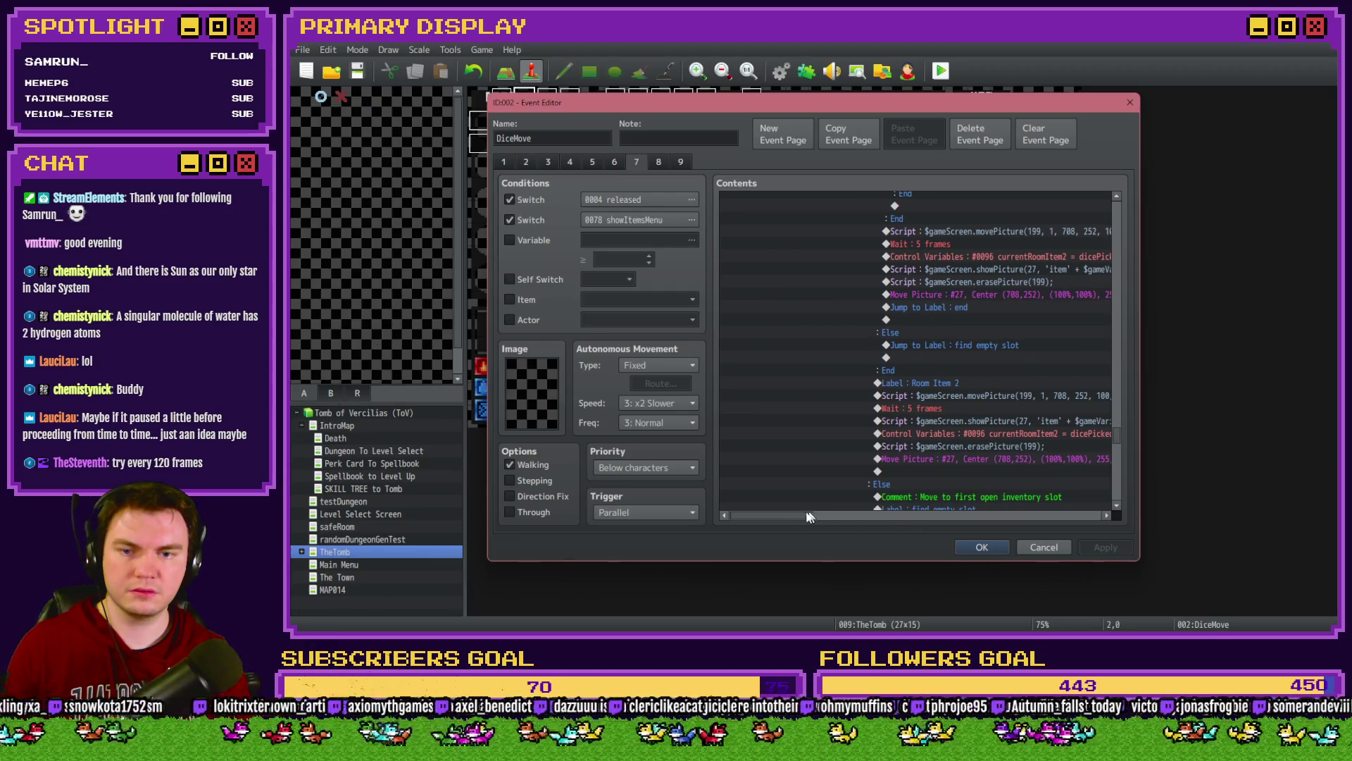
left_click_drag(810, 516, 834, 516)
scroll(889, 451, "down", 3)
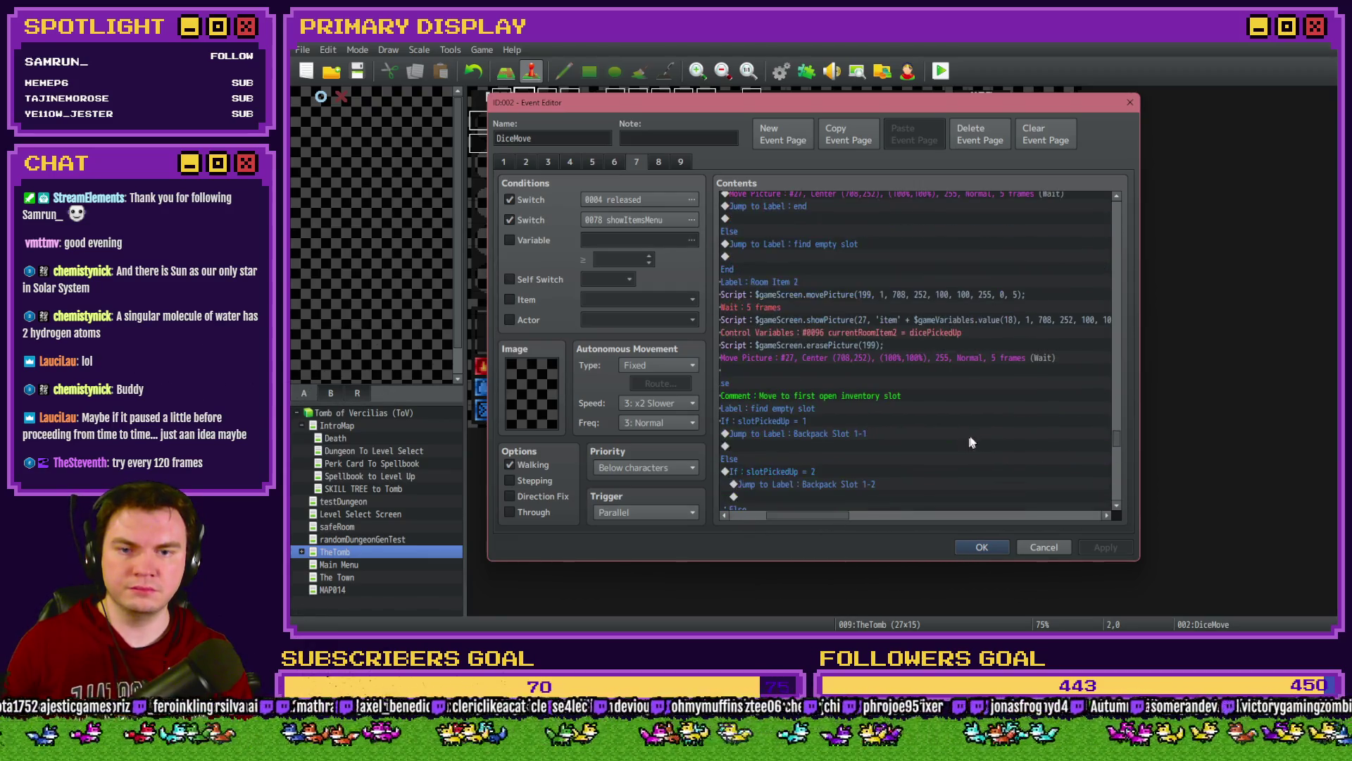
scroll(1109, 441, "up", 10)
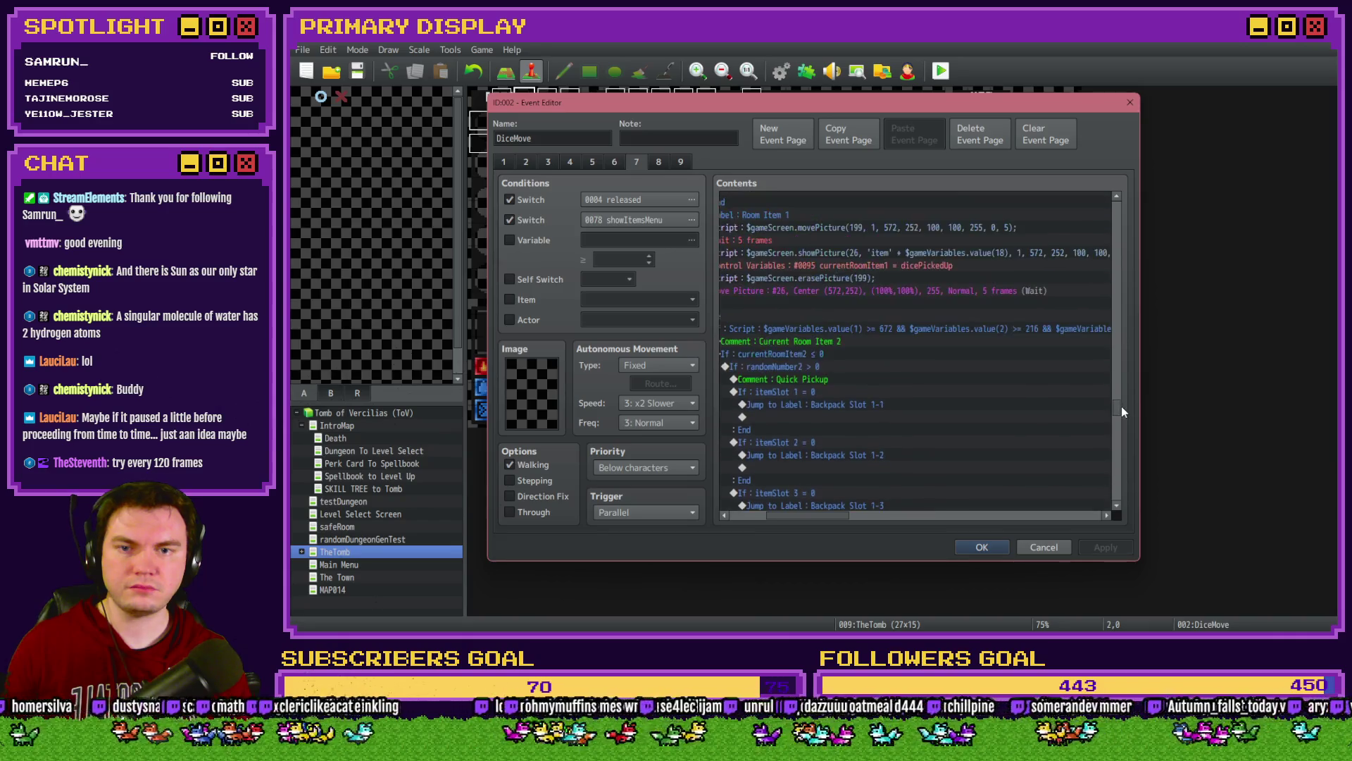
mouse_move(1121, 406)
left_mouse_down()
mouse_move(1124, 378)
mouse_move(1080, 371)
left_mouse_up()
double_click(1028, 334)
left_click(983, 414)
key("BackSpace")
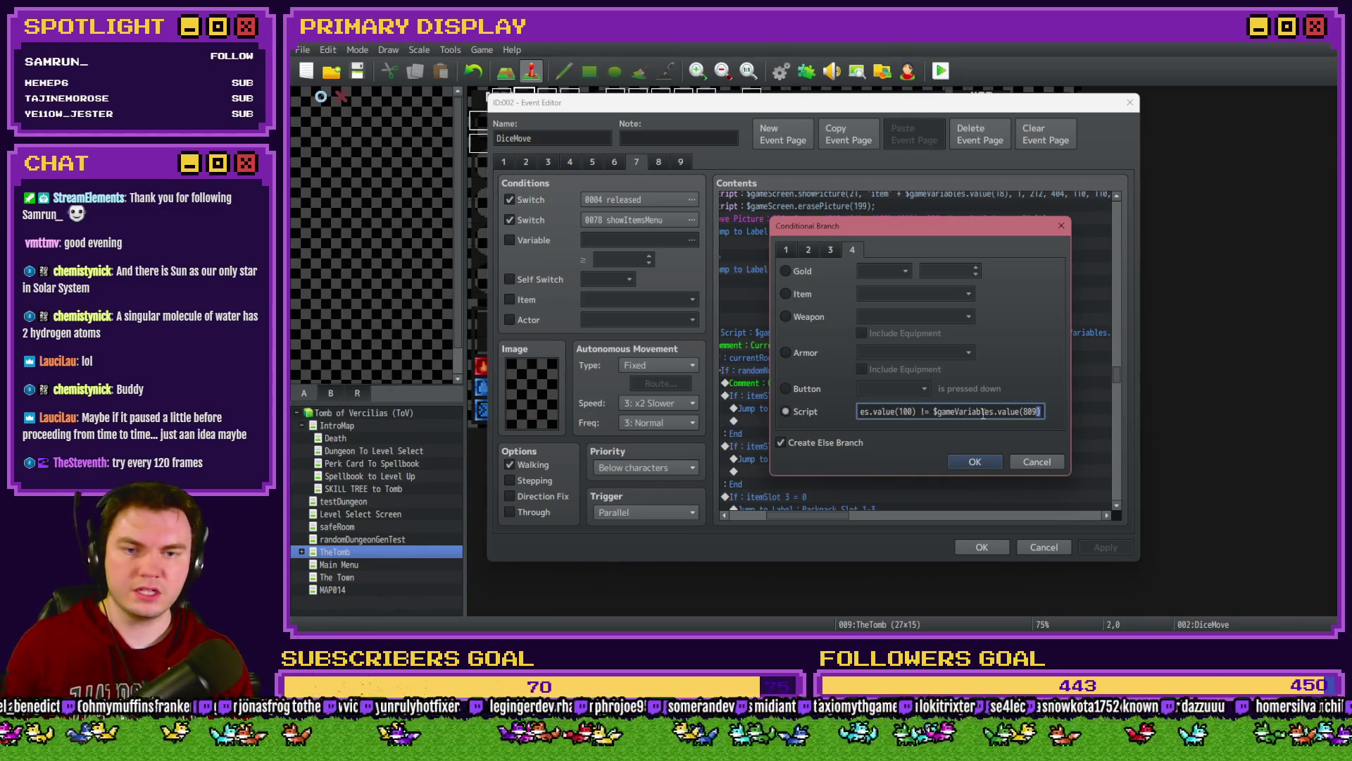
key("shift+Left")
key("shift+Left")
key("shift+Left")
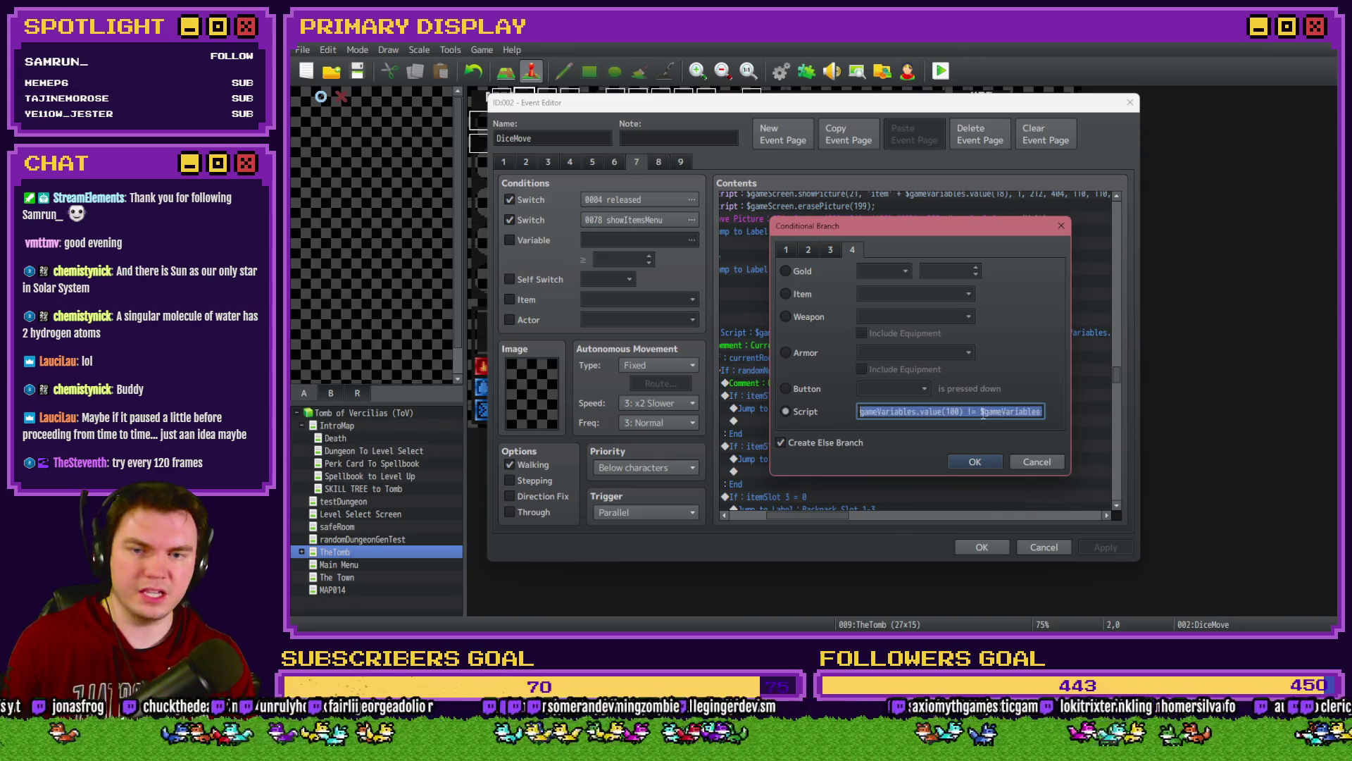
left_click(953, 463)
Step: On DiceMove's page 3, review the long script condition and confirm it unchanged
left_click(550, 164)
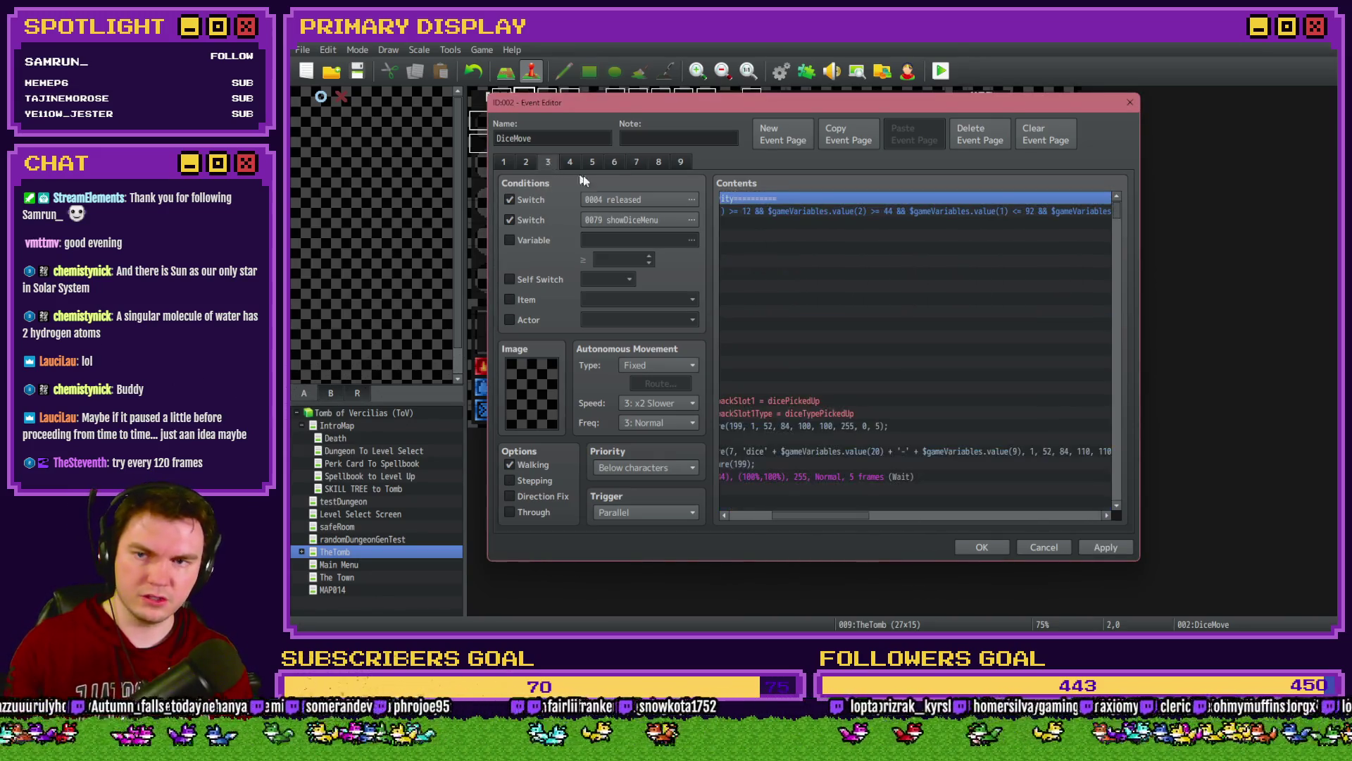
left_click_drag(1117, 214, 1126, 418)
left_click_drag(878, 517, 856, 518)
scroll(1092, 409, "down", 5)
scroll(1090, 408, "up", 10)
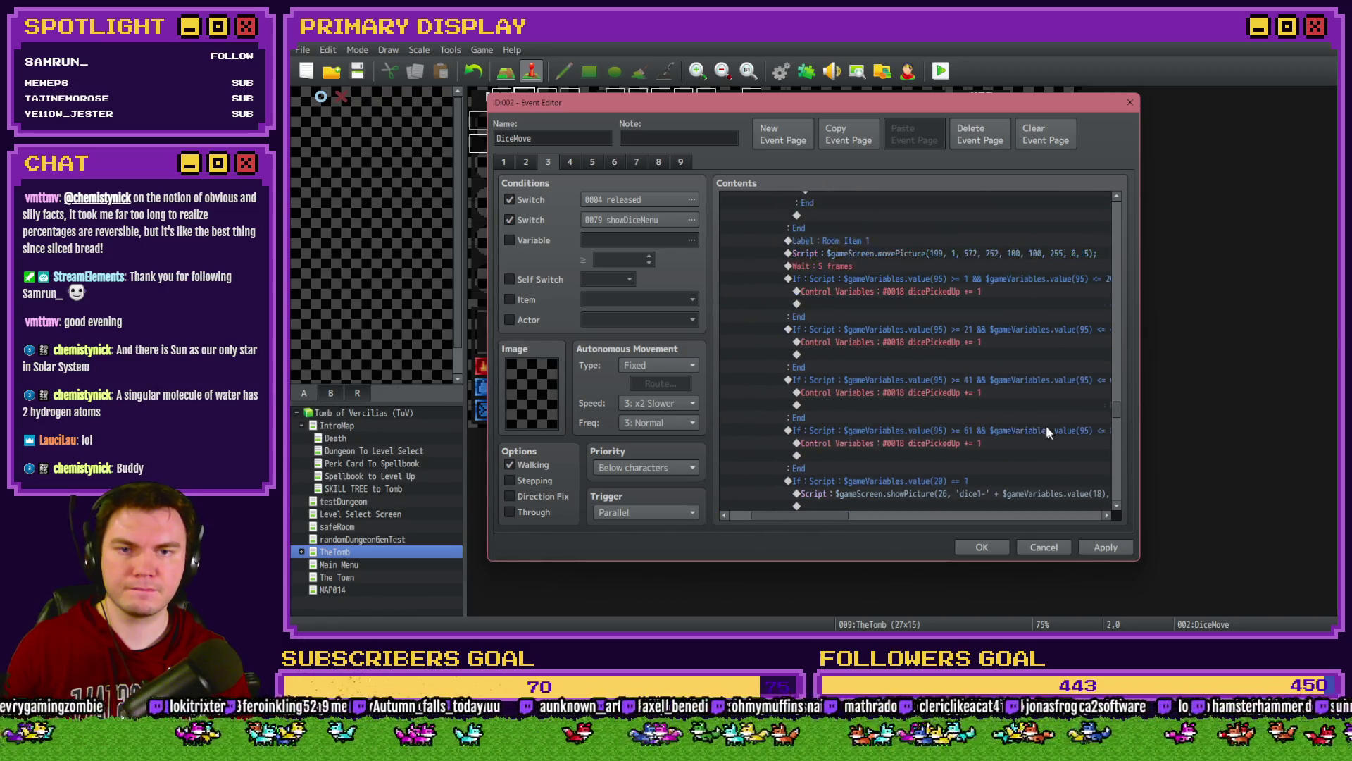
scroll(1018, 449, "up", 8)
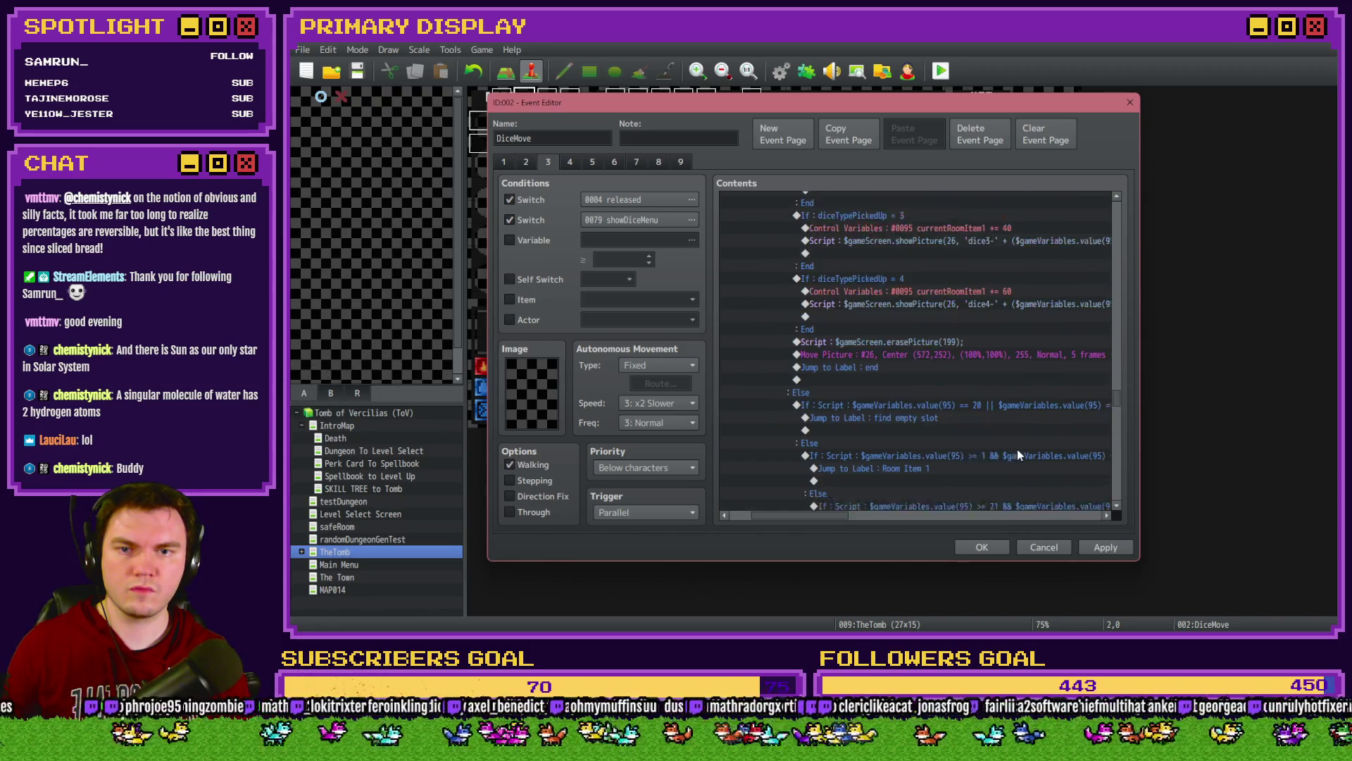
scroll(1015, 452, "up", 12)
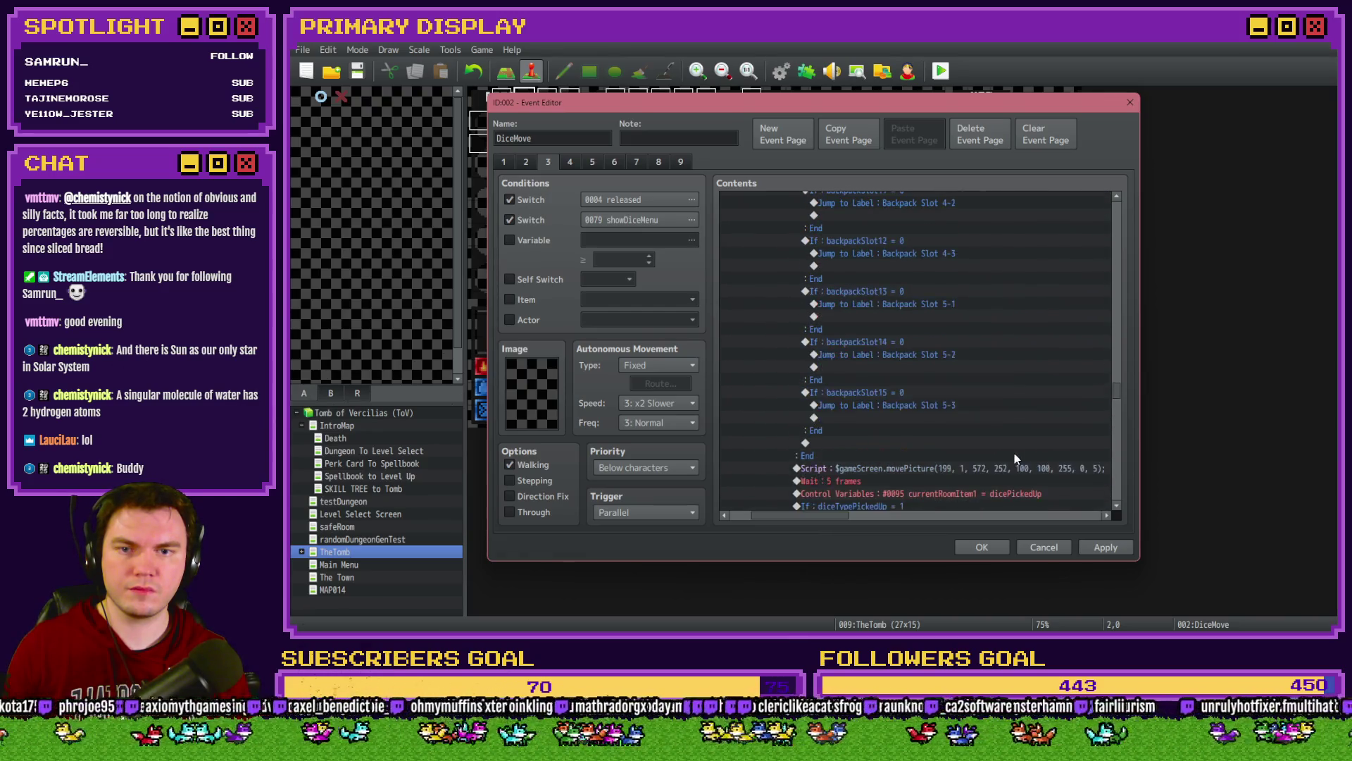
scroll(1011, 462, "up", 10)
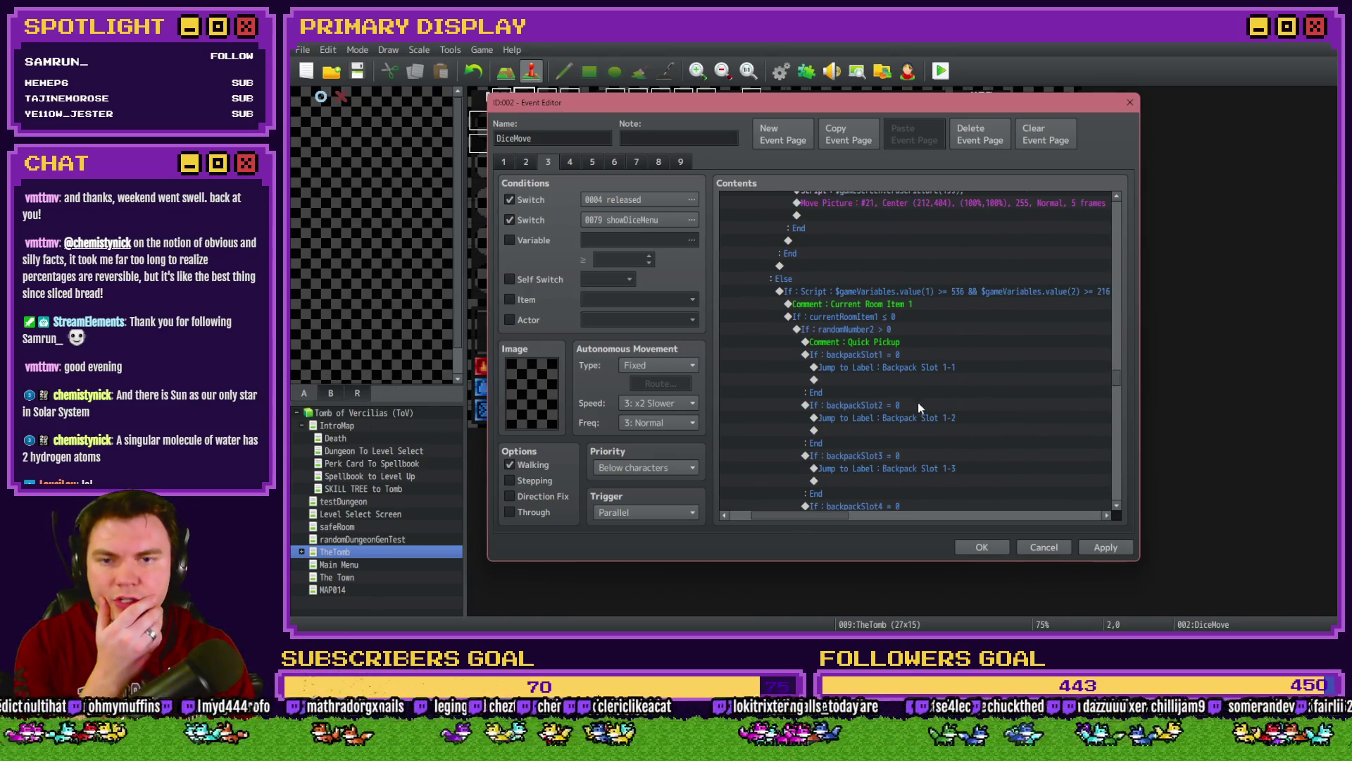
left_click_drag(840, 512, 1106, 522)
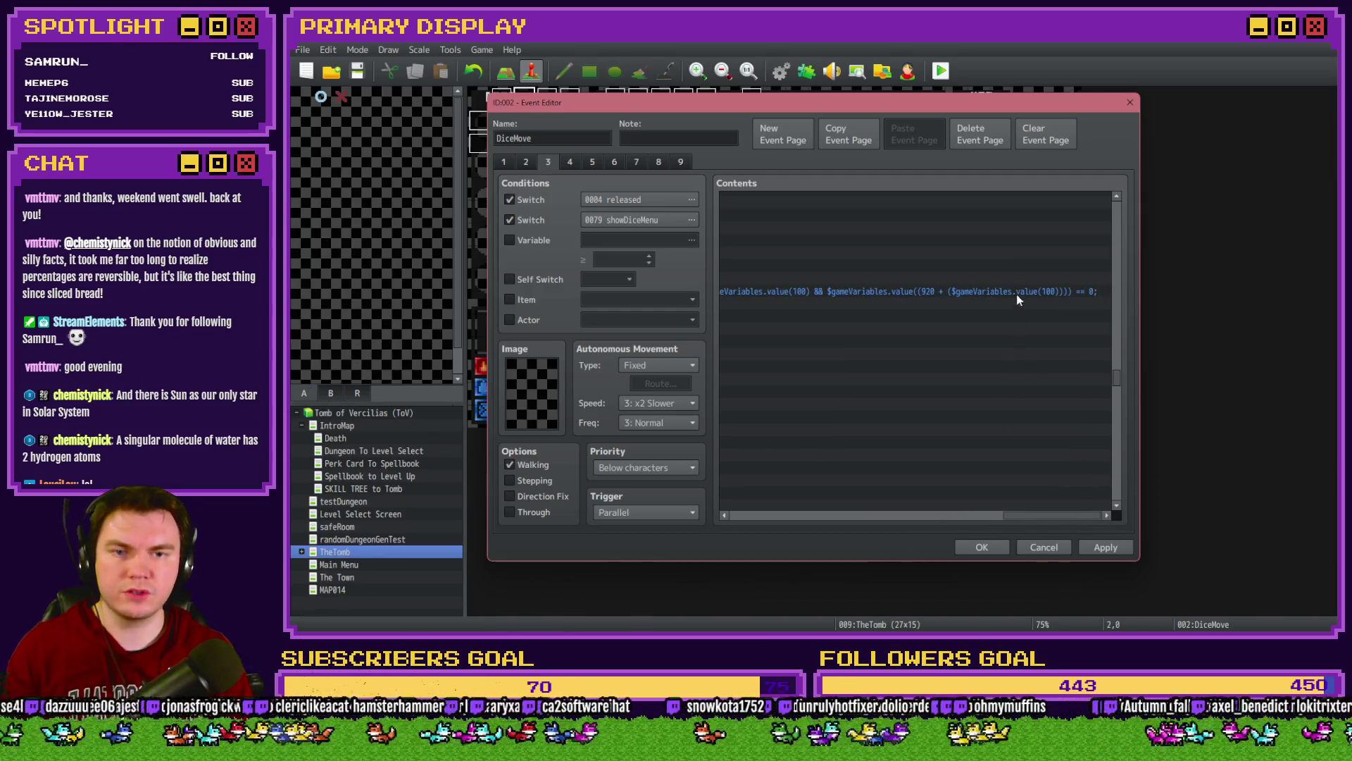
double_click(1016, 293)
left_click(977, 415)
key("End")
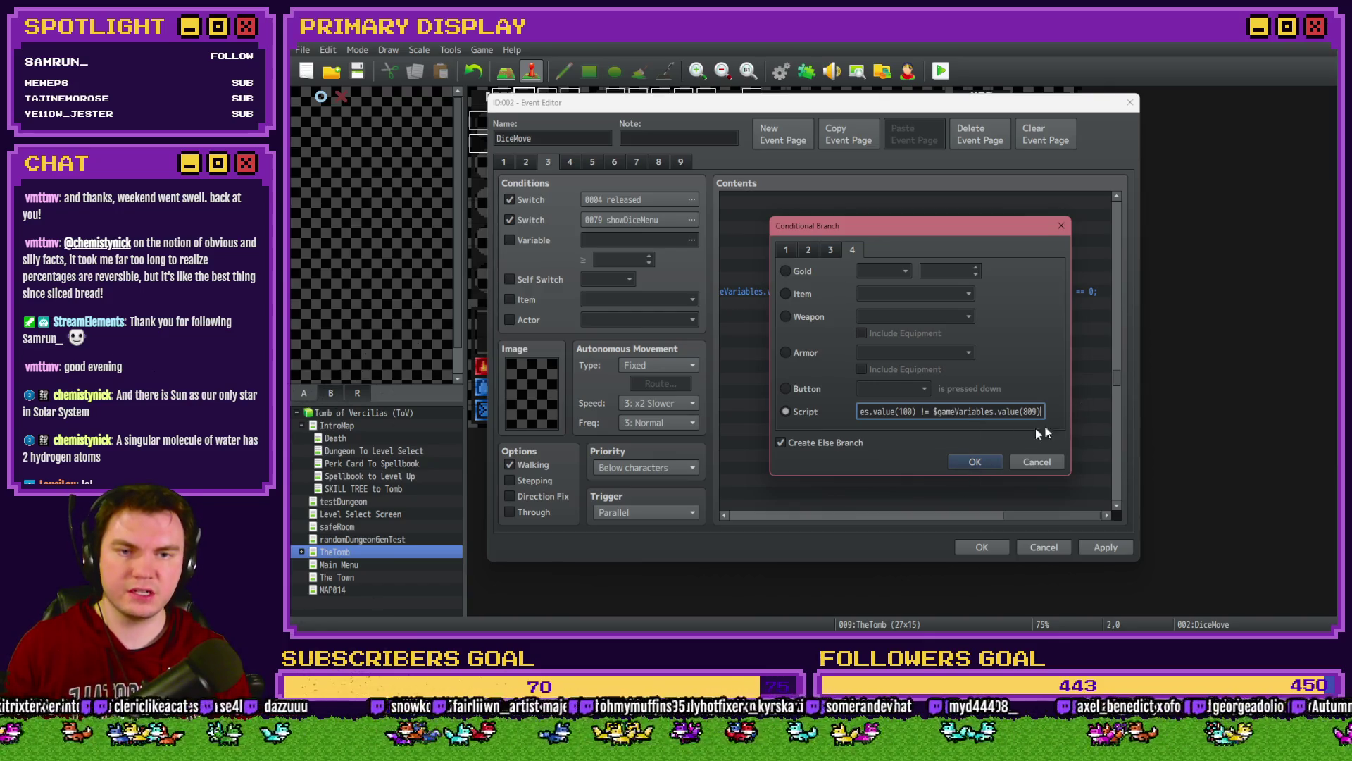
left_click(975, 462)
Step: Make the room-item branch also check value(100) != value(809), then save the DiceMove event
scroll(1119, 381, "down", 1)
left_click_drag(1119, 382, 1118, 421)
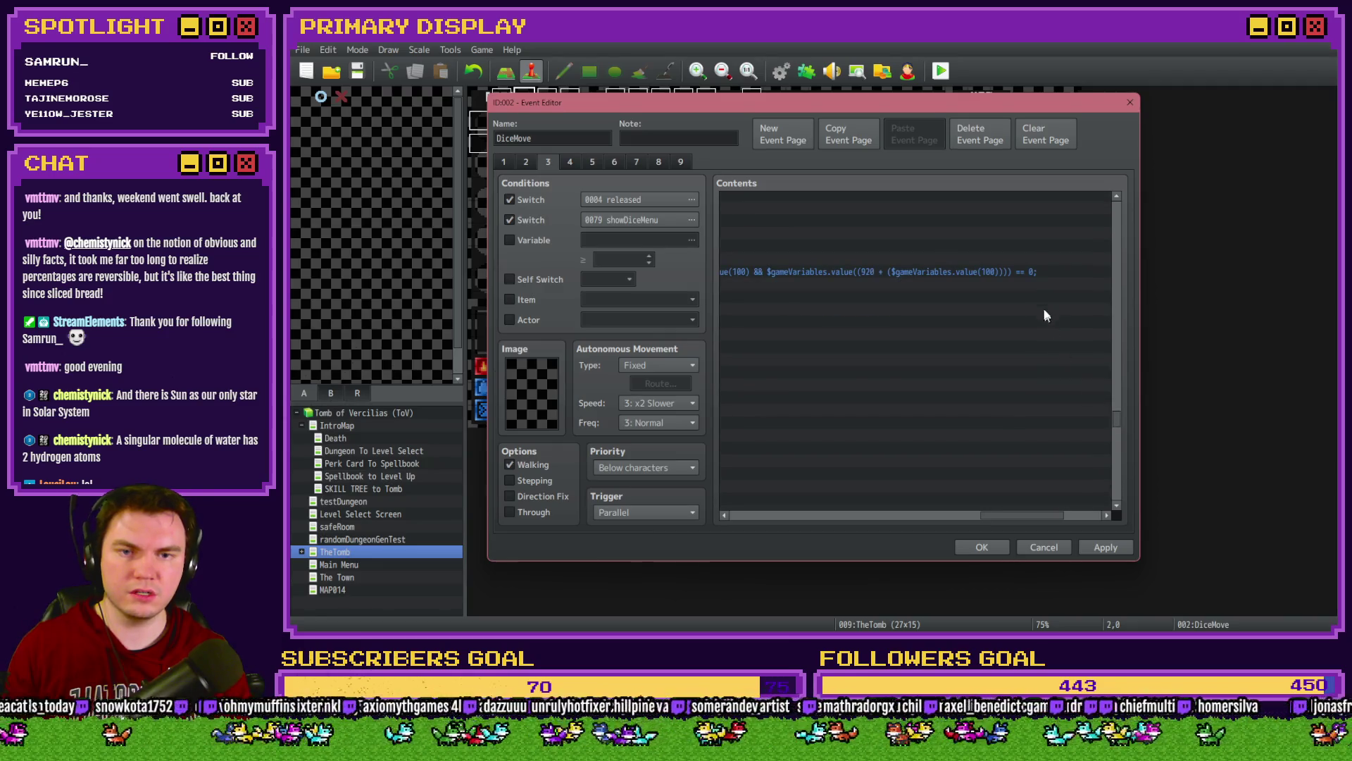
double_click(1036, 281)
left_click(1005, 411)
key("End")
key("ctrl+BackSpace")
key("ctrl+BackSpace")
key("ctrl+BackSpace")
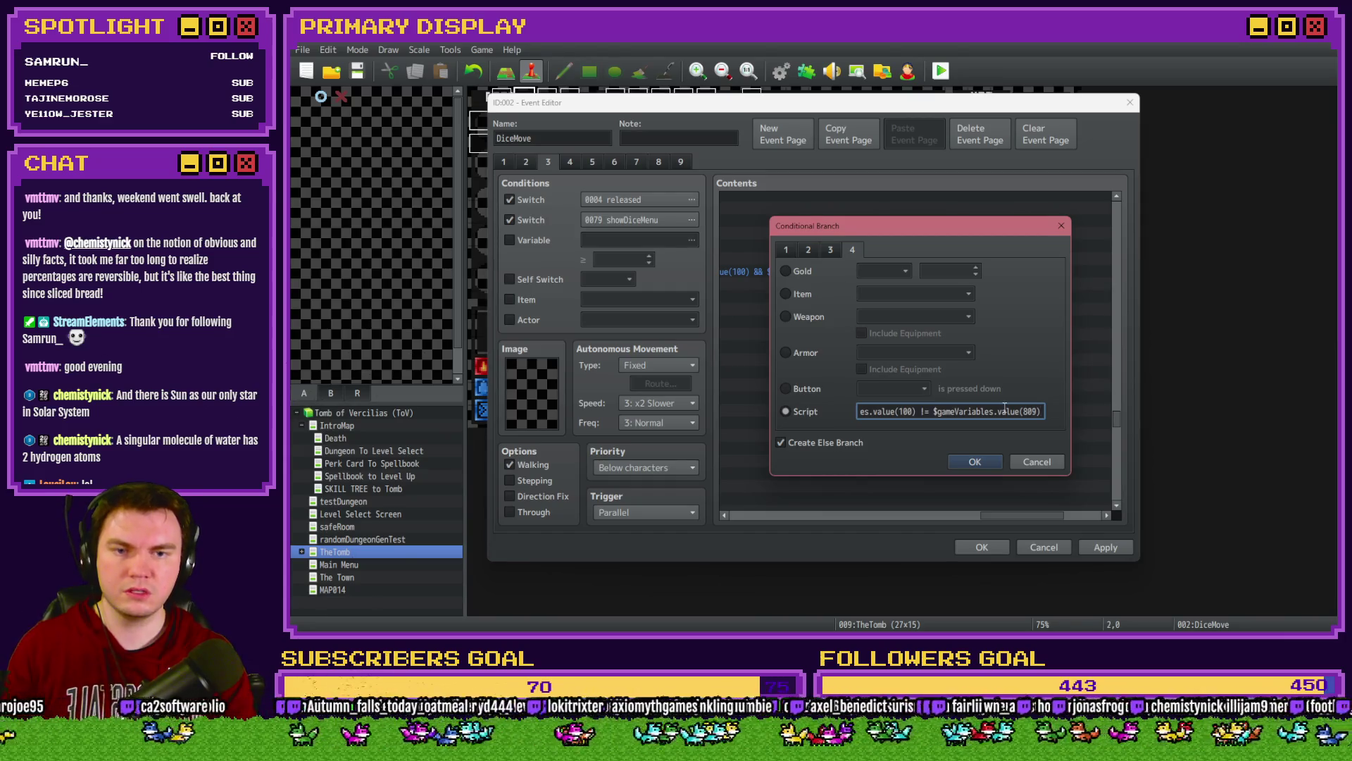
left_click(975, 461)
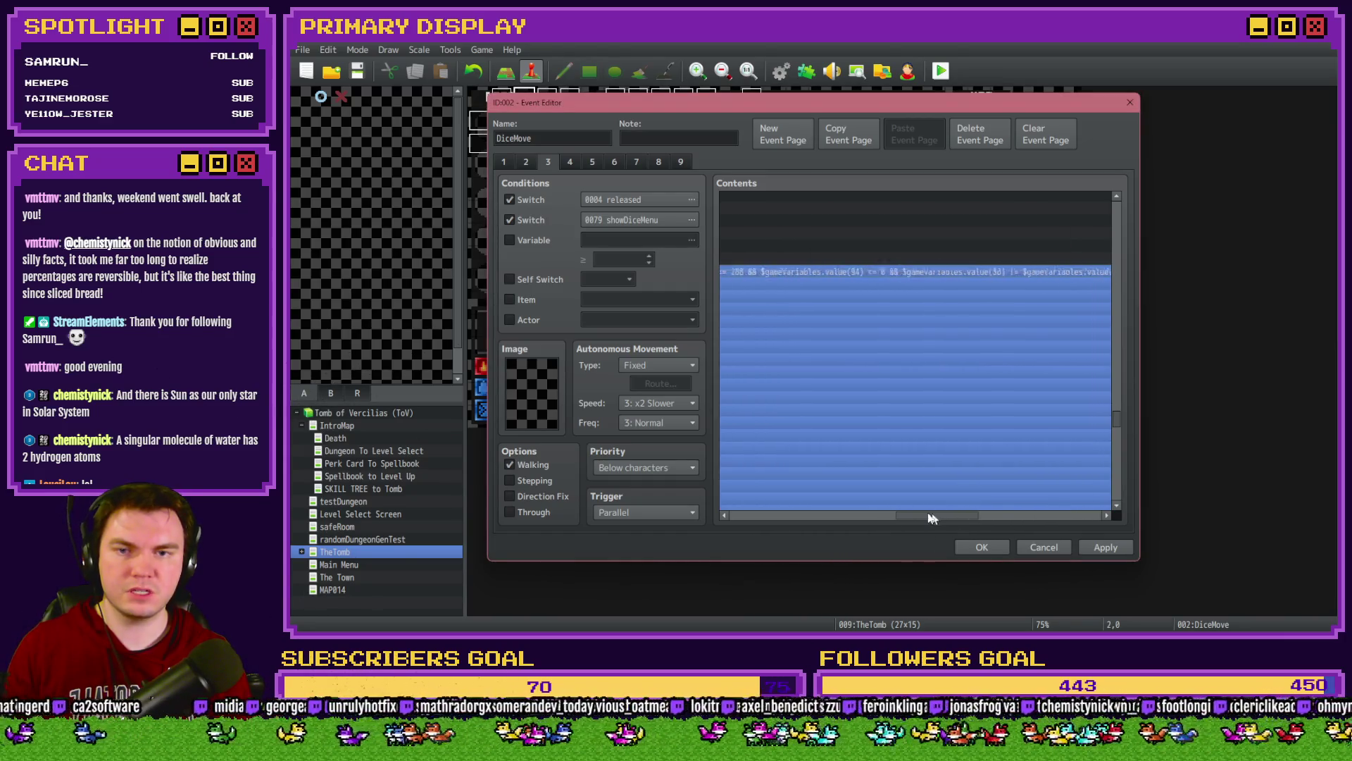
left_click(889, 285)
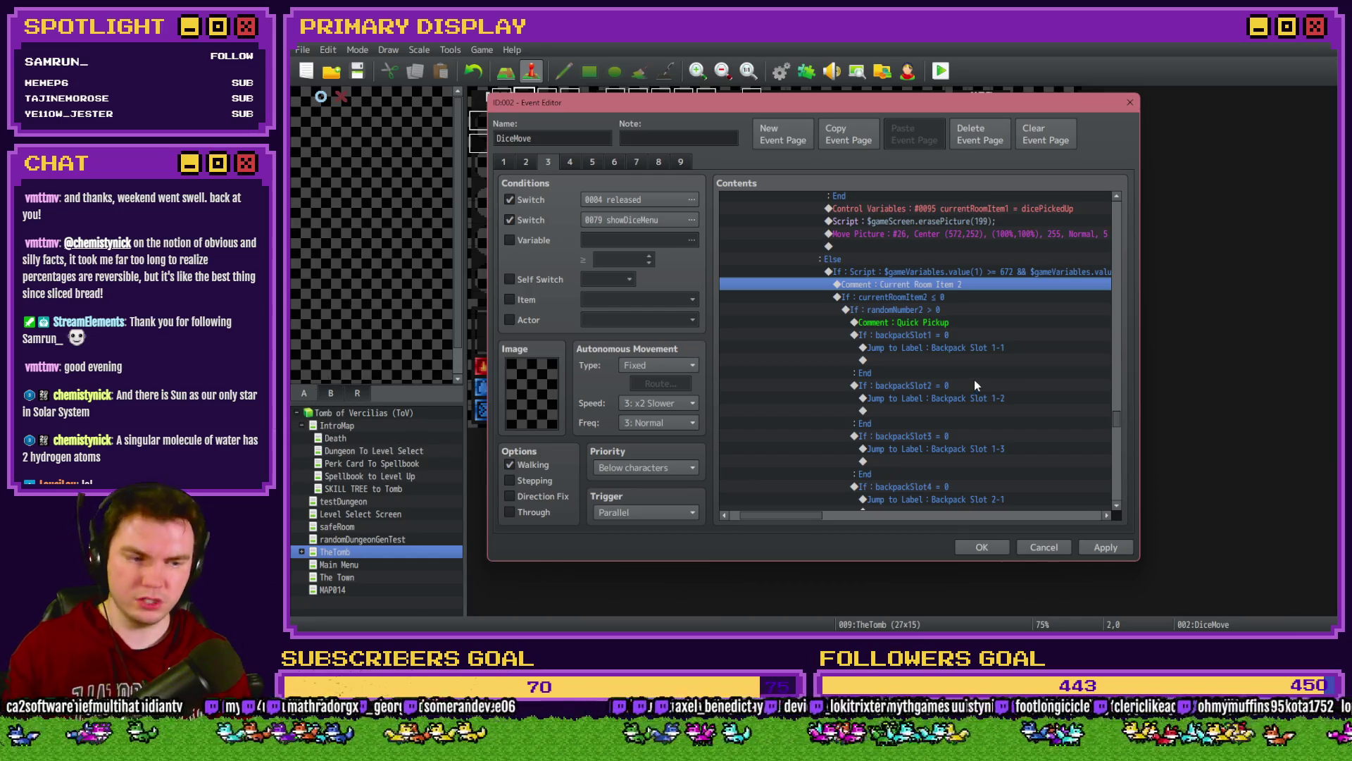
left_click(983, 547)
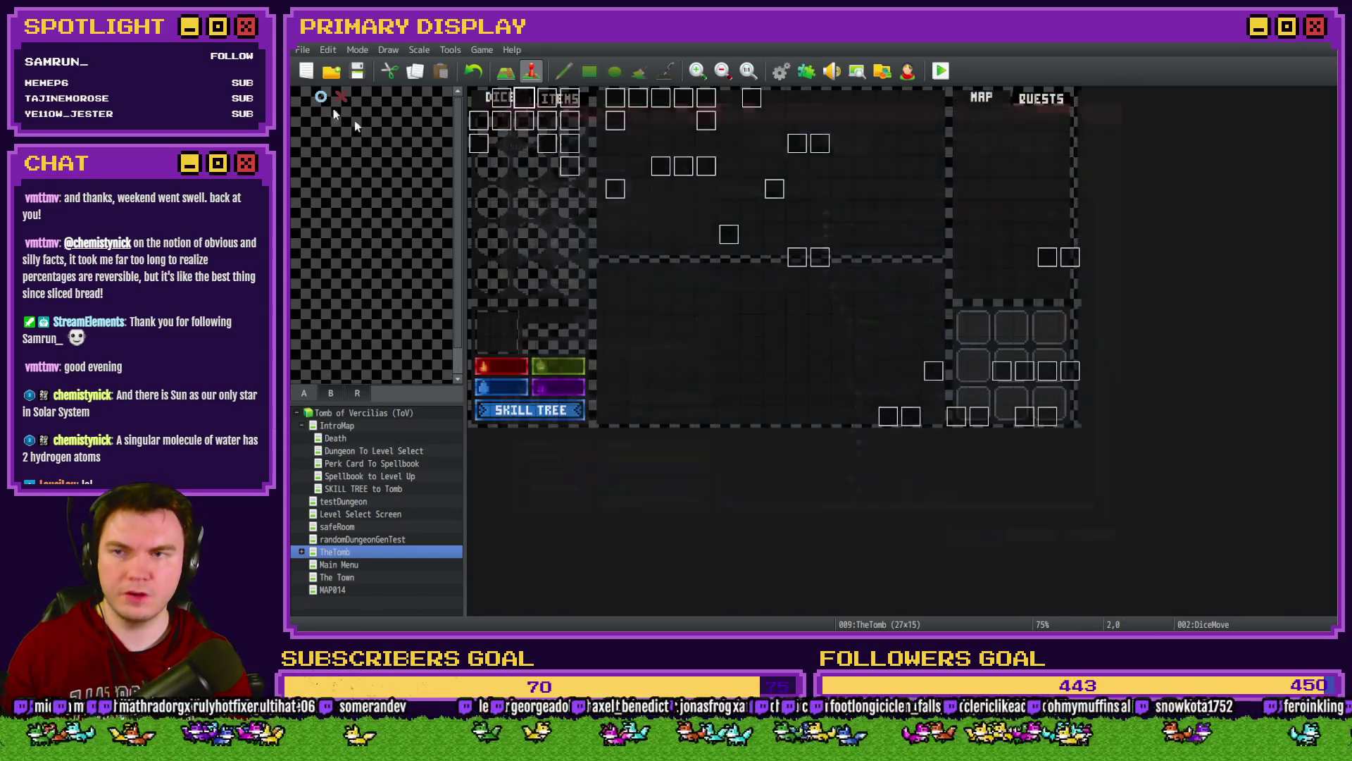
Step: Playtest the game, pick the hat perk card, and walk forward through the dungeon
left_click(939, 72)
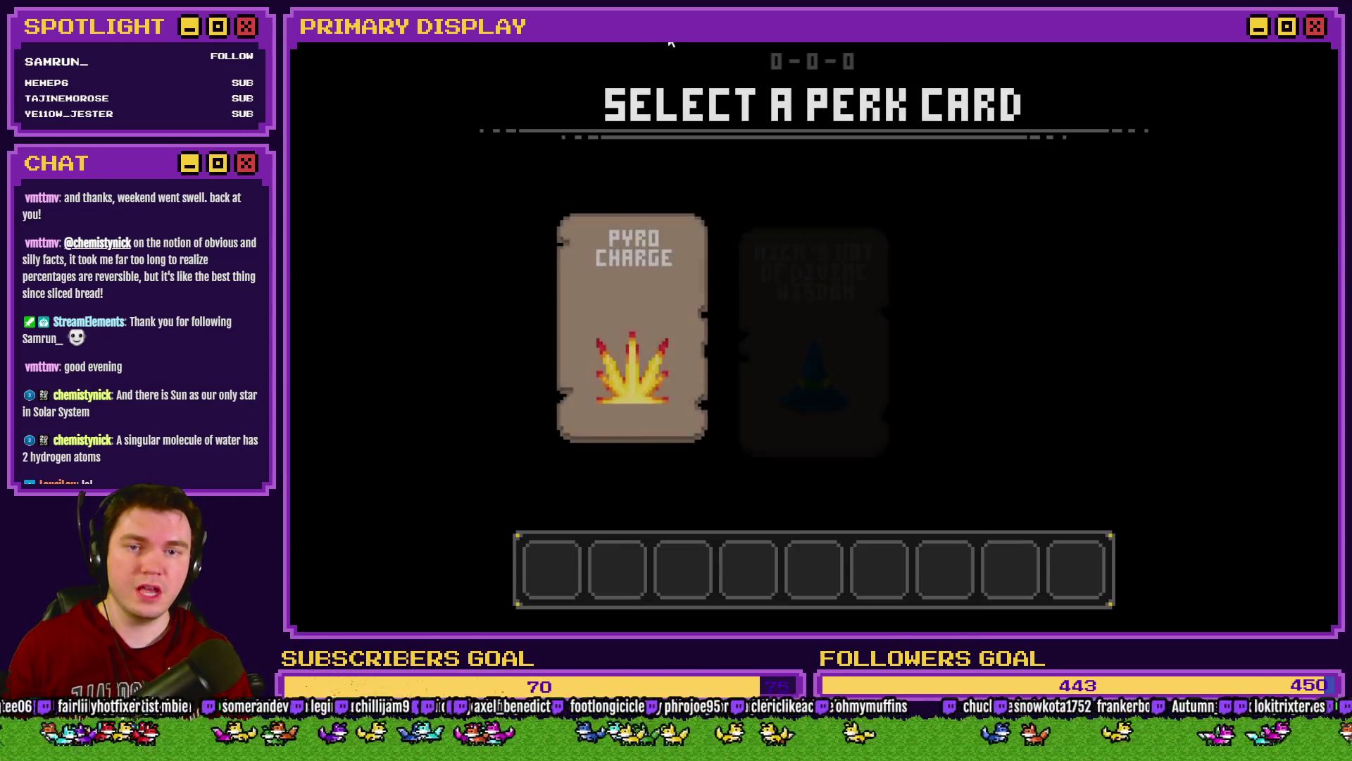
left_click(824, 281)
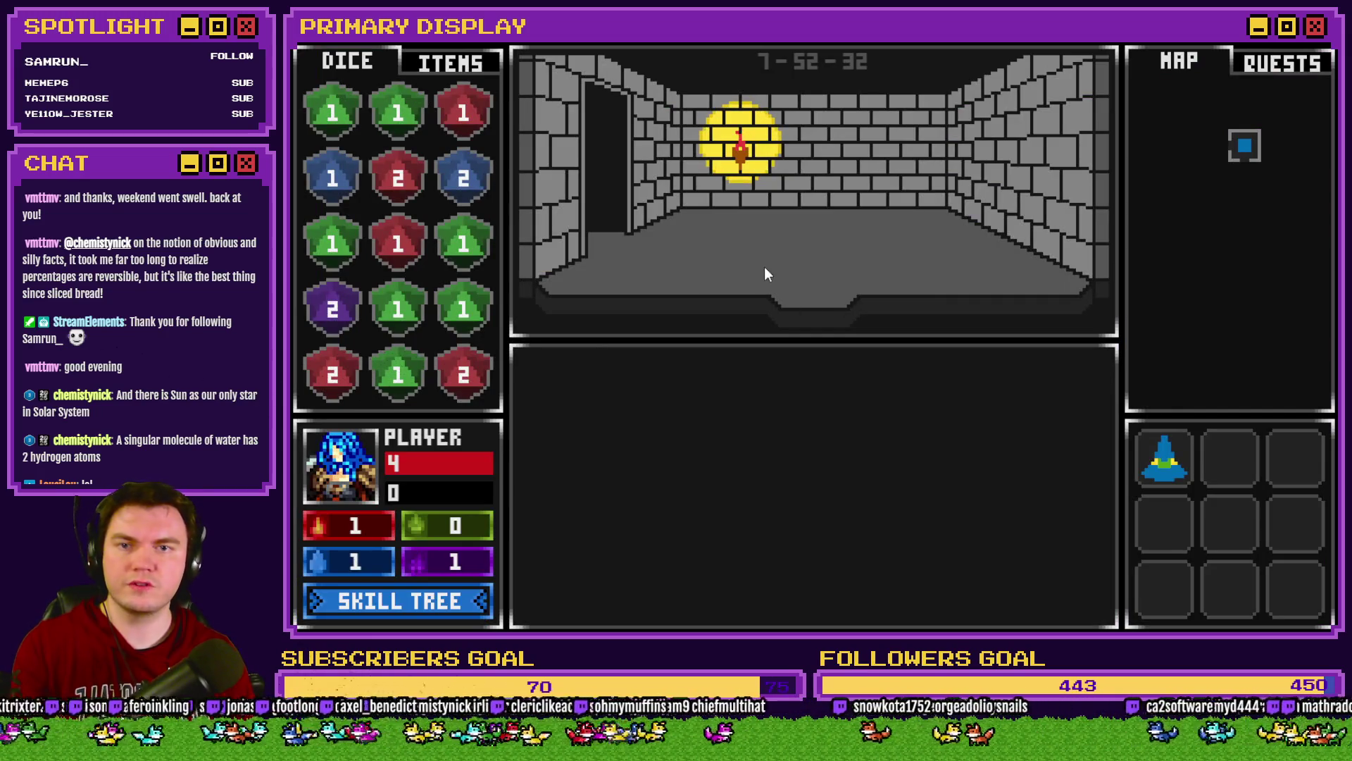
key("w")
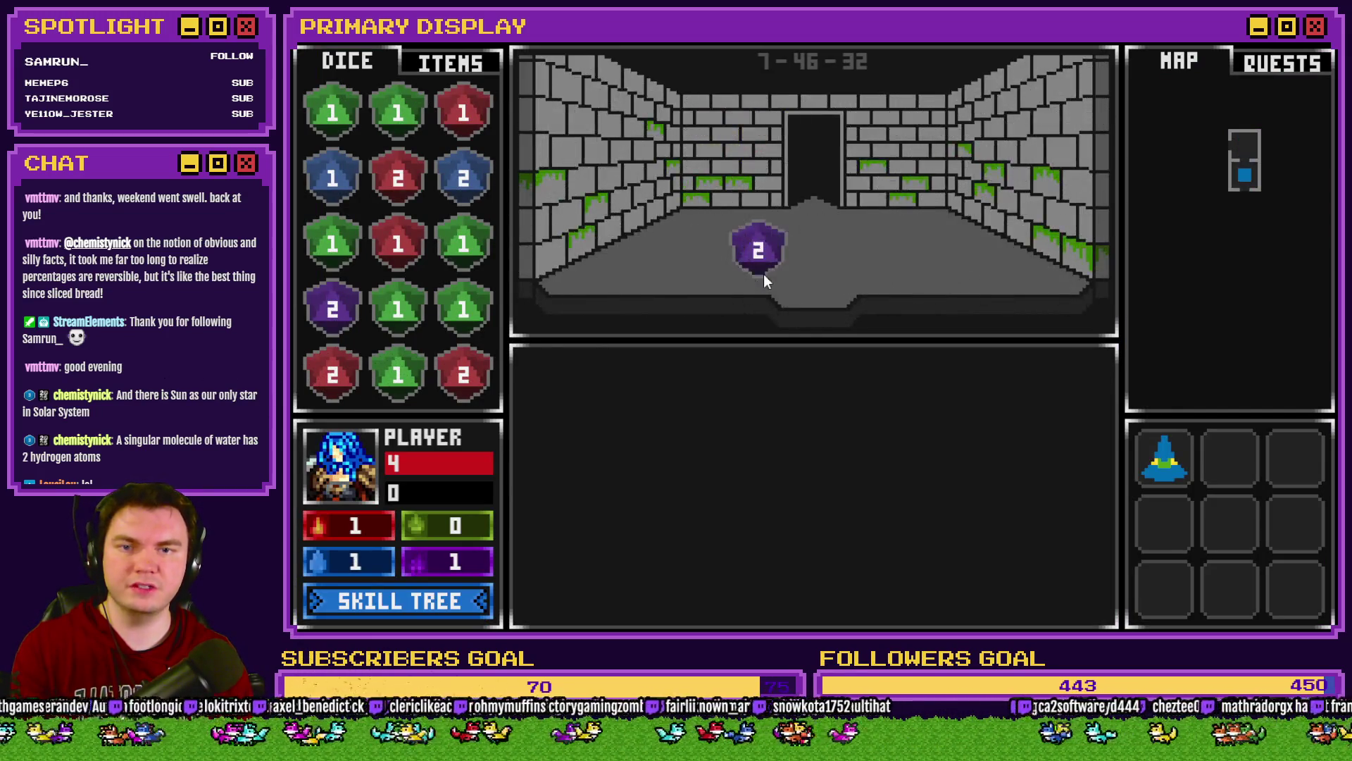
key("w")
key("w")
key("w")
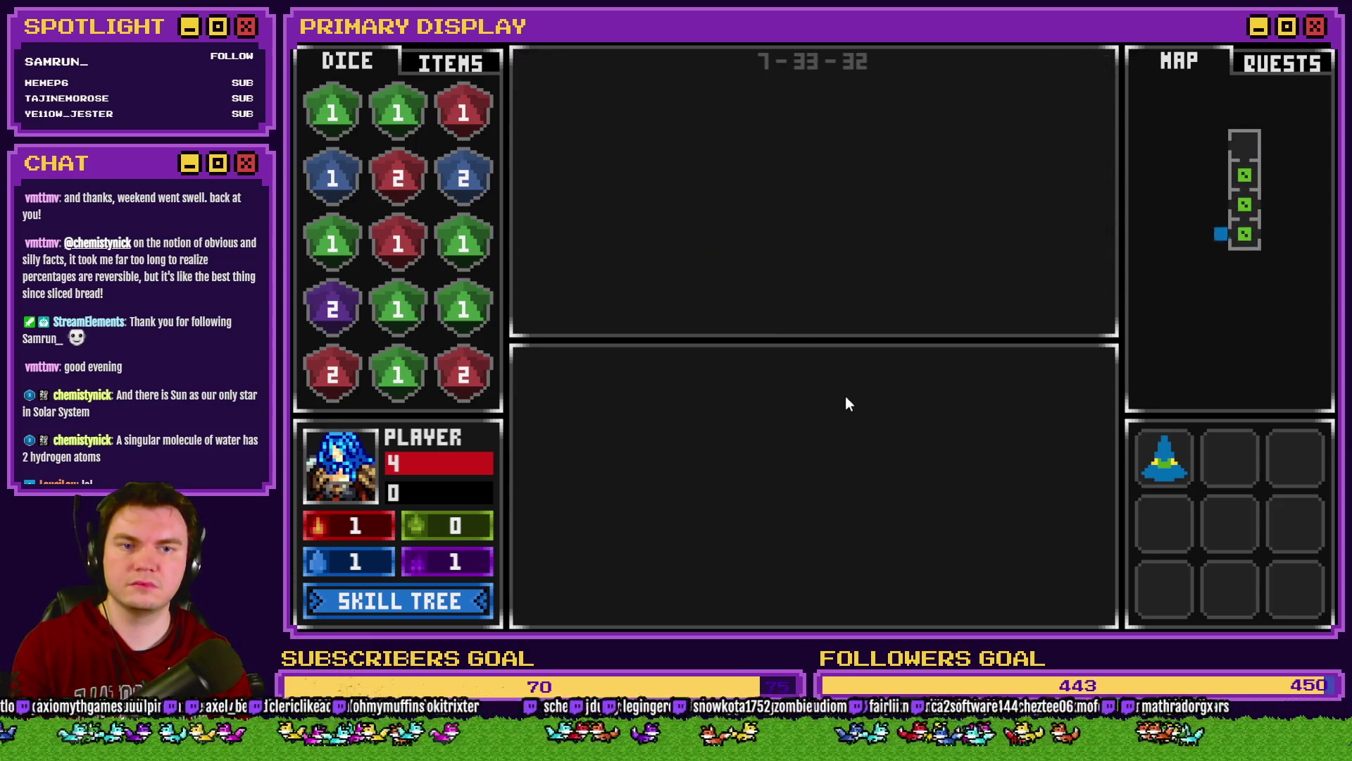
key("w")
key("w")
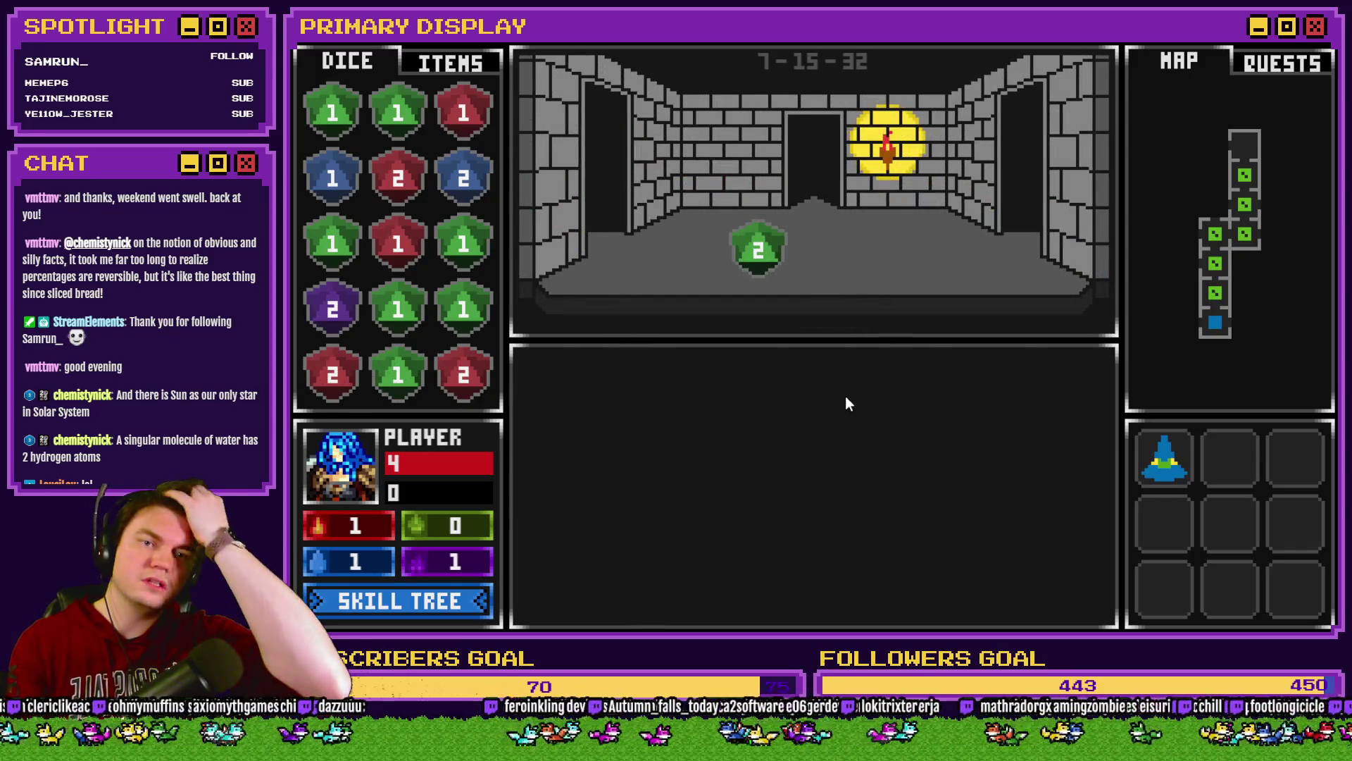
key("d")
key("d")
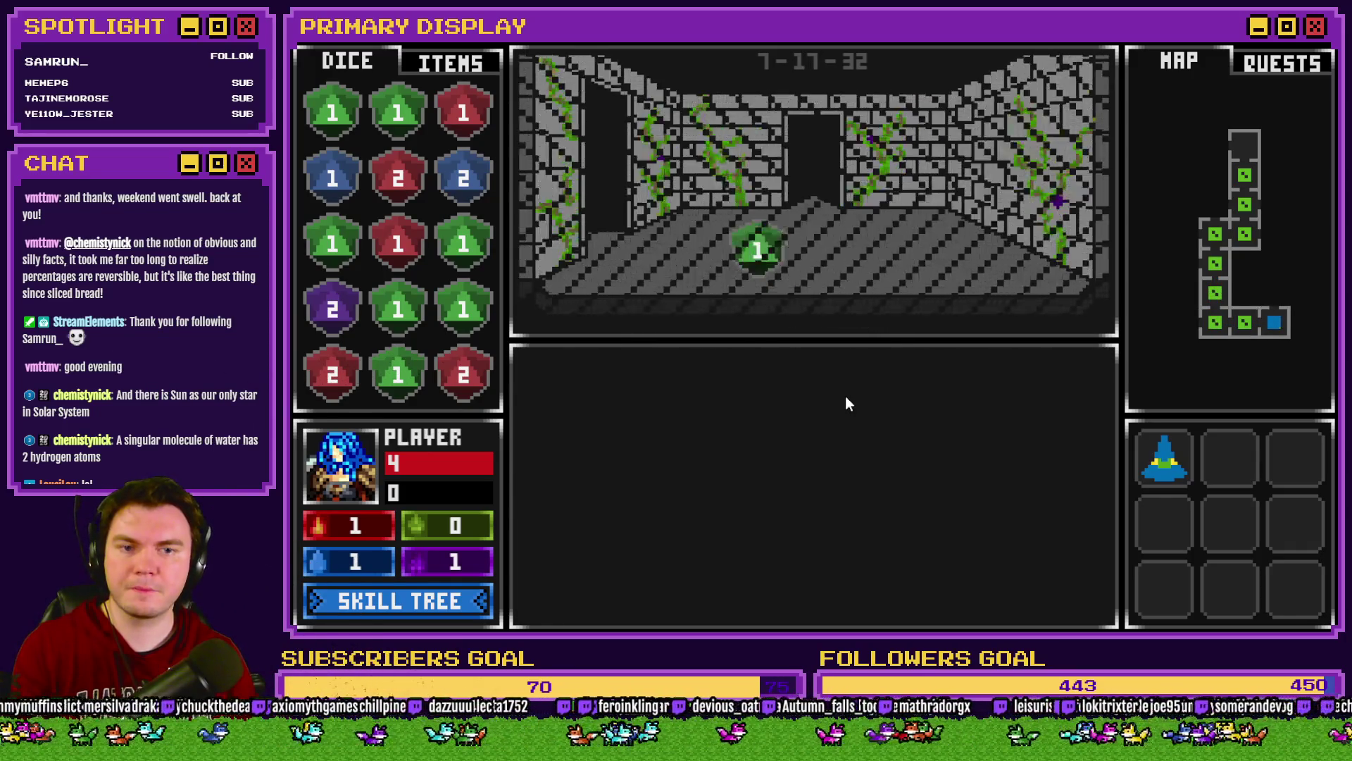
Step: Enter and leave the pedestal orb room, hitting the '_y' of null TypeError, then open orbAnimation
key("a")
key("a")
key("a")
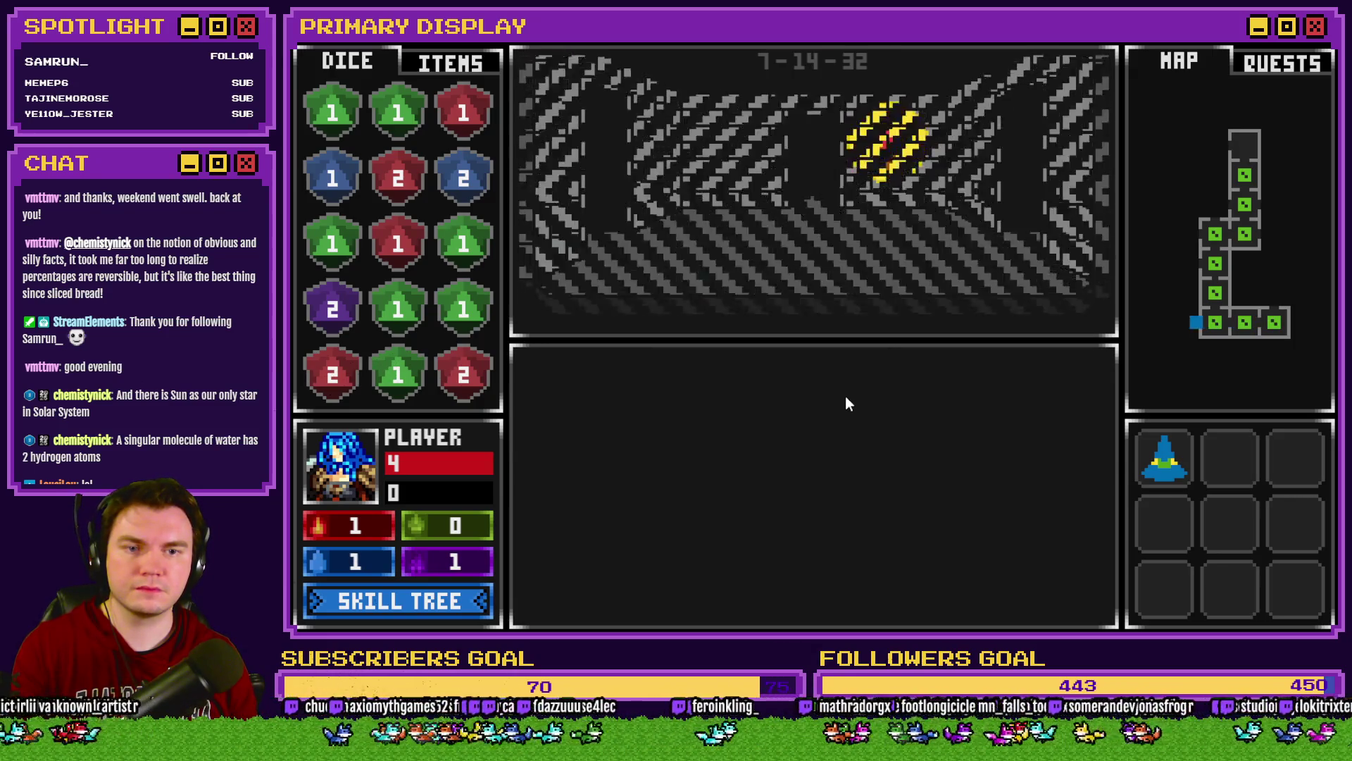
key("a")
key("s")
key("s")
key("w")
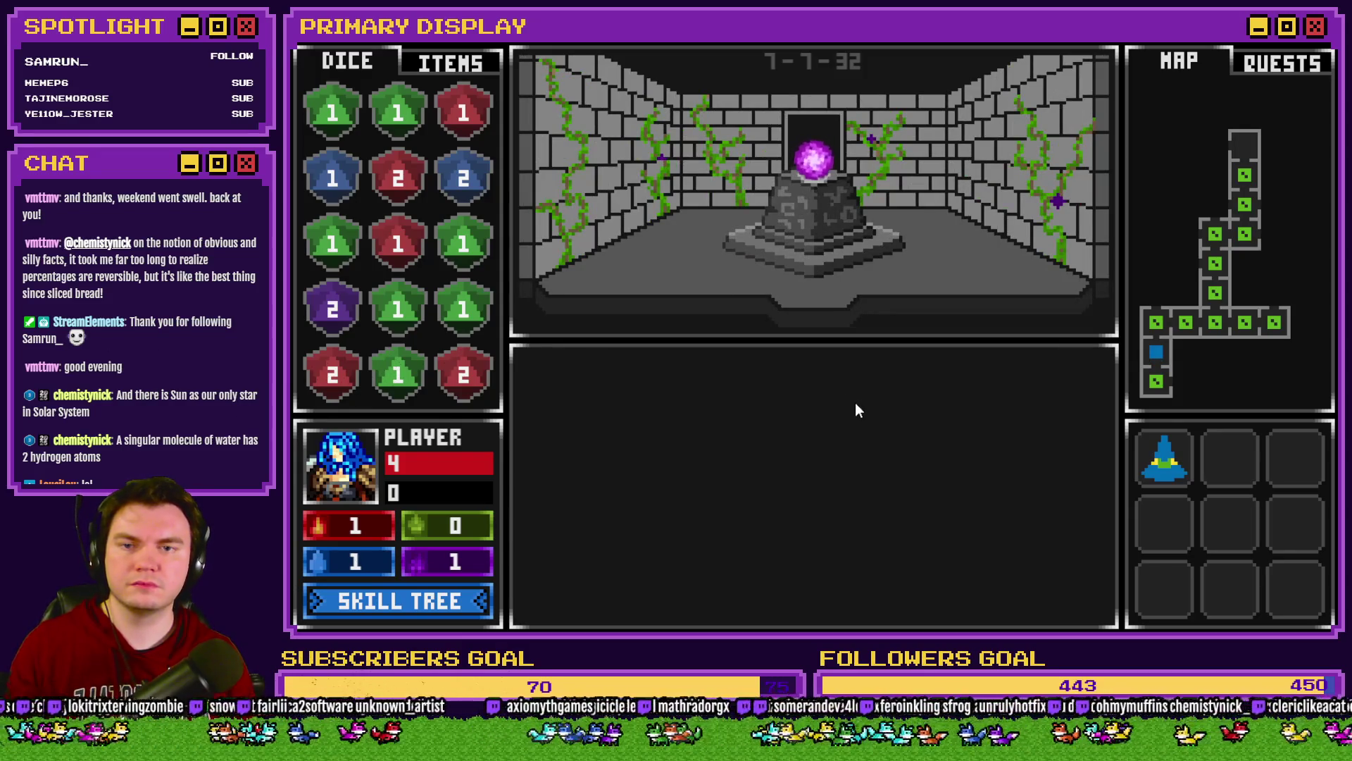
key("w")
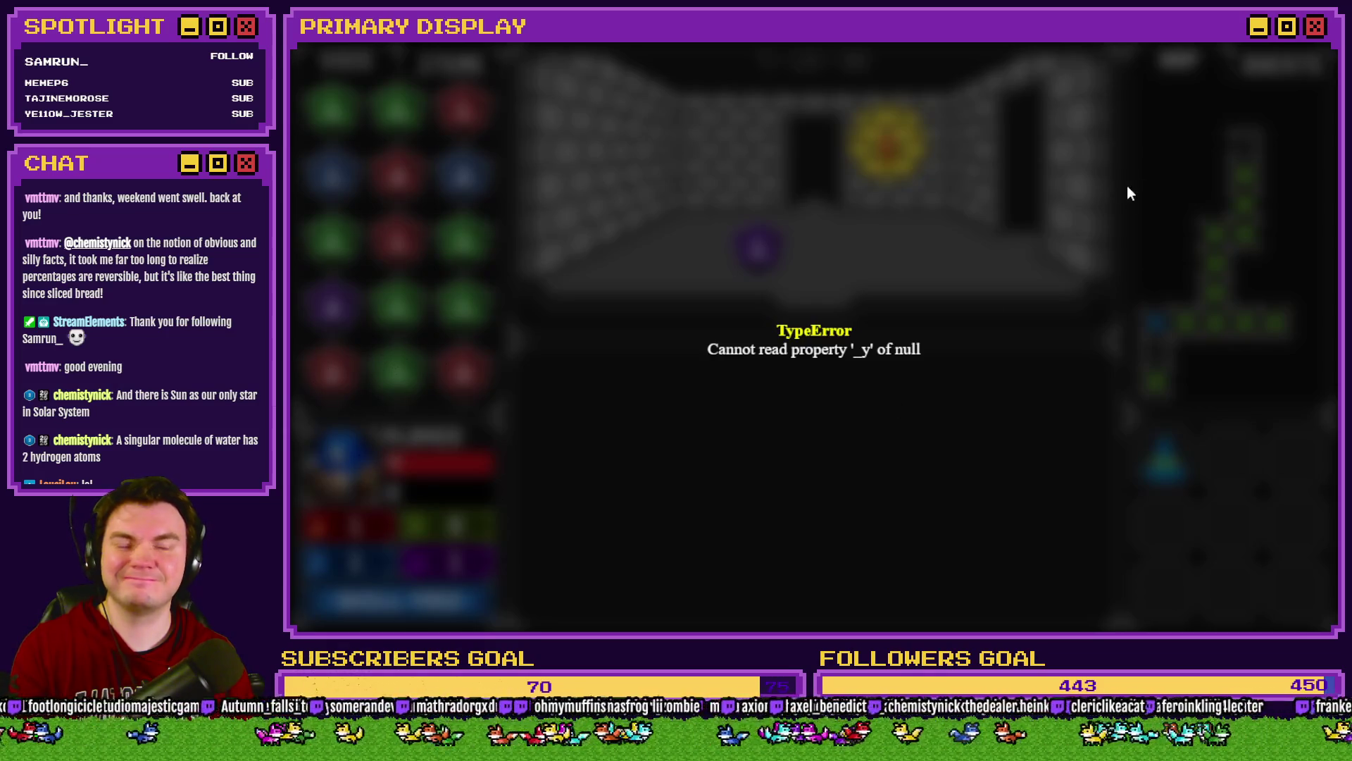
left_click(1317, 46)
double_click(550, 152)
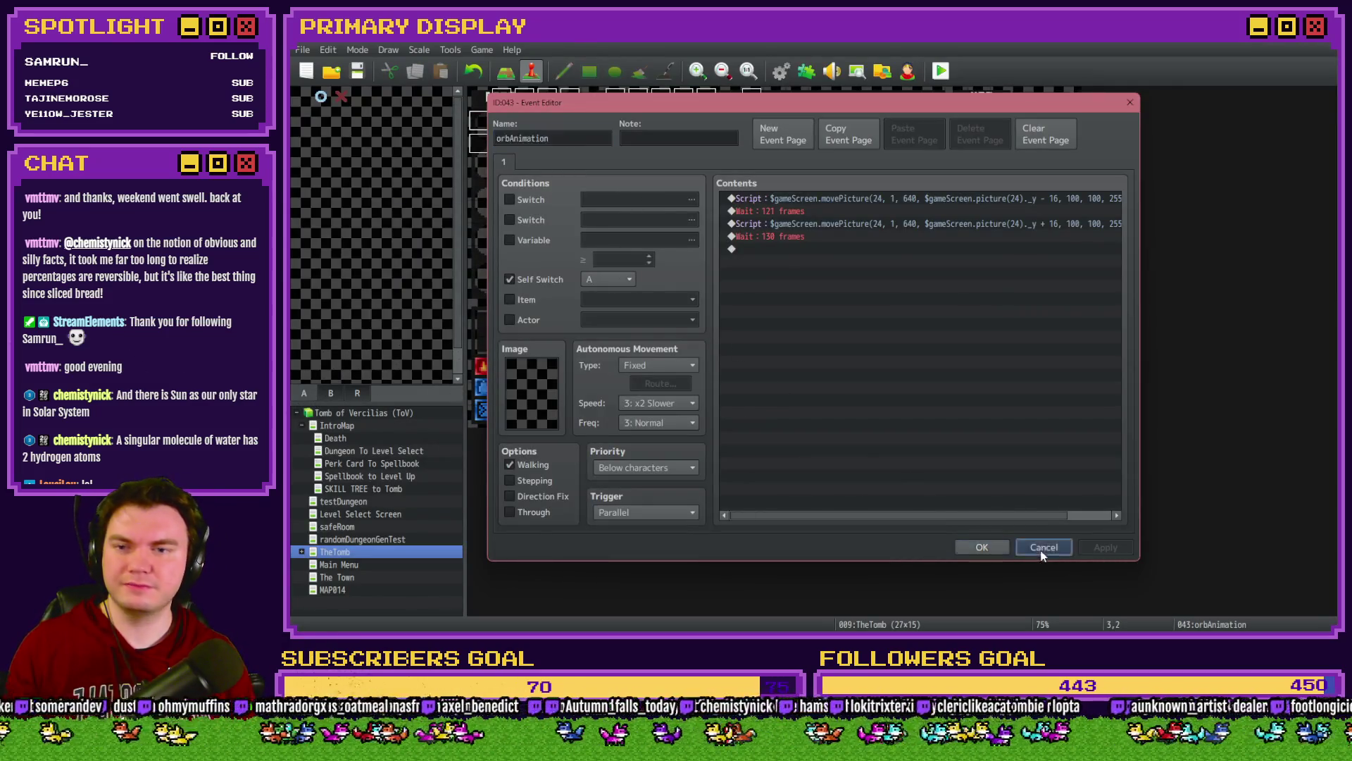
Step: Close orbAnimation without changes and open page 4 of the Int/Movement event
left_click(1041, 547)
double_click(509, 102)
left_click(570, 161)
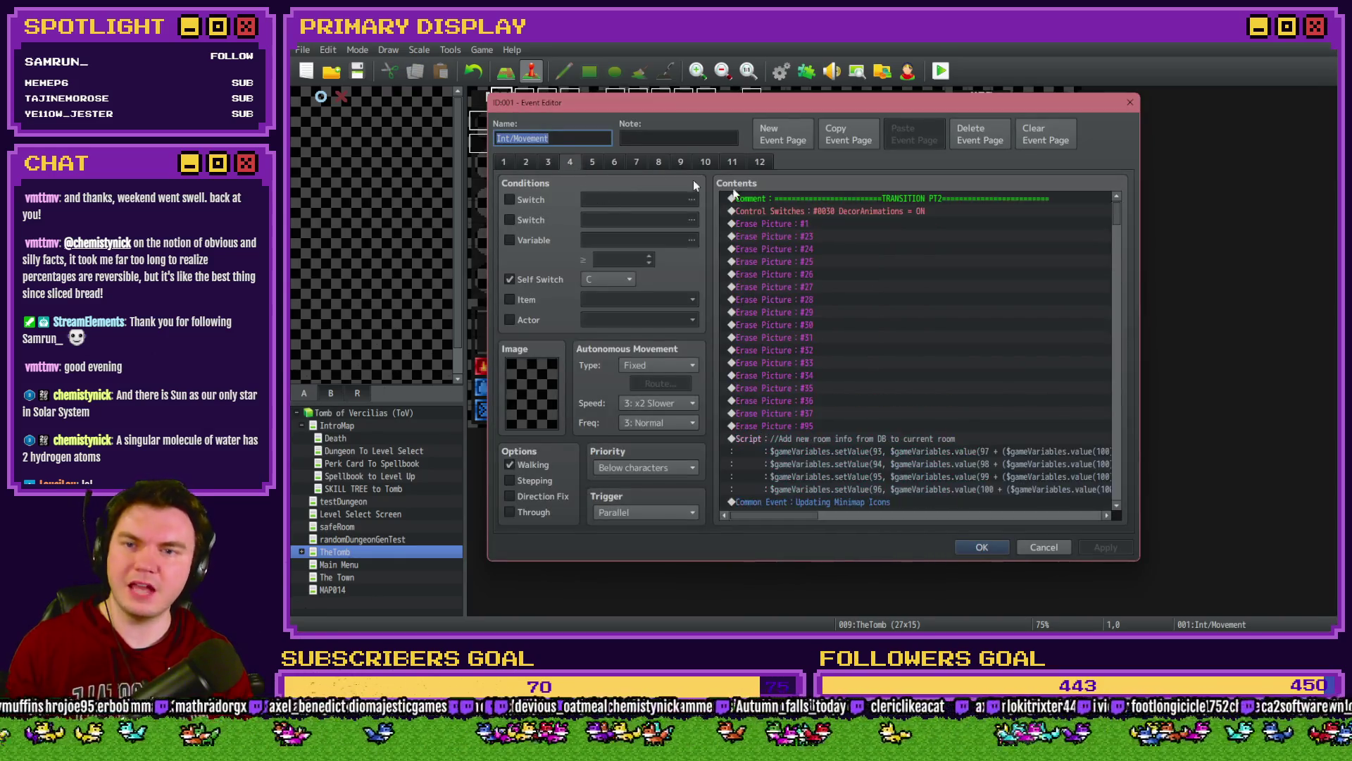
scroll(927, 416, "down", 10)
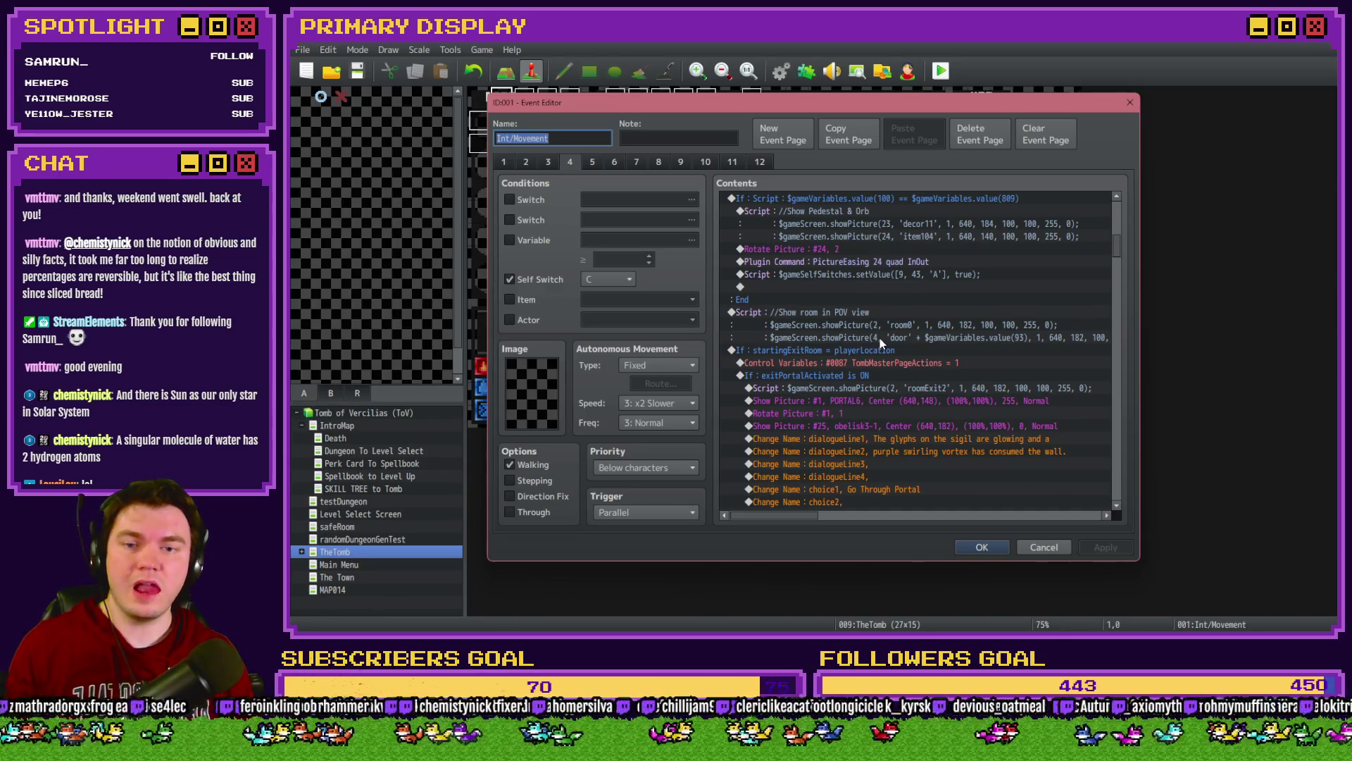
Step: Inspect page 4's POV view script, PictureEasing, Rotate Picture #24 and event-43 self-switch script
left_click(855, 318)
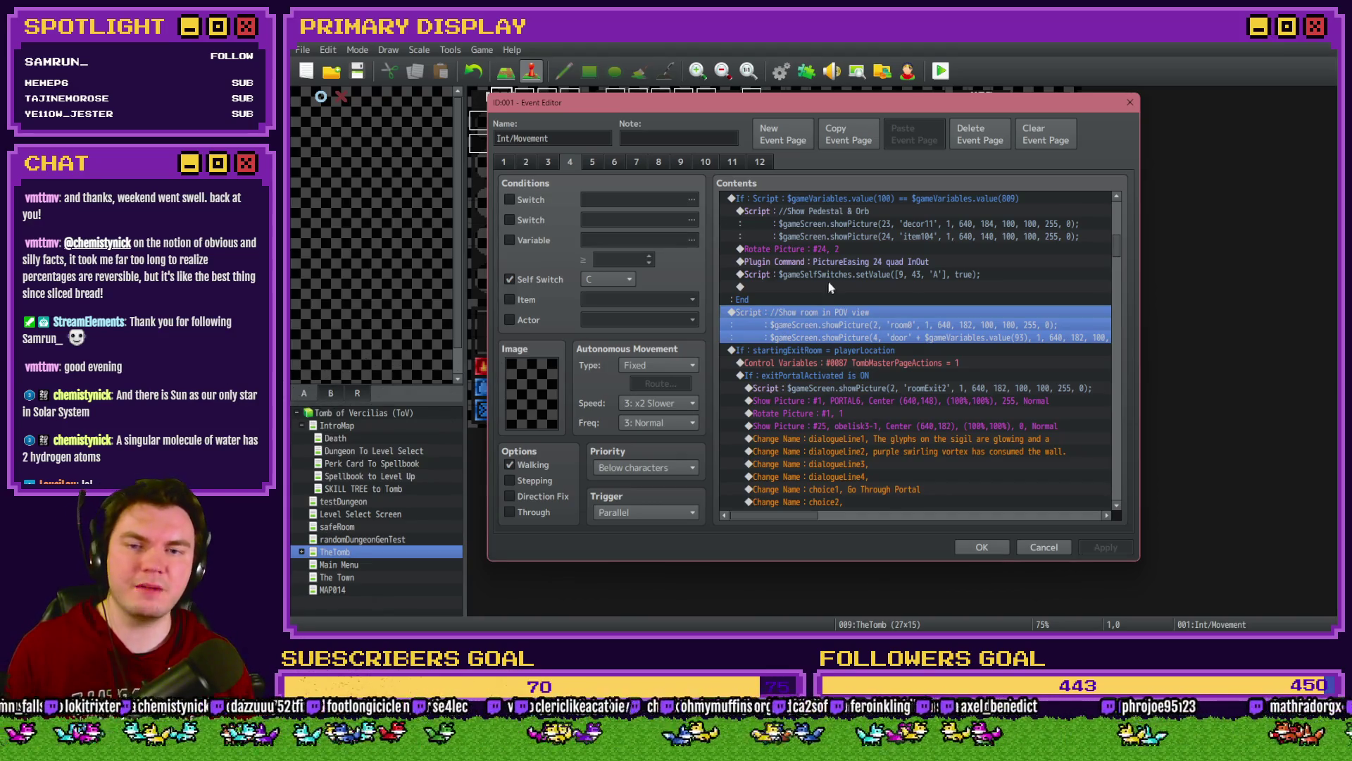
left_click(859, 260)
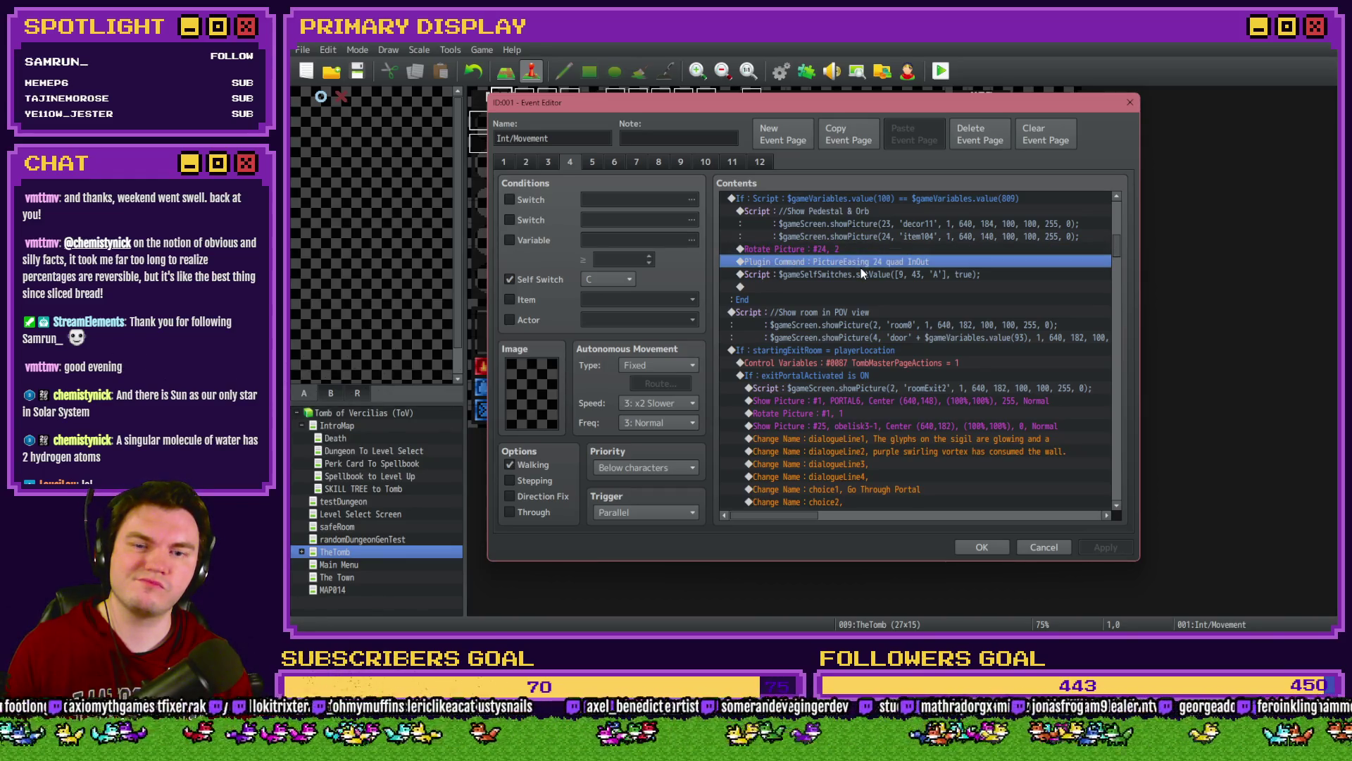
left_click(860, 250)
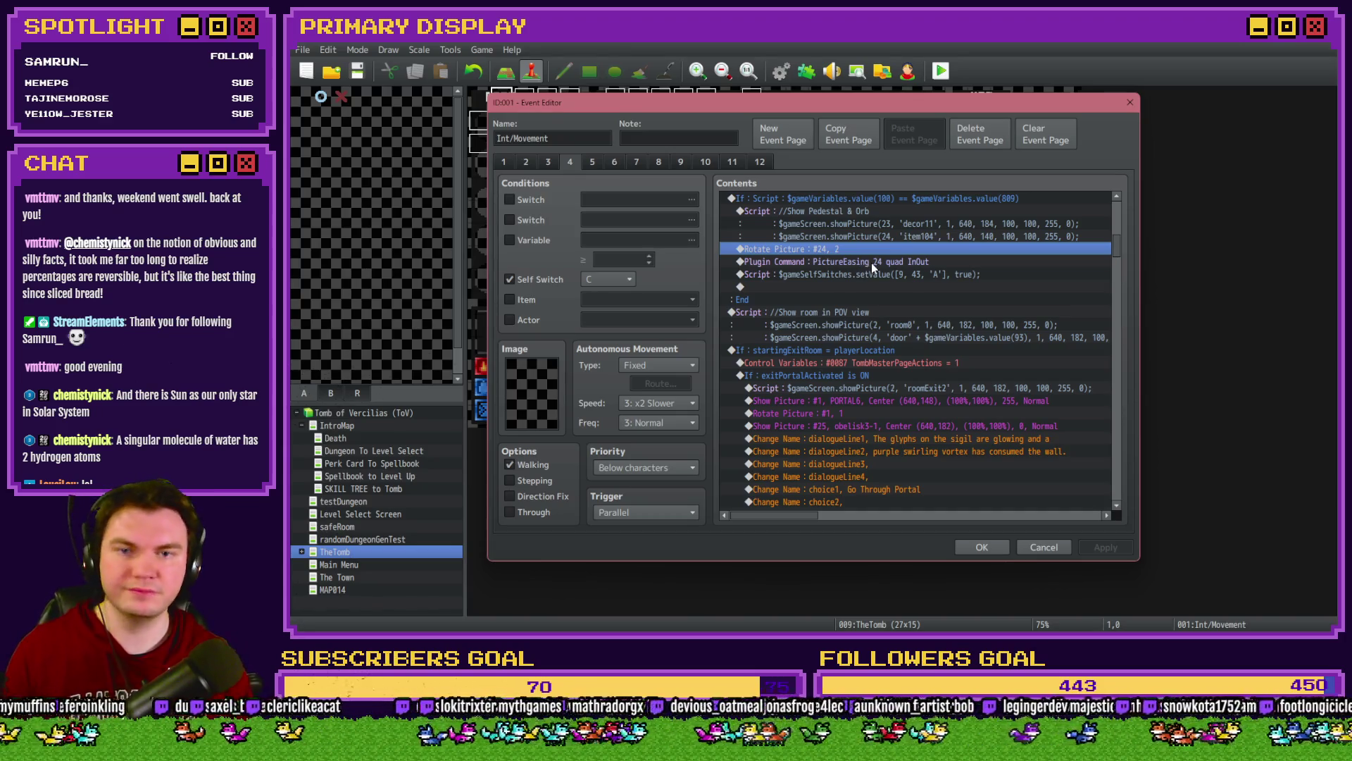
left_click(871, 263)
scroll(864, 294, "up", 1)
left_click(860, 325)
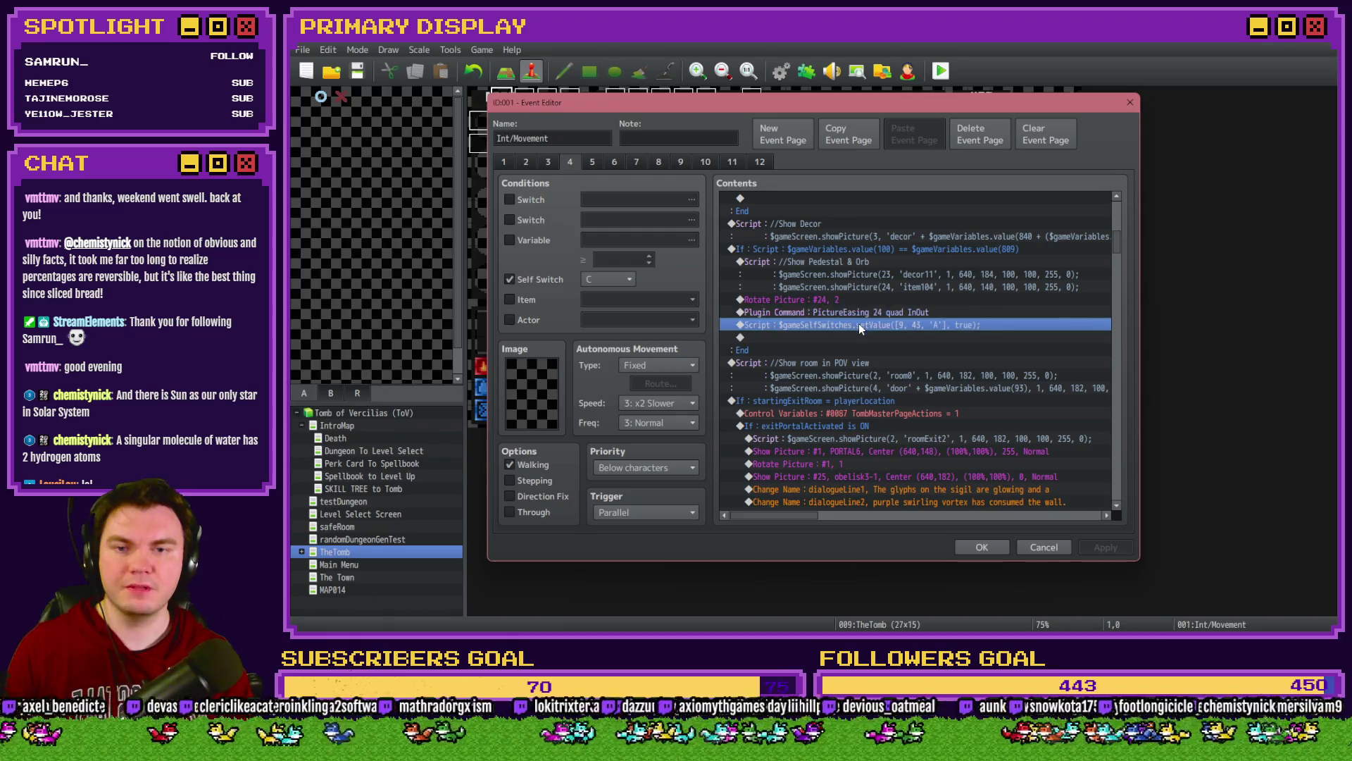
left_click(860, 317)
left_click(861, 322)
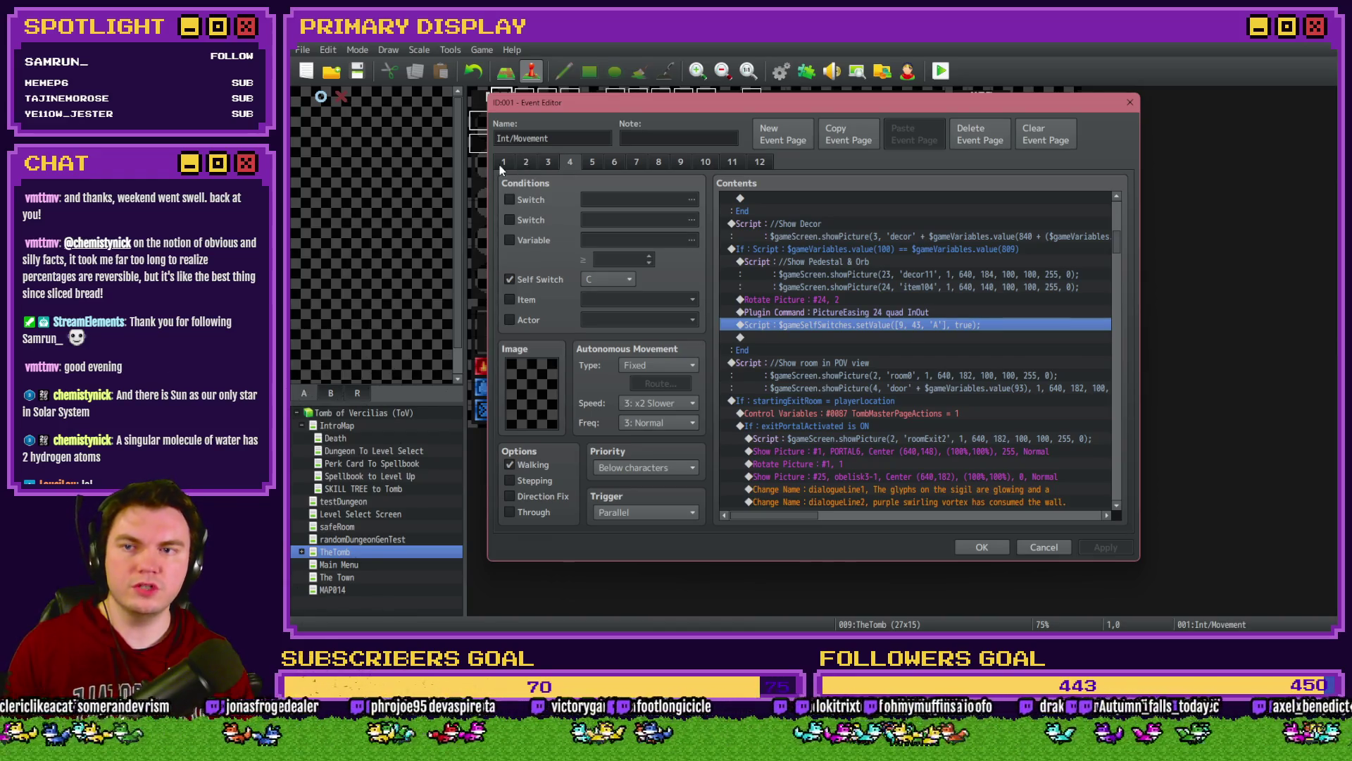
Step: Review the commands on Int/Movement pages 1 and 2 before moving to page 3
left_click(524, 162)
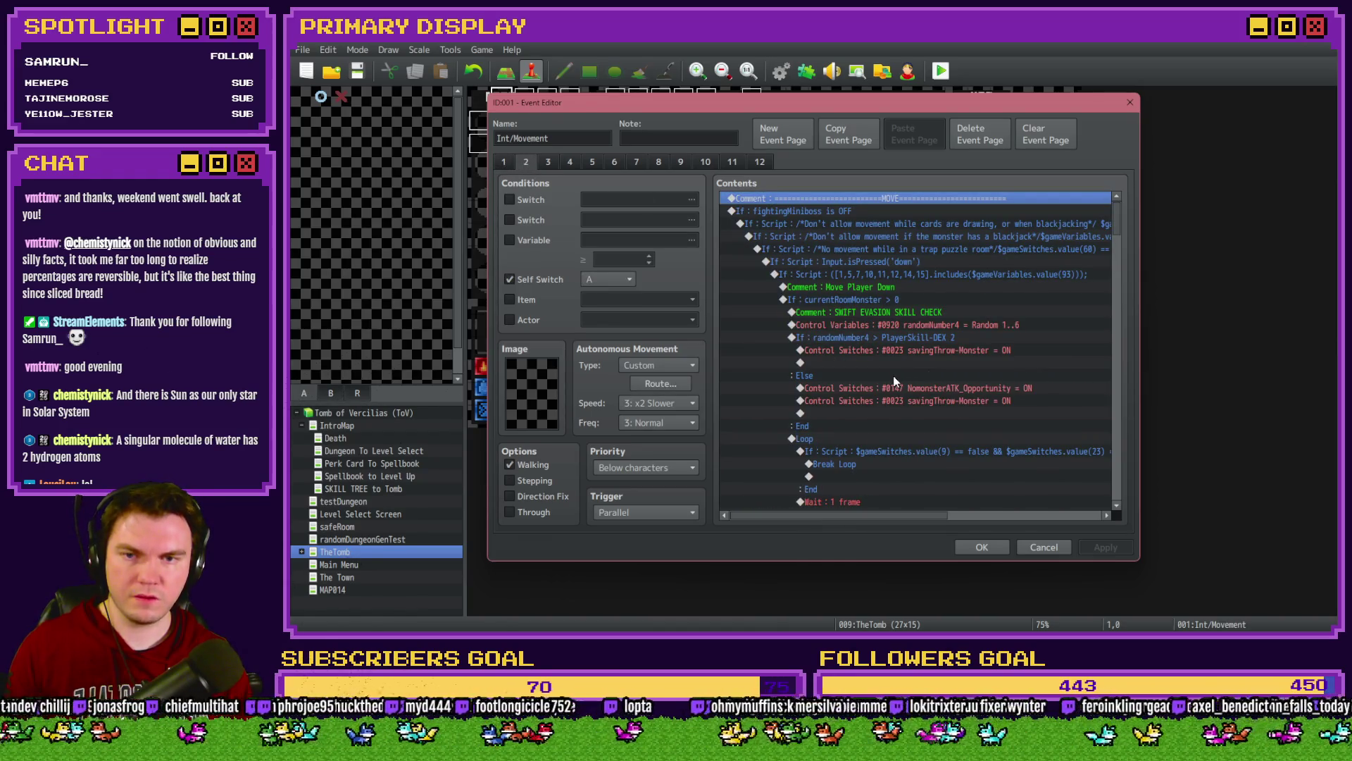
scroll(895, 380, "down", 3)
scroll(895, 377, "down", 5)
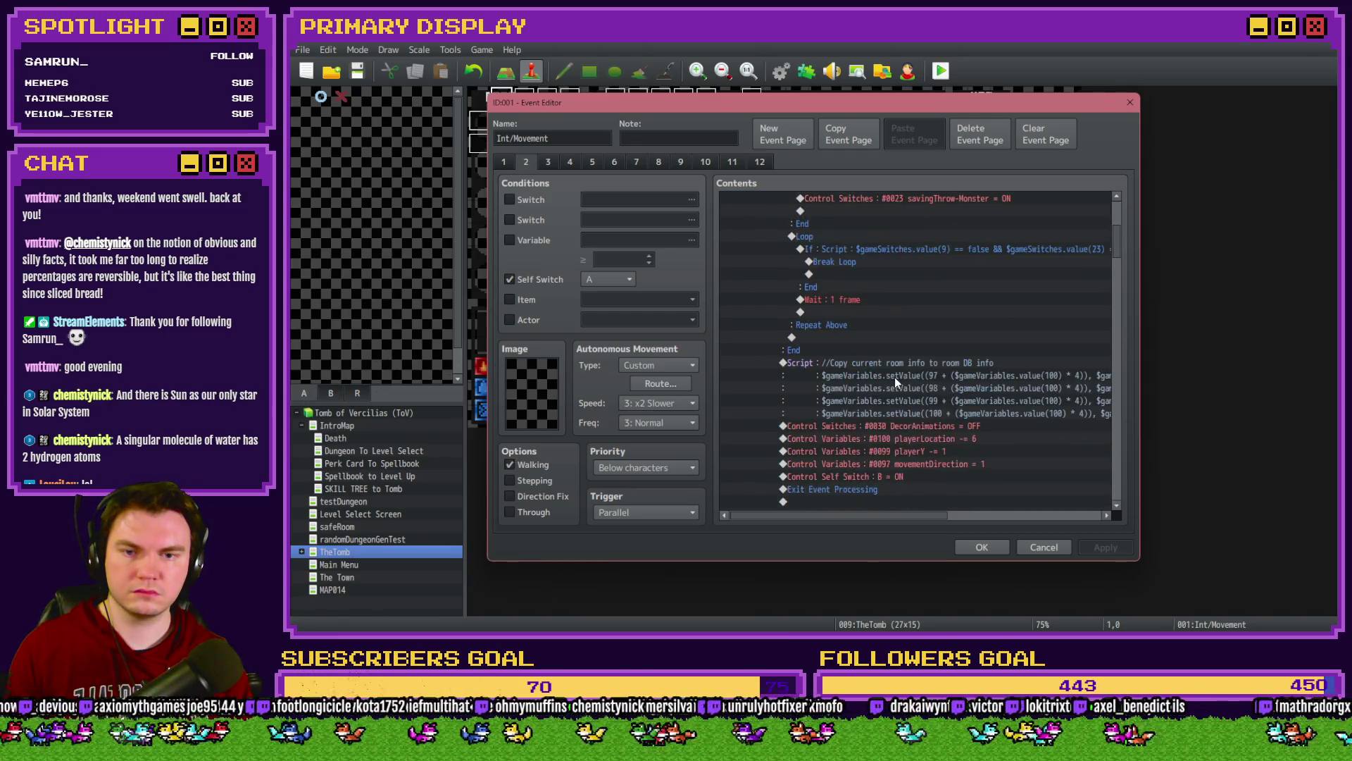
left_click(500, 161)
left_click(534, 159)
scroll(839, 320, "down", 1)
scroll(839, 320, "up", 1)
scroll(839, 322, "down", 8)
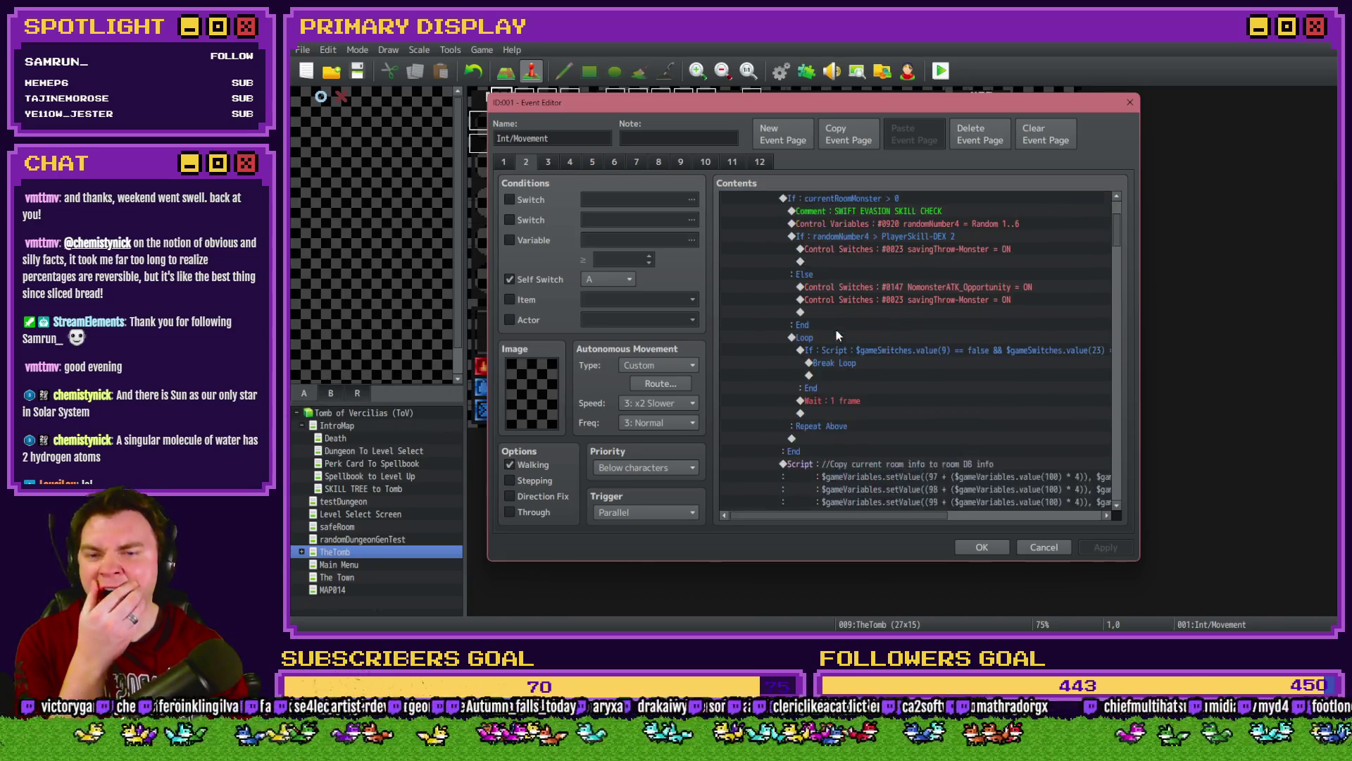
scroll(835, 331, "down", 2)
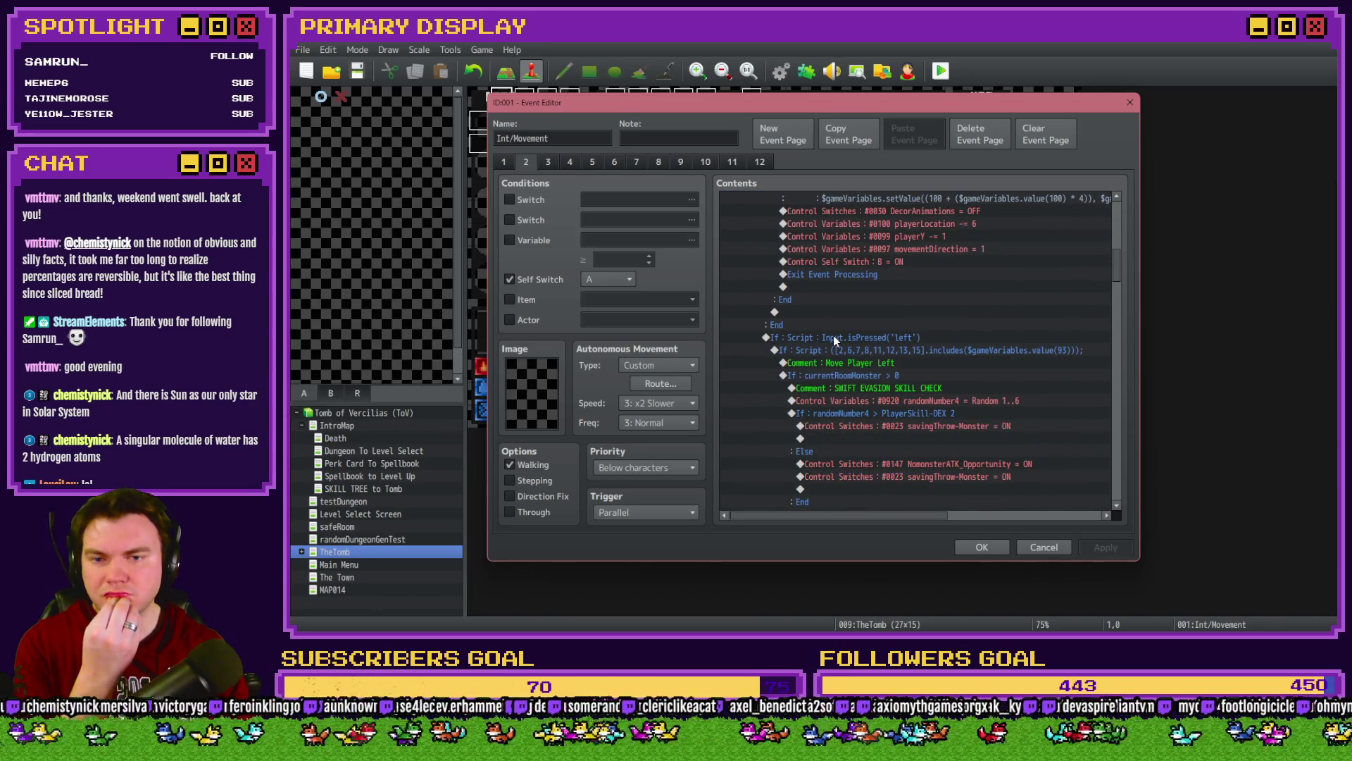
left_click(547, 161)
Step: Paste the event-43 self-switch script above Control Variables #0087, change true to false, and apply
left_click(922, 312)
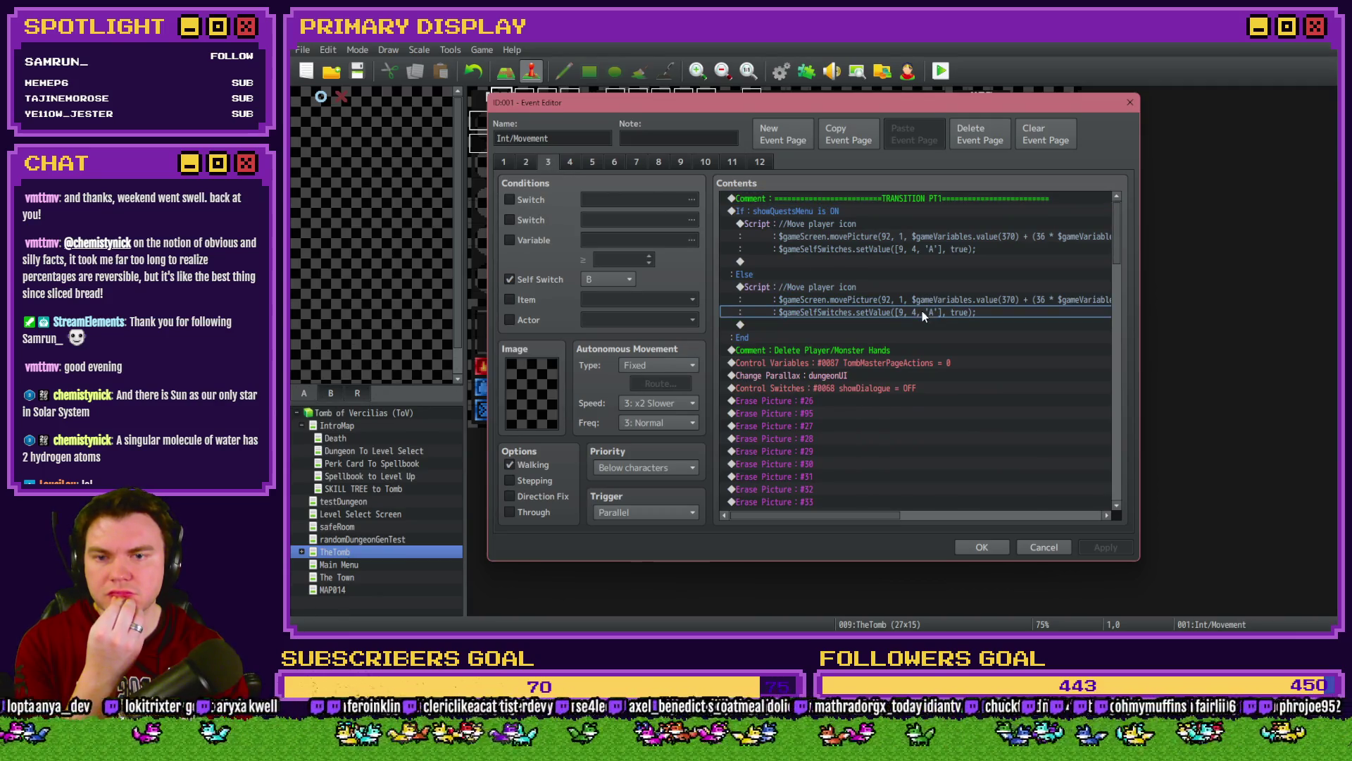
left_click(839, 362)
key("ctrl+v")
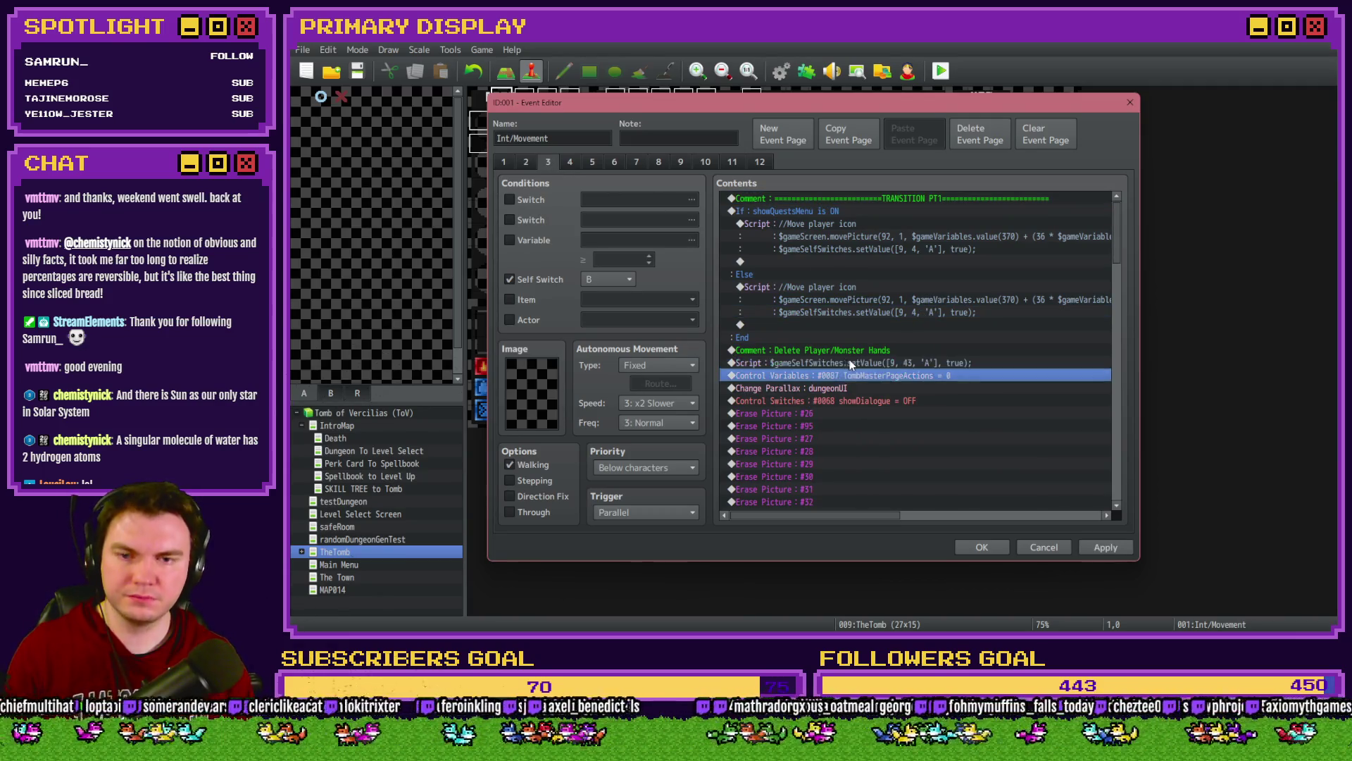
double_click(852, 362)
double_click(981, 271)
type("false")
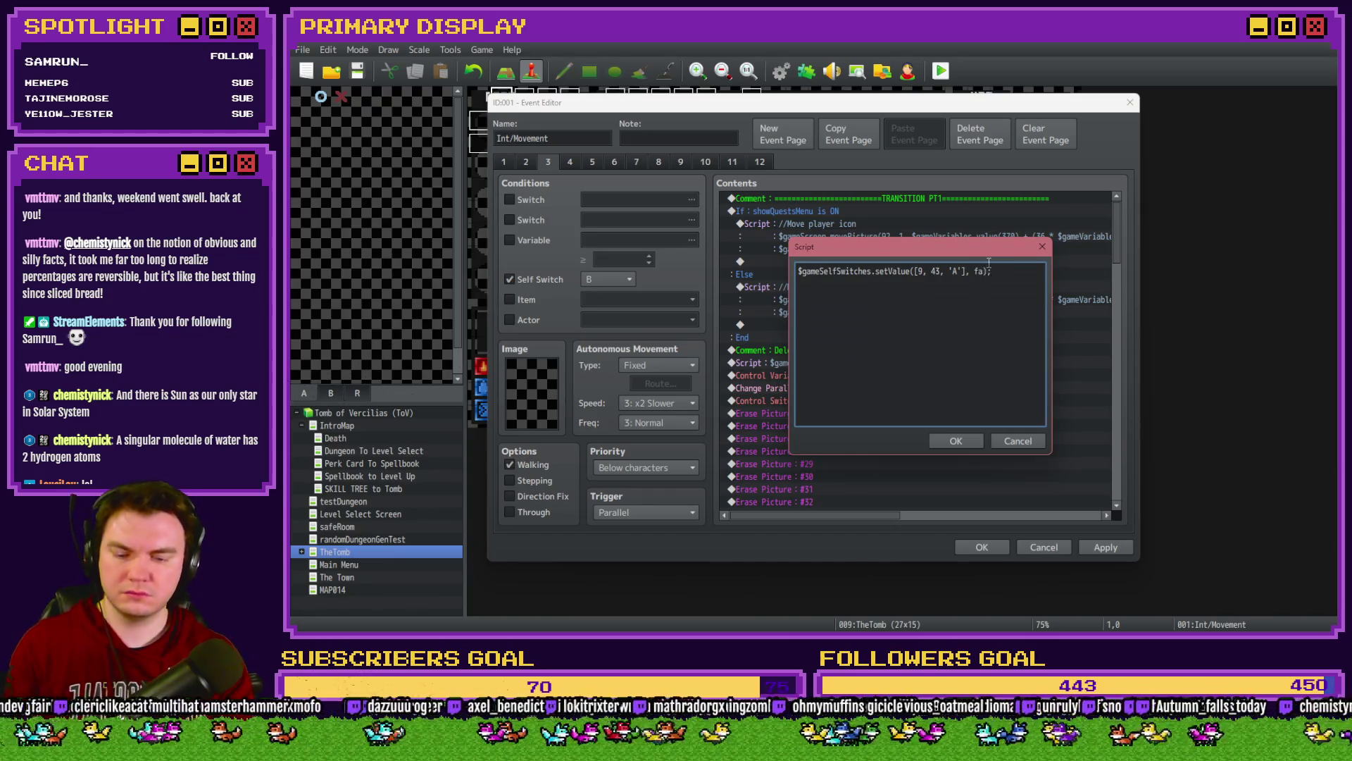
key("ctrl+Return")
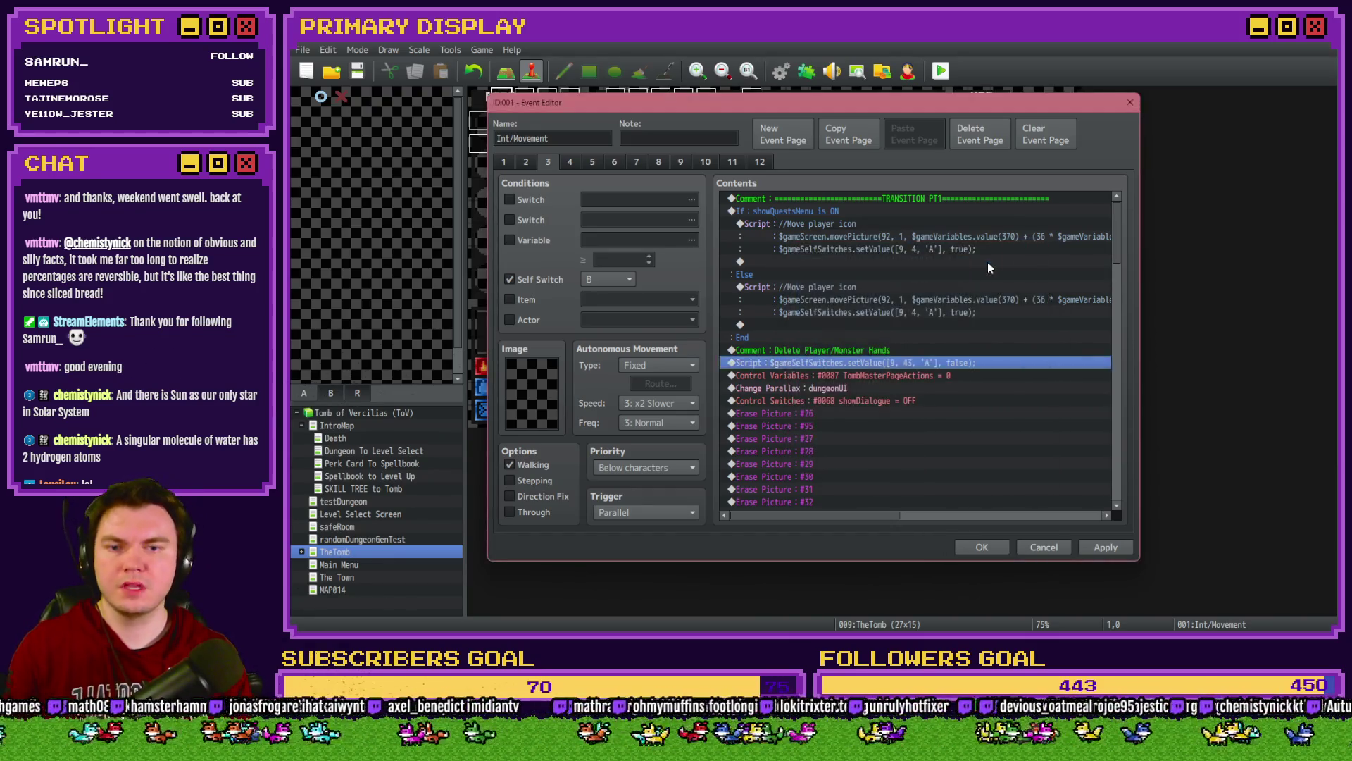
left_click(1106, 547)
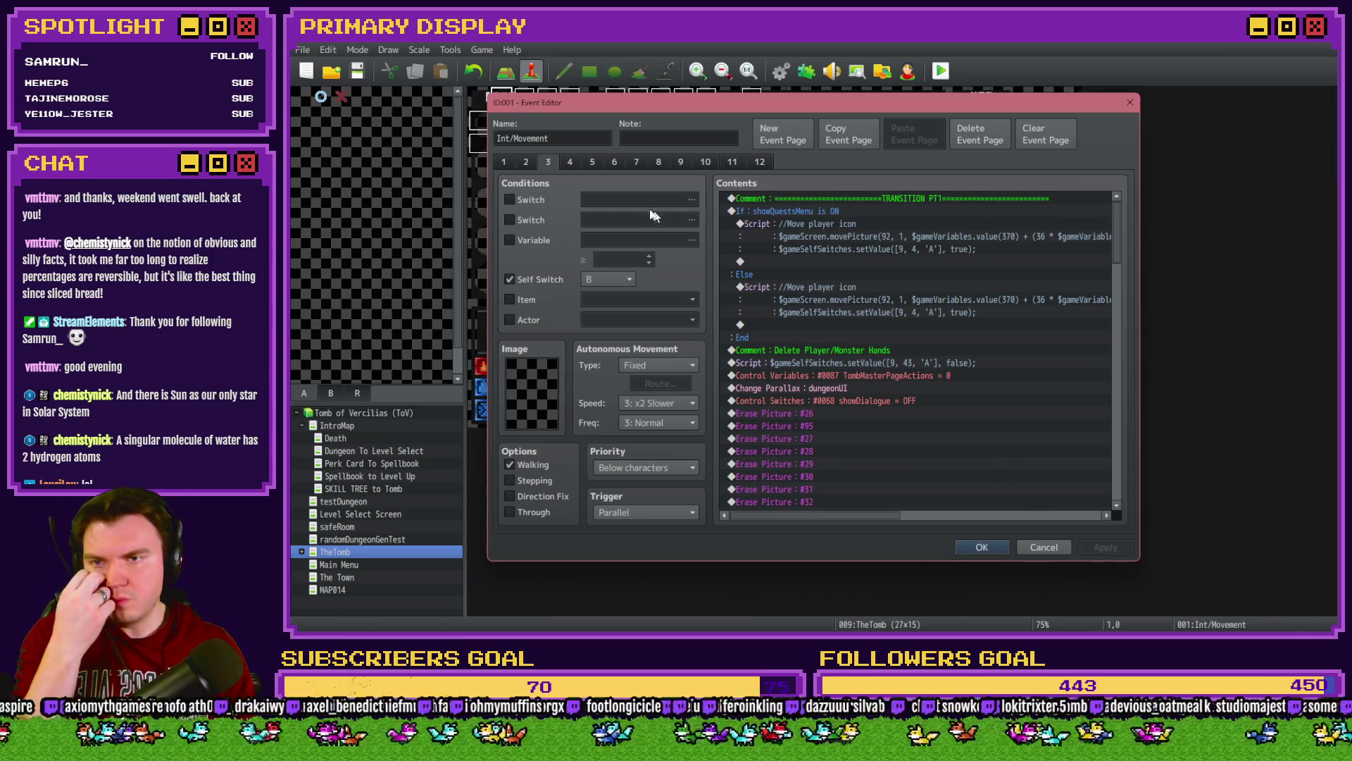
left_click(564, 160)
scroll(860, 374, "down", 4)
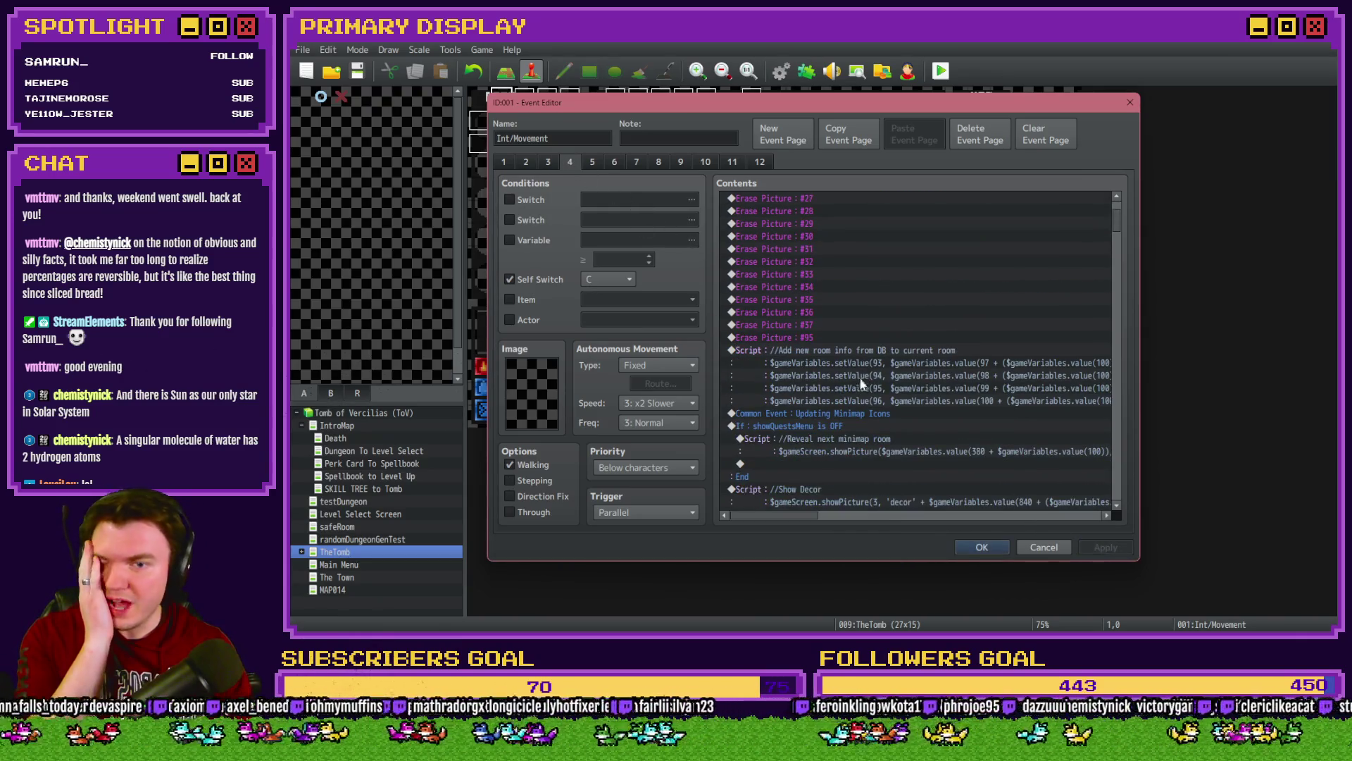
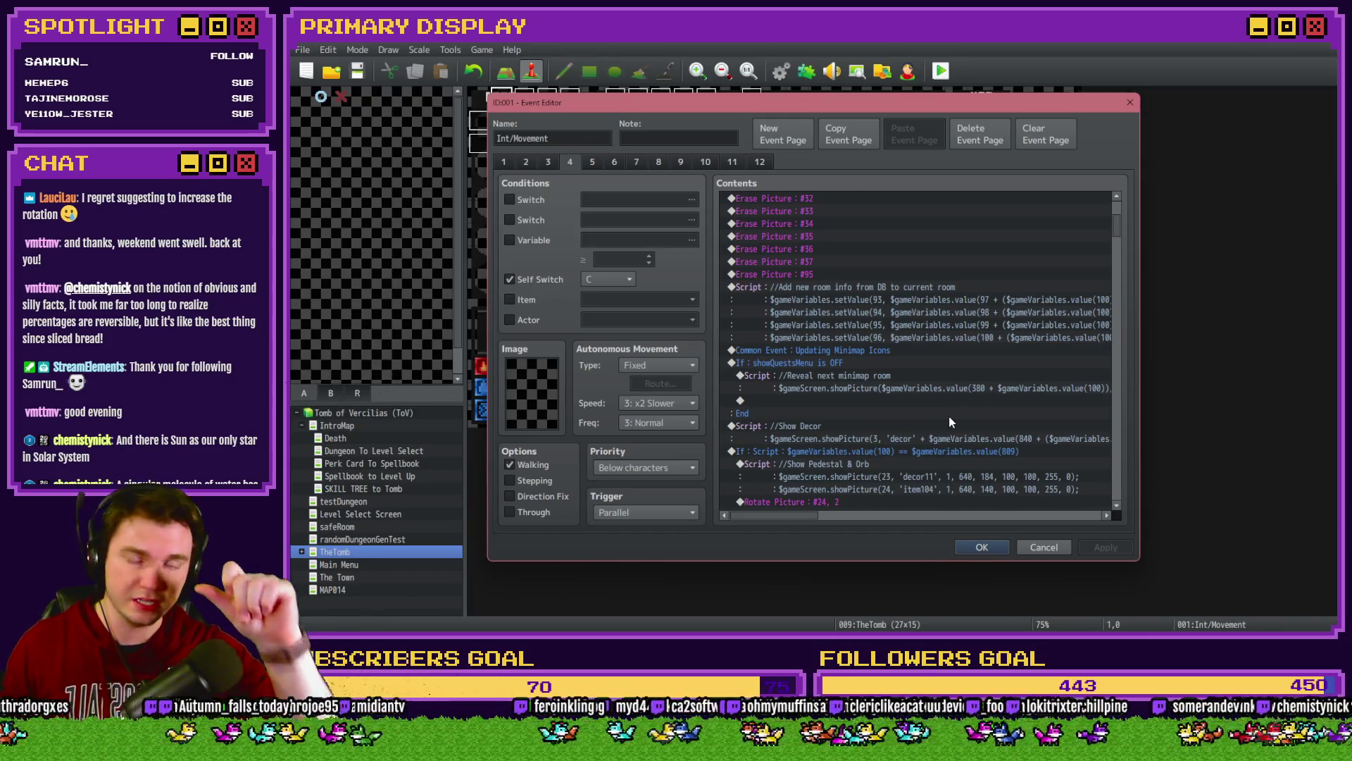
Step: Select the decor11 pedestal and item104 orb picture lines, close Int/Movement, and open Cropping
scroll(902, 429, "down", 4)
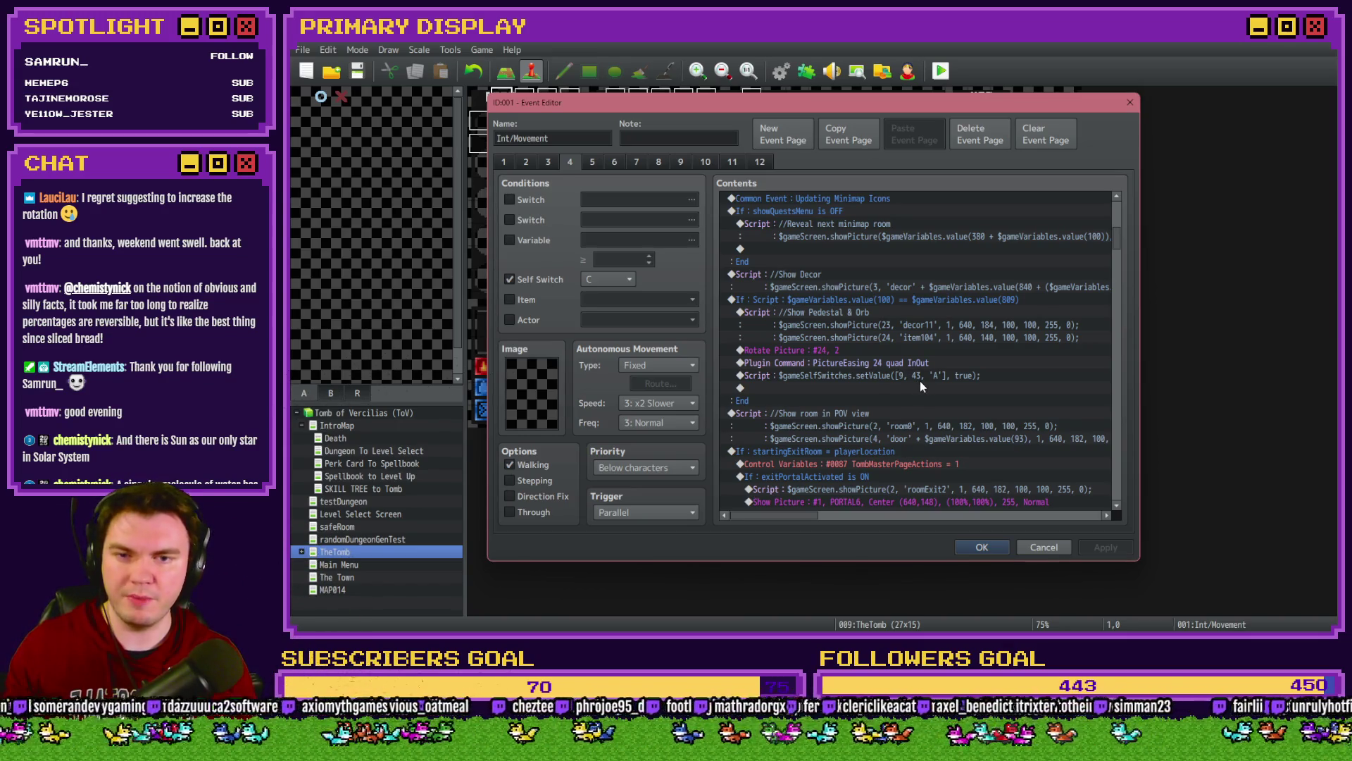
left_click(954, 325)
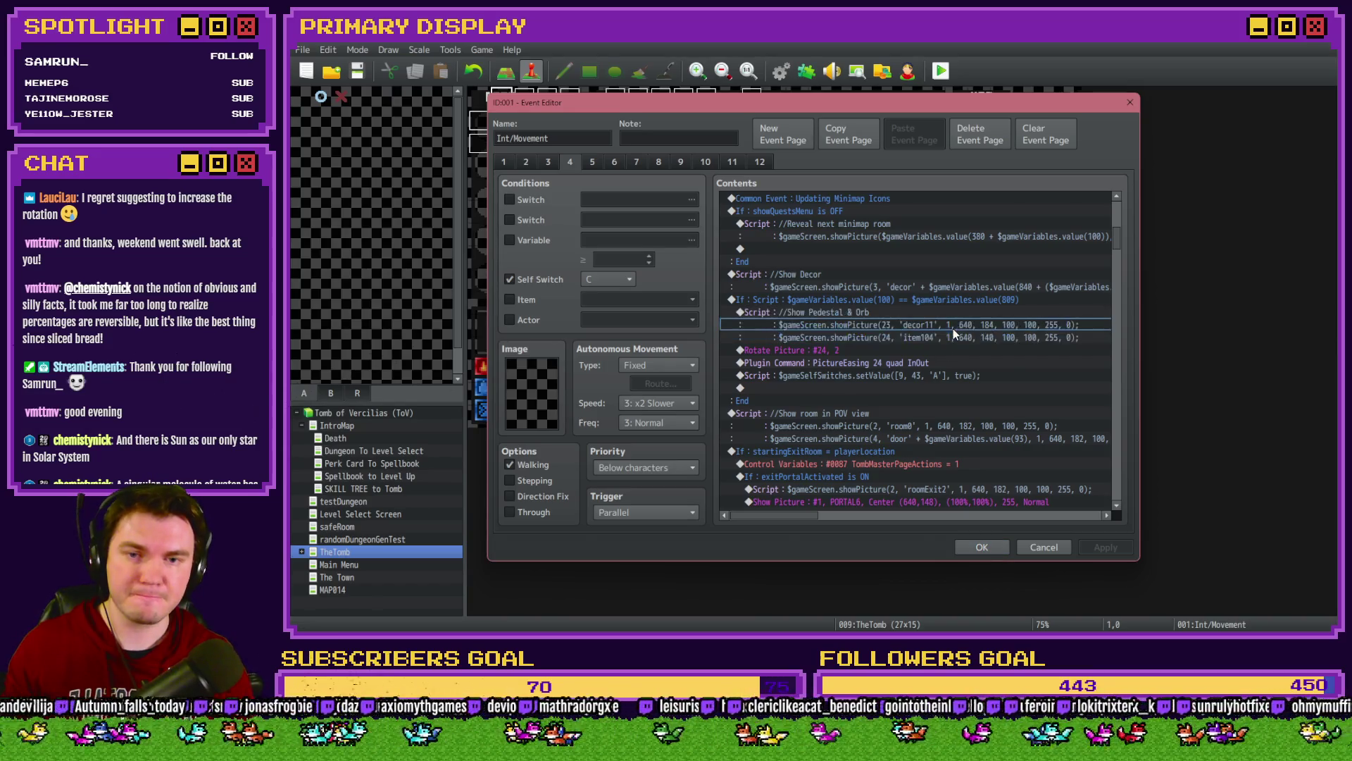
left_click(948, 339)
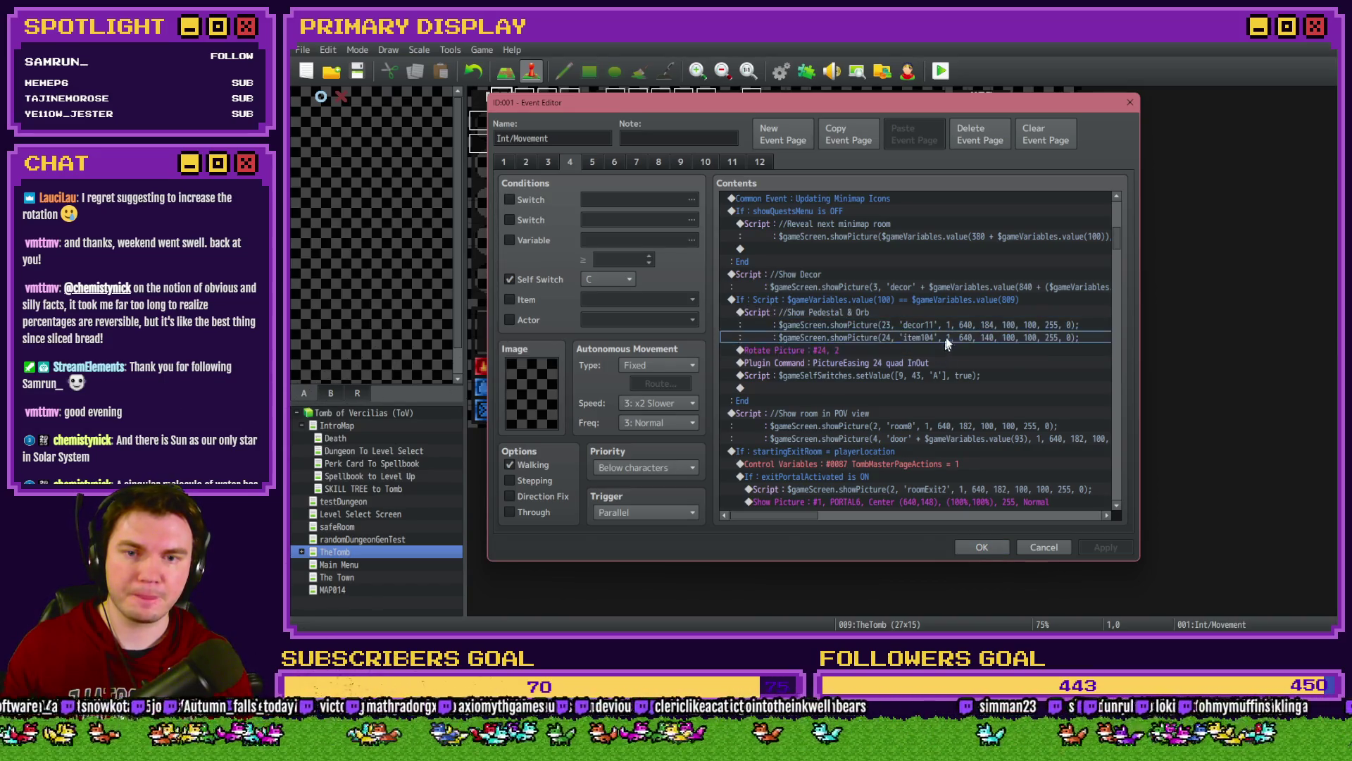
left_click_drag(946, 341, 952, 314)
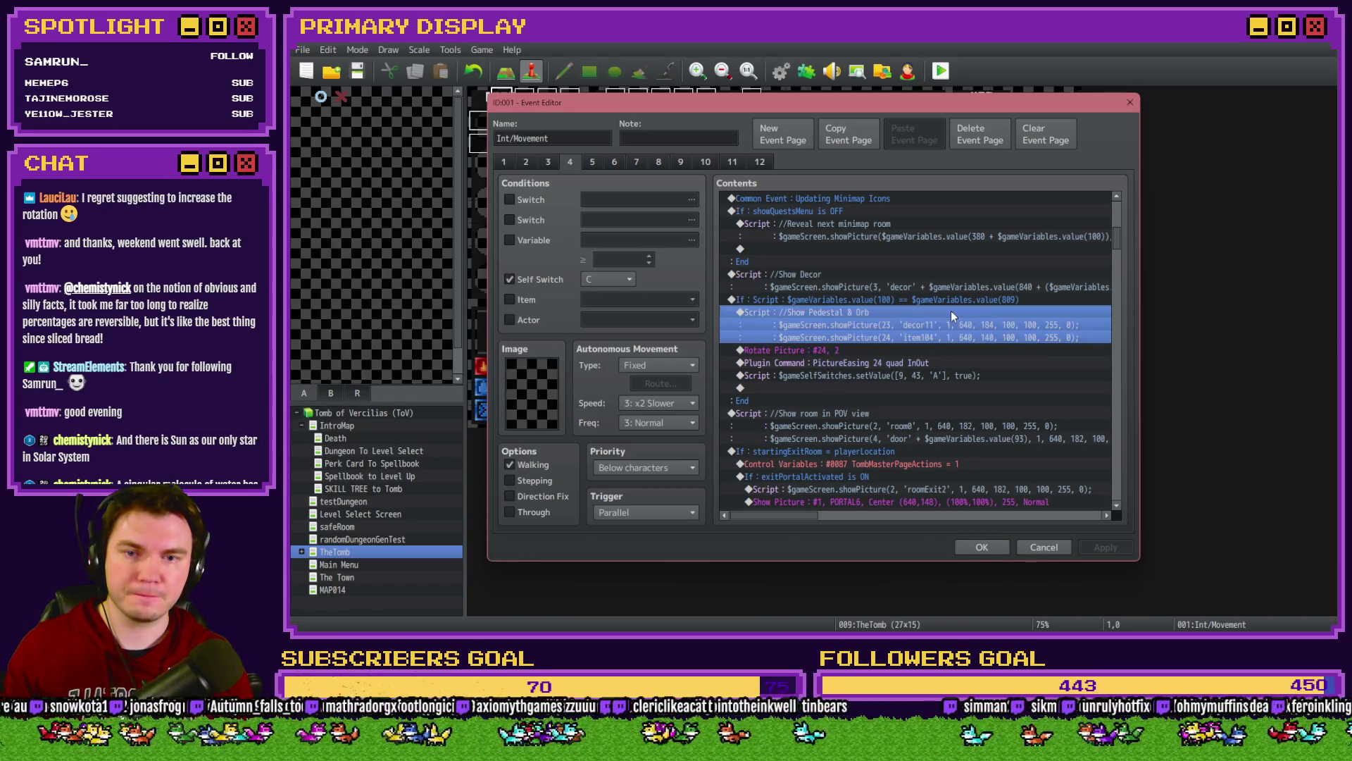
left_click(982, 547)
double_click(727, 232)
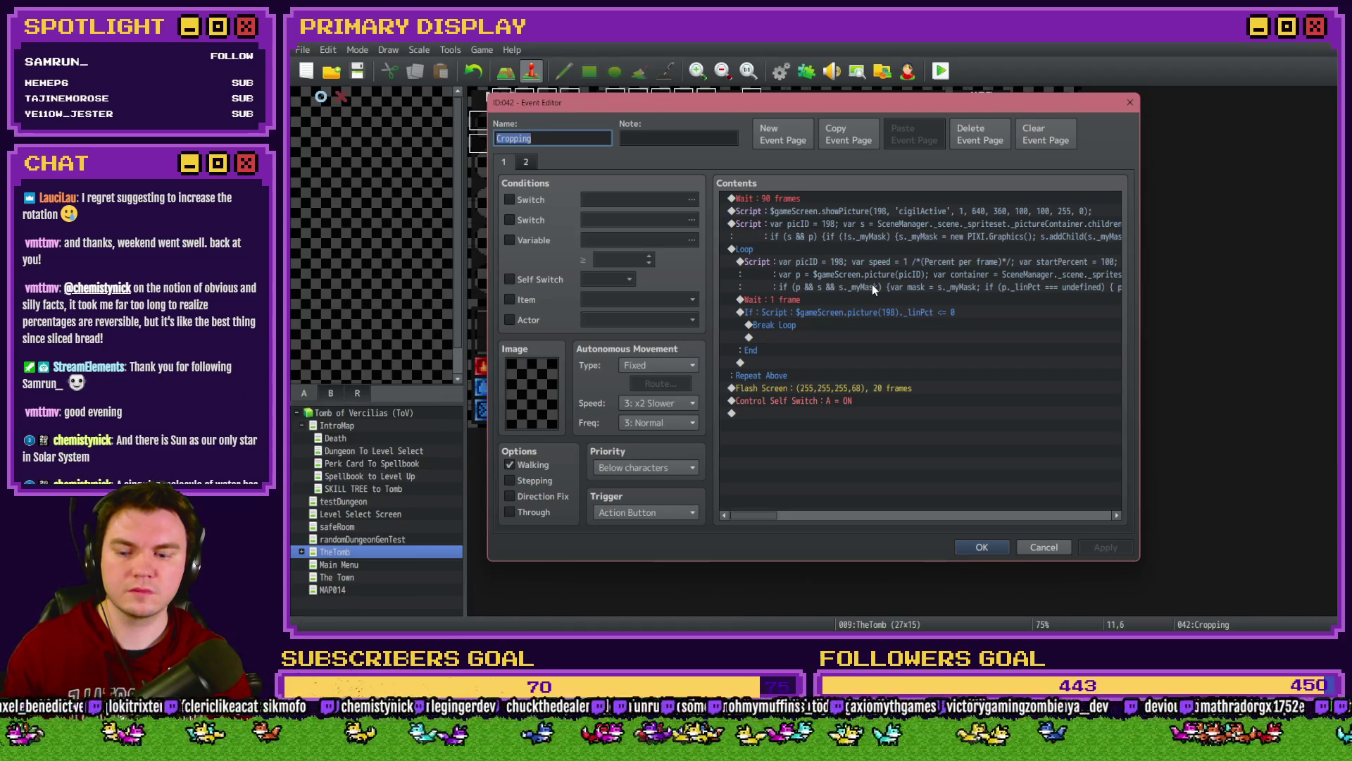
Step: Close Cropping, check DiceMove, and open the orbAnimation event
key("Escape")
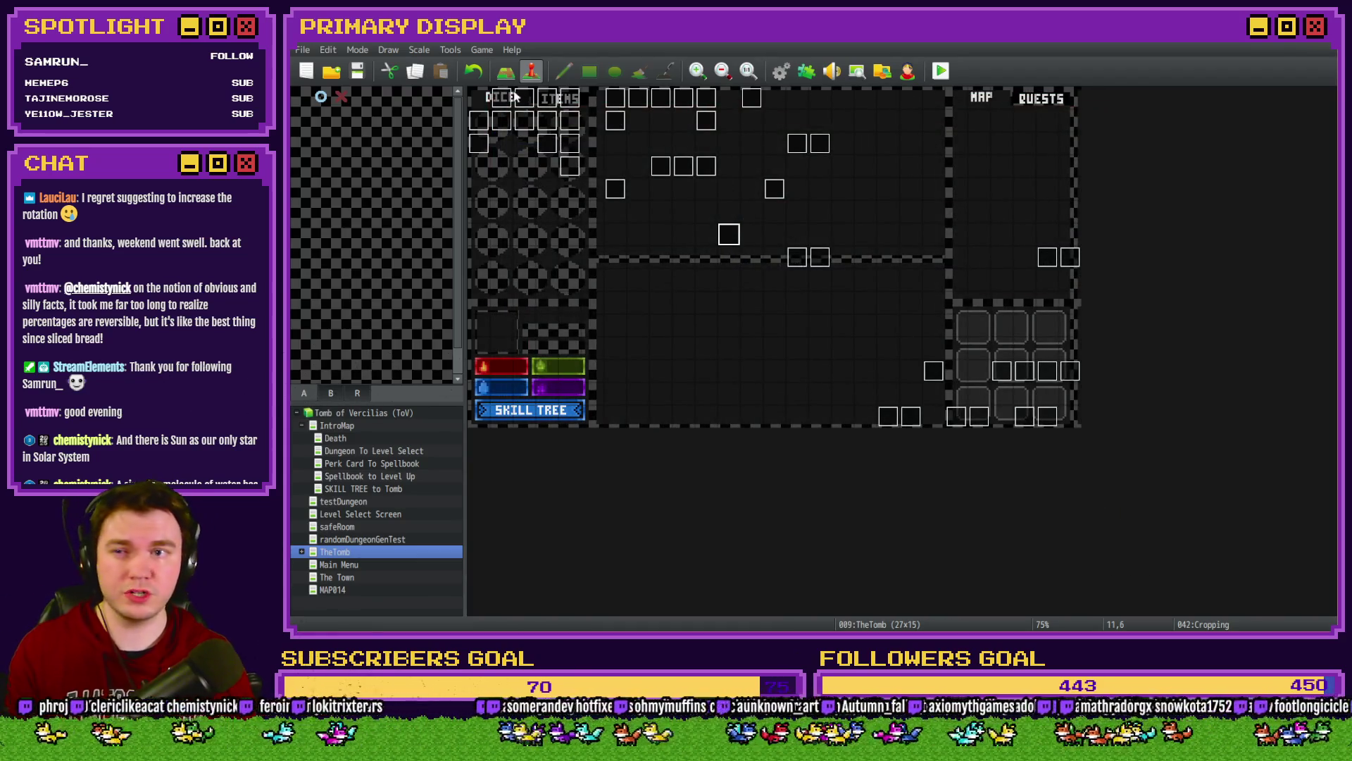
double_click(521, 99)
key("Escape")
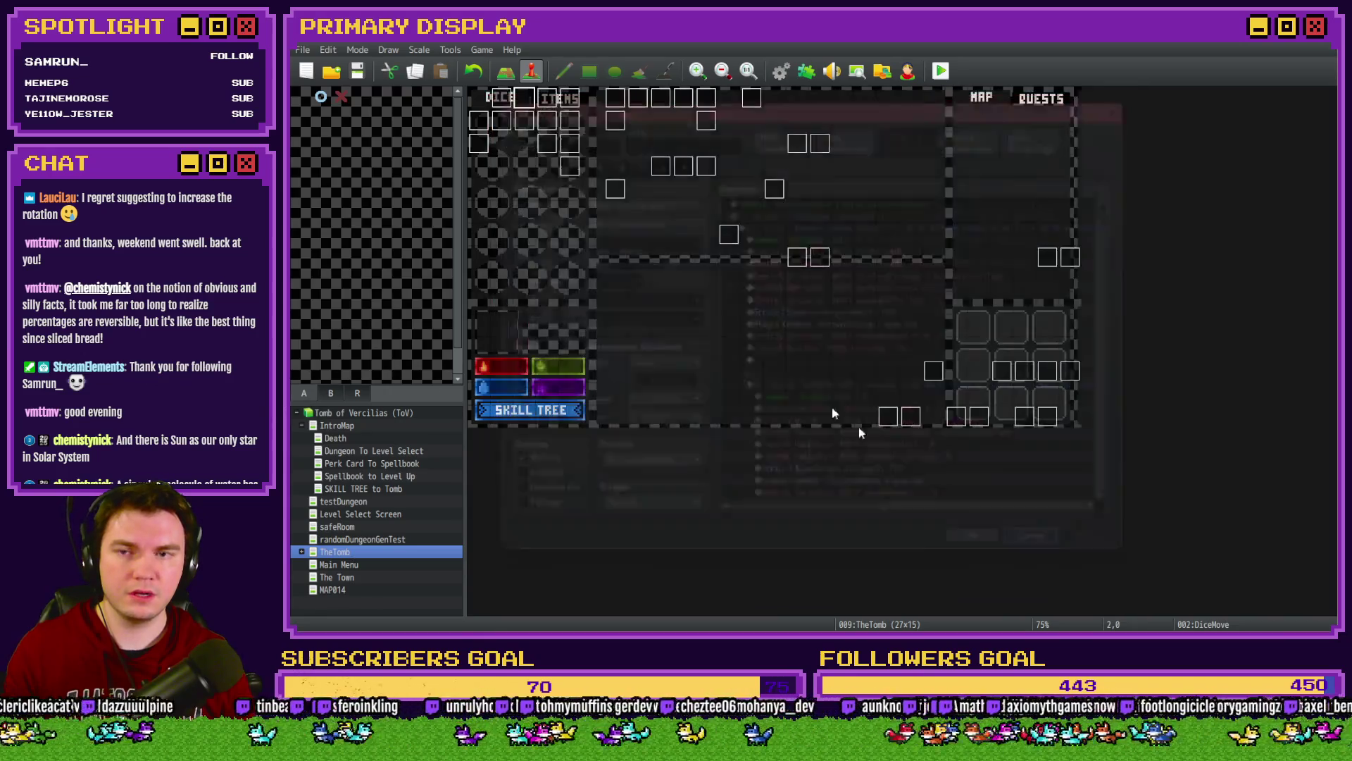
double_click(622, 162)
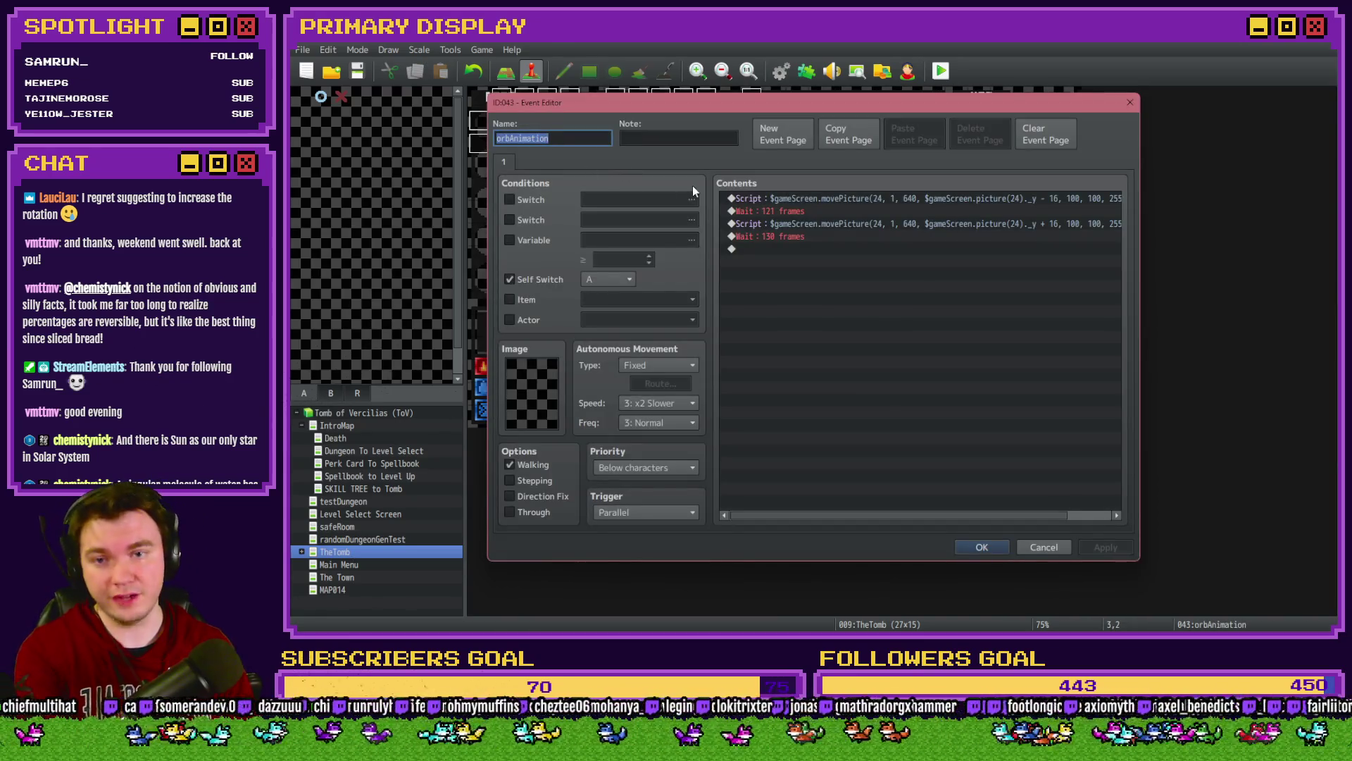
Step: Wrap the first movePicture script in an if ($gameScreen.picture(34)) { } check
double_click(877, 199)
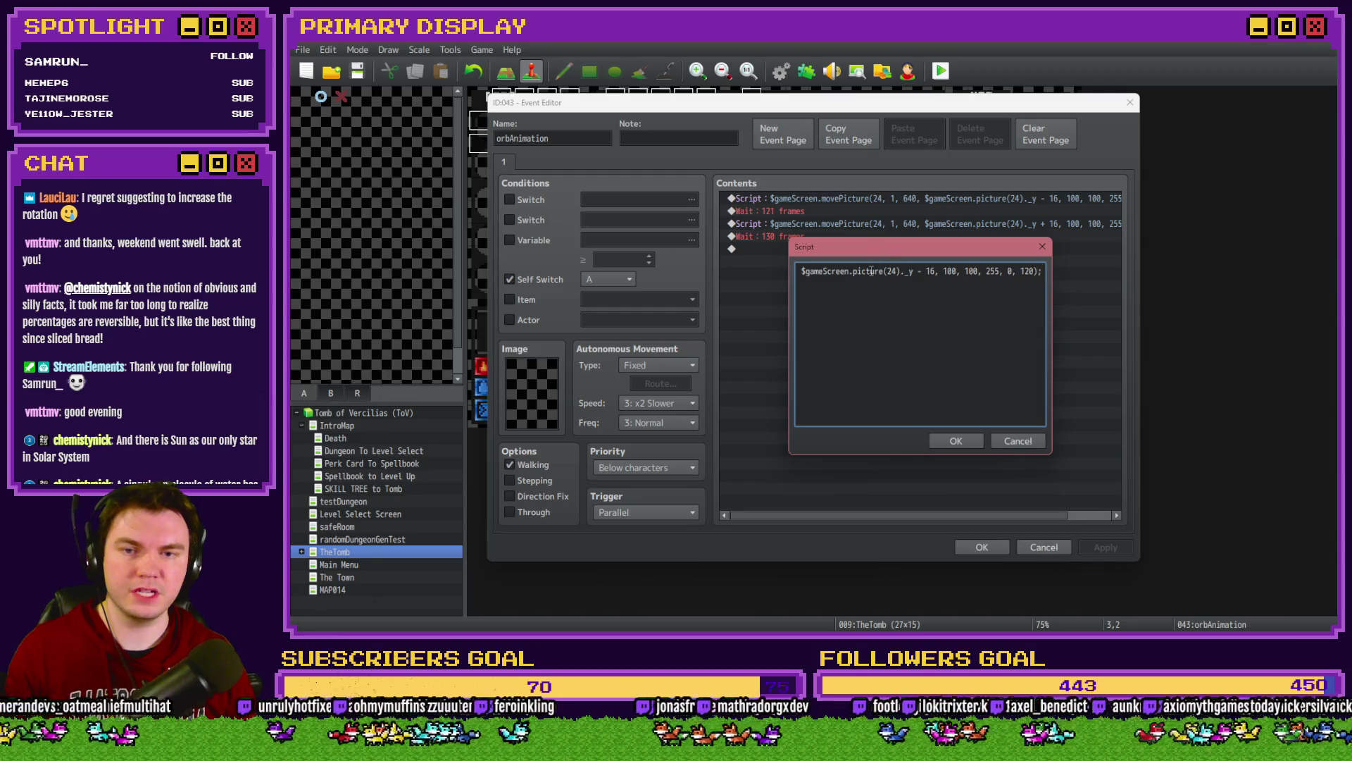
key("Home")
type("if ()")
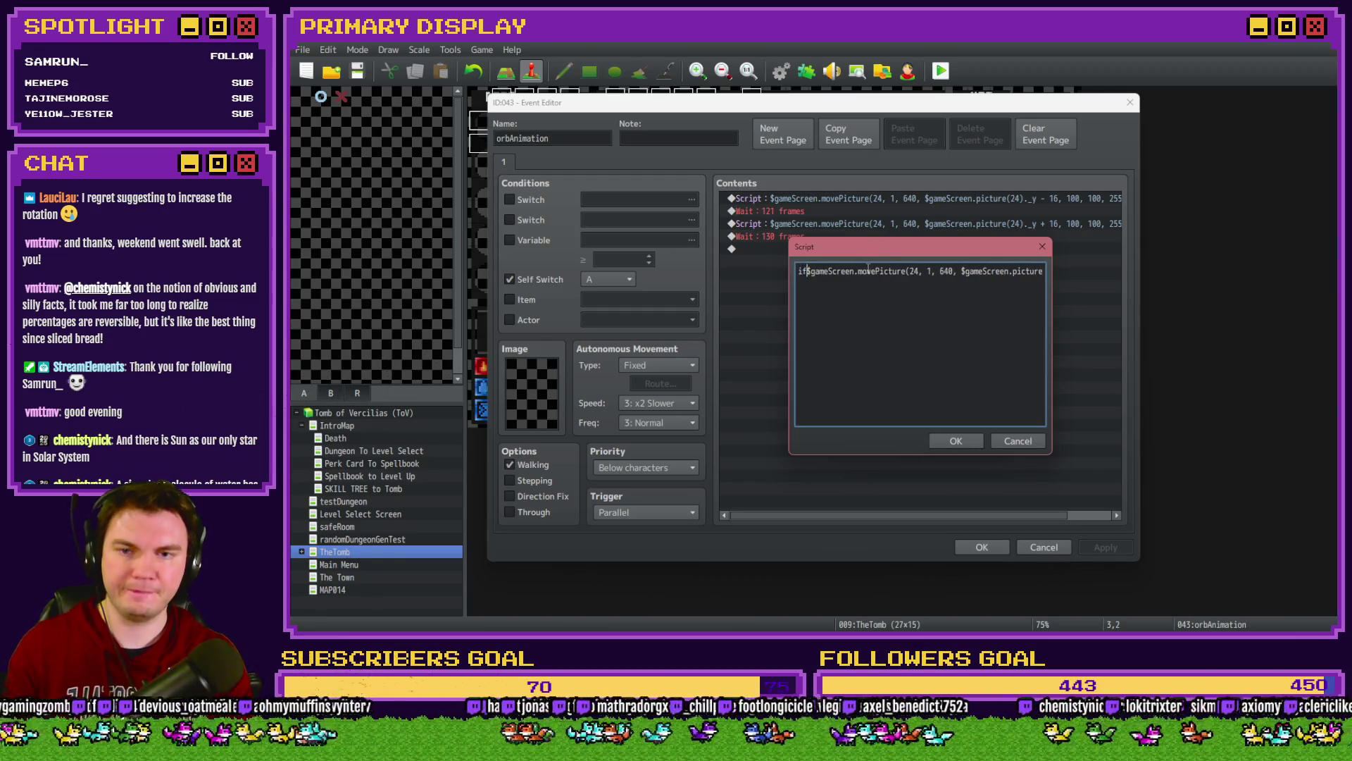
key("Left")
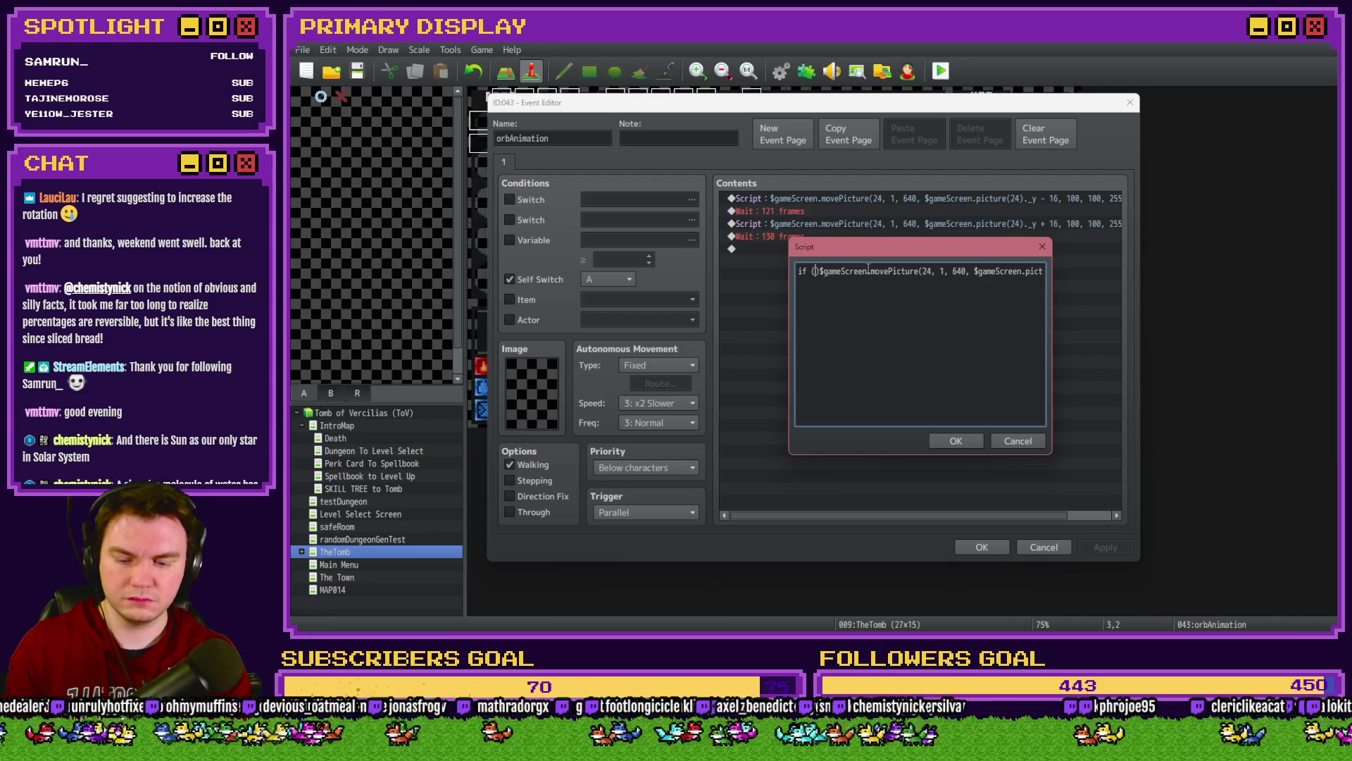
type("$gameVariab")
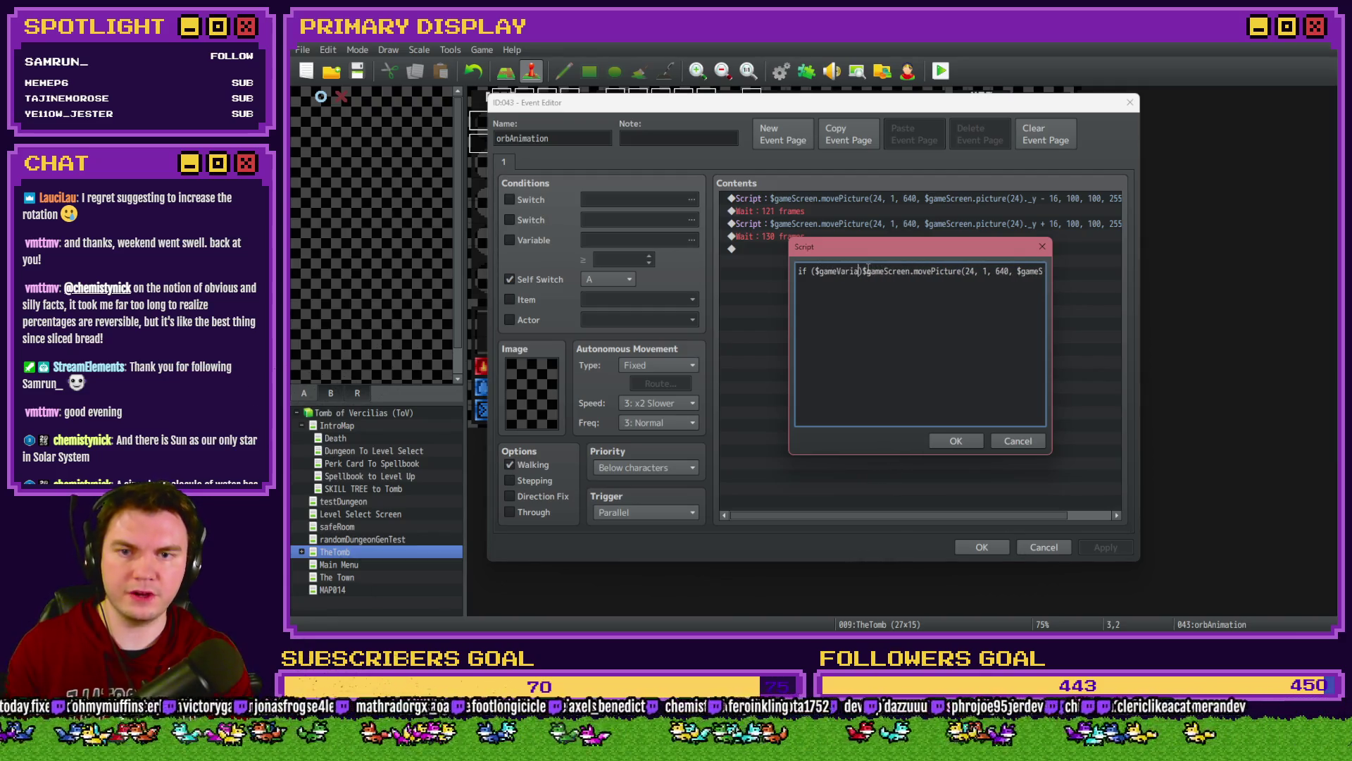
key("BackSpace")
key("BackSpace")
key("BackSpace")
type("Screen")
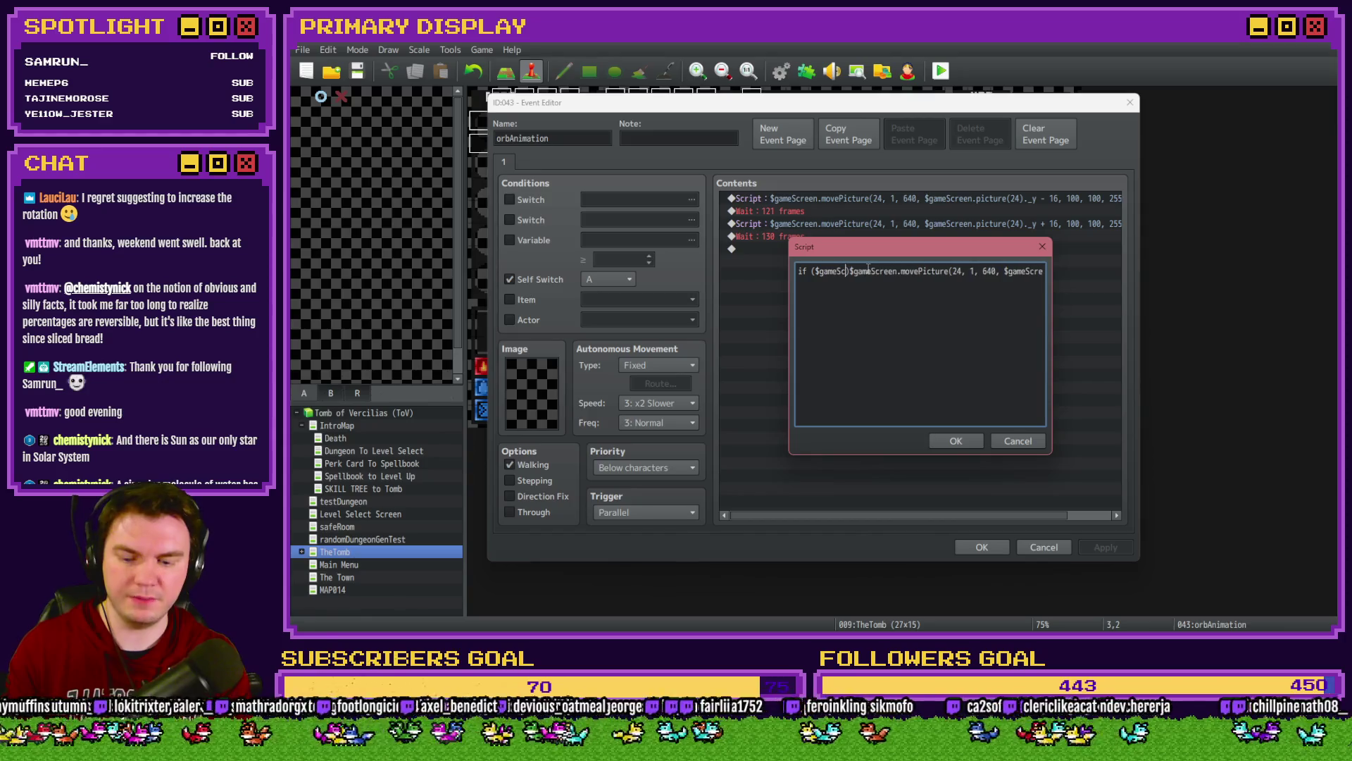
type(".picture")
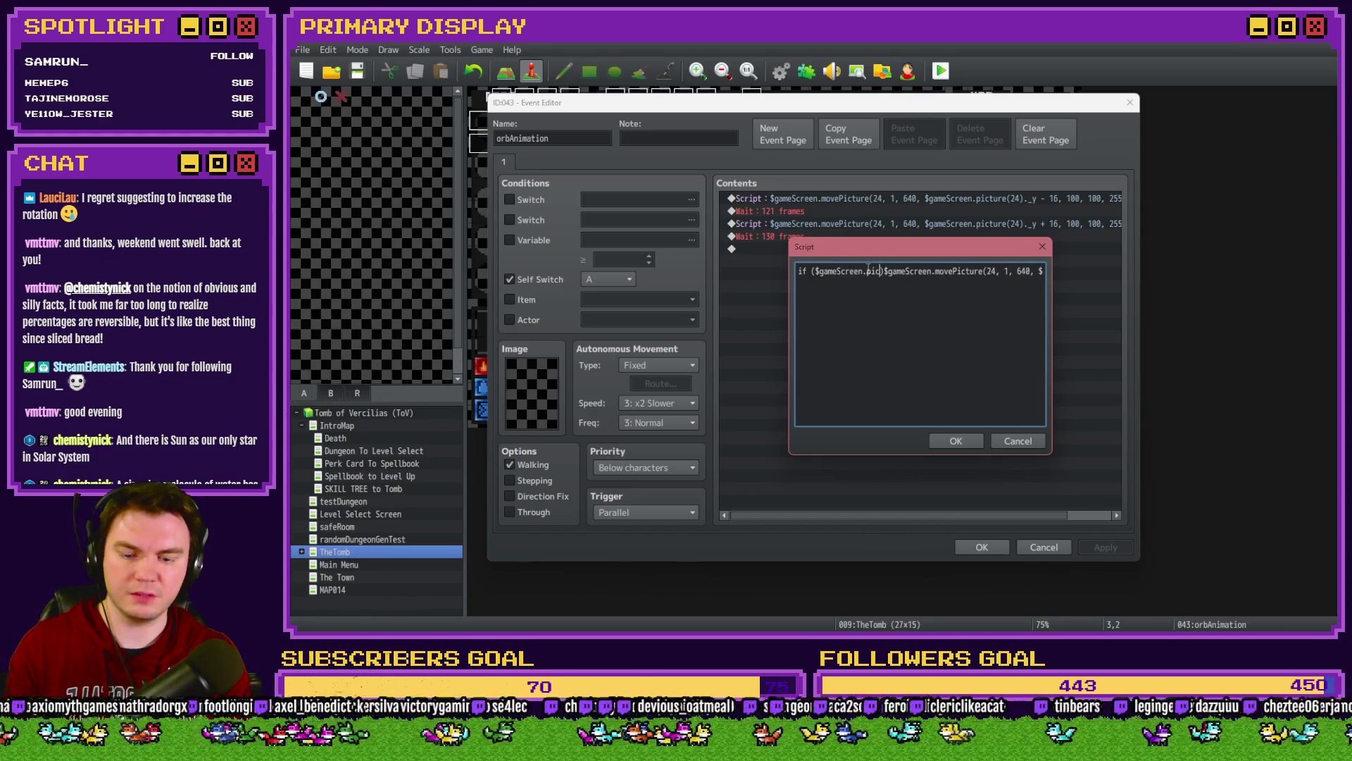
type("()24")
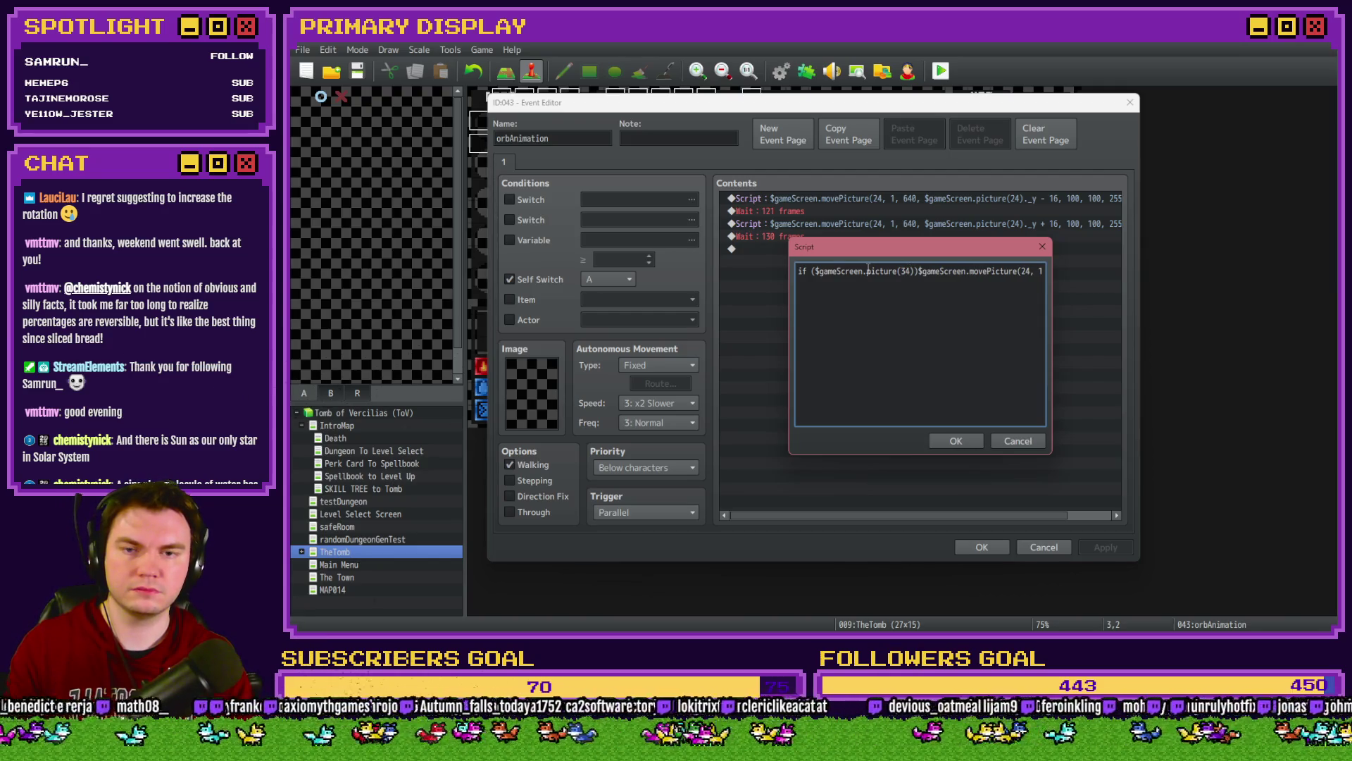
type(" {")
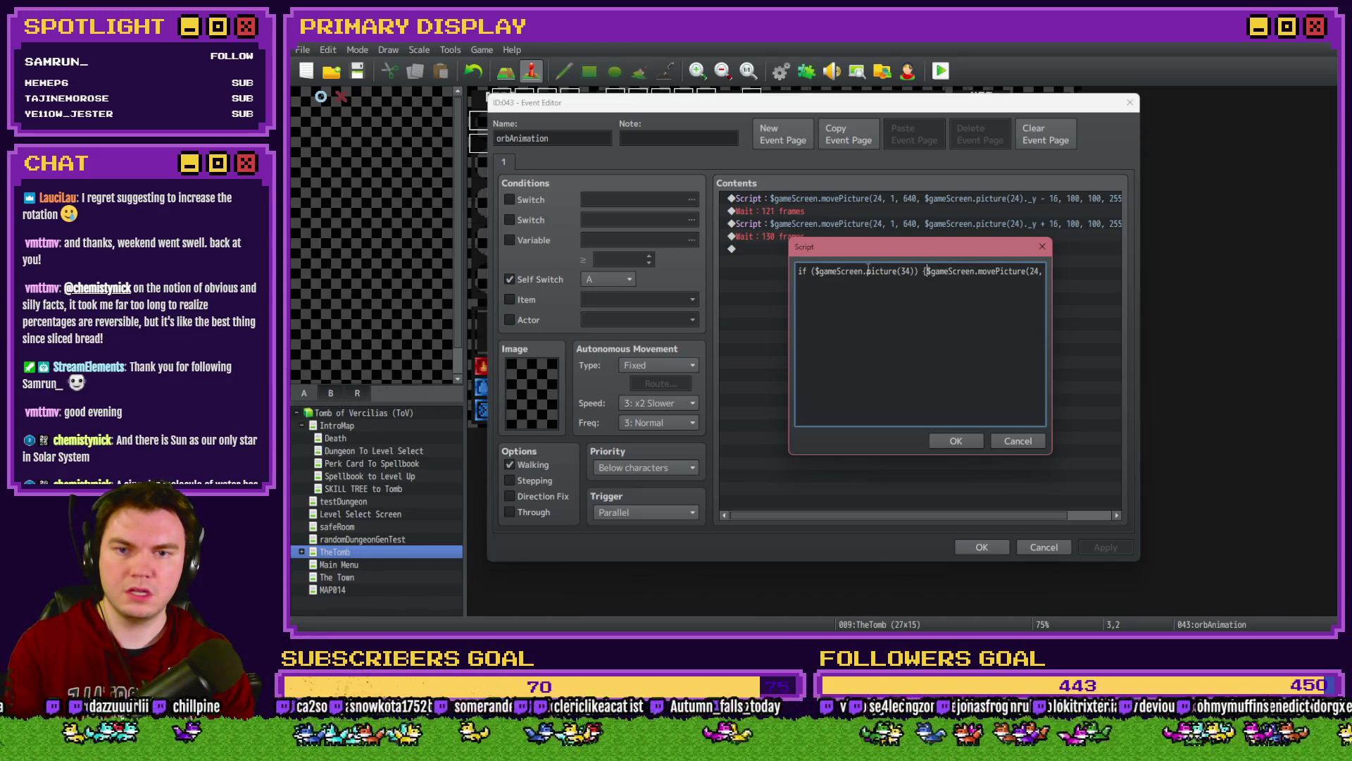
key("End")
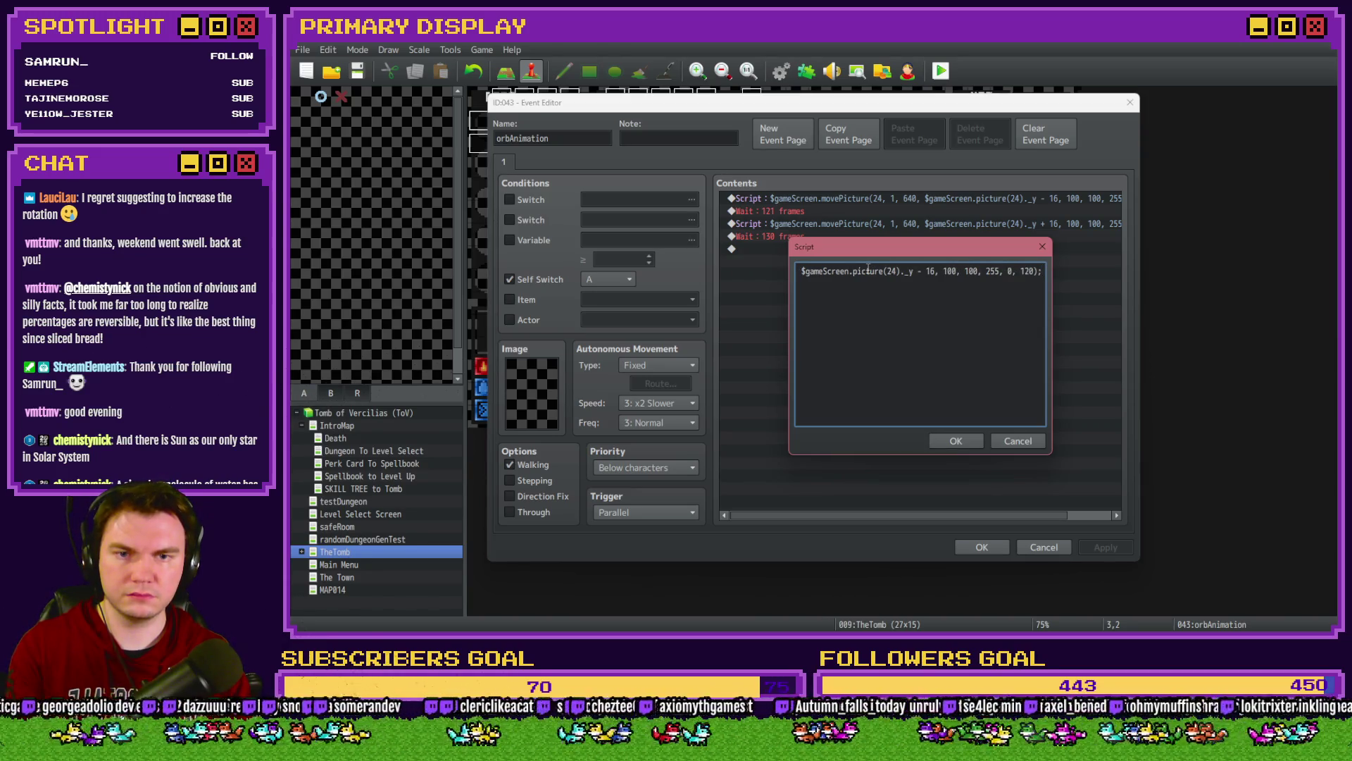
key("Home")
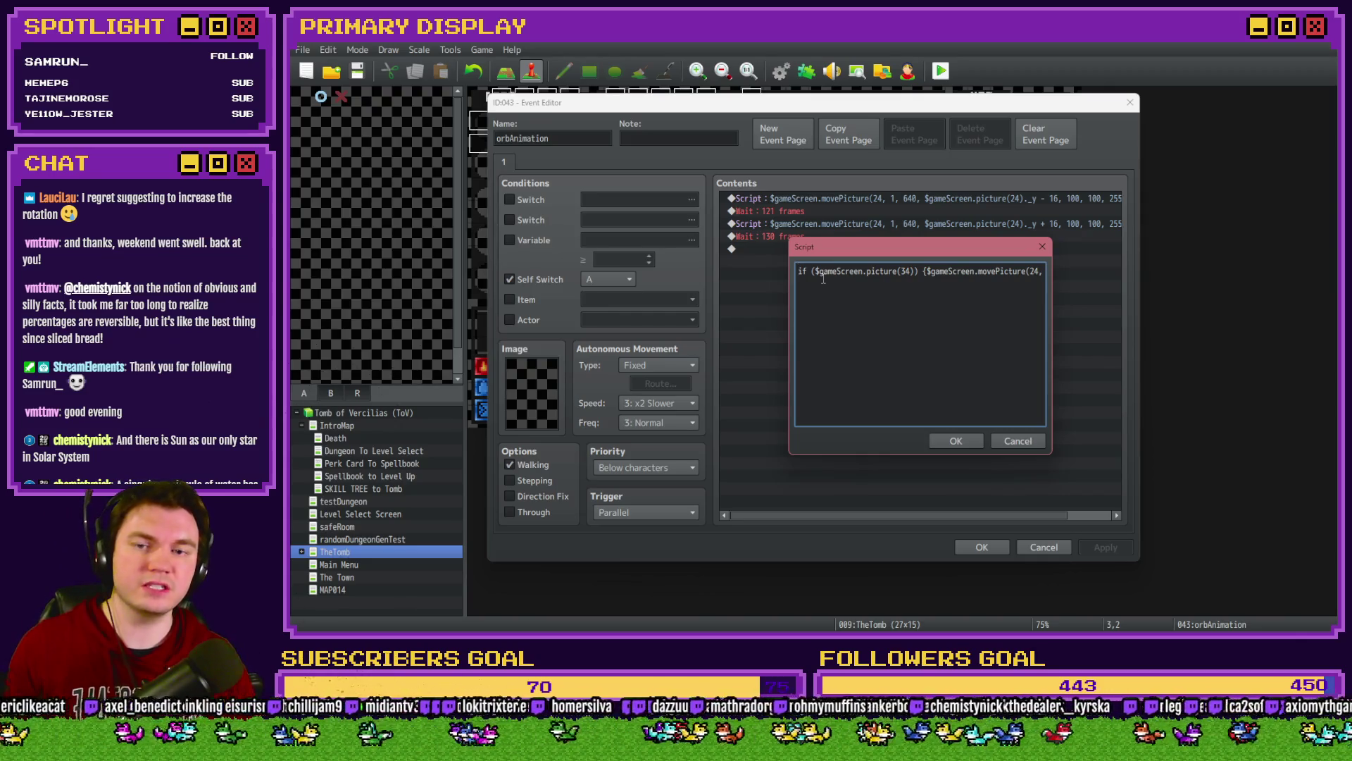
left_click_drag(926, 272, 800, 272)
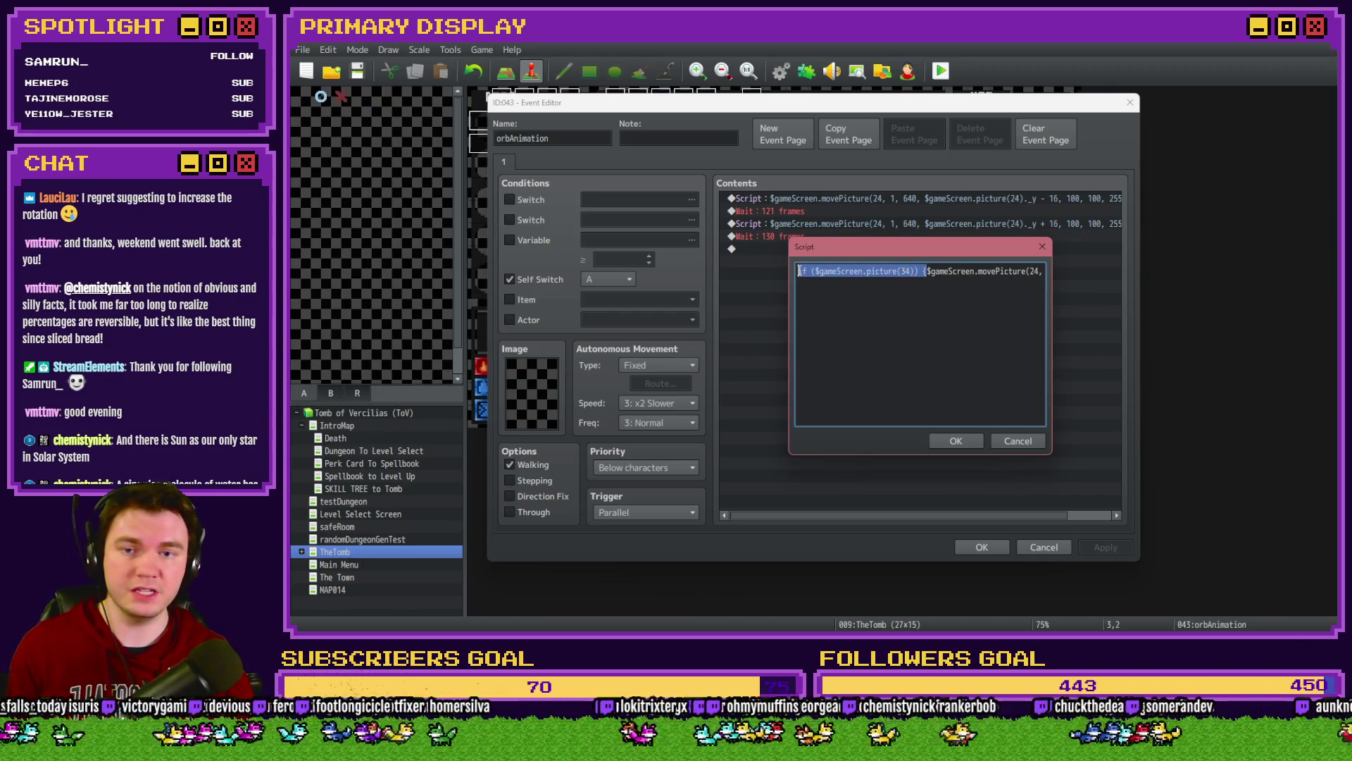
left_click(966, 441)
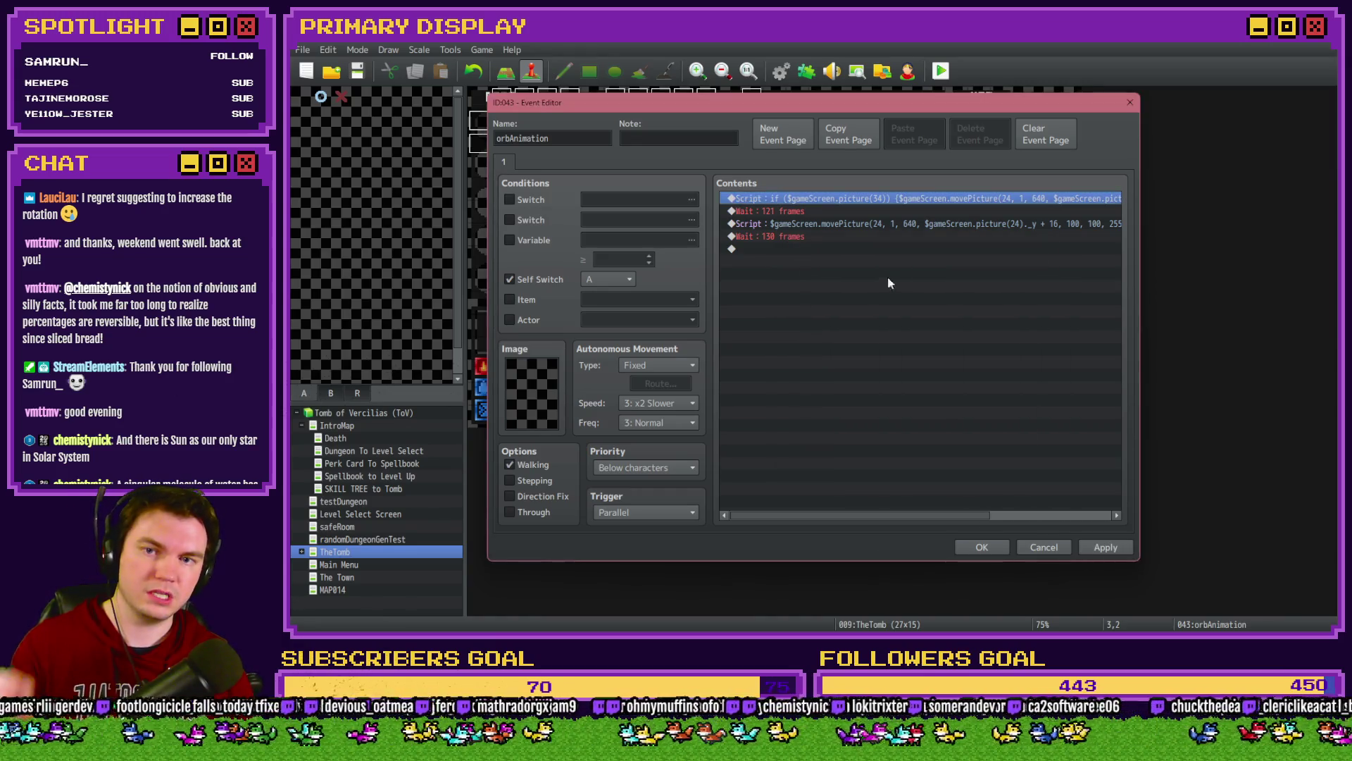
Step: Paste the picture 34 condition into the second movePicture script and apply orbAnimation
left_click(847, 222)
double_click(849, 224)
key("ctrl+a")
key("ctrl+v")
key("End")
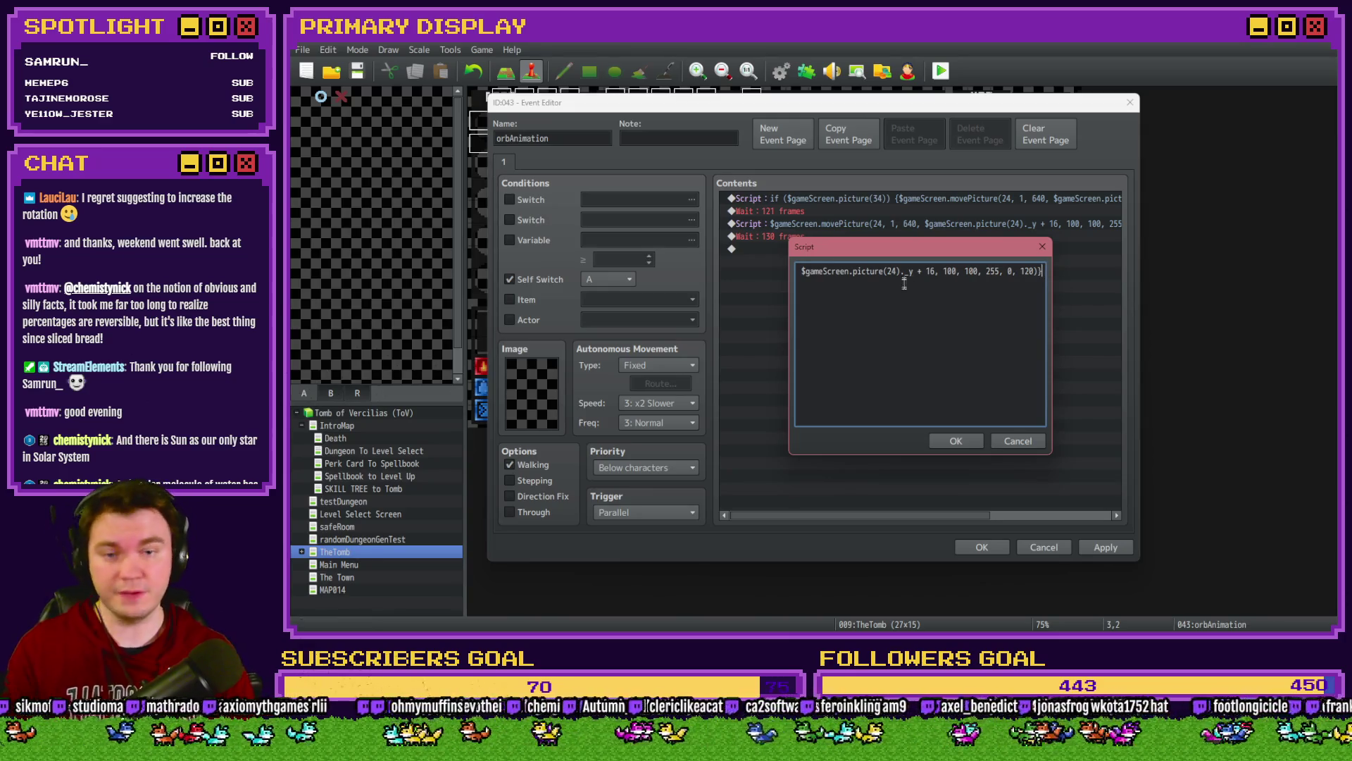
left_click(958, 442)
left_click(1104, 548)
left_click(979, 548)
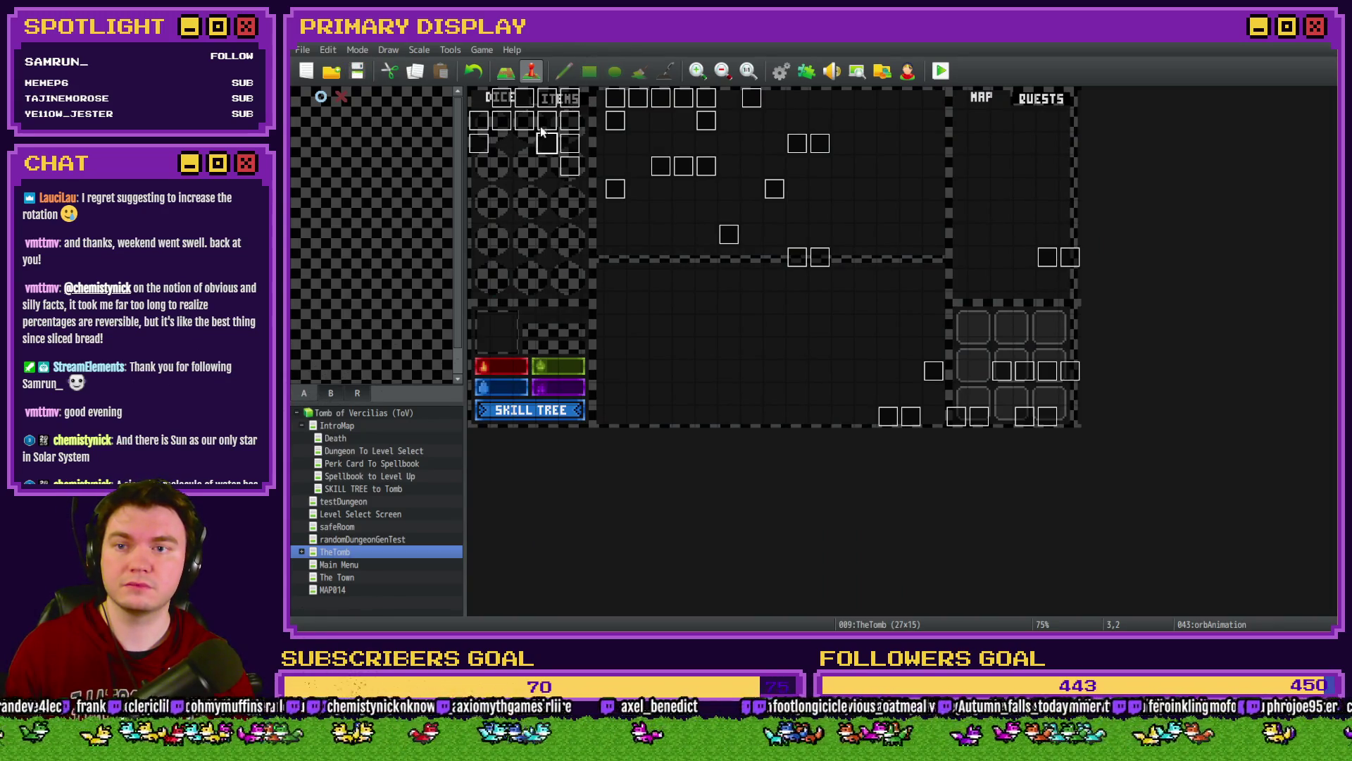
Step: Discard the accidental Int/Movement changes and reopen the orbAnimation event
double_click(550, 140)
key("Escape")
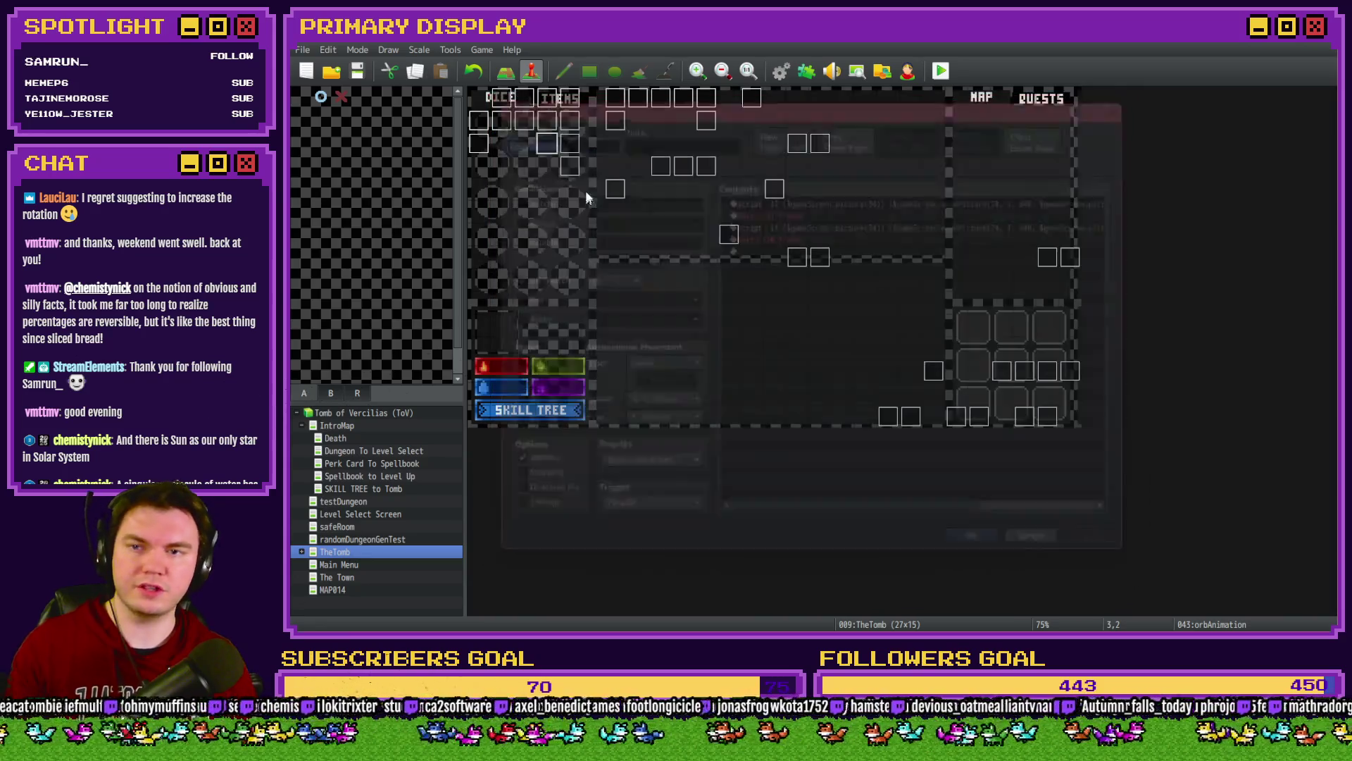
double_click(504, 100)
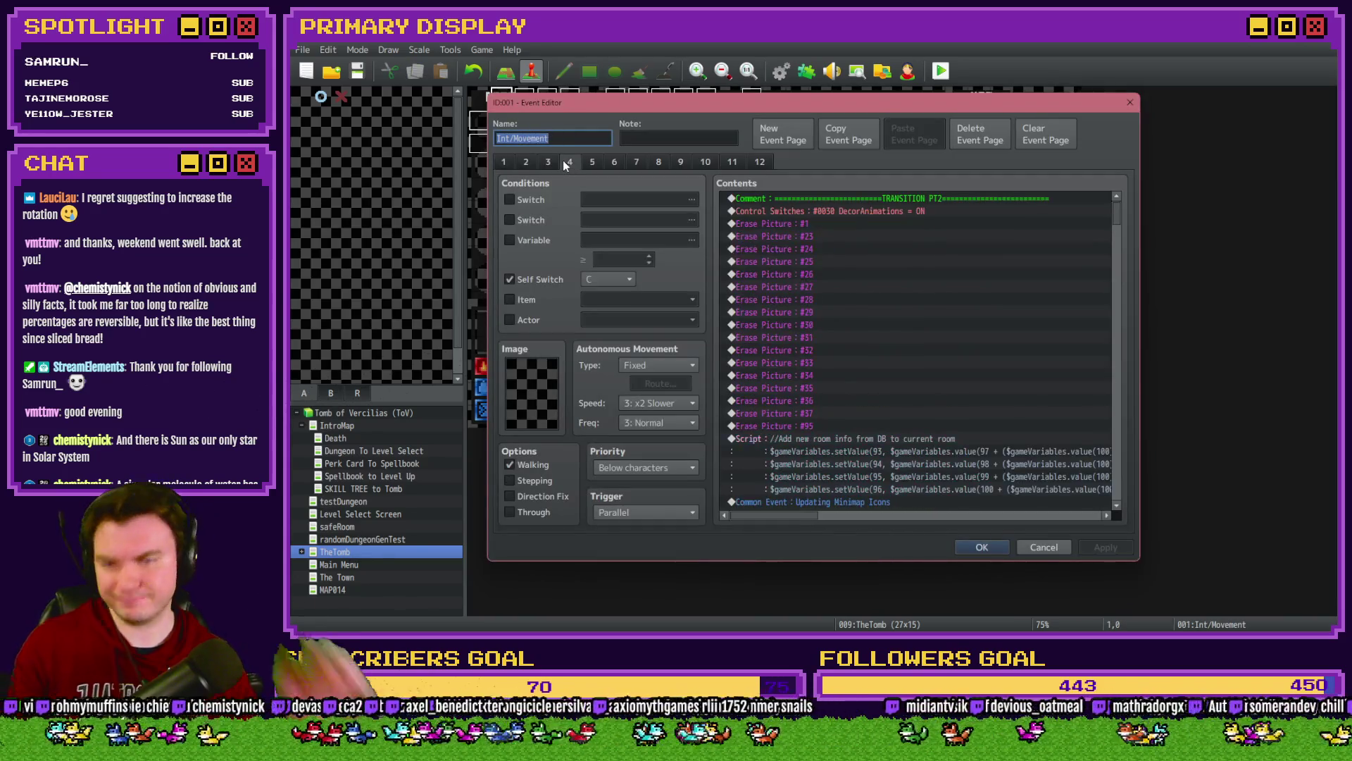
scroll(899, 308, "down", 6)
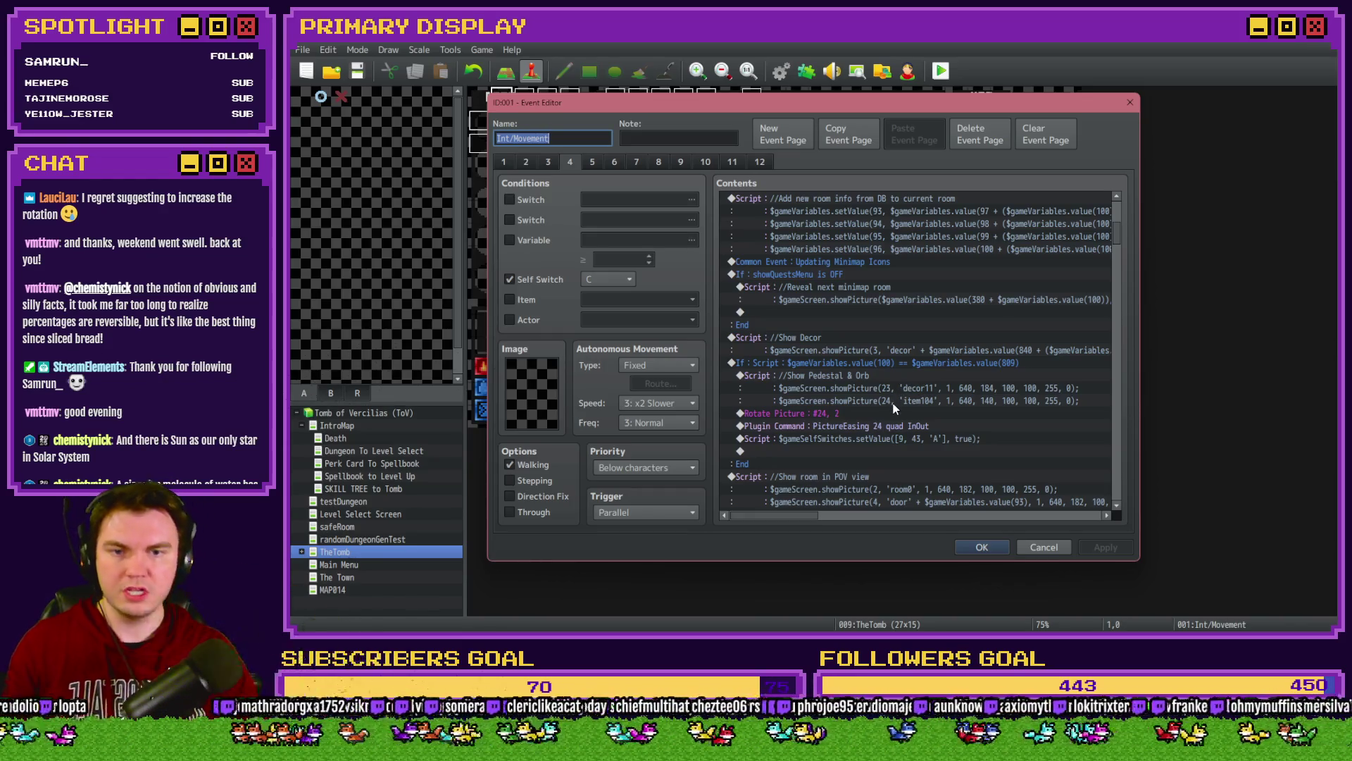
key("Escape")
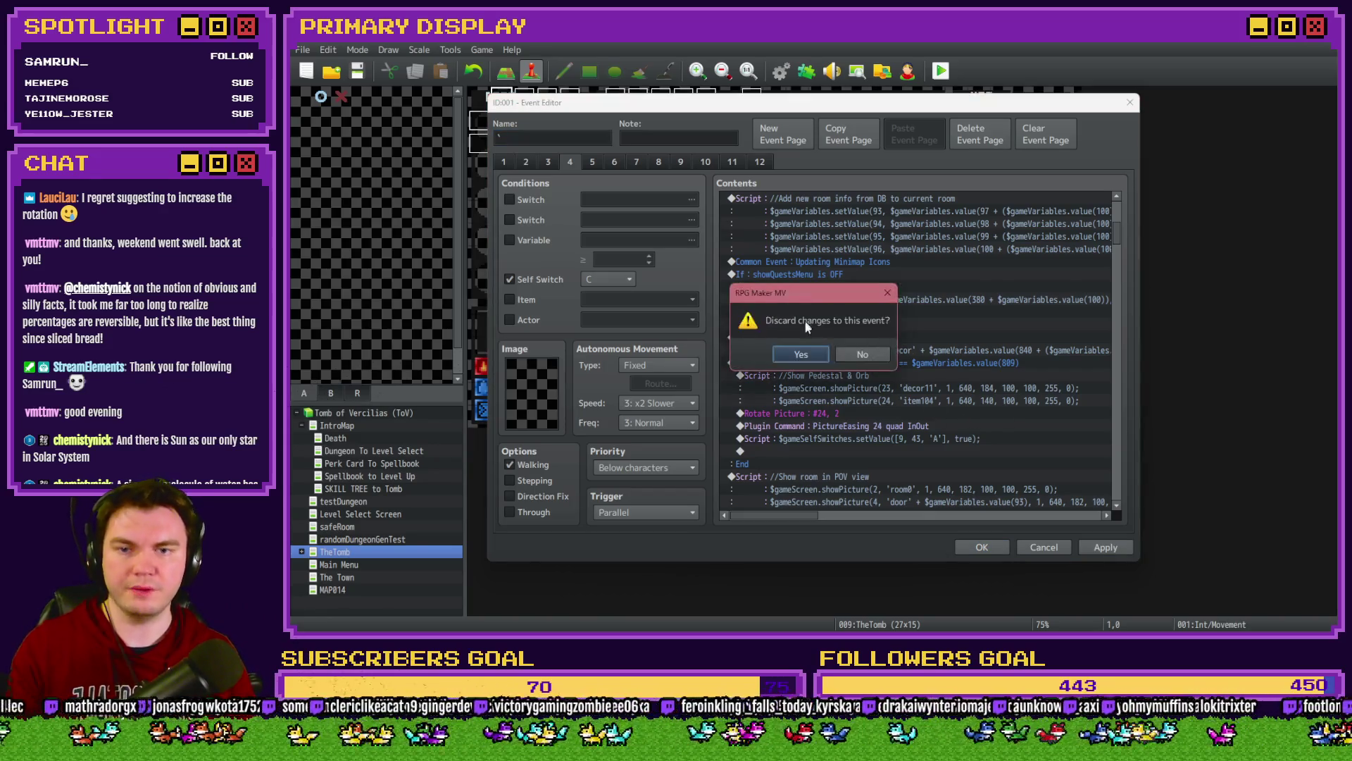
key("Return")
double_click(527, 124)
Step: Set the first movePicture script's y position to 124
left_click(925, 197)
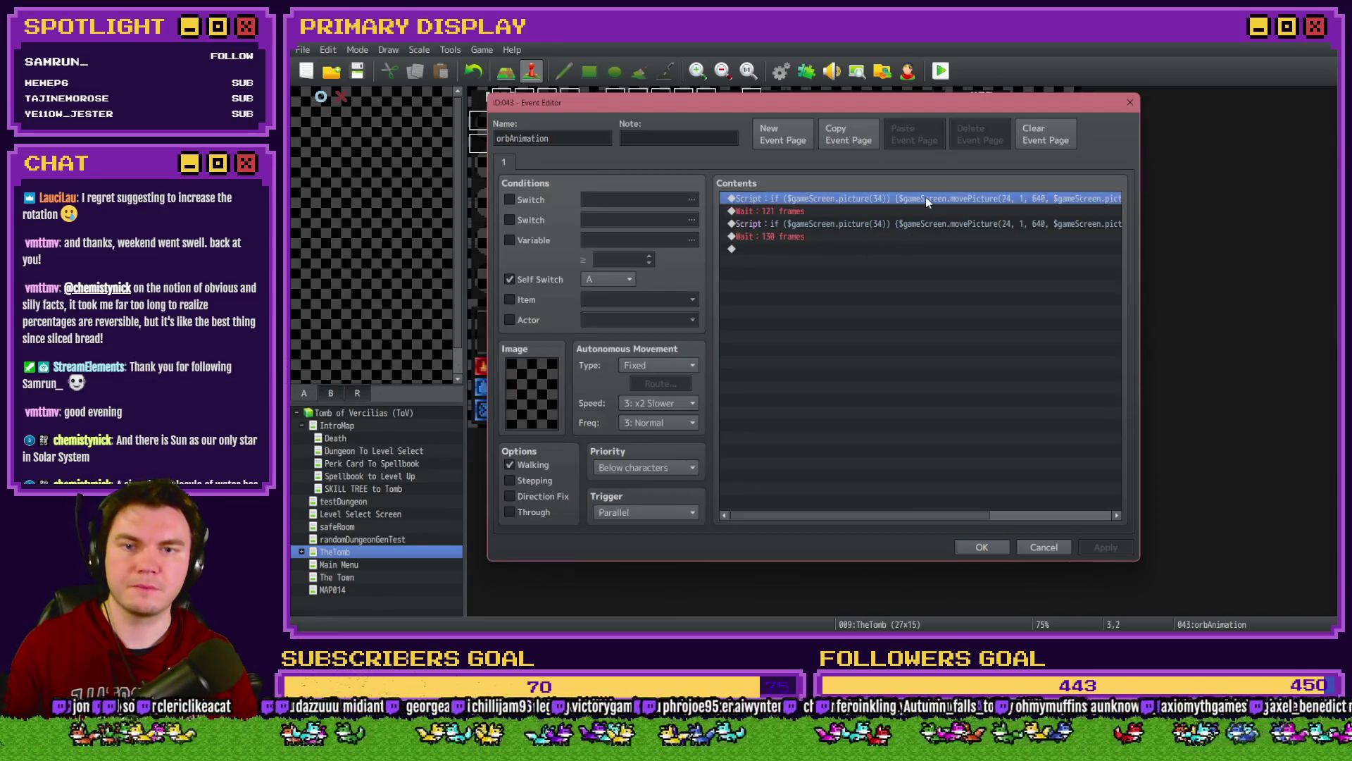
key("Return")
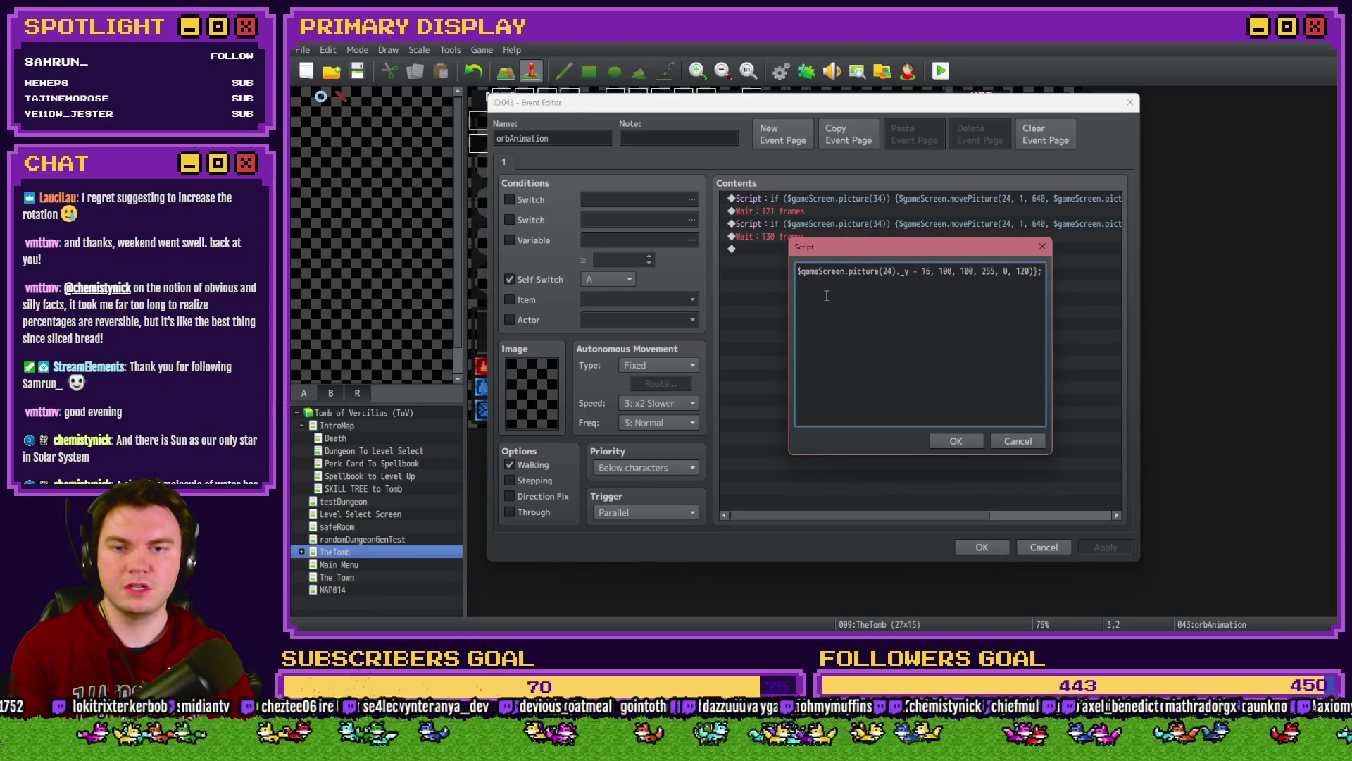
key("Left")
key("Left")
key("Left")
left_click_drag(816, 271, 948, 273)
type("140")
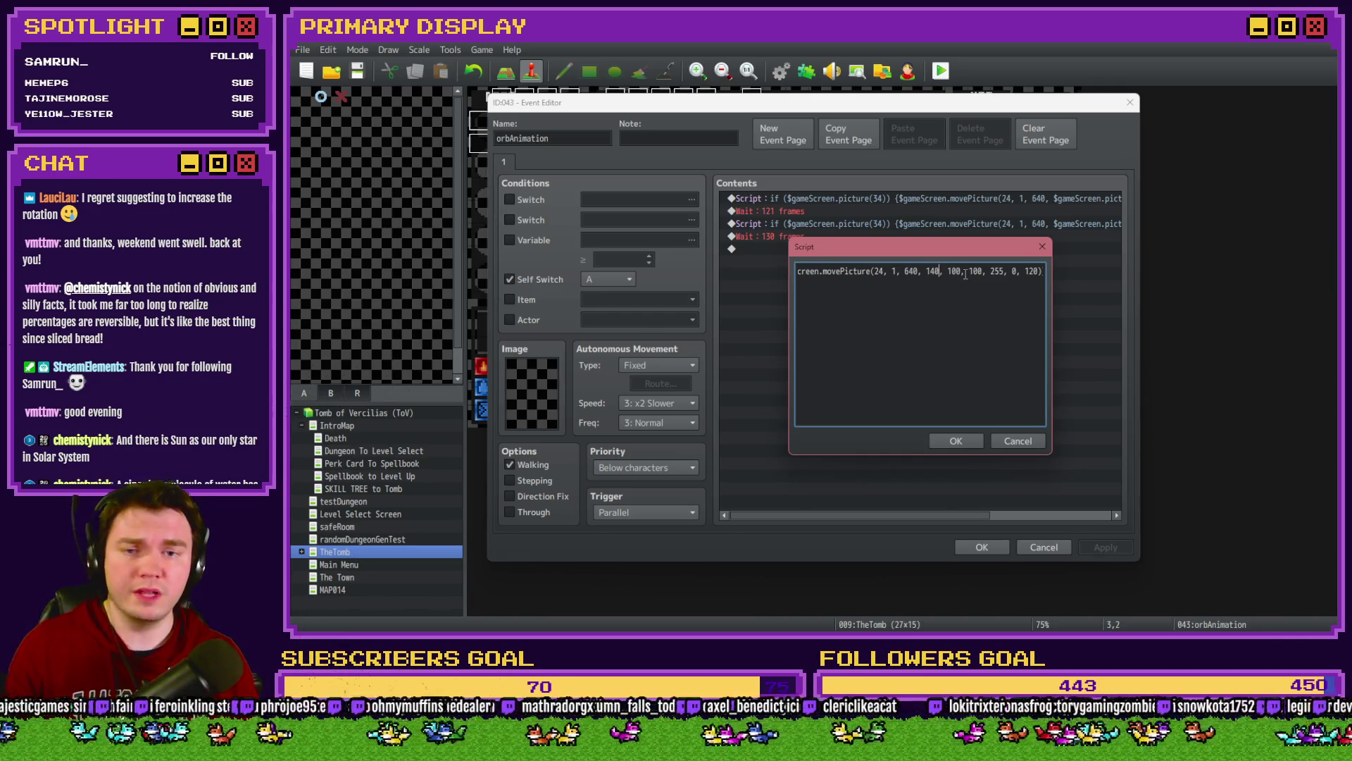
double_click(935, 272)
type("12")
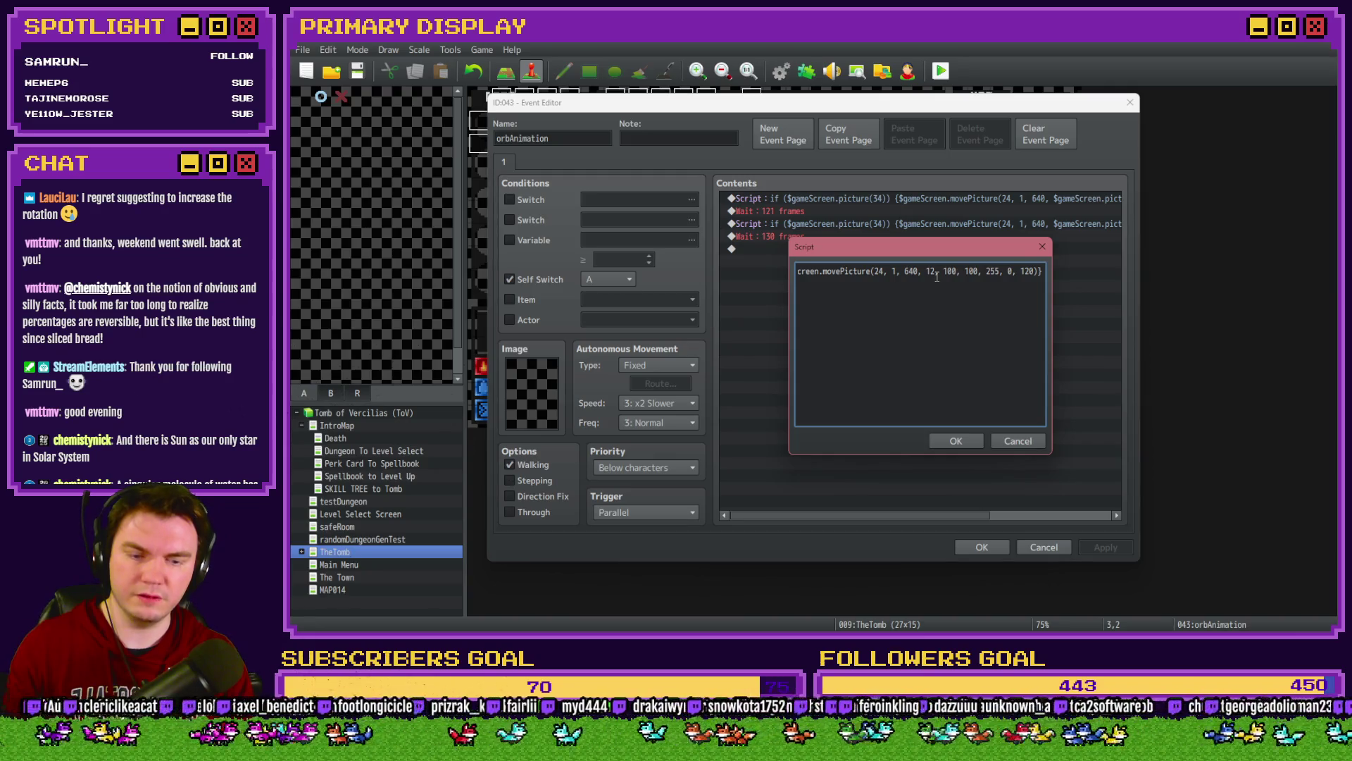
type("4")
left_click(944, 440)
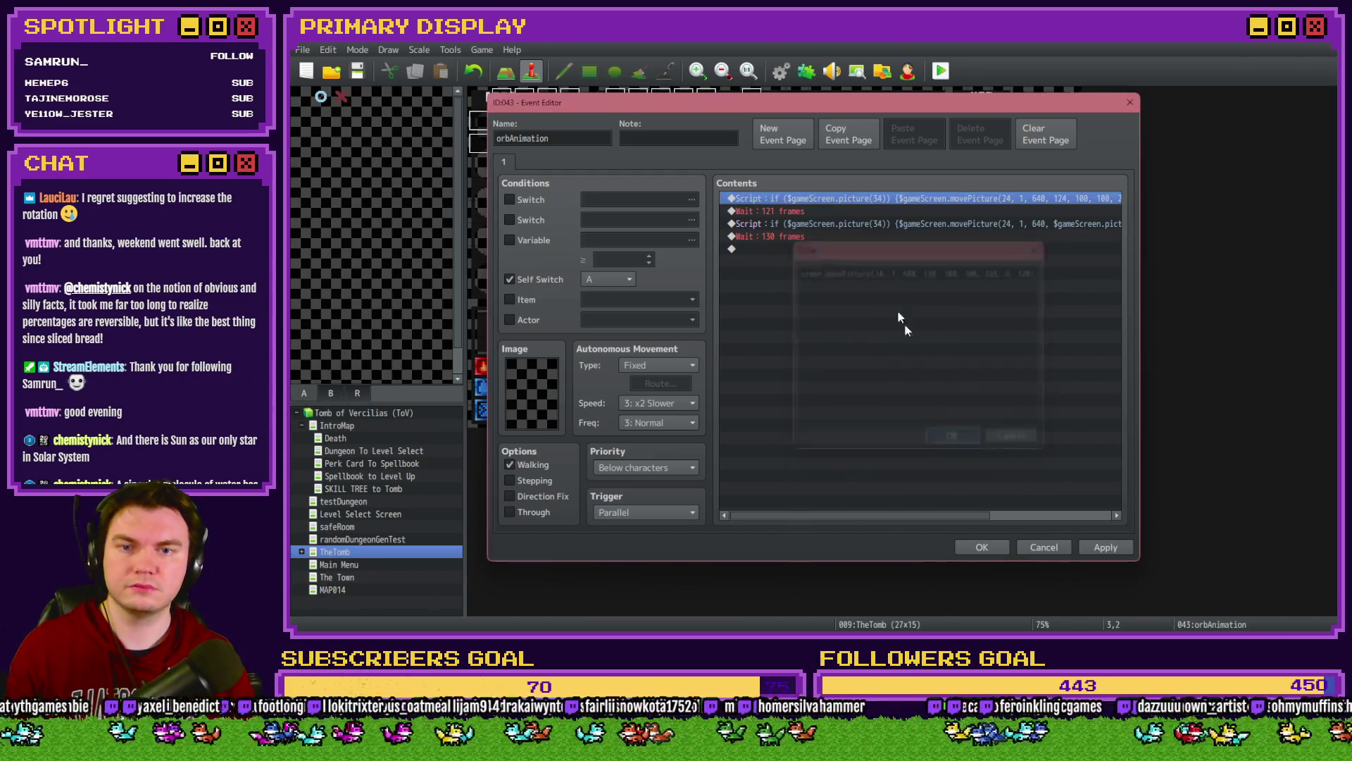
Step: Replace the second script's relative y expression with 140
double_click(868, 223)
left_click_drag(932, 271, 812, 271)
key("Delete")
key("BackSpace")
key("BackSpace")
key("BackSpace")
type("140")
left_click(955, 440)
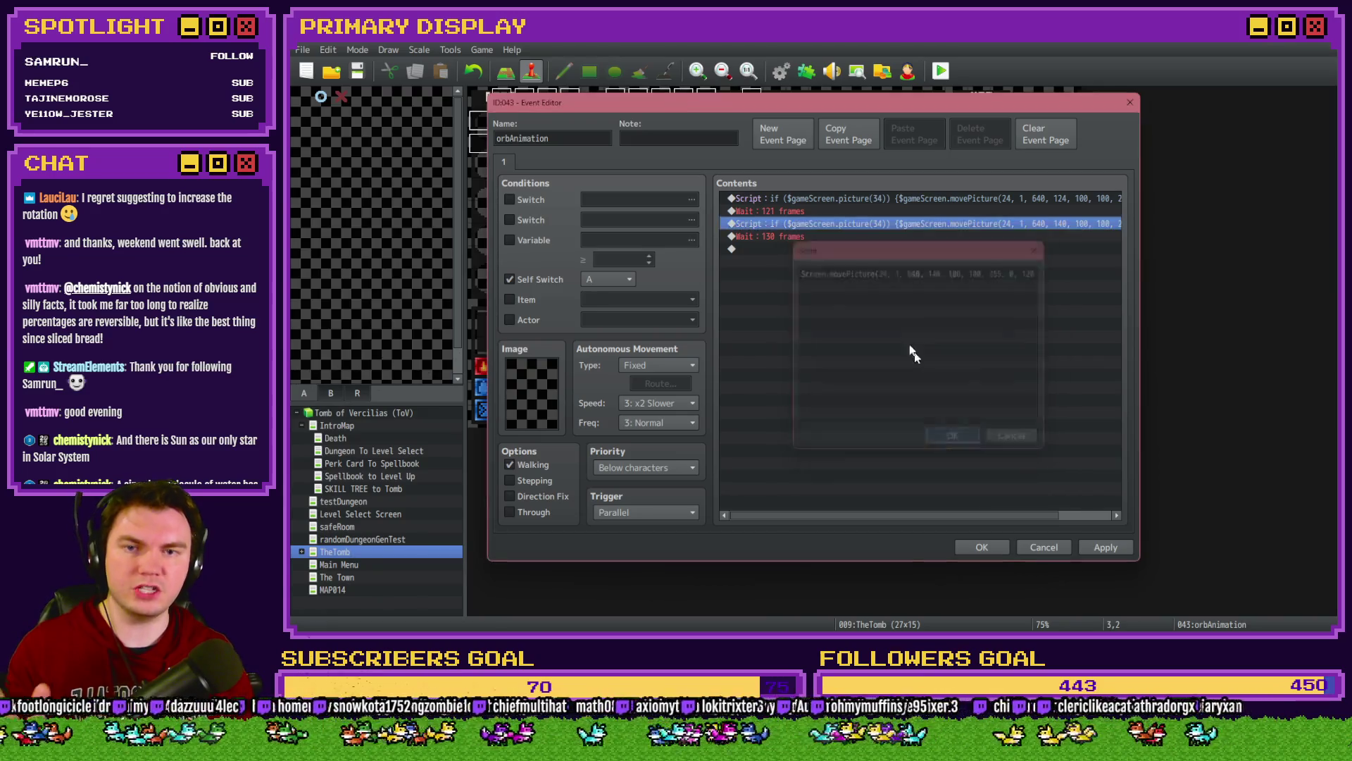
Step: Change the 121-frame wait to 120 frames, save orbAnimation, and start a playtest
double_click(845, 210)
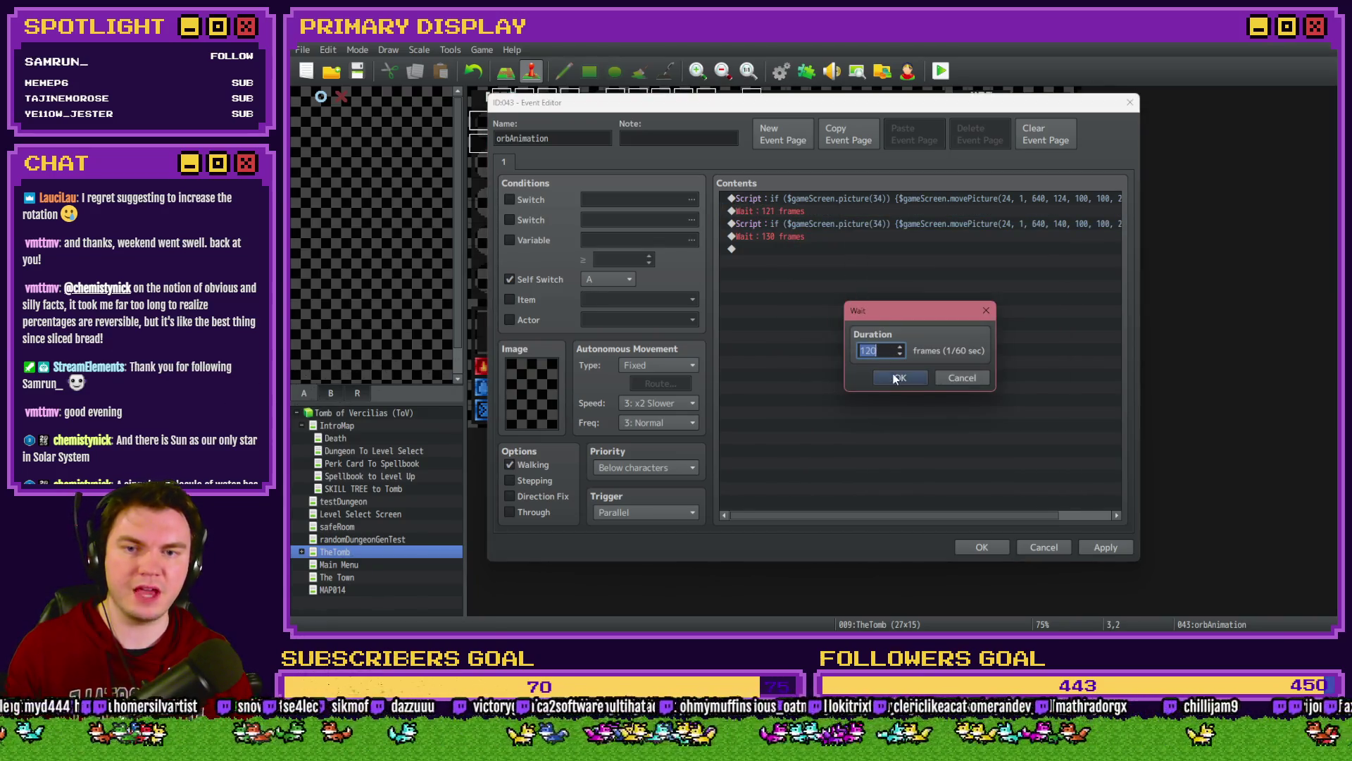
left_click(898, 378)
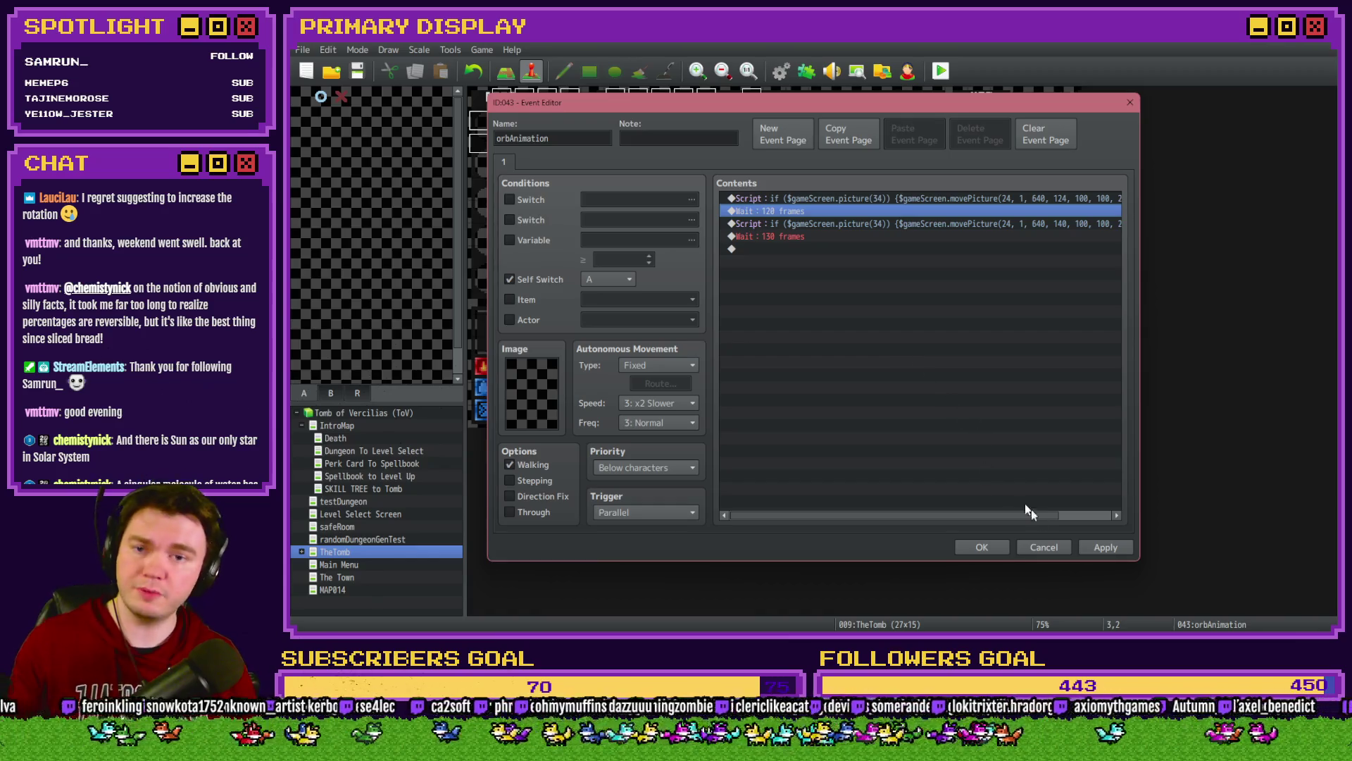
left_click(1105, 548)
left_click(978, 548)
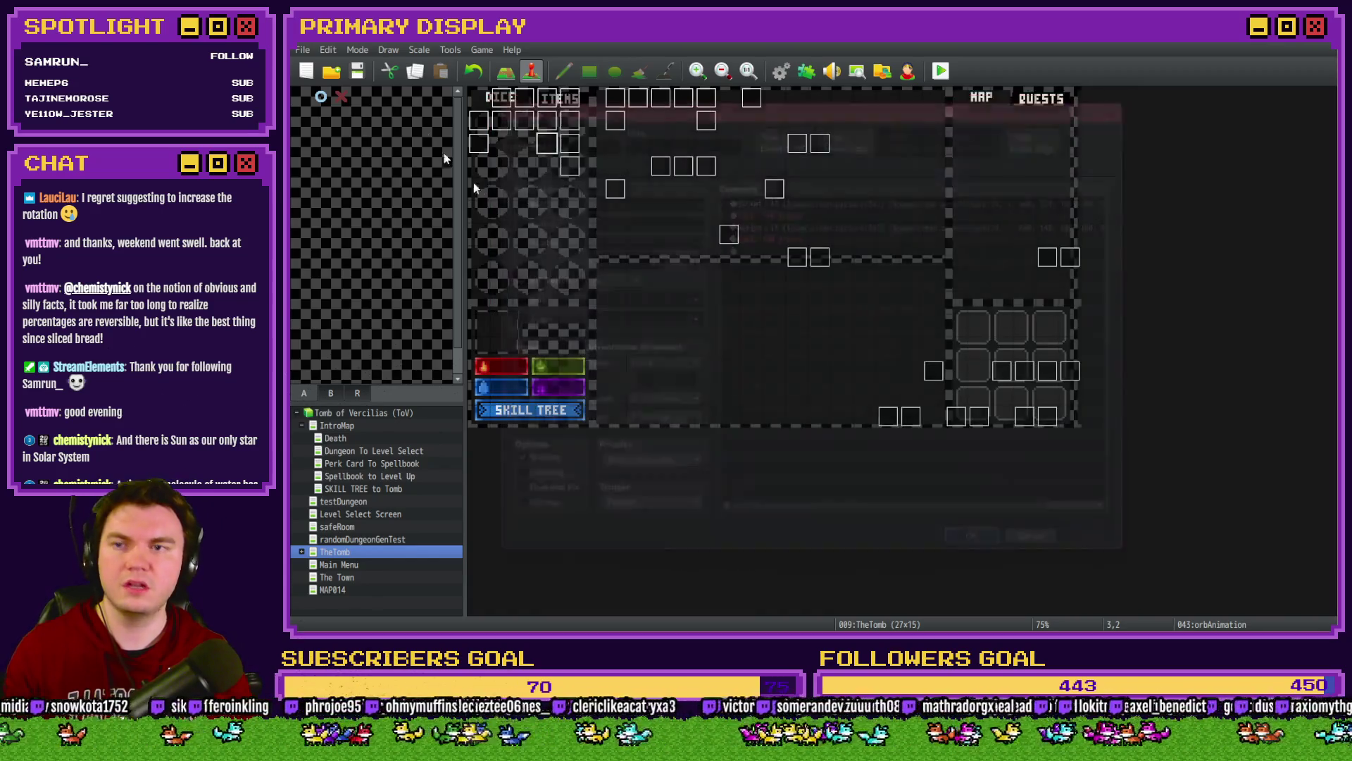
left_click(944, 71)
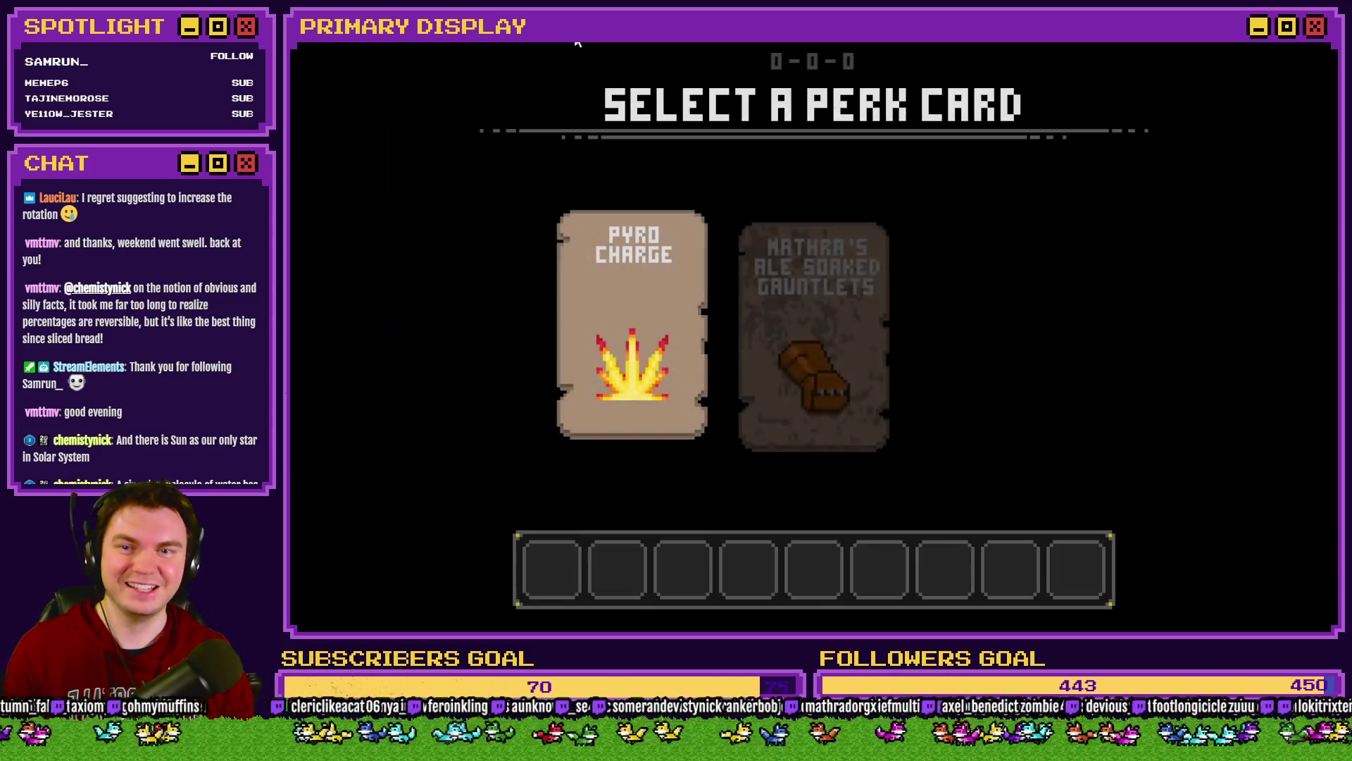
left_click(797, 271)
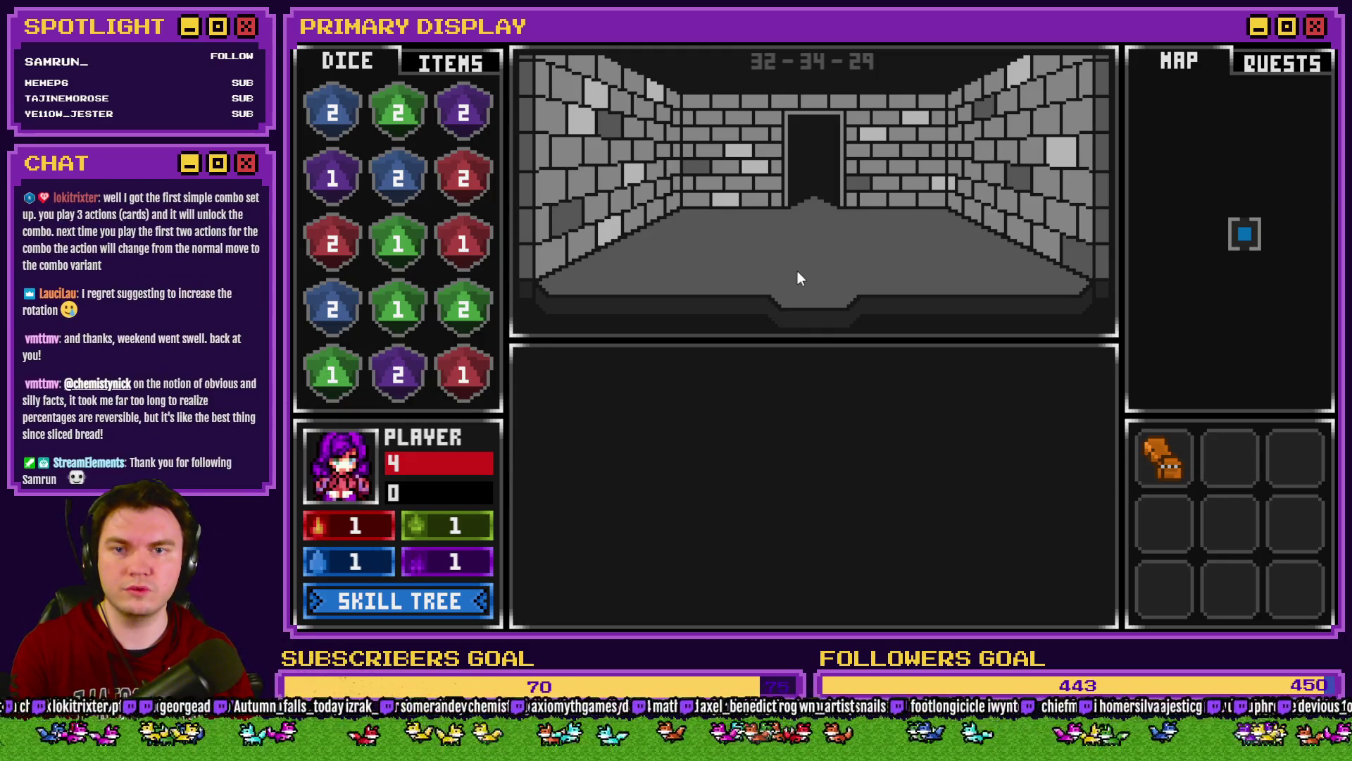
key("w")
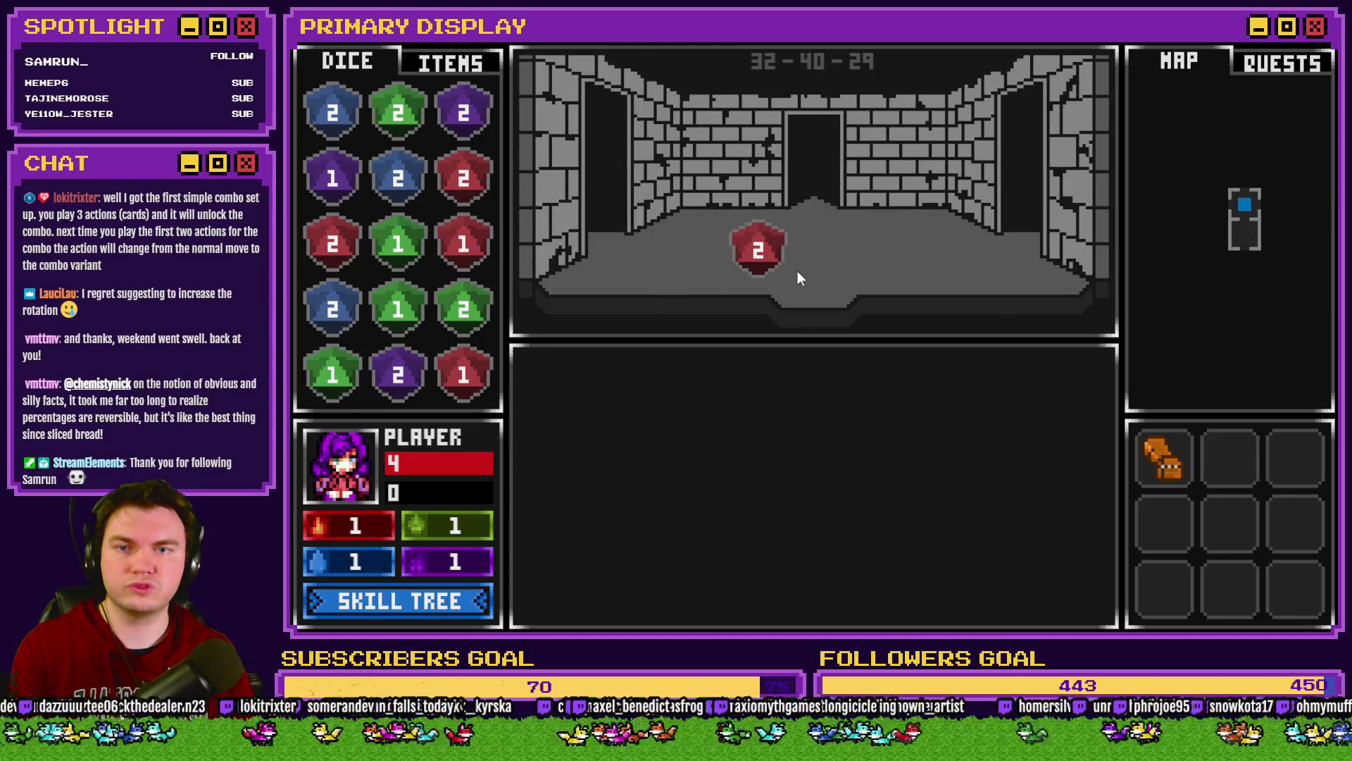
key("w")
key("w")
key("s")
key("s")
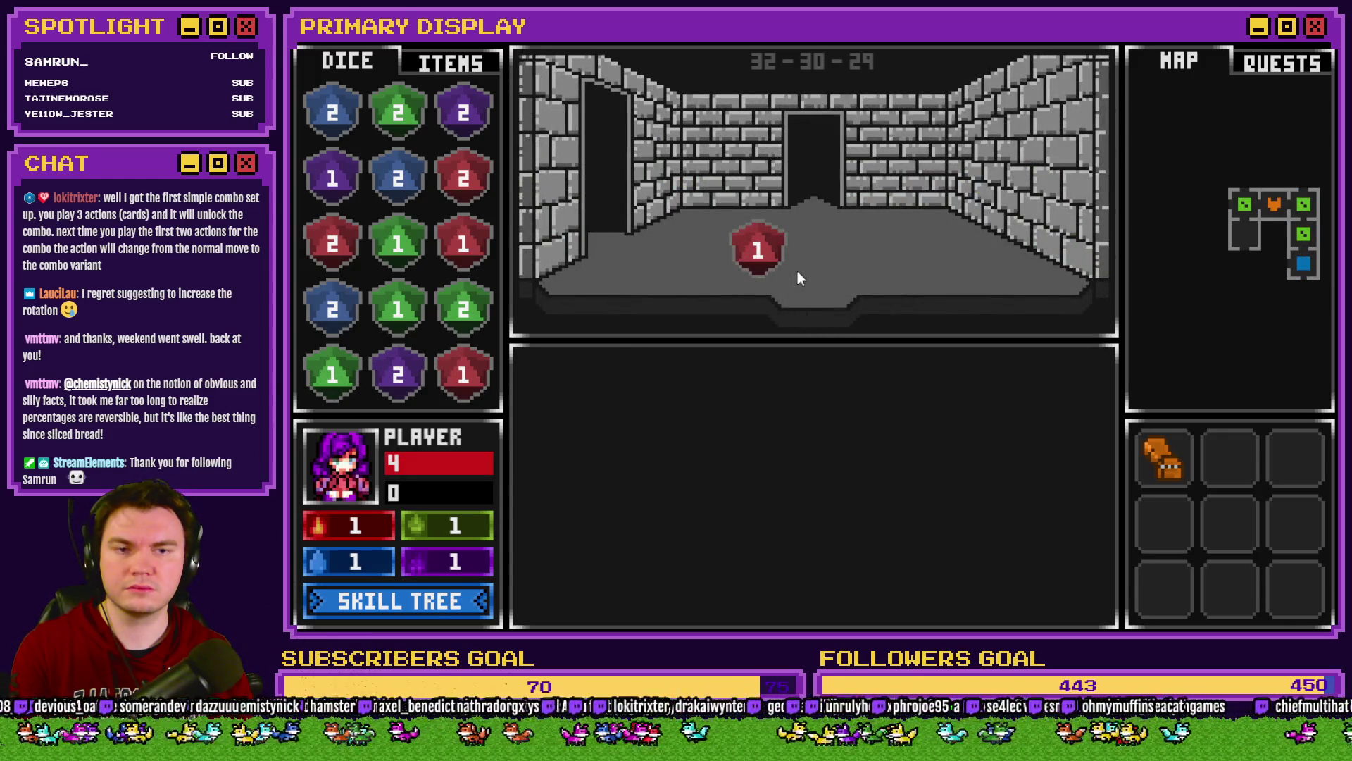
key("a")
key("a")
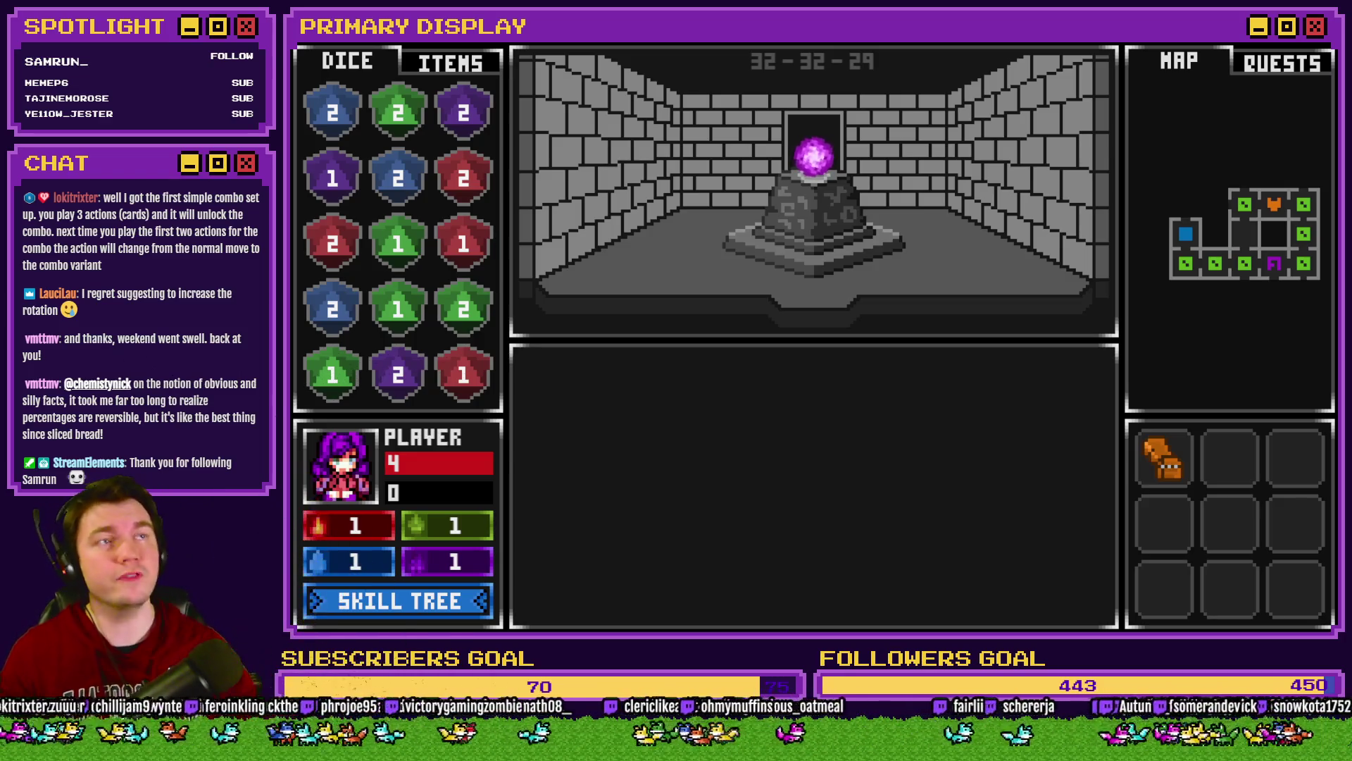
key("w")
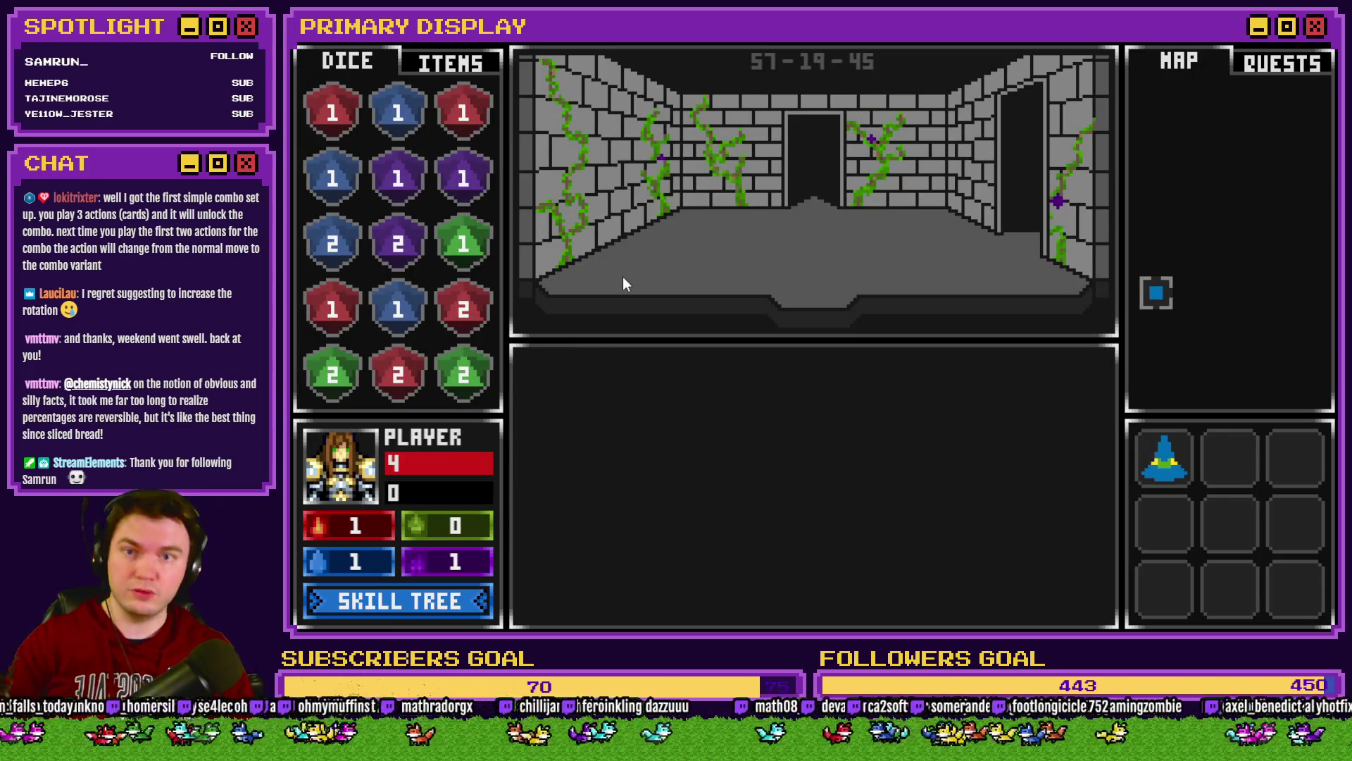
key("w")
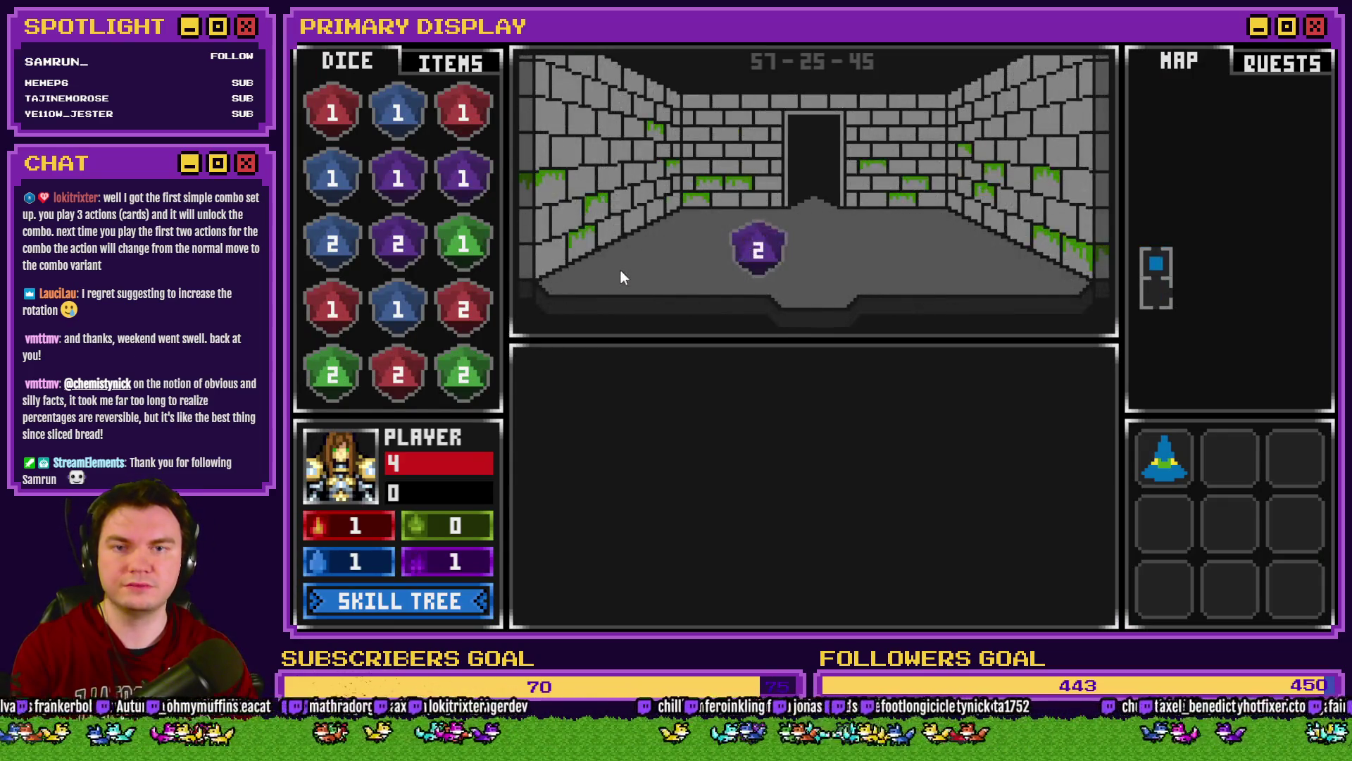
key("w")
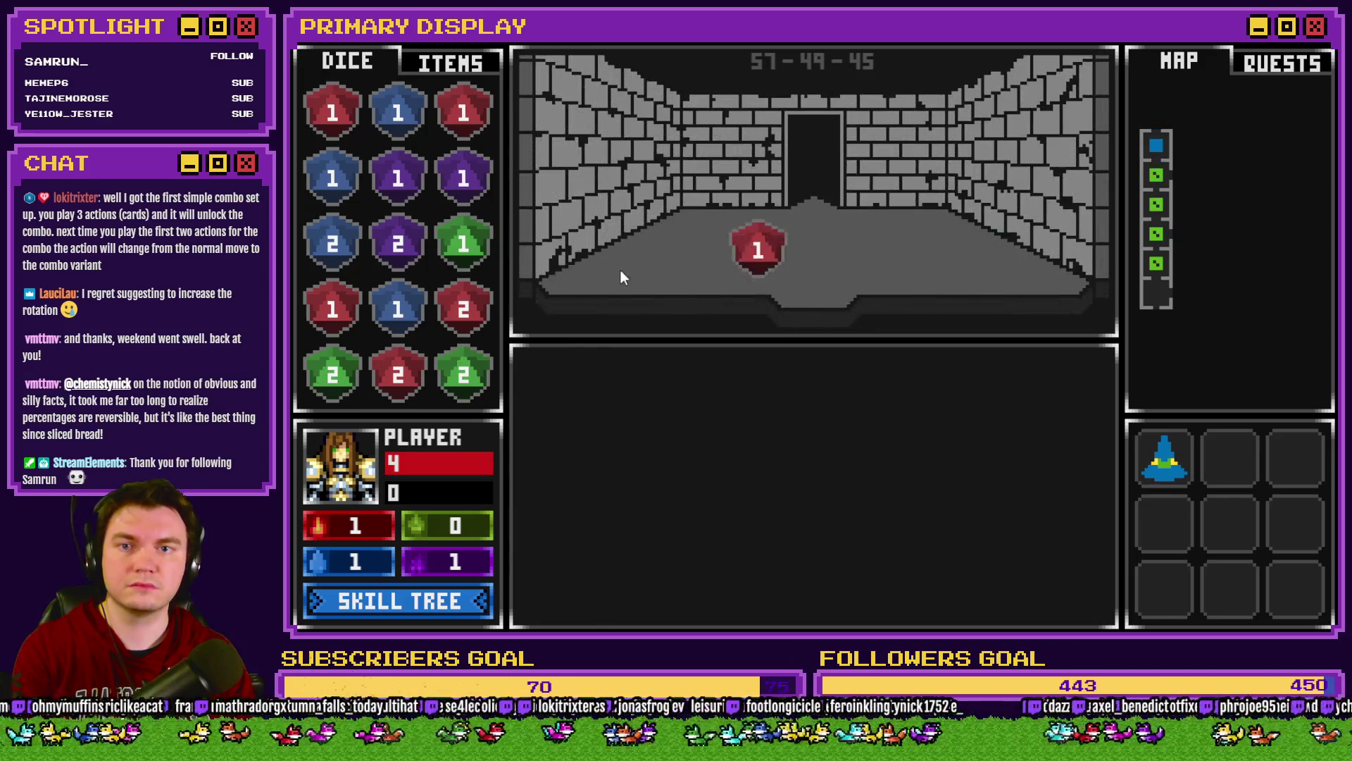
key("d")
key("w")
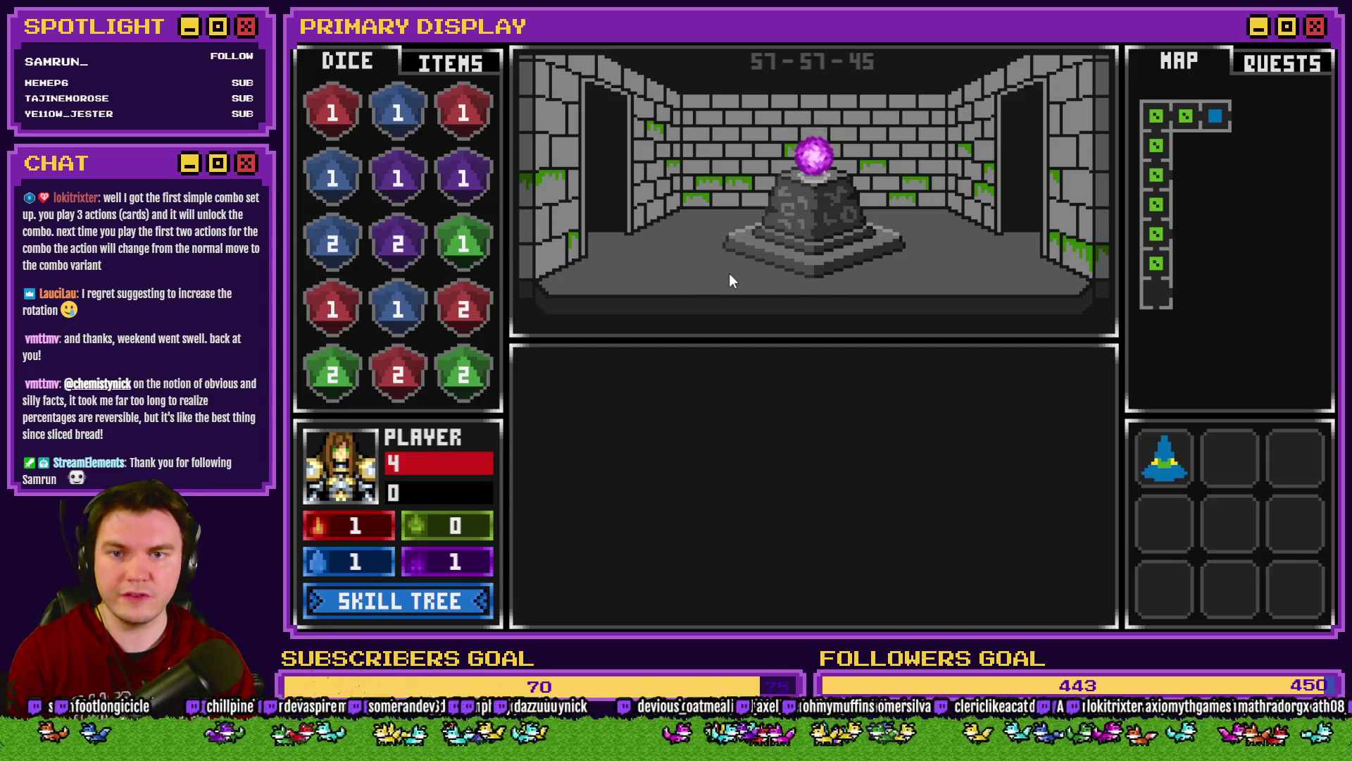
key("w")
key("s")
key("w")
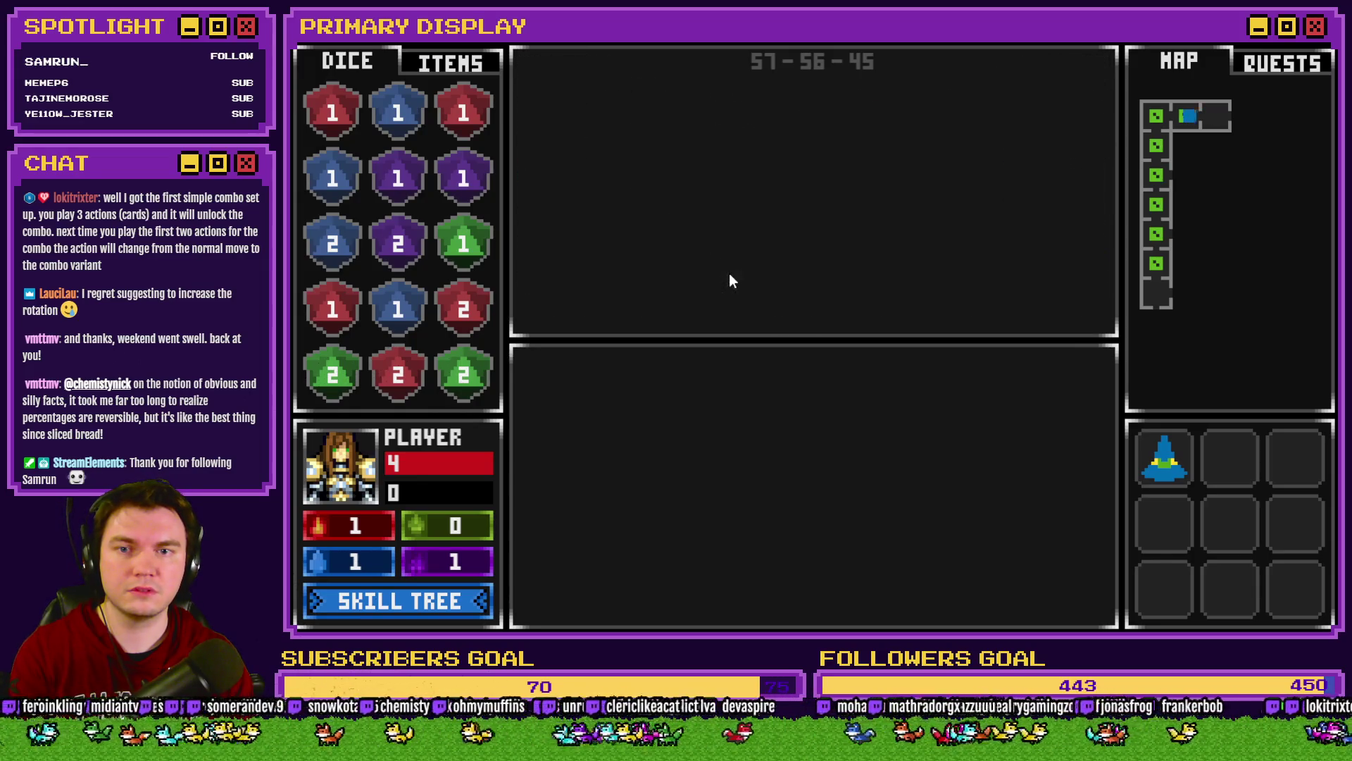
key("s")
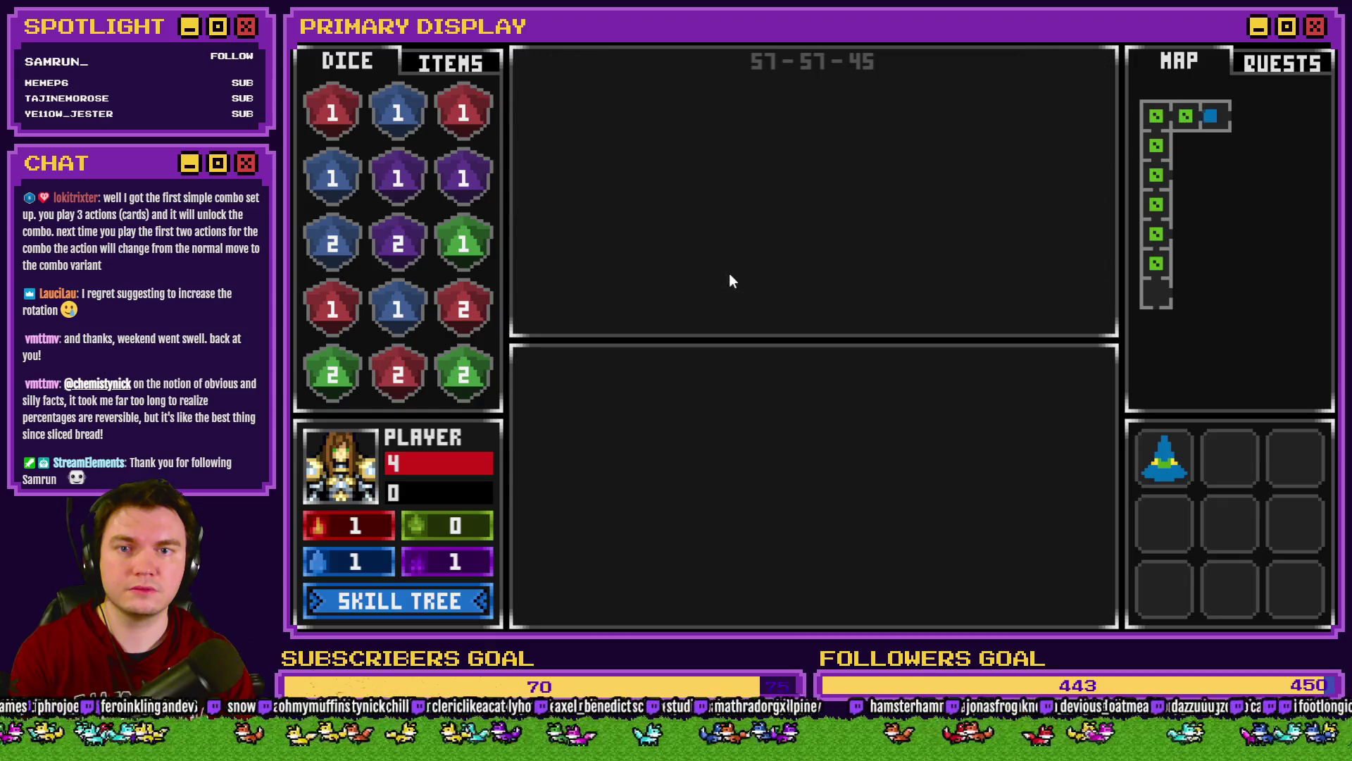
key("w")
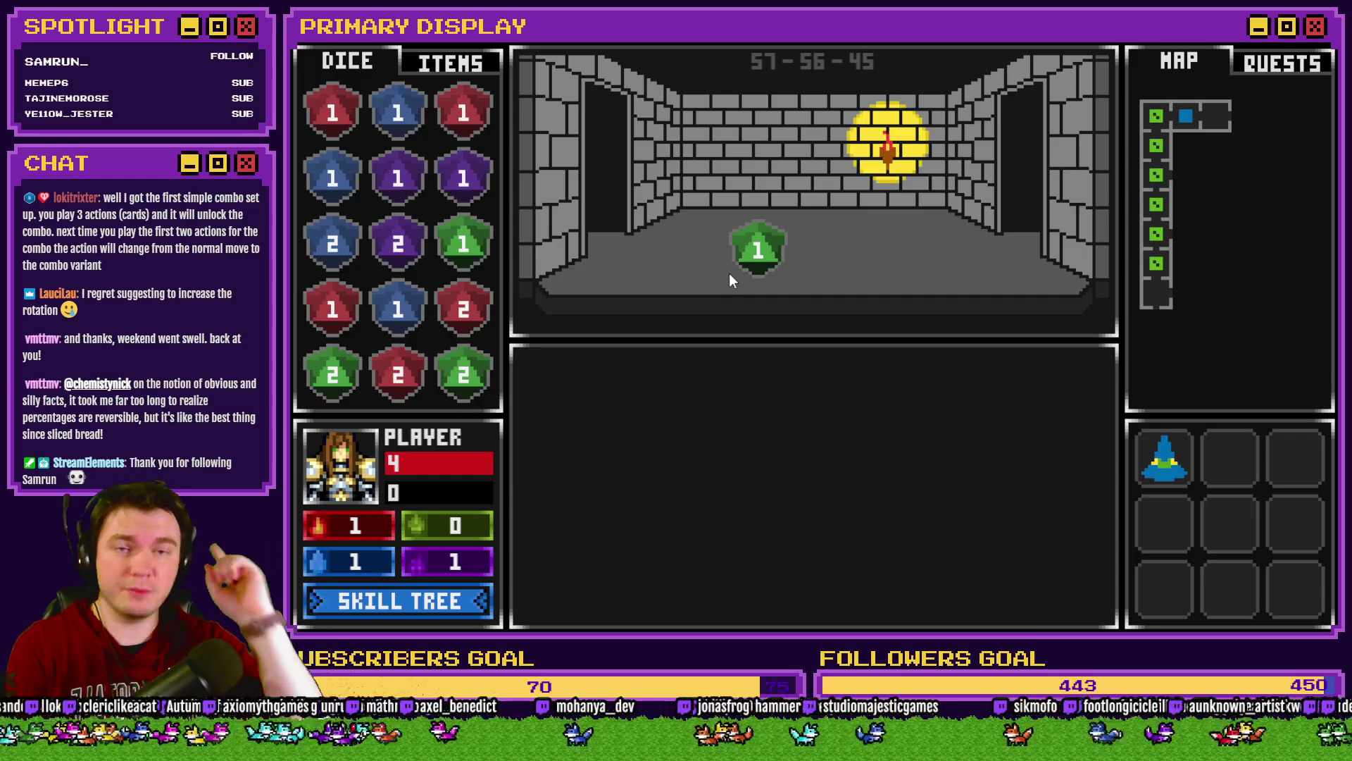
key("s")
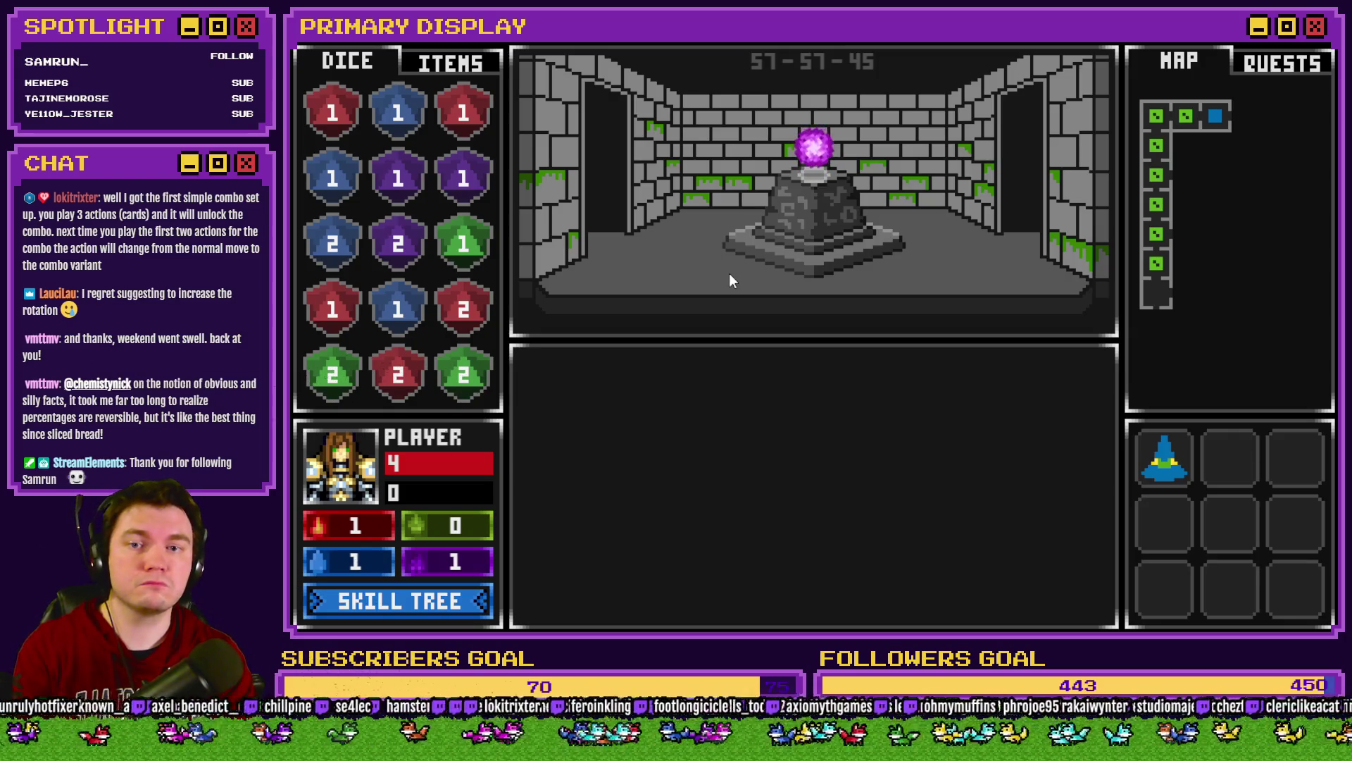
left_click(451, 62)
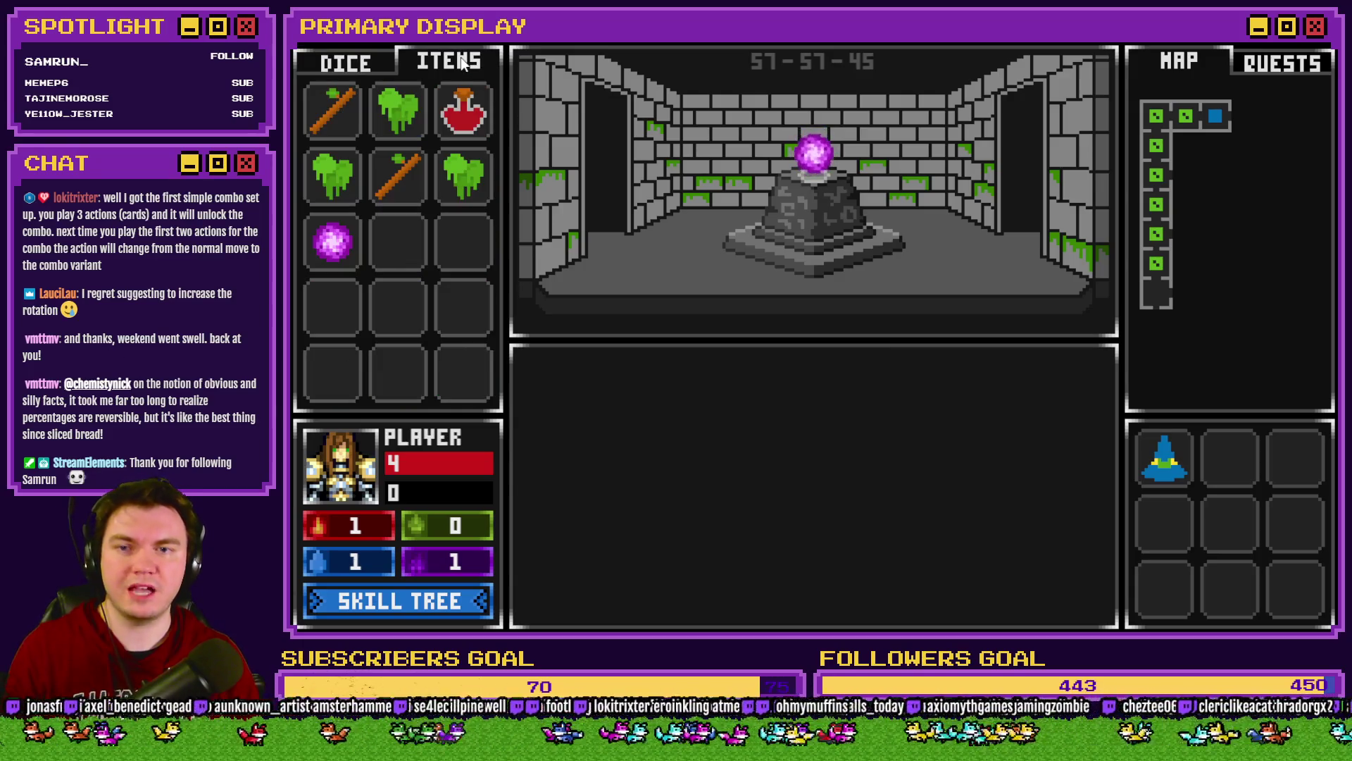
mouse_move(332, 250)
left_mouse_down()
mouse_move(786, 282)
mouse_move(774, 250)
mouse_move(332, 241)
mouse_move(903, 255)
left_mouse_up()
left_click(345, 68)
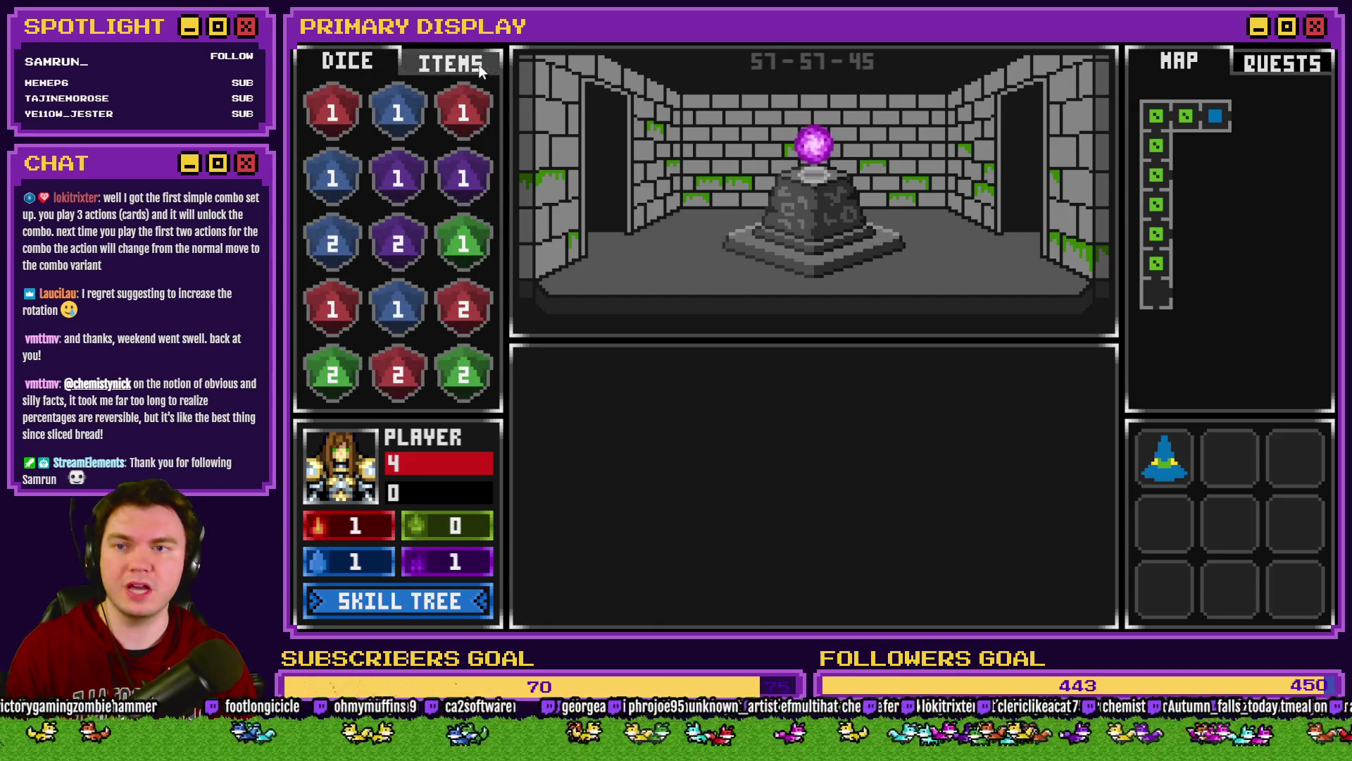
left_click(426, 62)
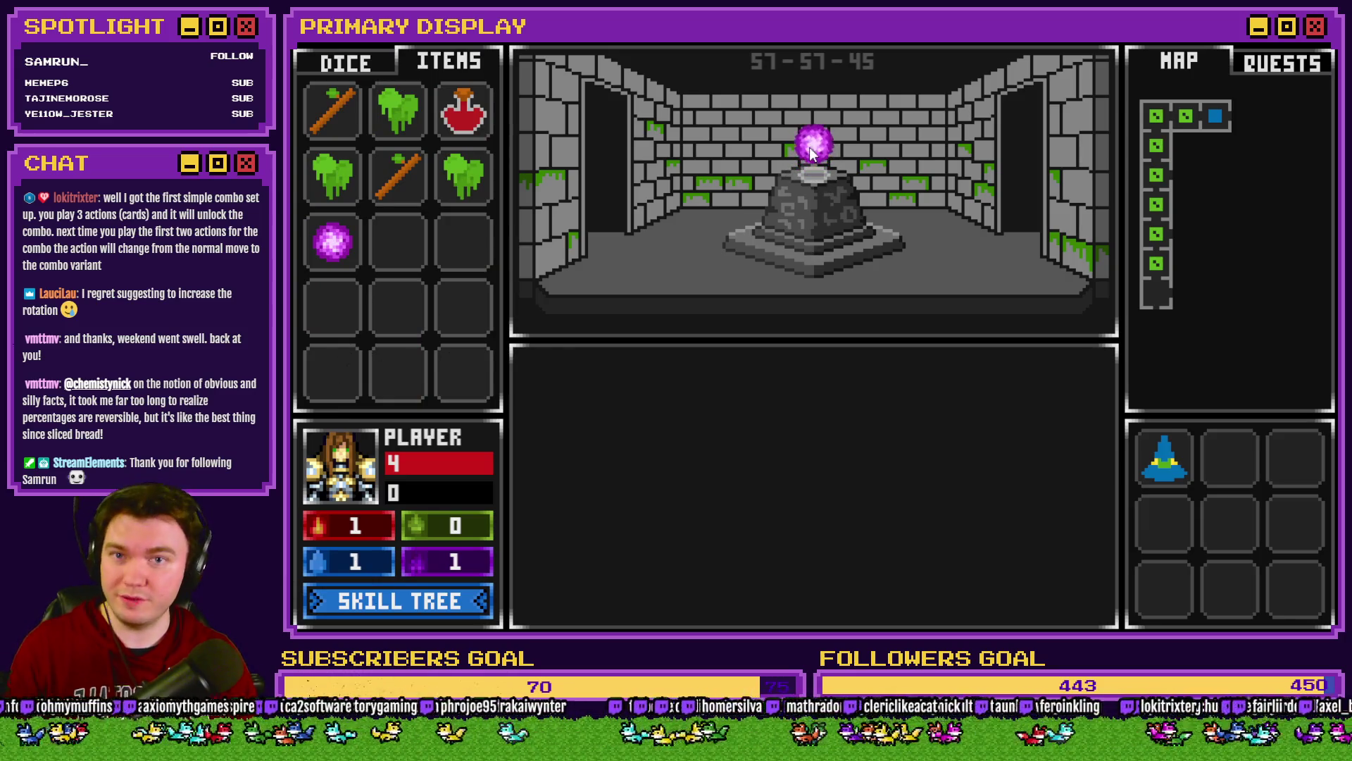
key("alt+F4")
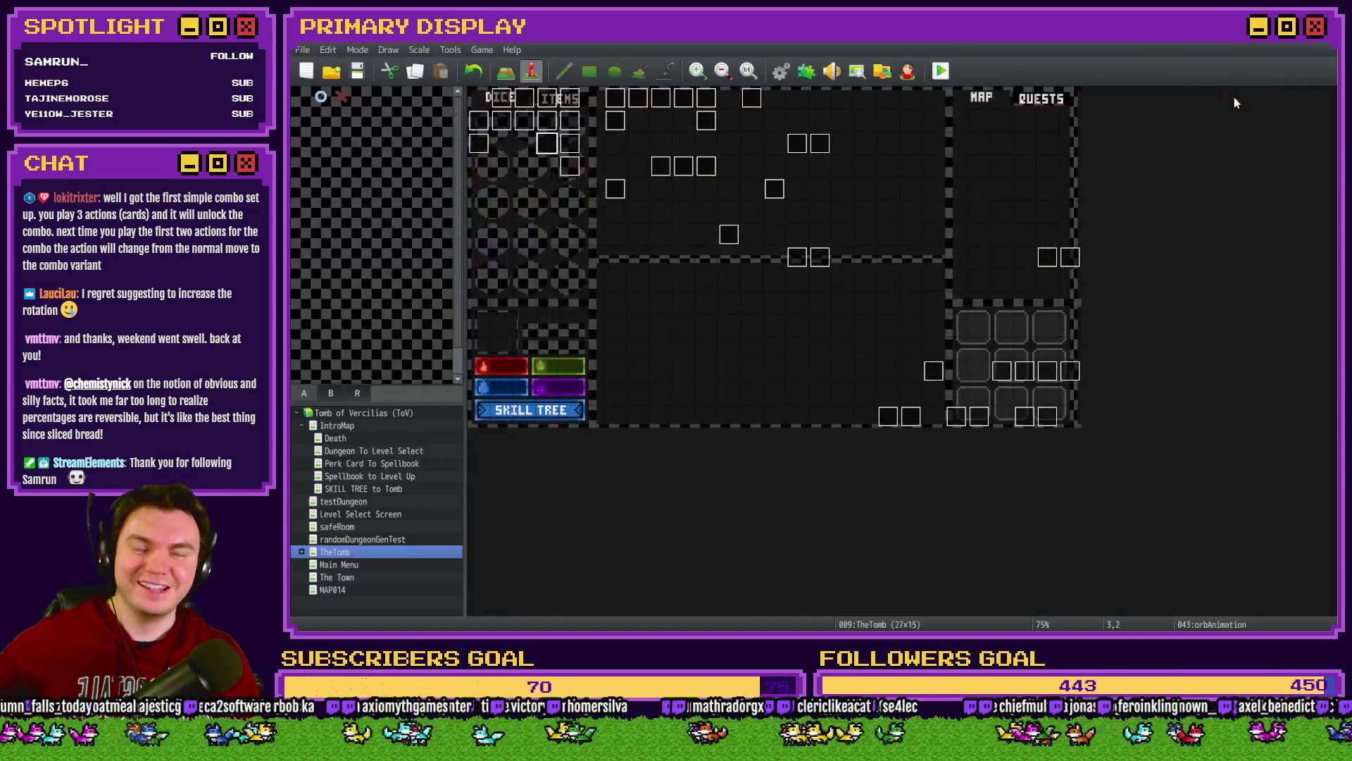
Step: Skip past monsterAnim and open DiceMove's page 4
double_click(539, 107)
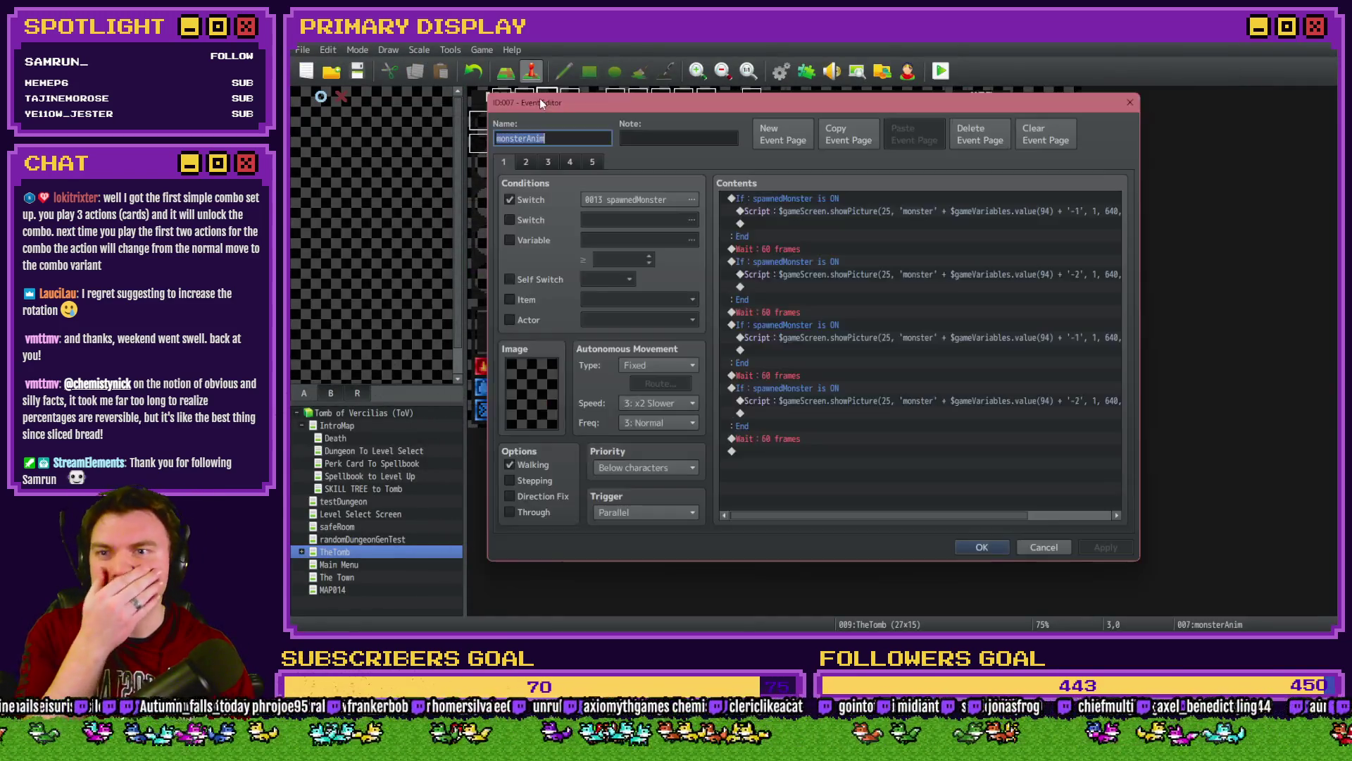
key("Escape")
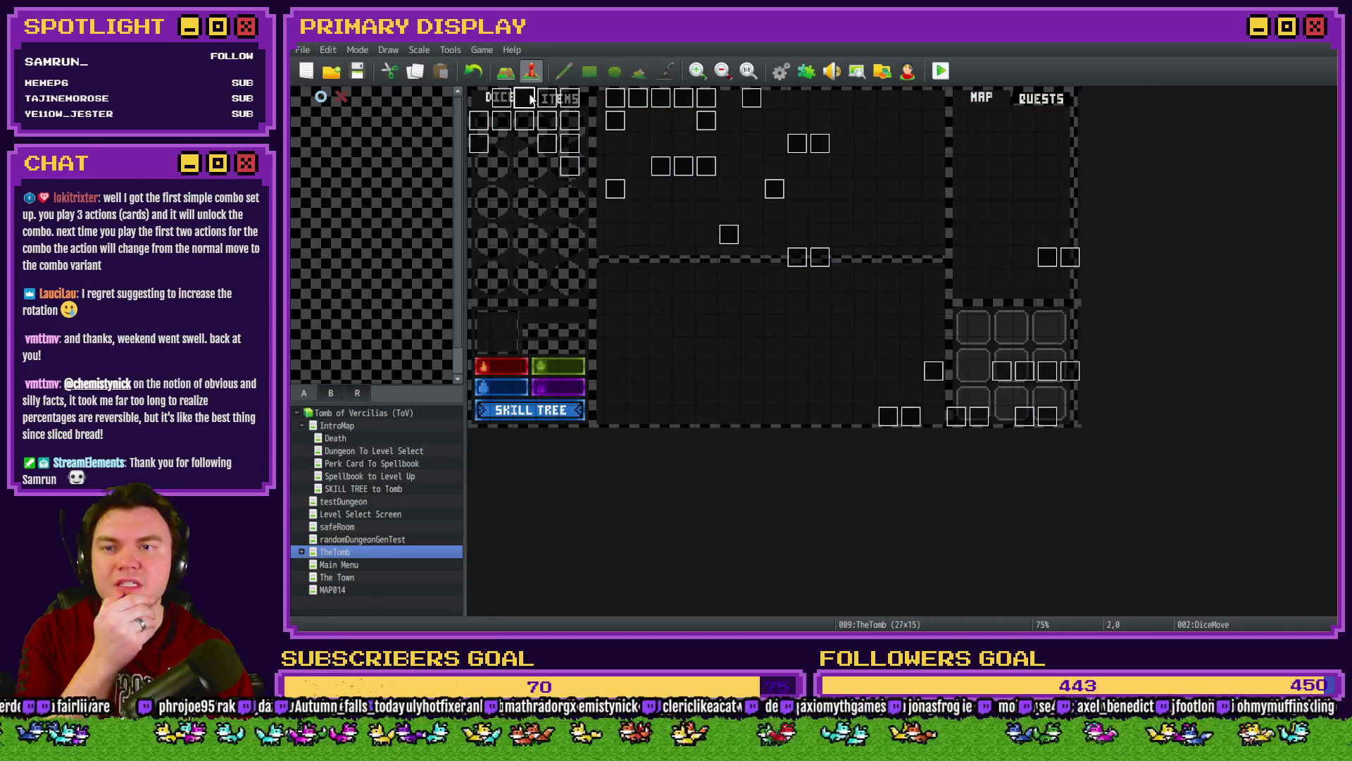
double_click(524, 100)
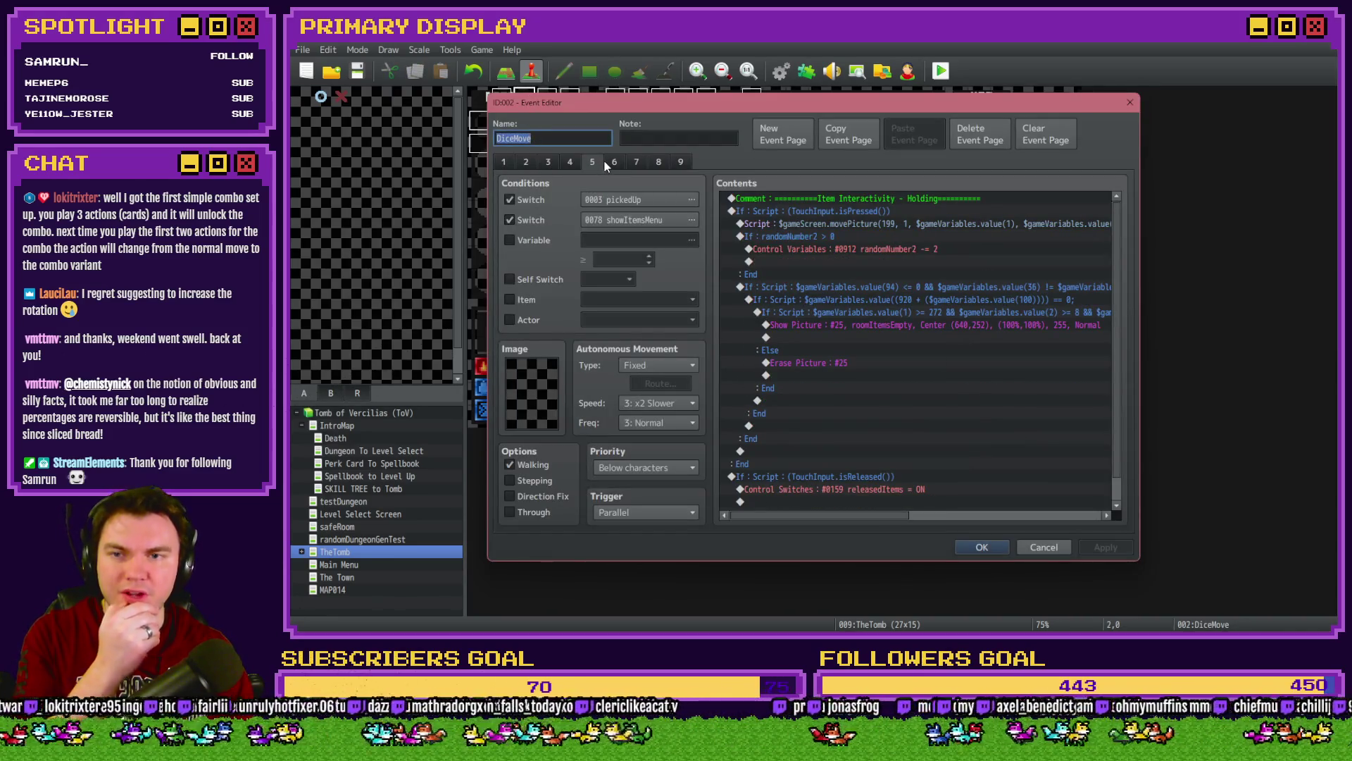
left_click(570, 161)
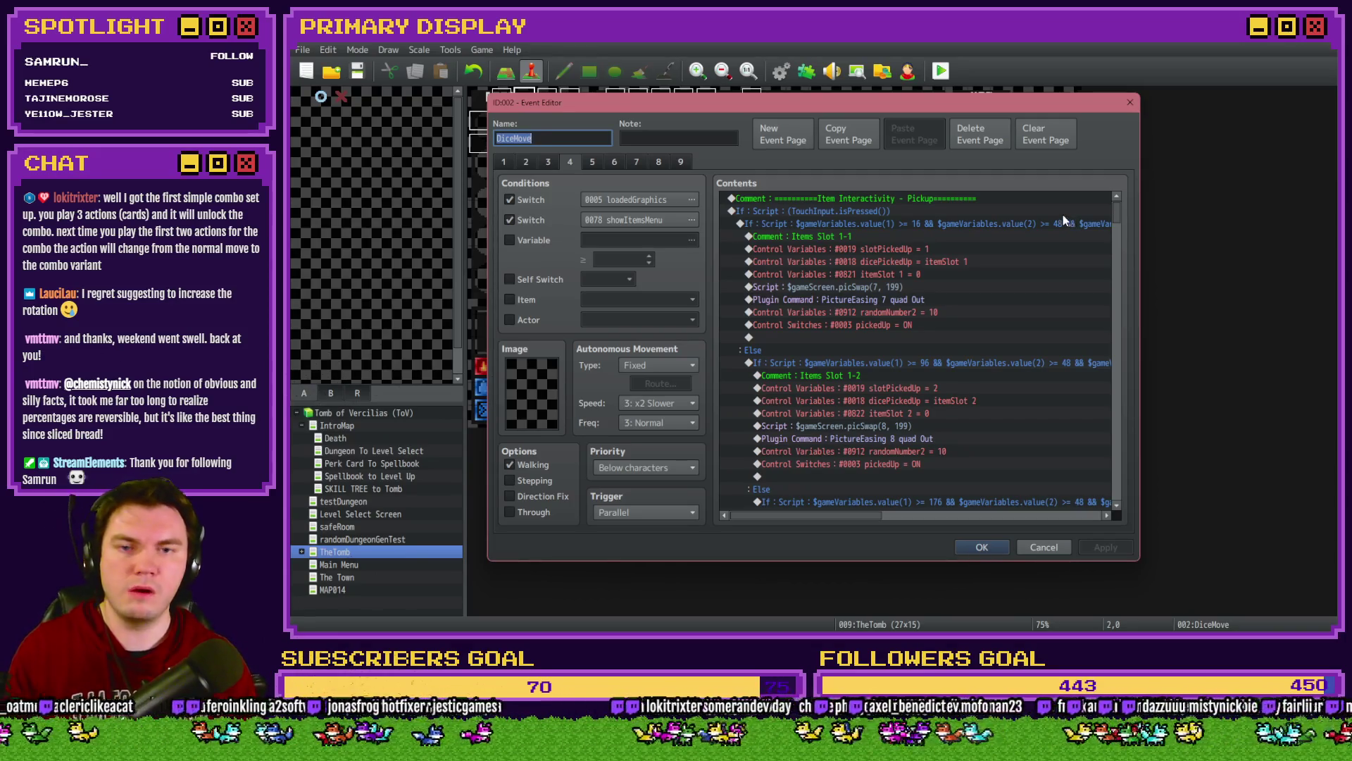
Step: Scroll through page 4's Contents and open the item-slot condition line
mouse_move(1116, 214)
left_mouse_down()
mouse_move(1113, 404)
mouse_move(1126, 365)
left_mouse_up()
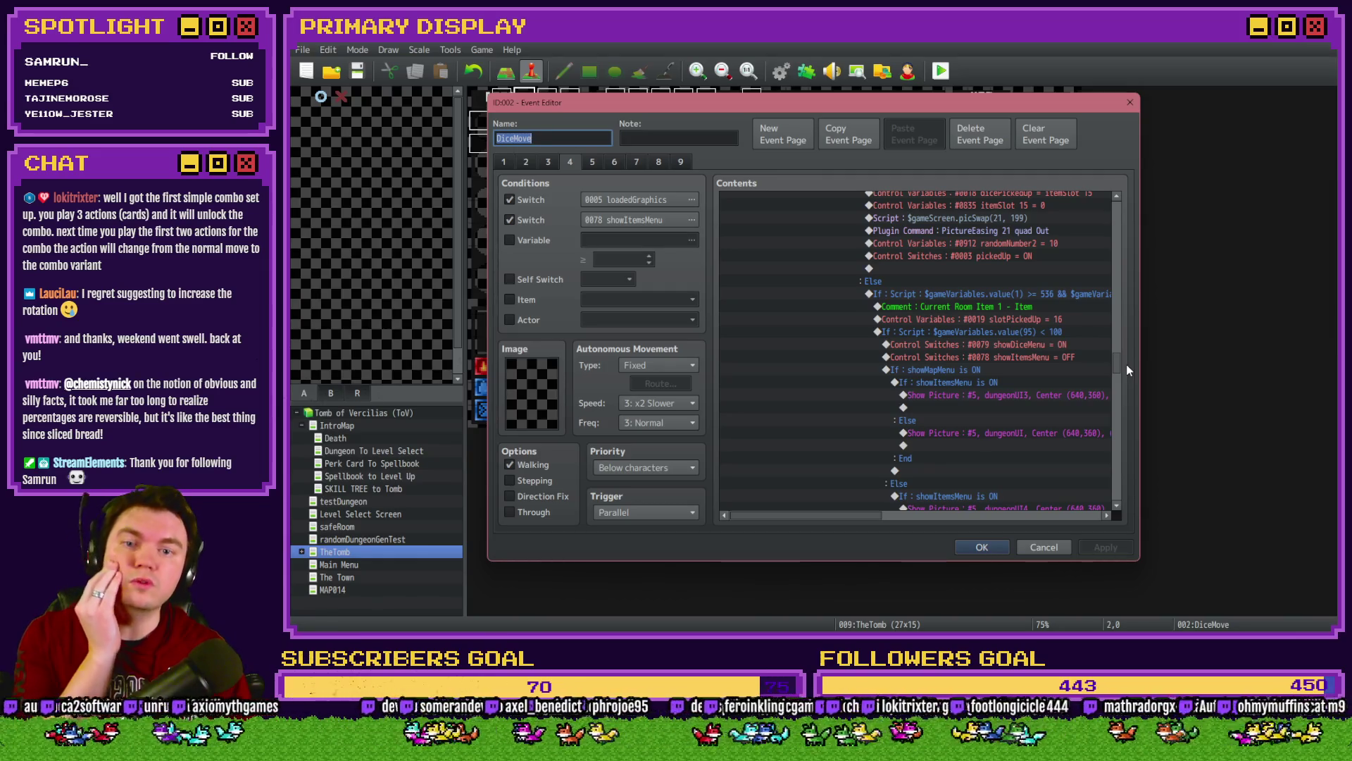
left_click_drag(1126, 365, 1121, 418)
left_click_drag(866, 515, 920, 516)
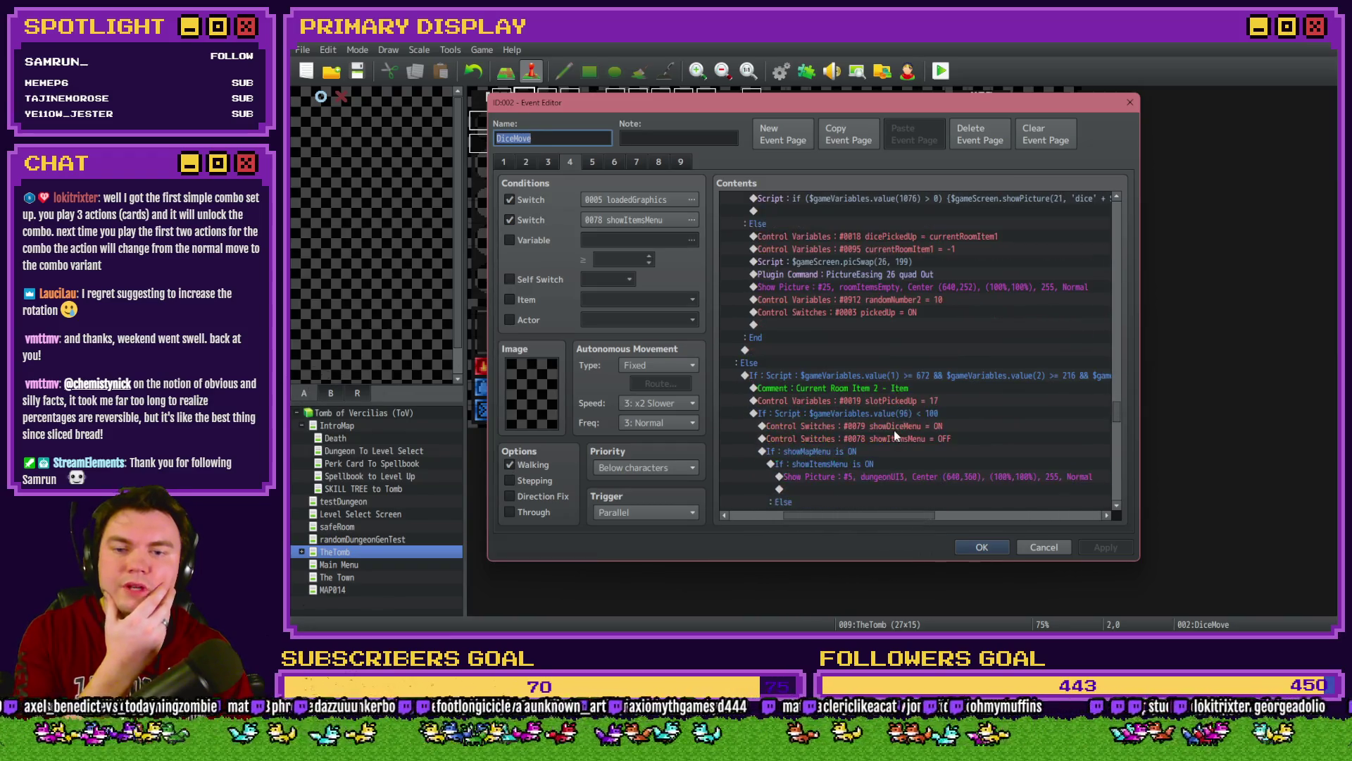
left_click_drag(1114, 420, 1127, 362)
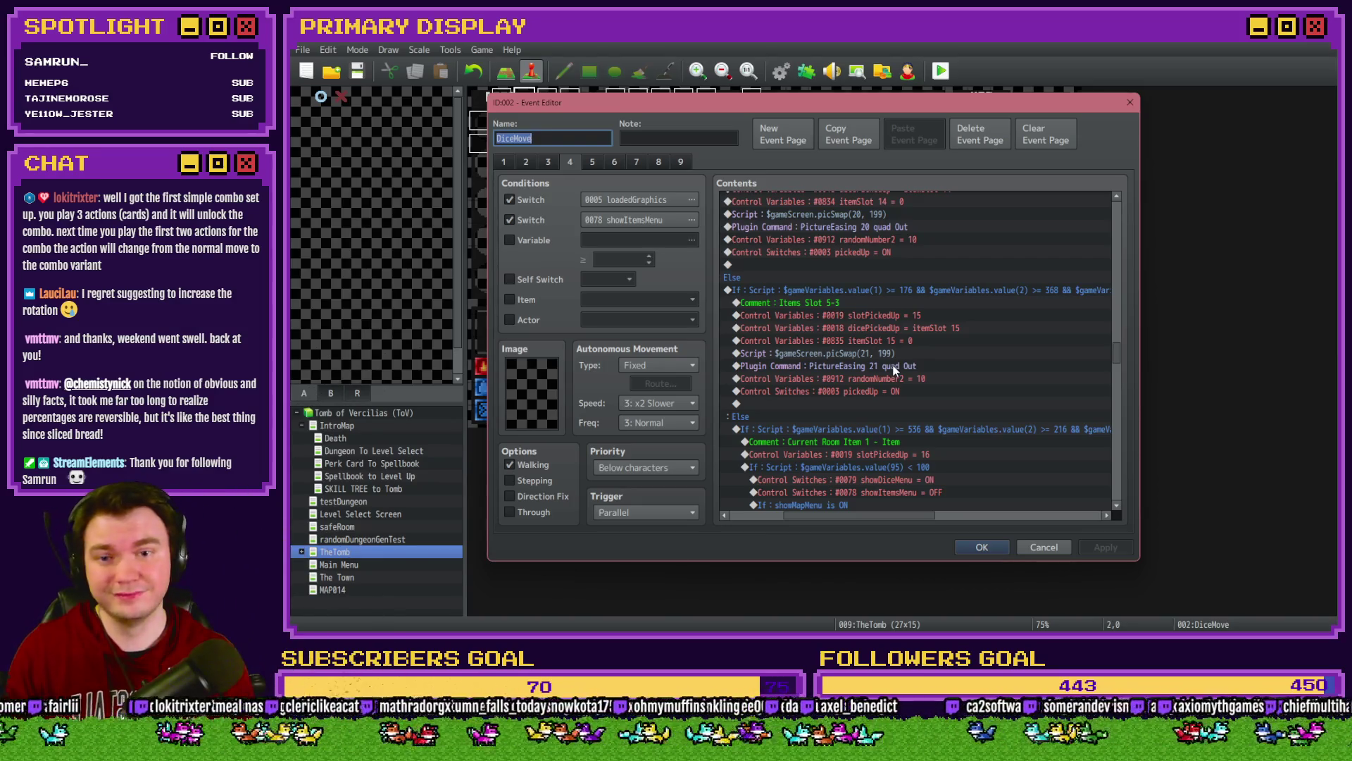
left_click_drag(879, 513, 872, 518)
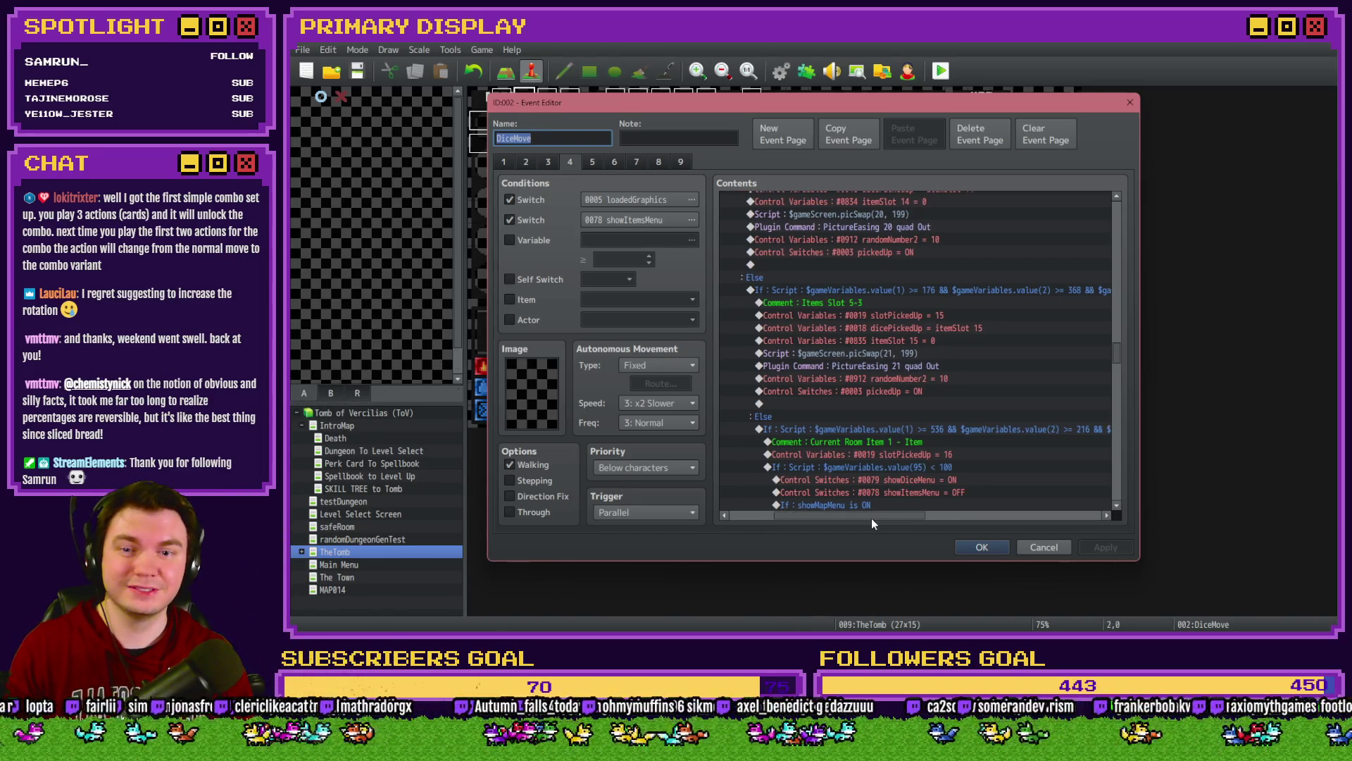
double_click(895, 290)
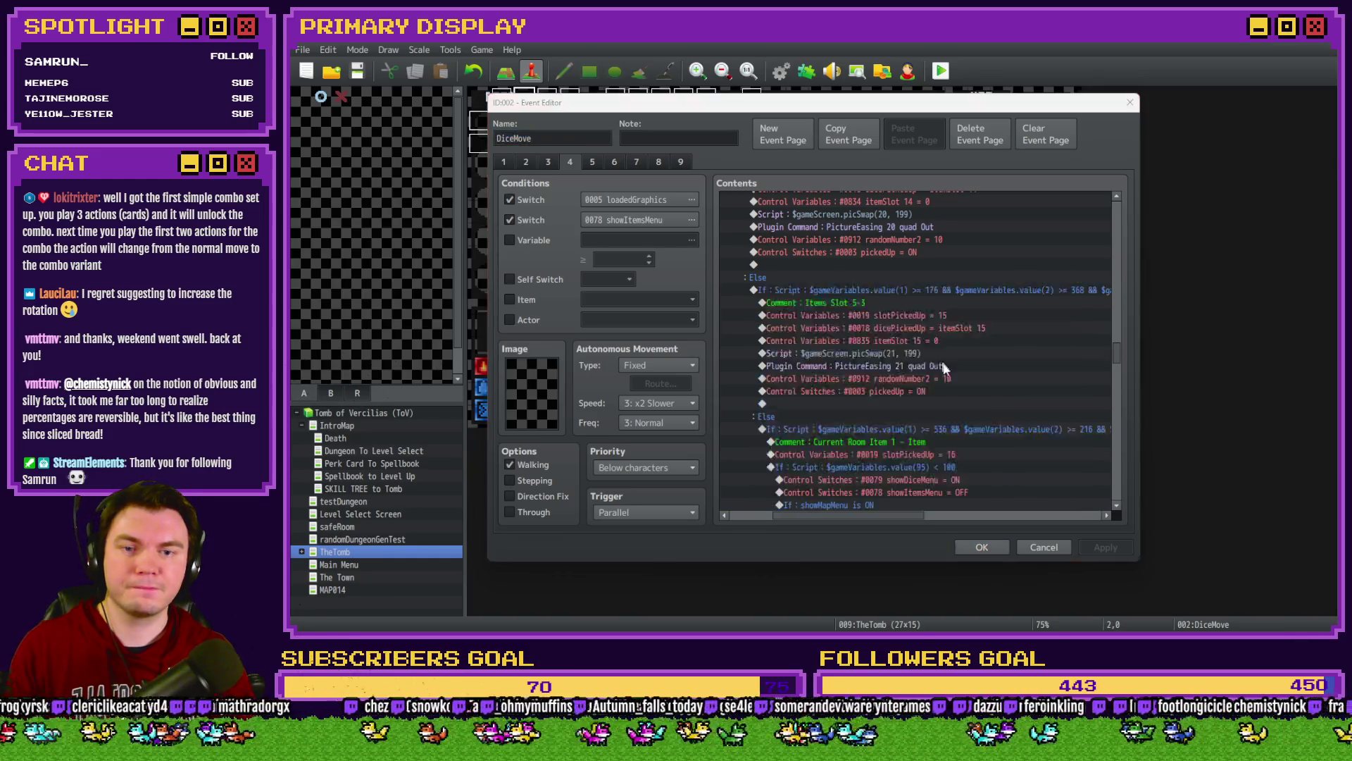
left_click(1037, 462)
scroll(1033, 365, "down", 5)
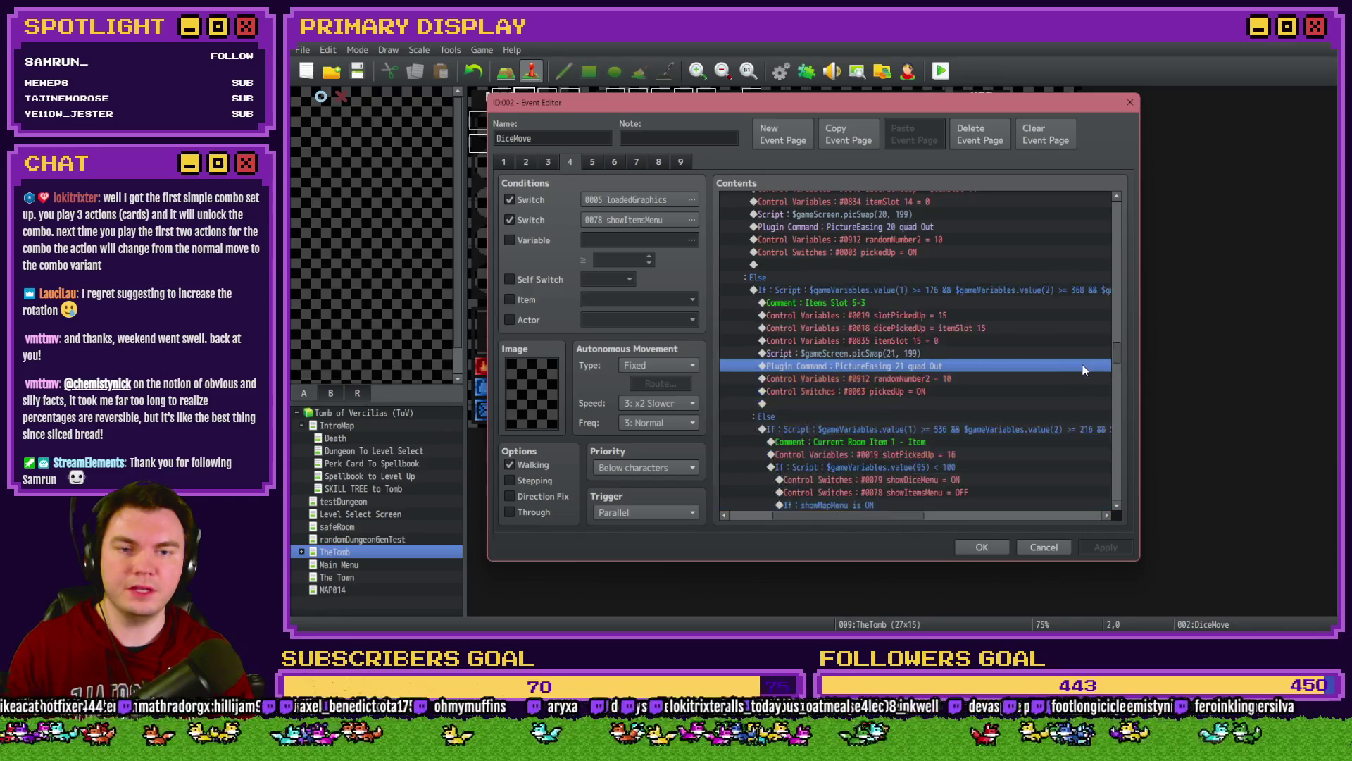
scroll(1032, 361, "down", 5)
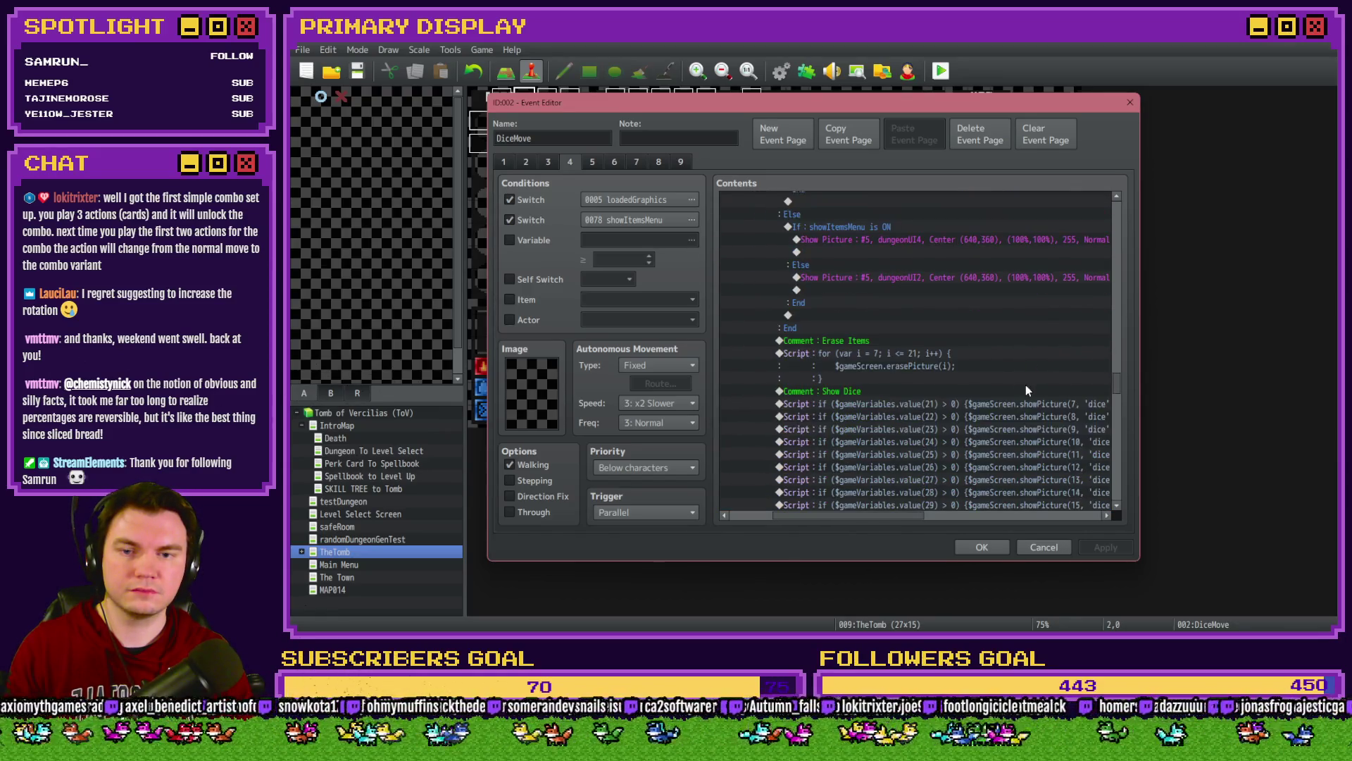
scroll(1022, 394, "up", 5)
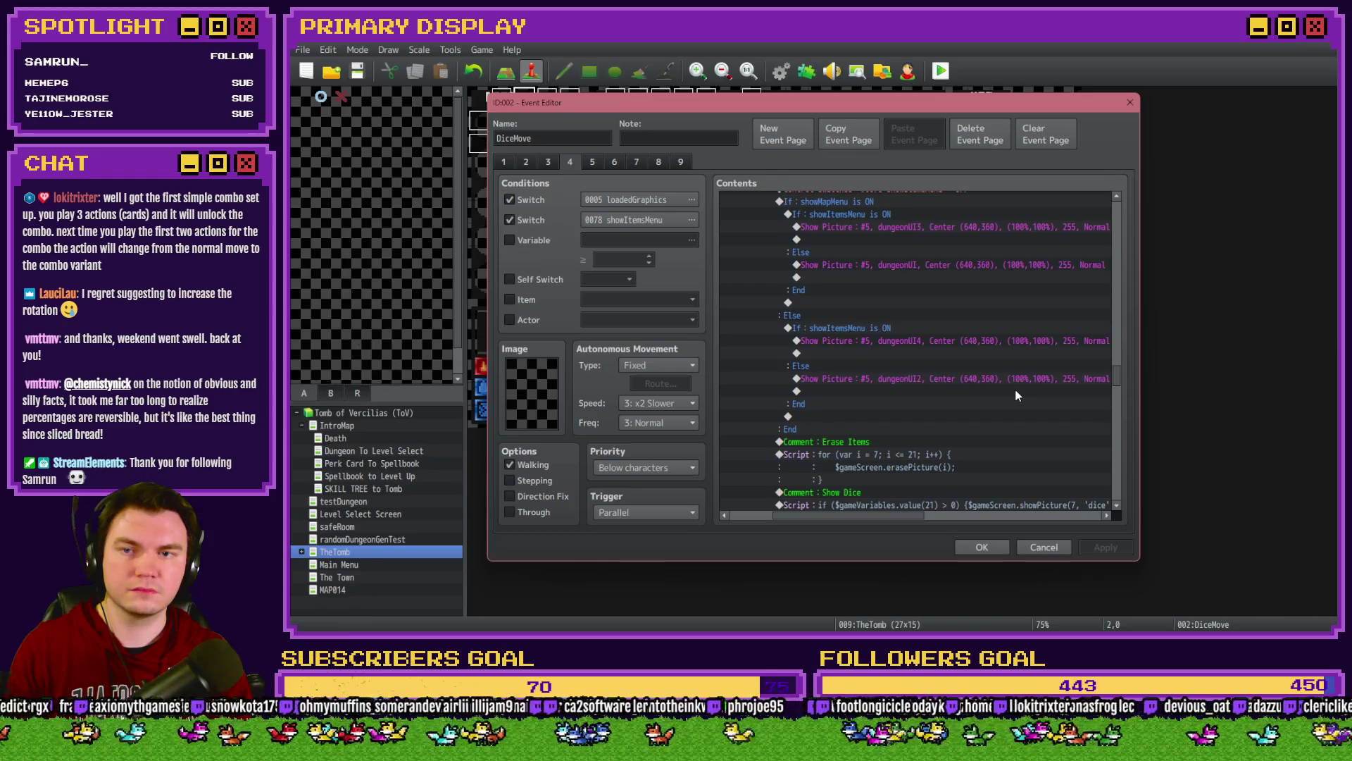
scroll(1015, 394, "down", 3)
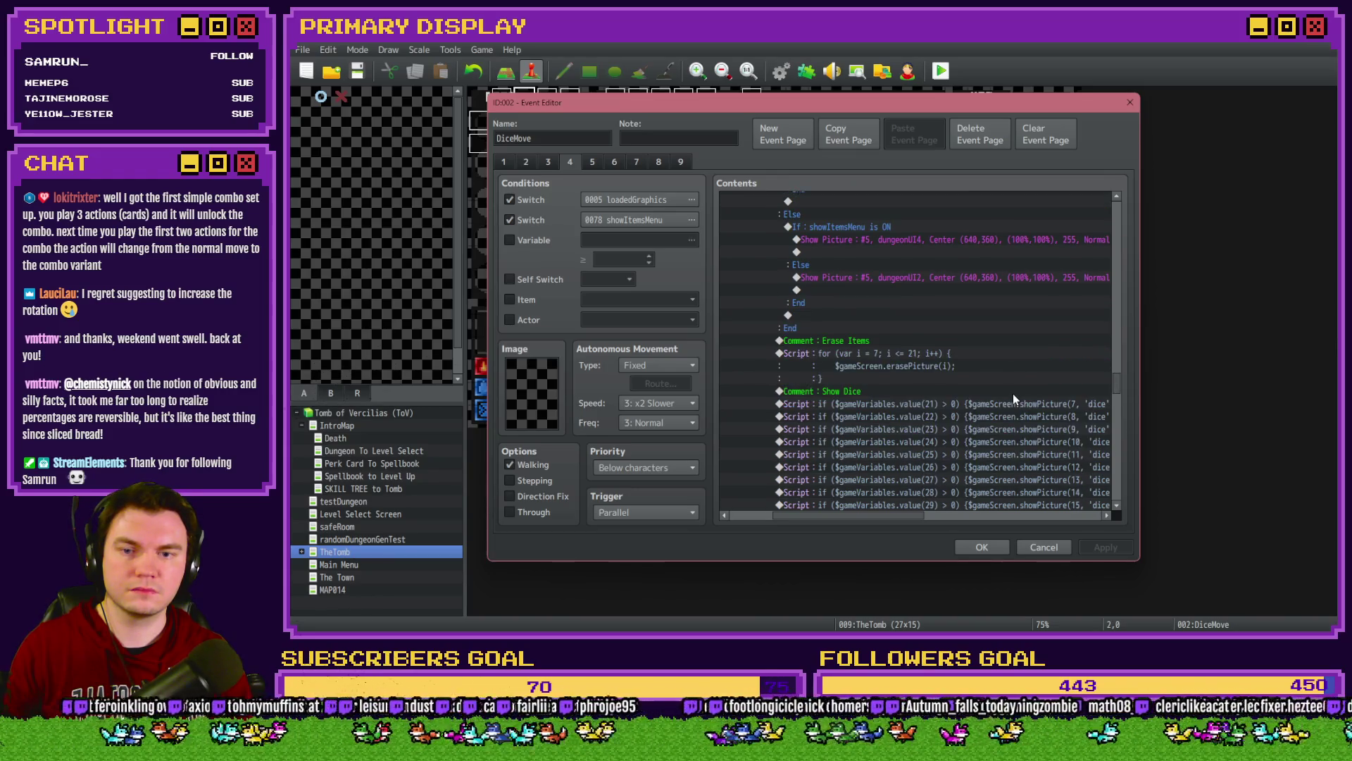
scroll(1013, 393, "down", 2)
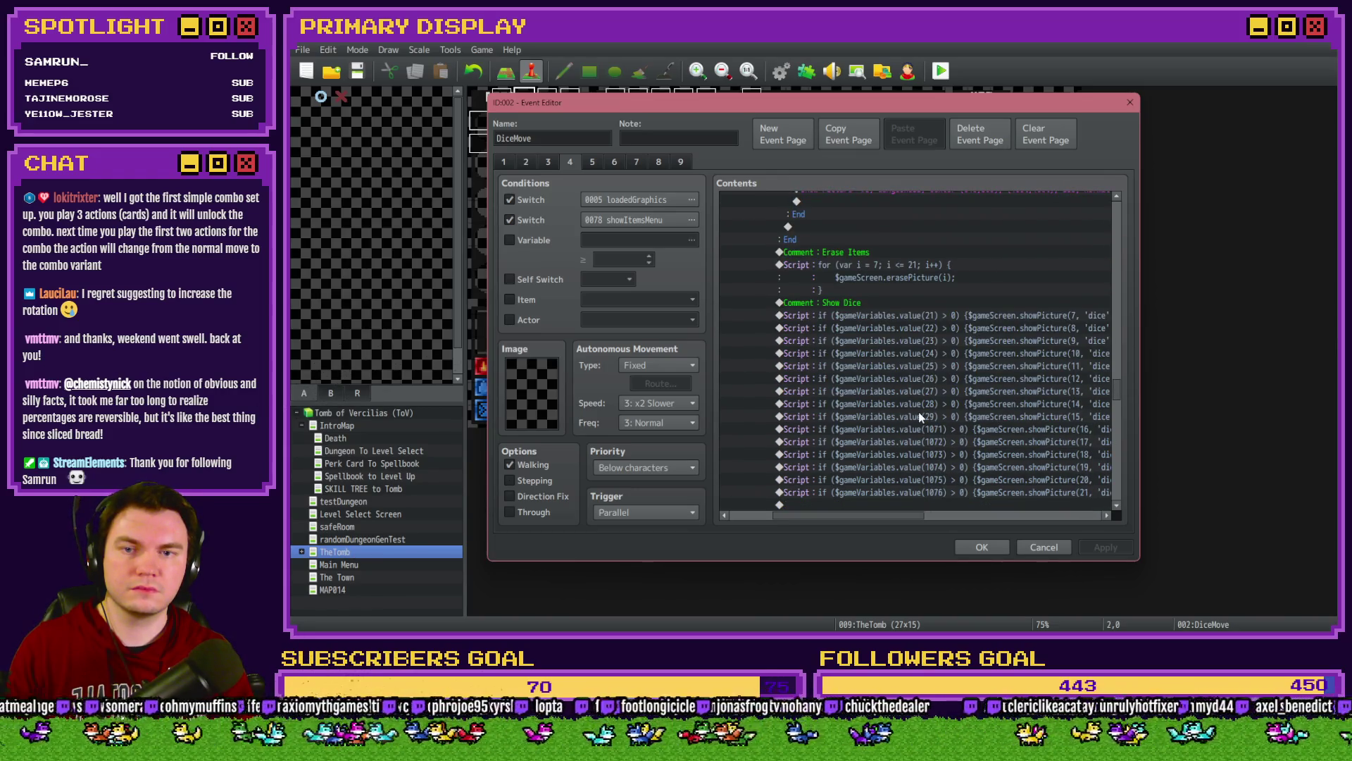
scroll(902, 495, "up", 3)
scroll(891, 442, "up", 5)
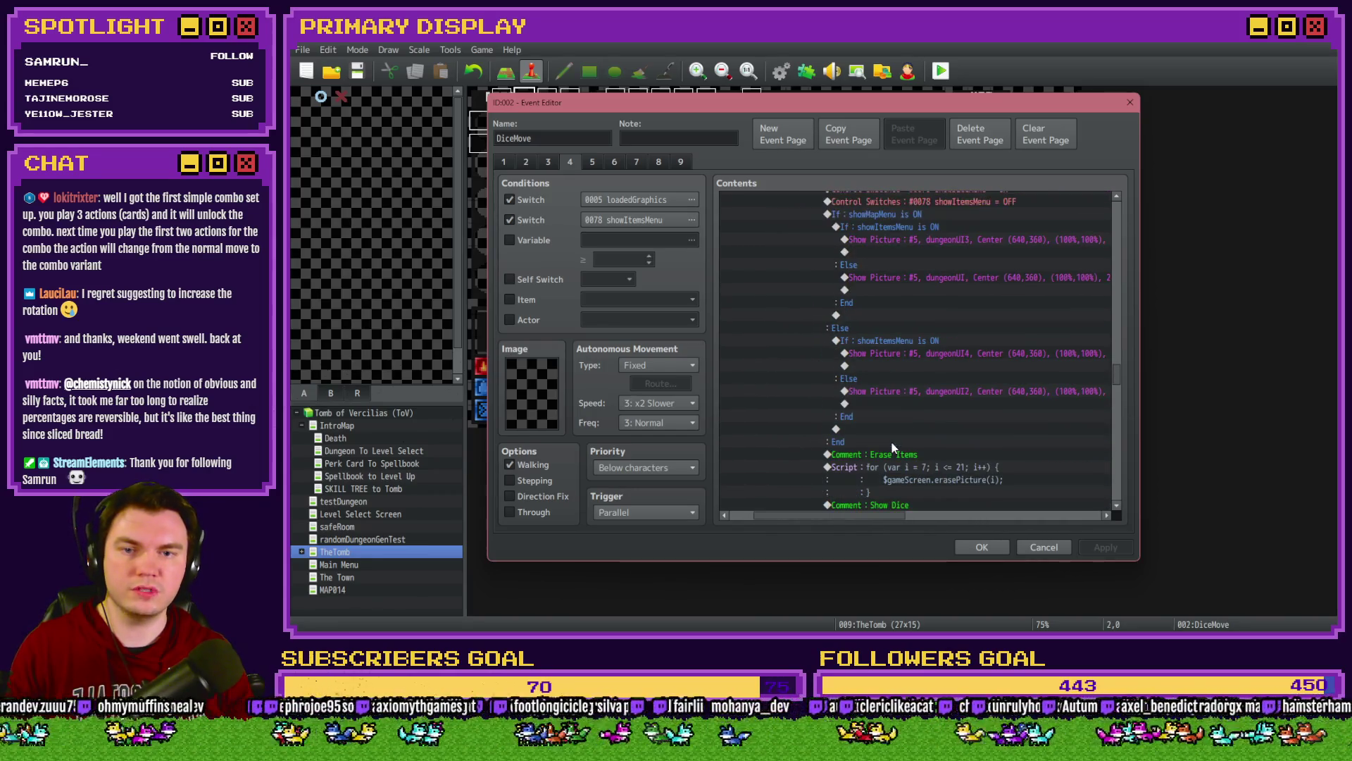
scroll(894, 444, "down", 10)
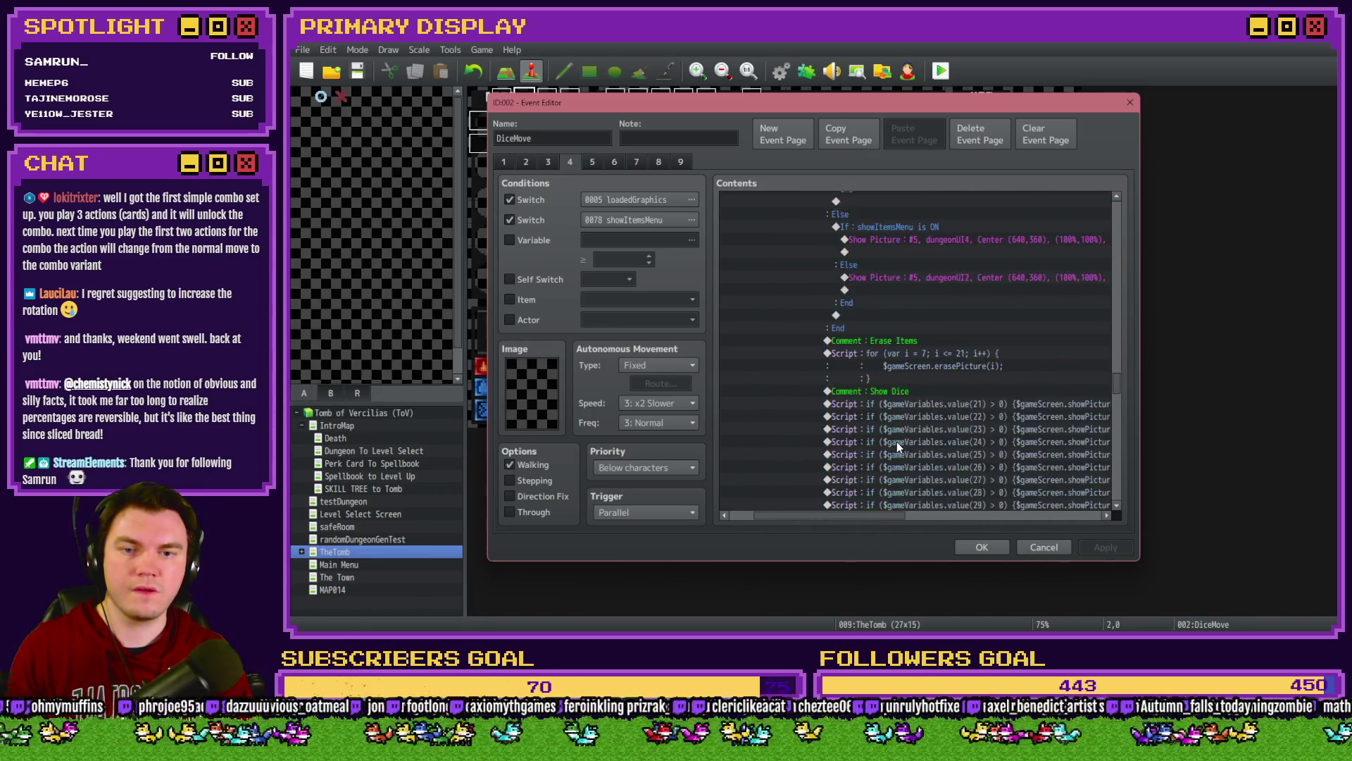
scroll(911, 434, "down", 15)
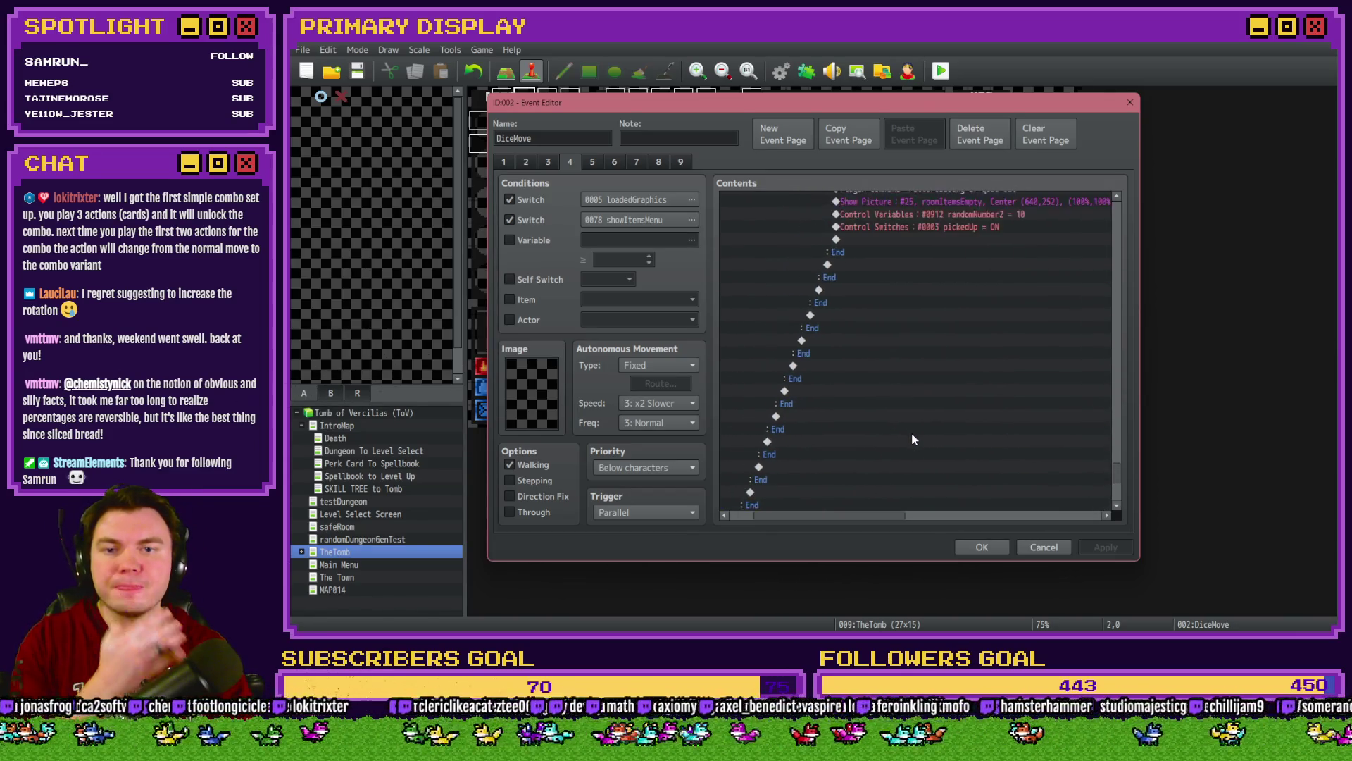
scroll(910, 433, "up", 5)
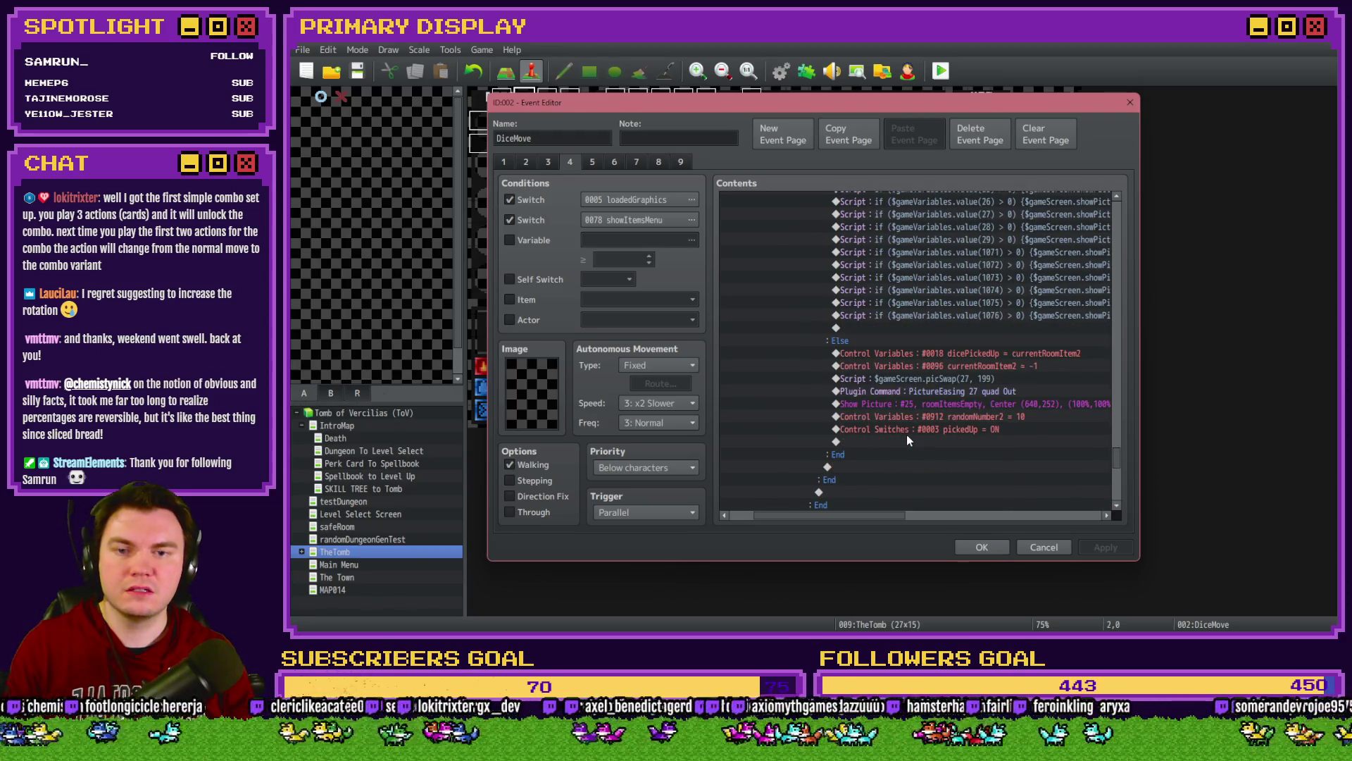
scroll(884, 428, "up", 10)
scroll(885, 428, "up", 3)
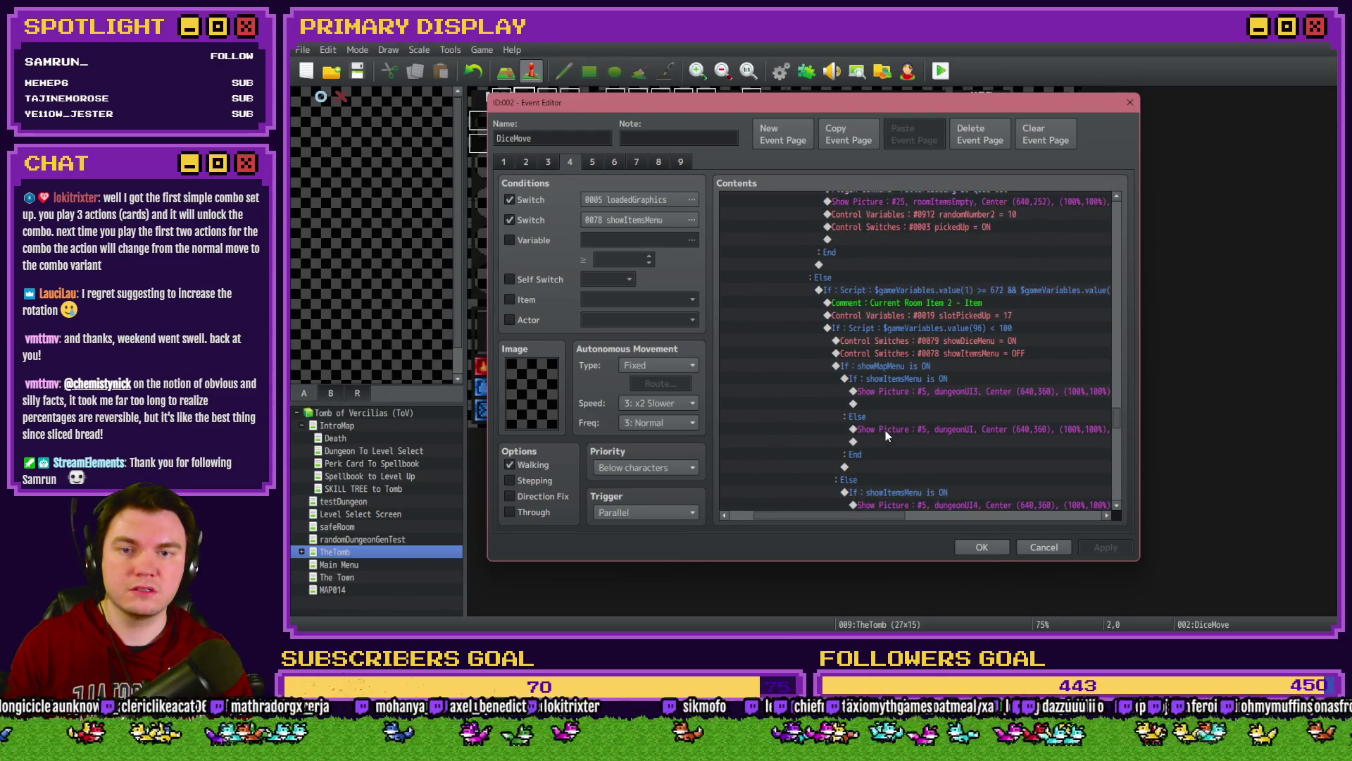
double_click(931, 294)
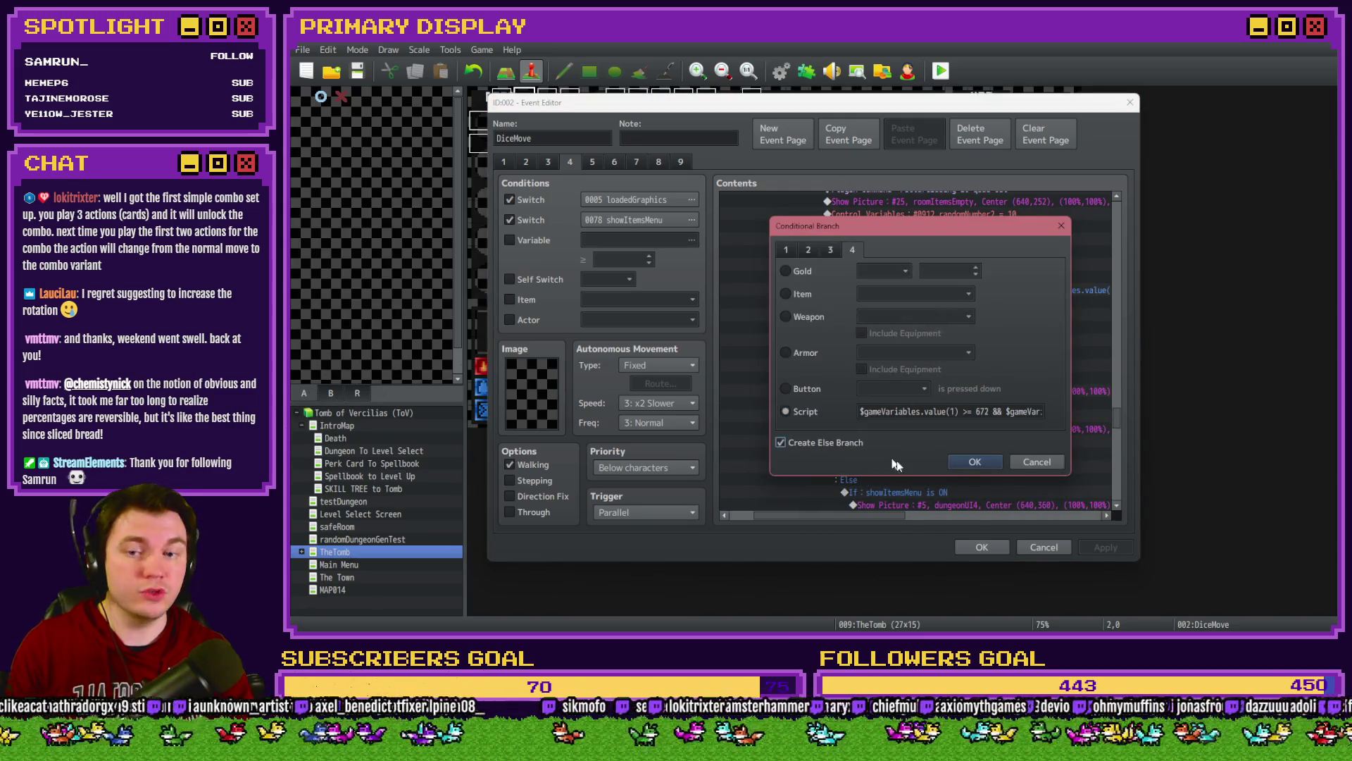
Step: Add a Conditional Branch under Else with the copied Script condition pasted in
left_click(974, 462)
scroll(971, 446, "down", 7)
left_click(877, 441)
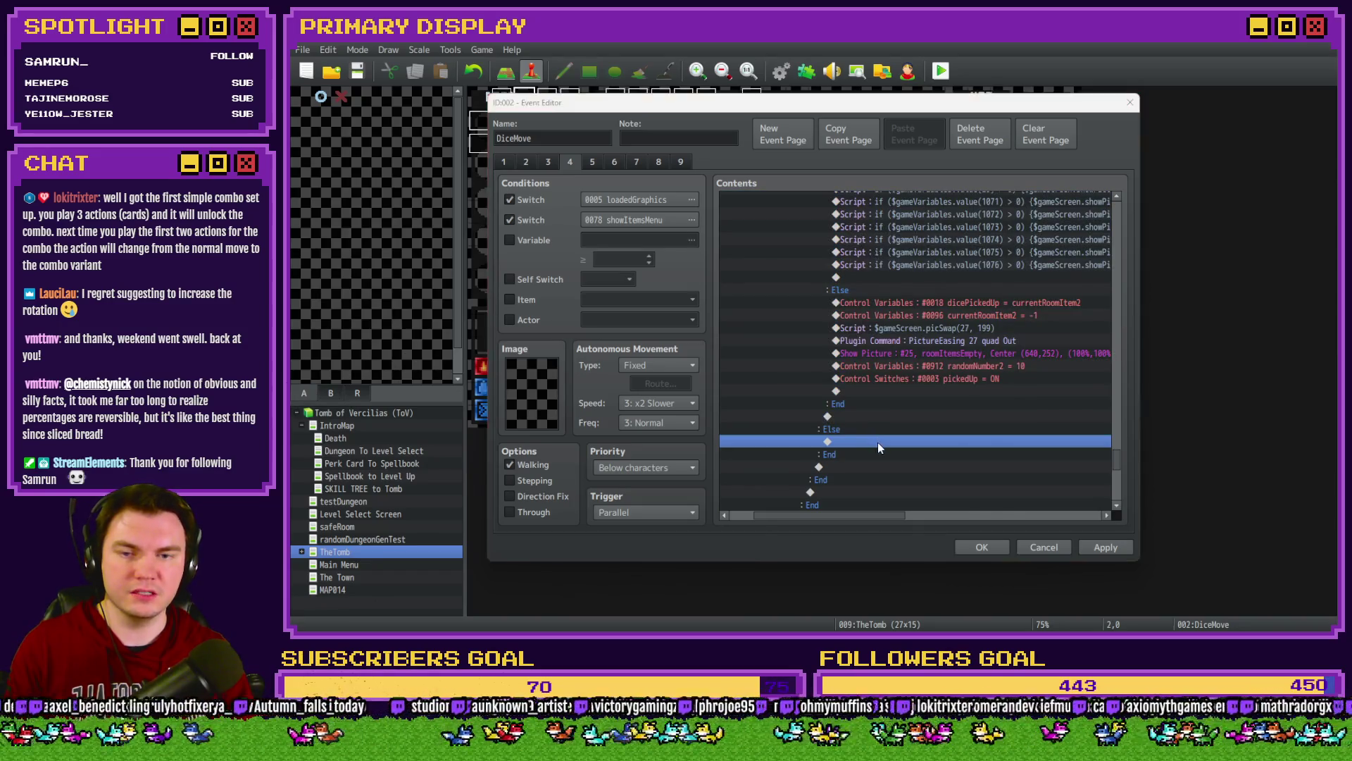
double_click(878, 442)
left_click(858, 397)
left_click(850, 250)
left_click(786, 411)
key("ctrl+v")
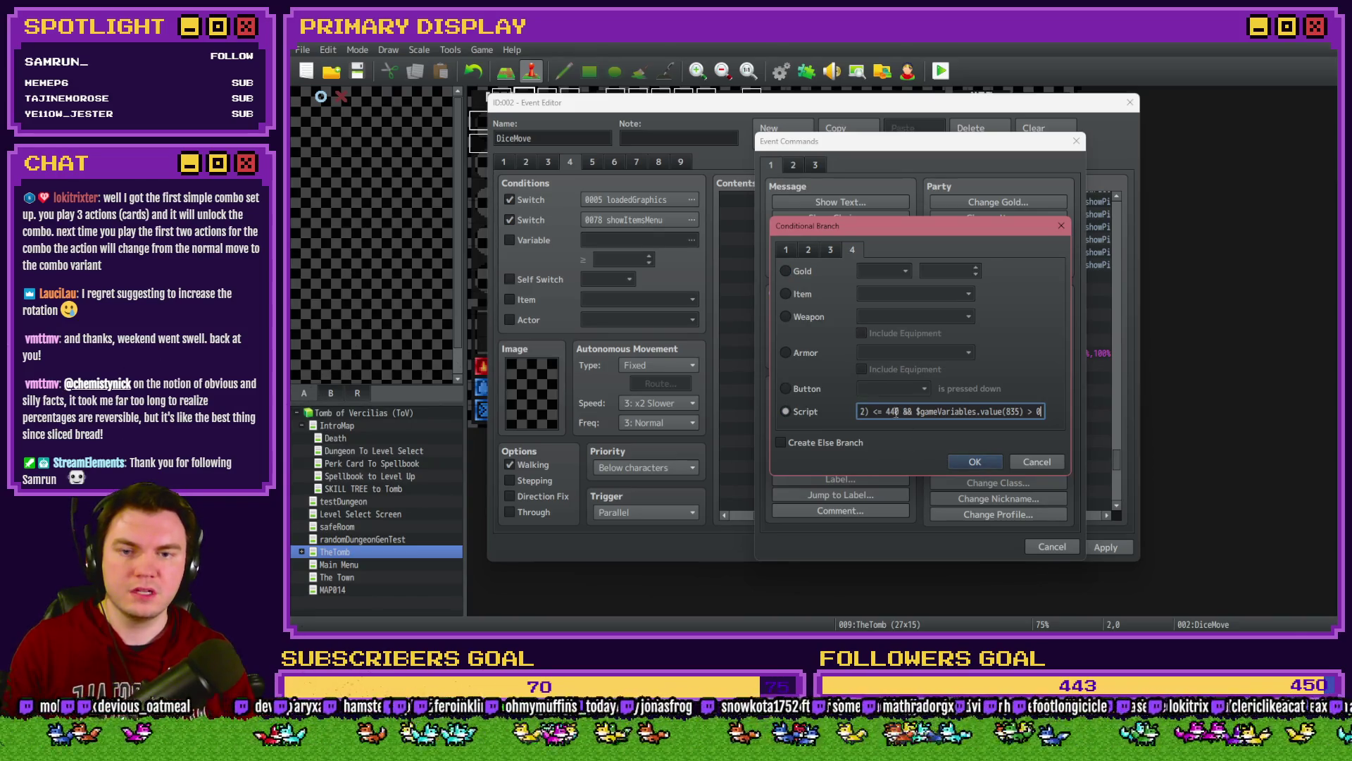
Step: Replace 176 in the condition with $gameScreen.picture(24) and begin the next operator
key("ctrl+a")
left_click(955, 413)
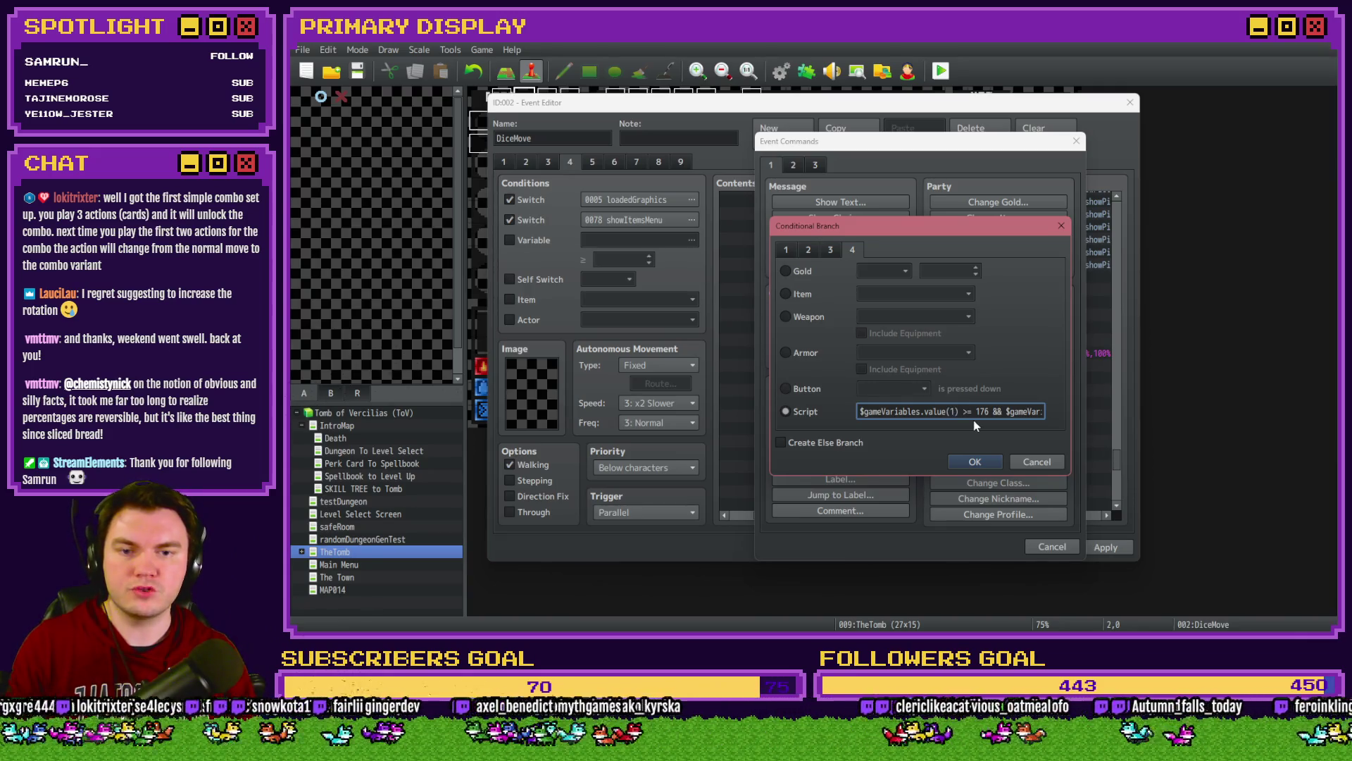
double_click(983, 412)
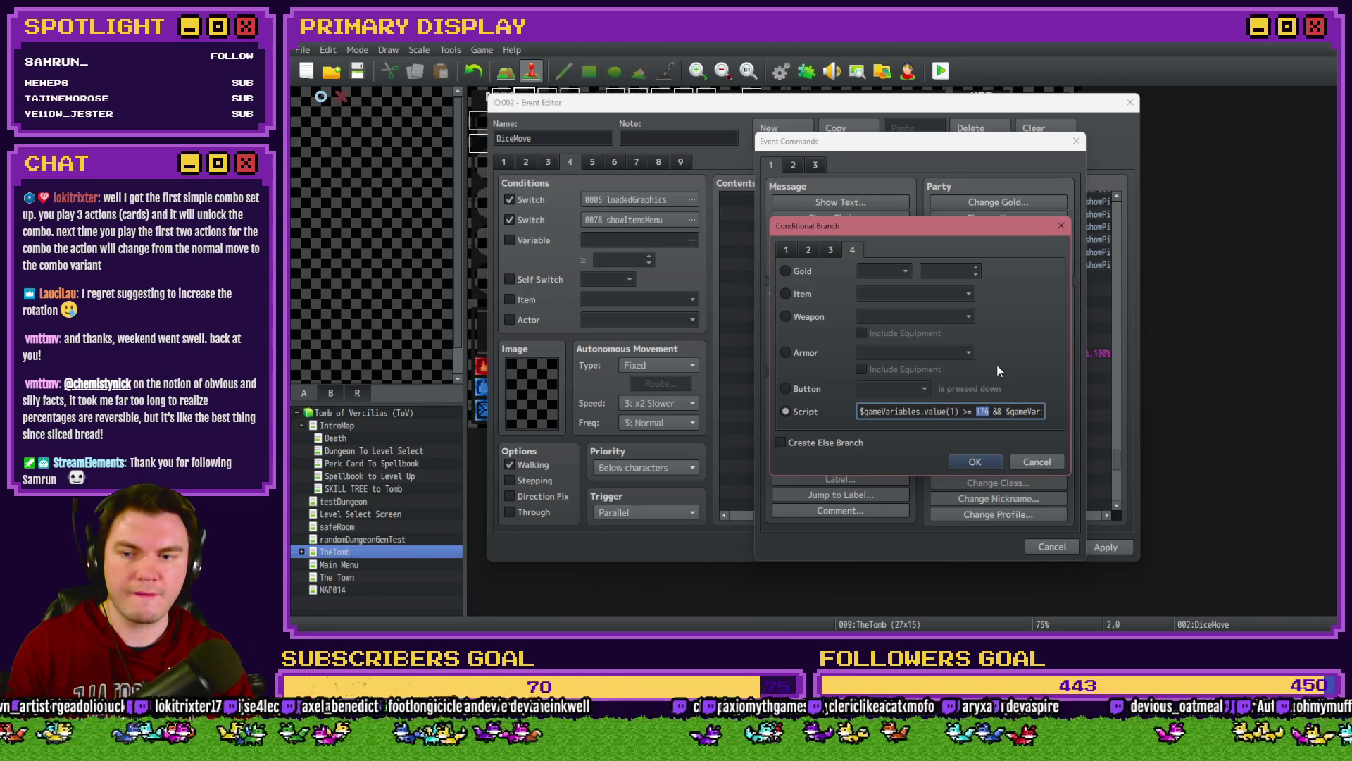
type("$gameS")
type("creen.picture")
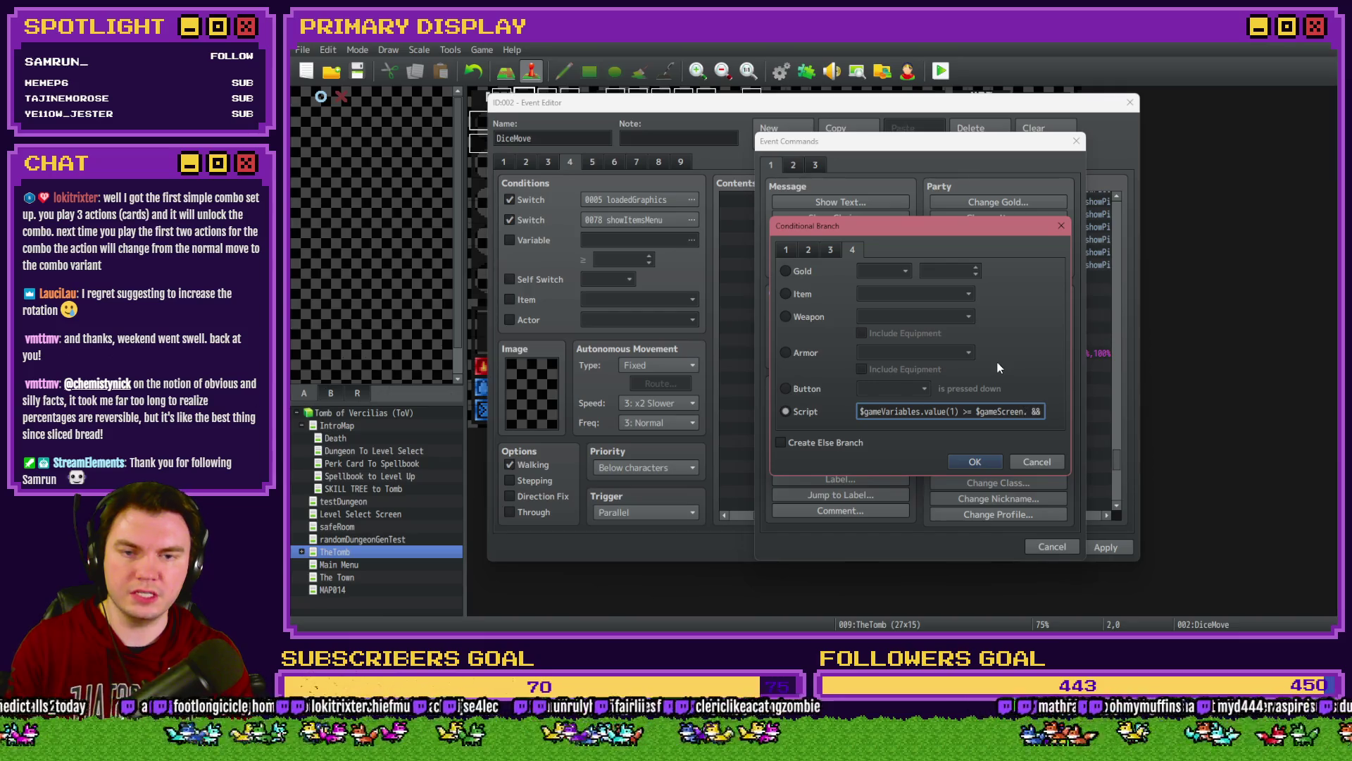
type("()24")
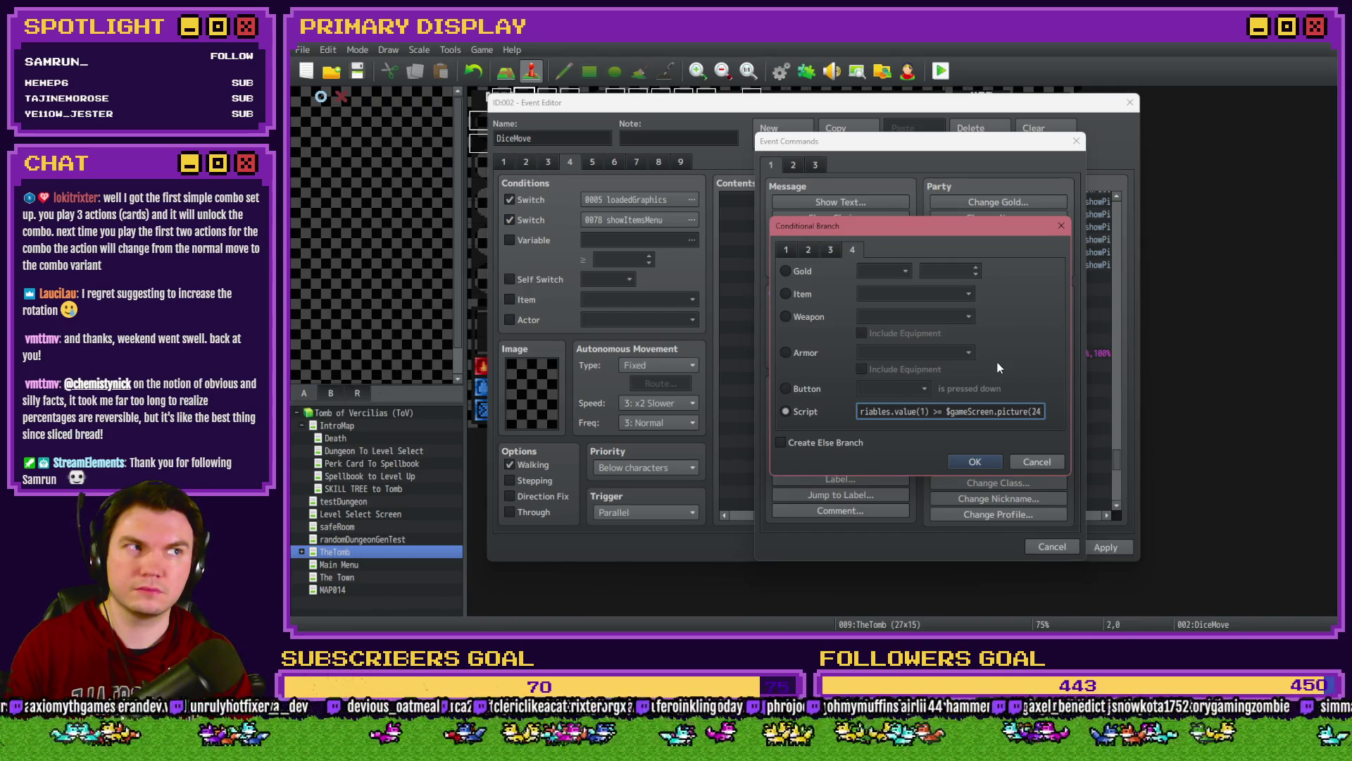
key("Right")
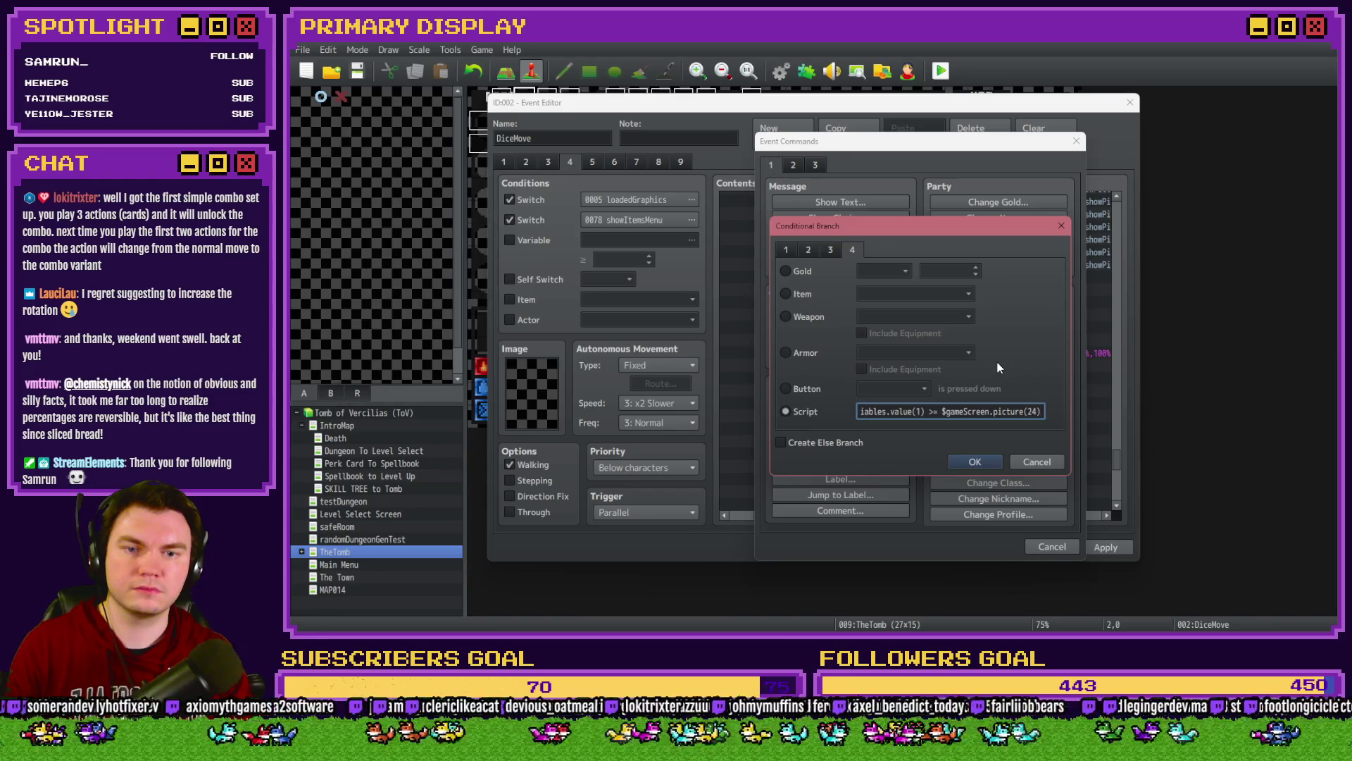
type("&")
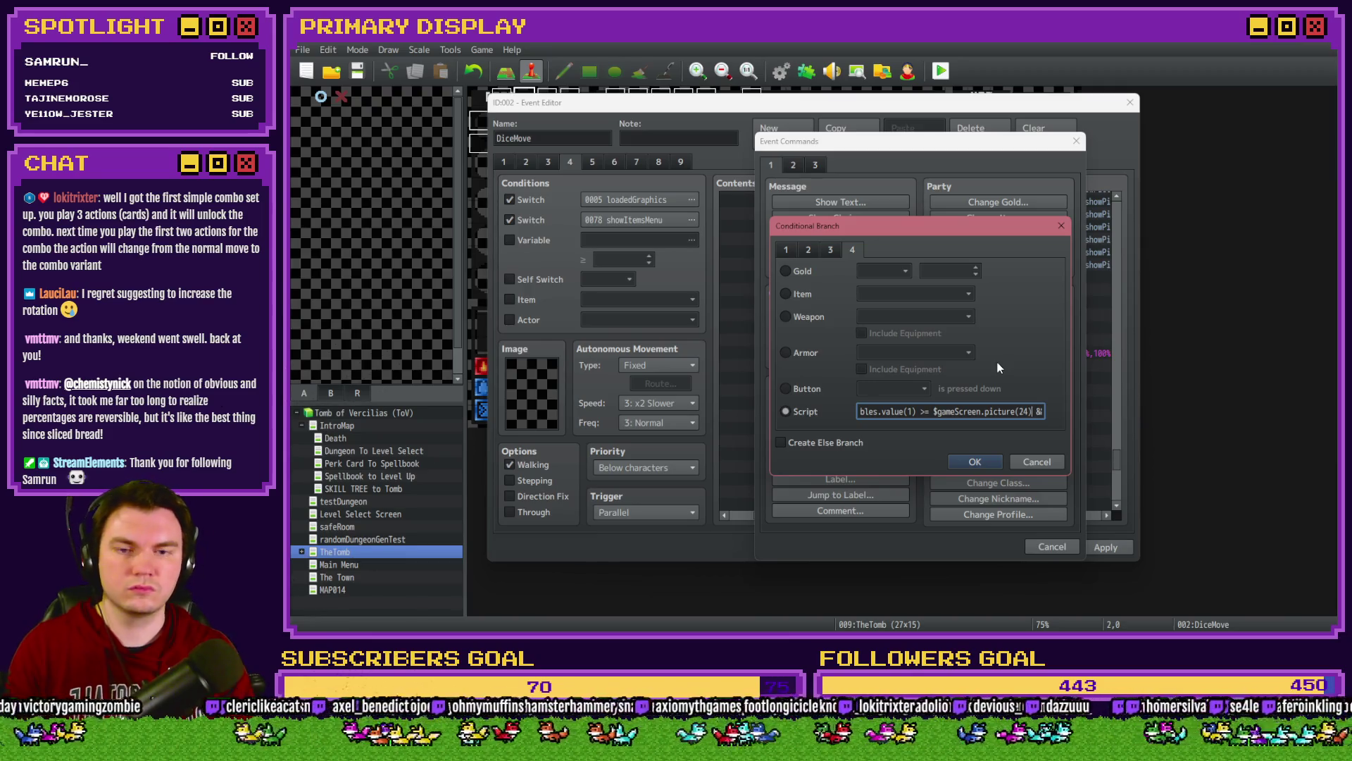
type("-")
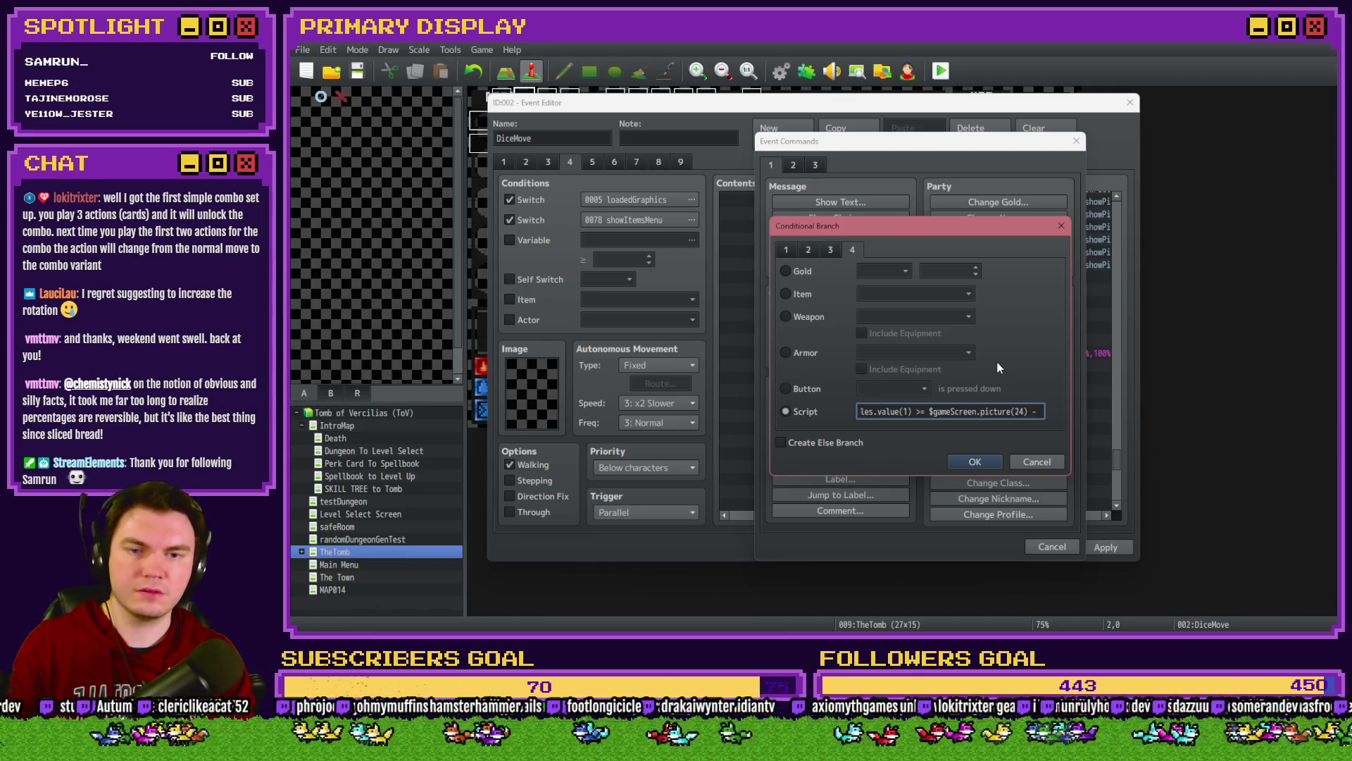
key("alt+Tab")
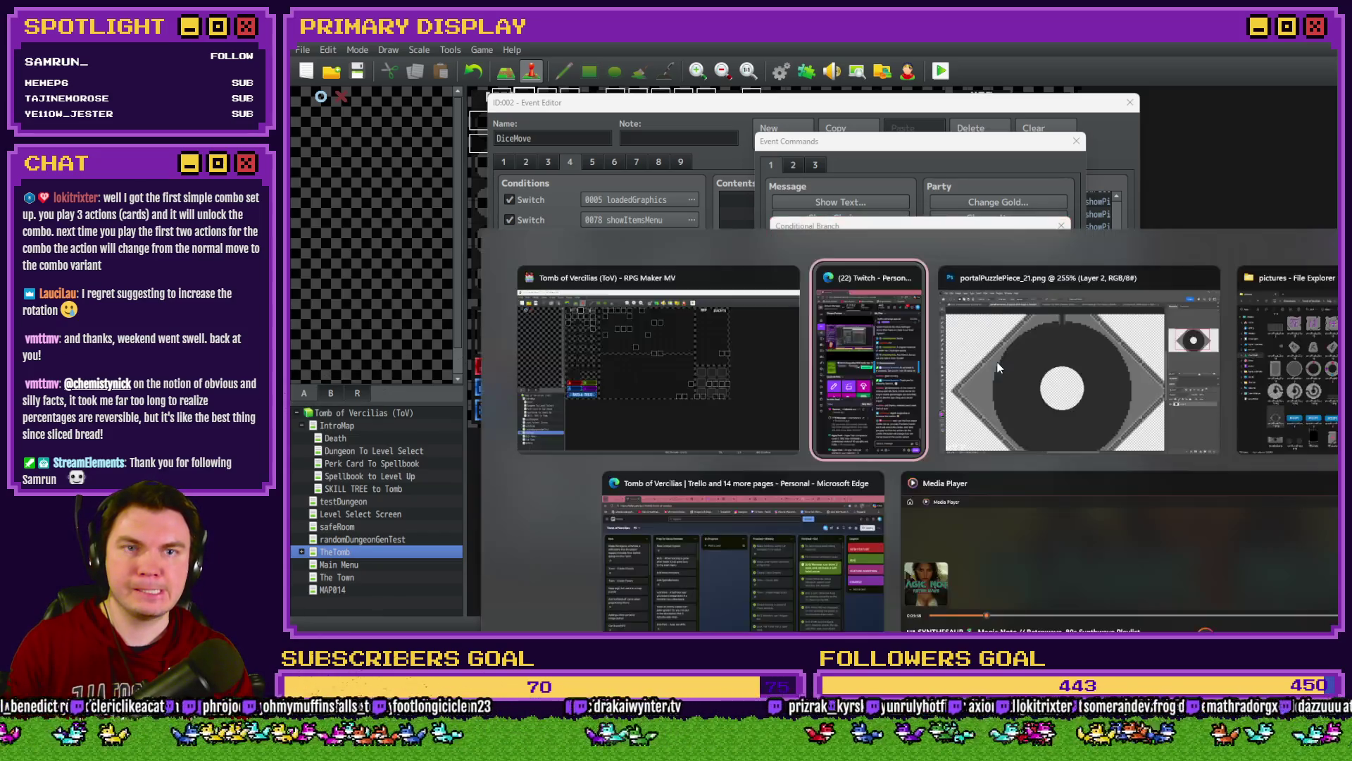
Step: Discard room0.png, decor10.png and the Untitled-1 pedestal document without saving
key("Tab")
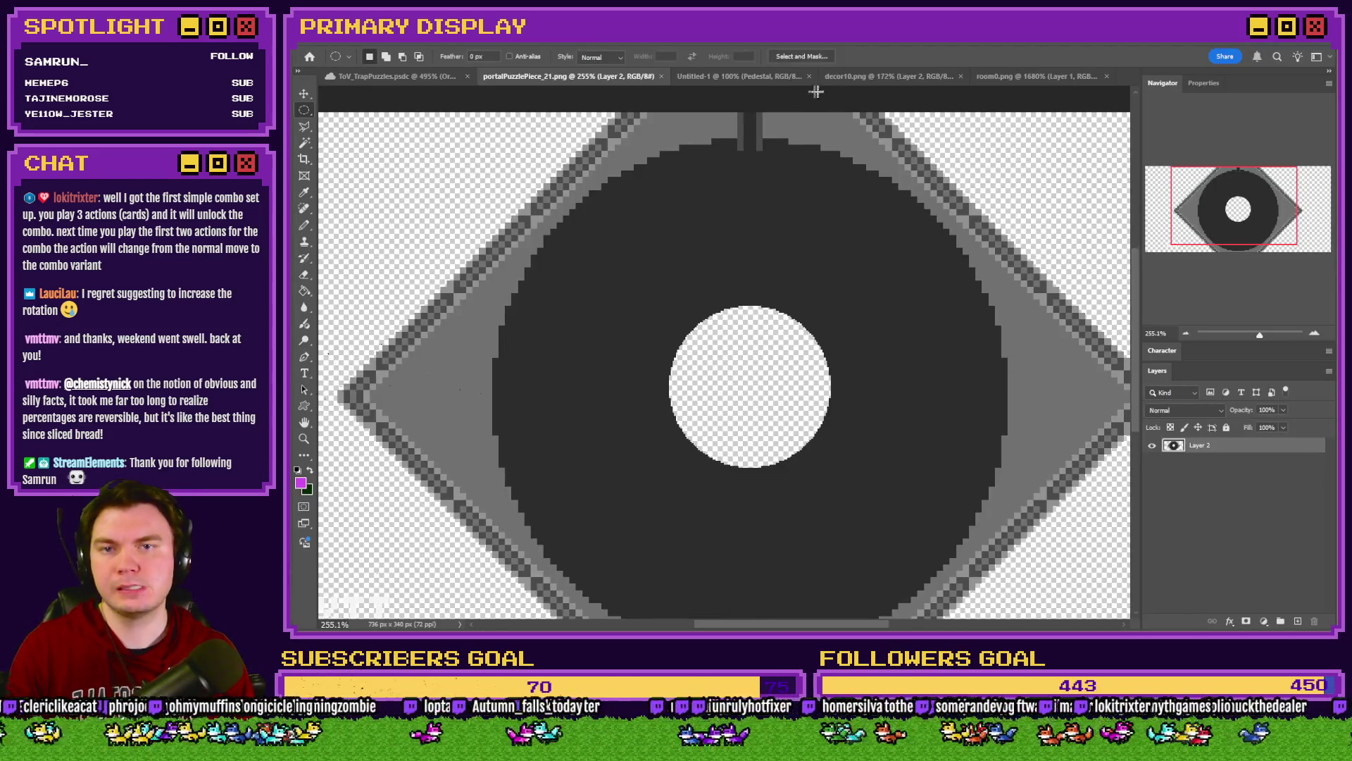
left_click(1018, 76)
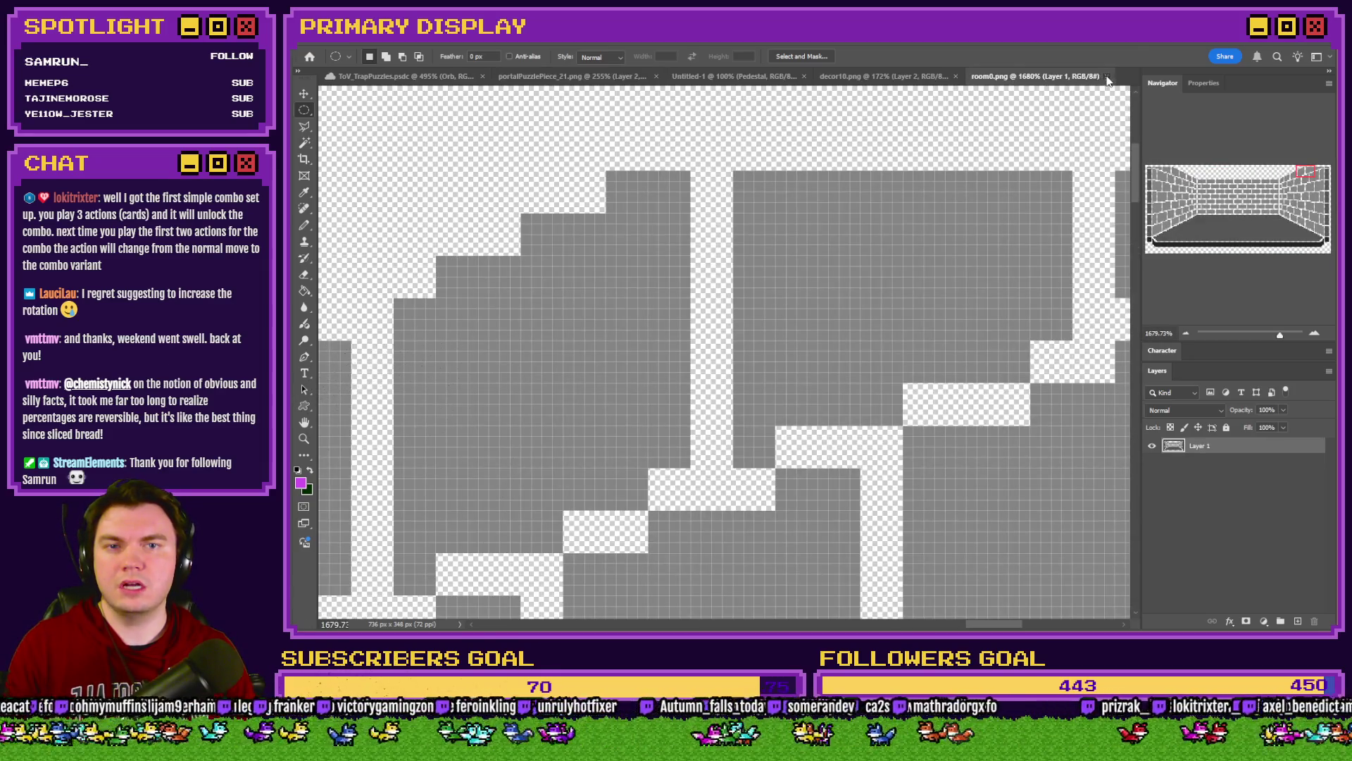
left_click(1107, 76)
left_click(1001, 79)
left_click(996, 76)
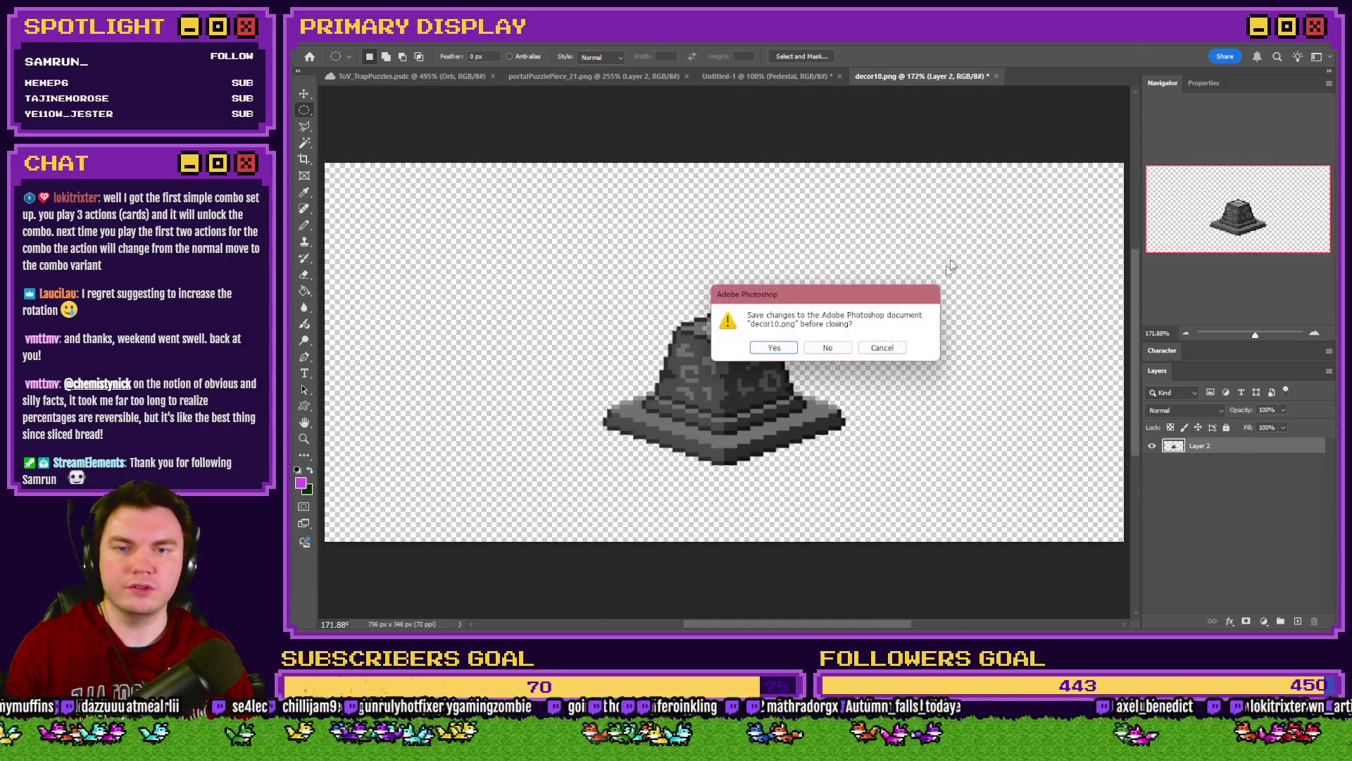
left_click(827, 352)
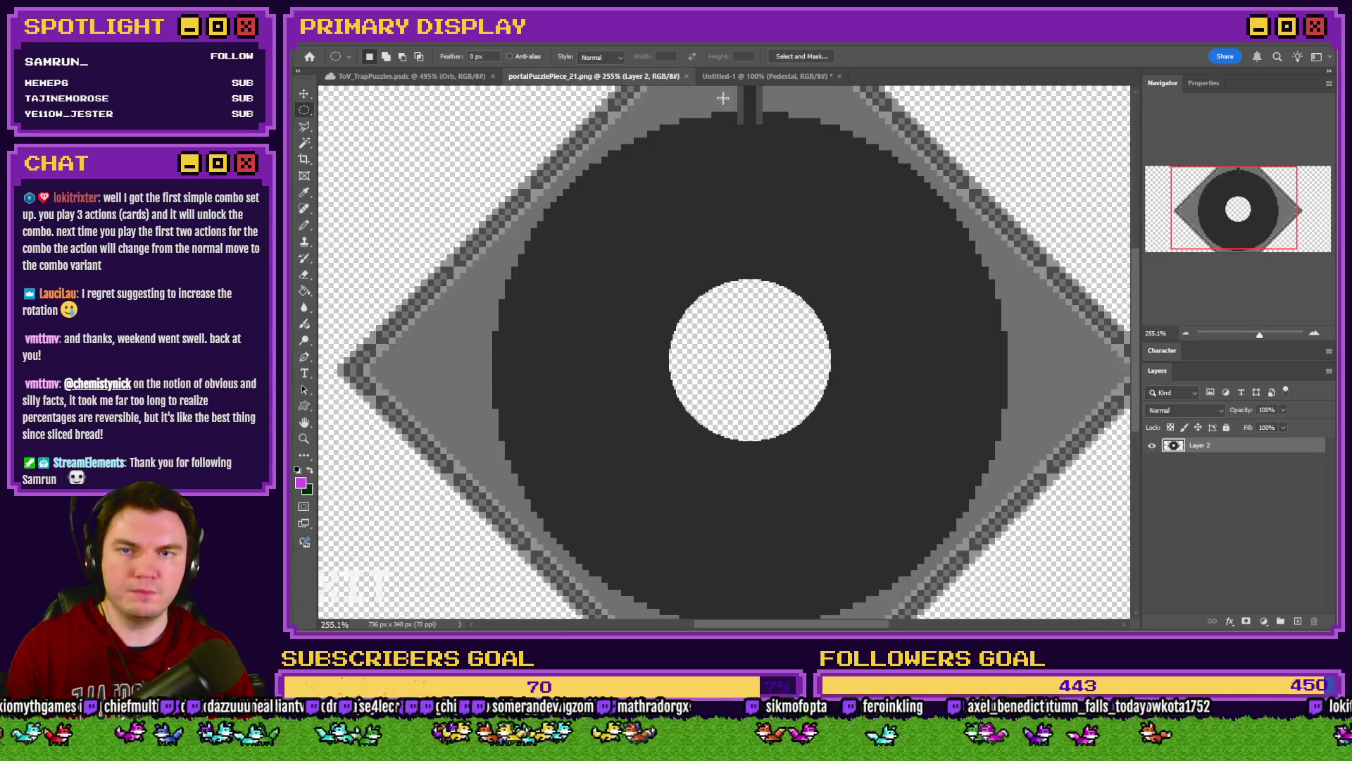
left_click(768, 77)
left_click(840, 76)
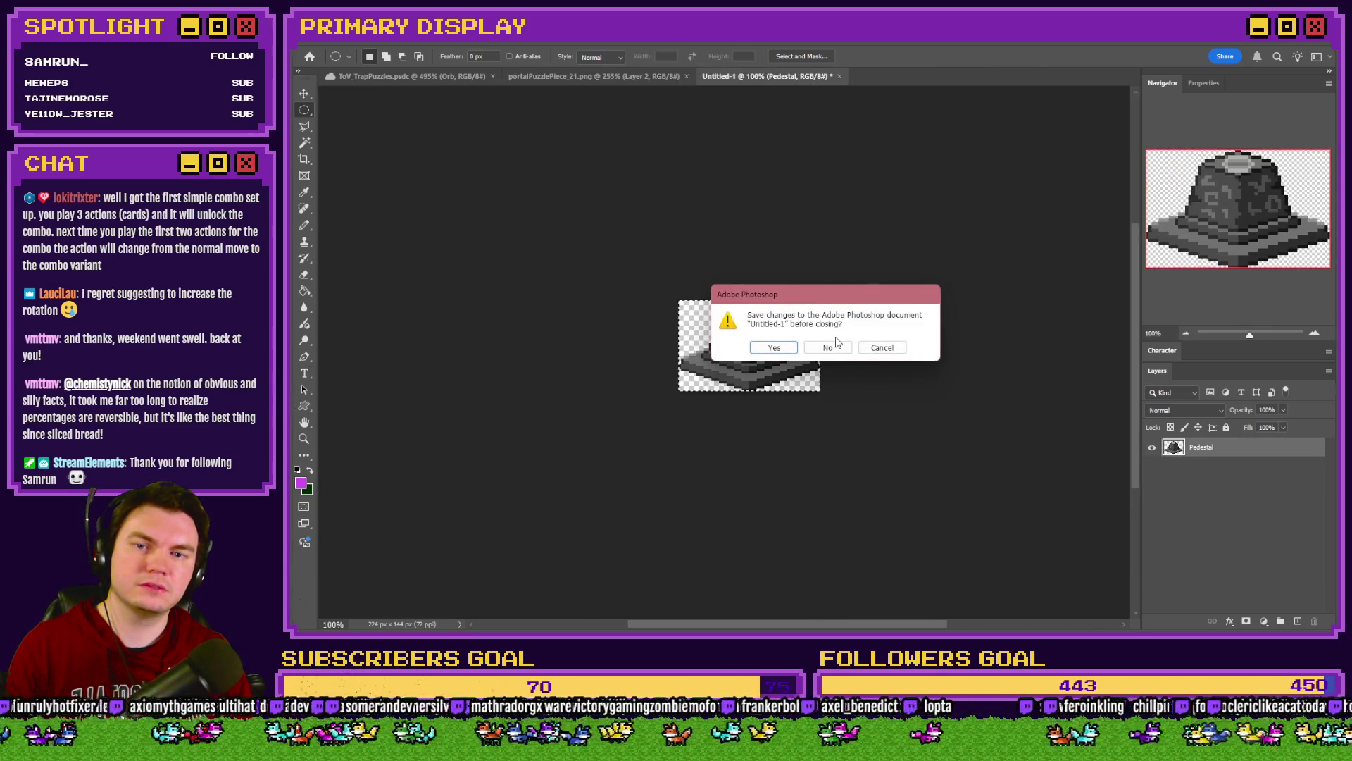
left_click(835, 343)
key("alt+Tab")
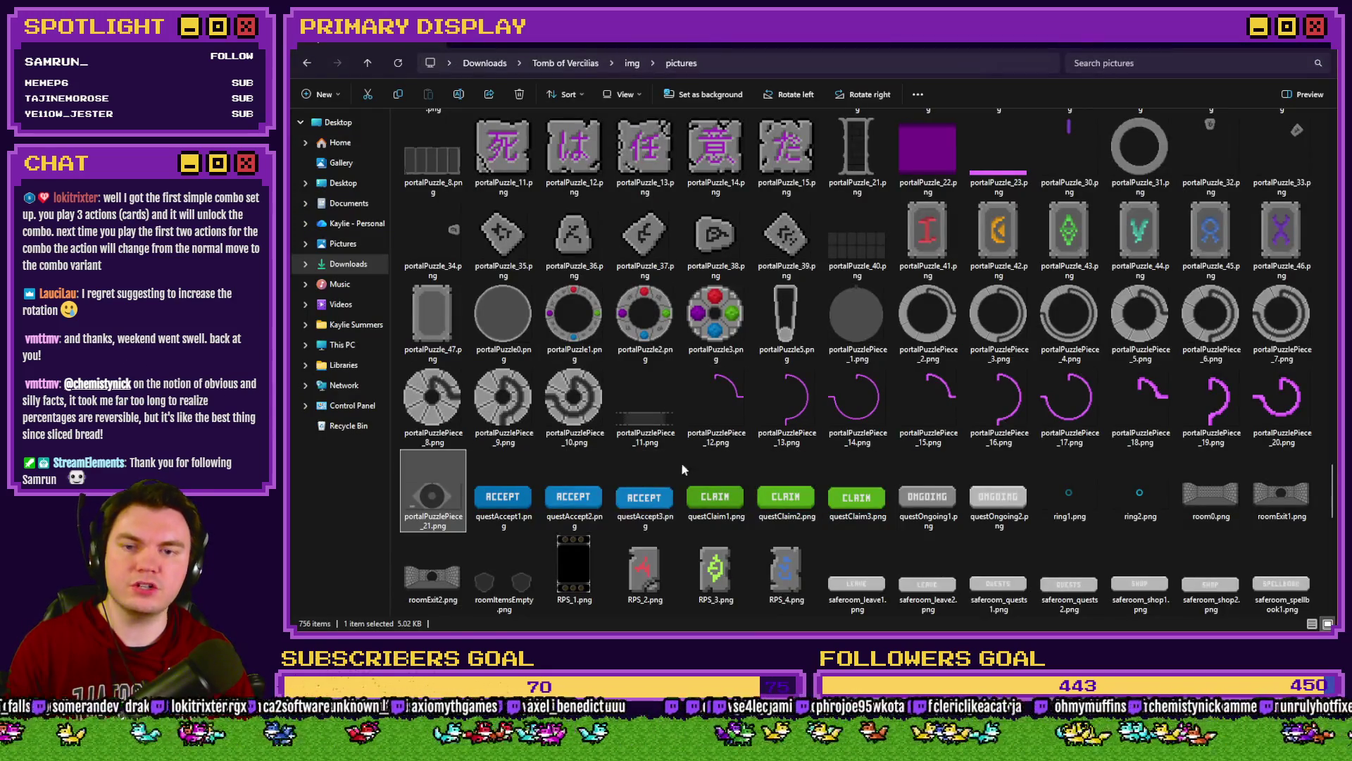
Step: Open item104.png from the pictures folder in Photoshop
key("i")
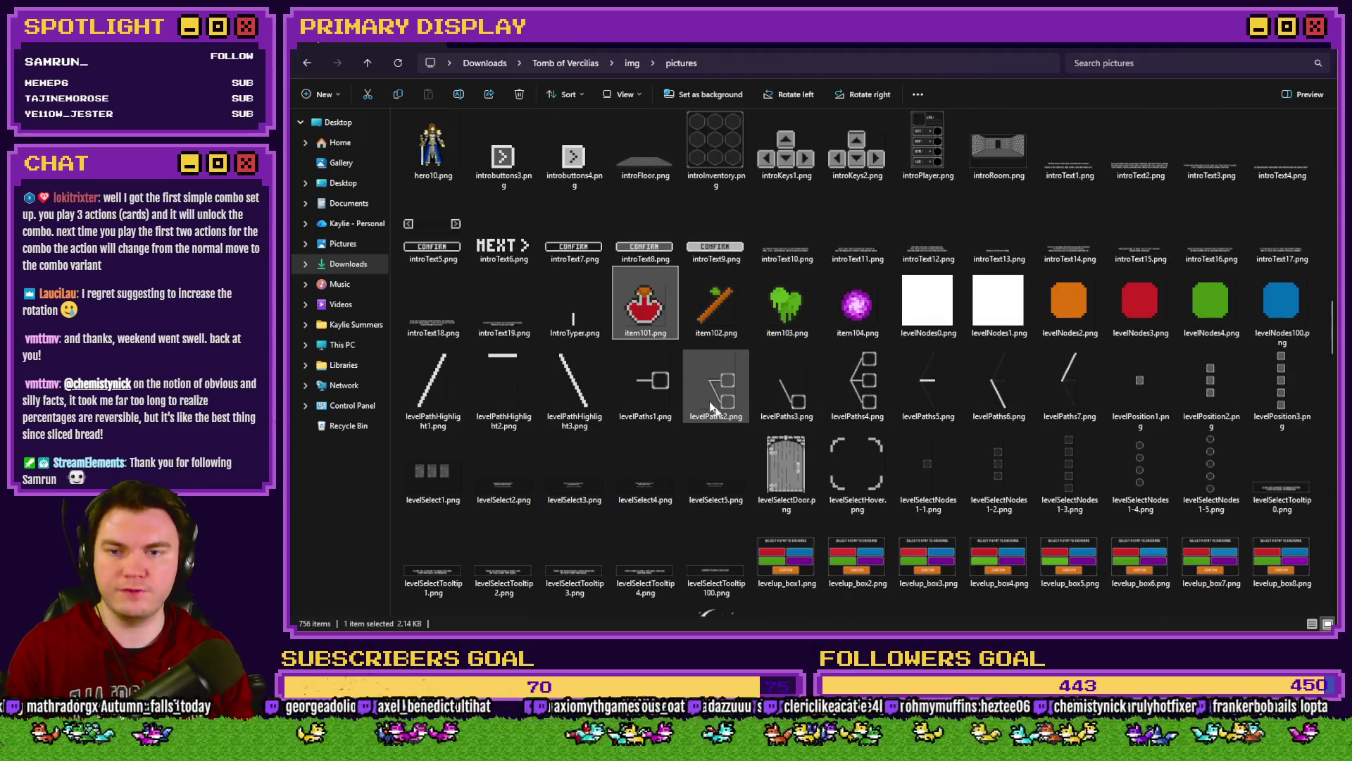
left_click(881, 298)
key("Return")
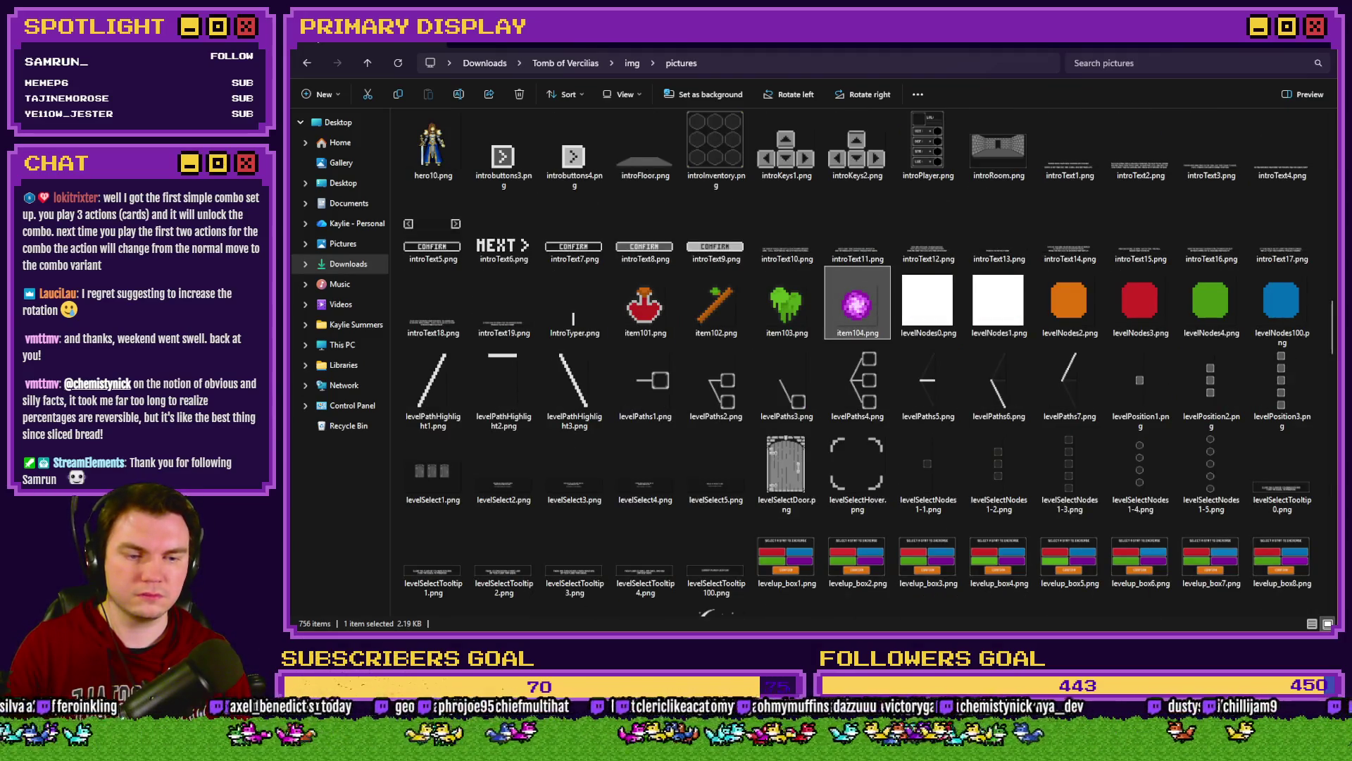
scroll(715, 335, "up", 5, "alt")
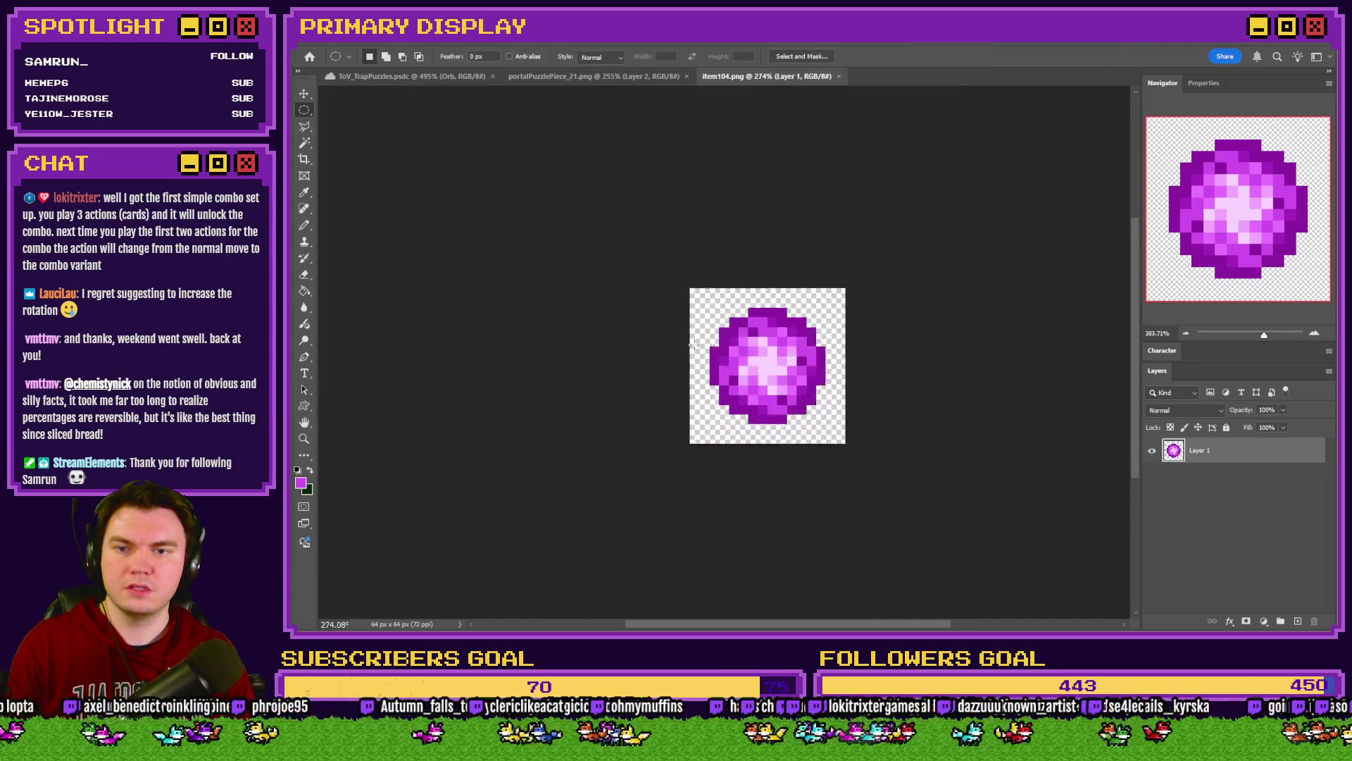
Step: Measure a 32 by 32 pixel area from the orb's centre to its corner, then return to RPG Maker
mouse_move(584, 171)
left_mouse_down()
mouse_move(776, 301)
mouse_move(788, 391)
left_mouse_up()
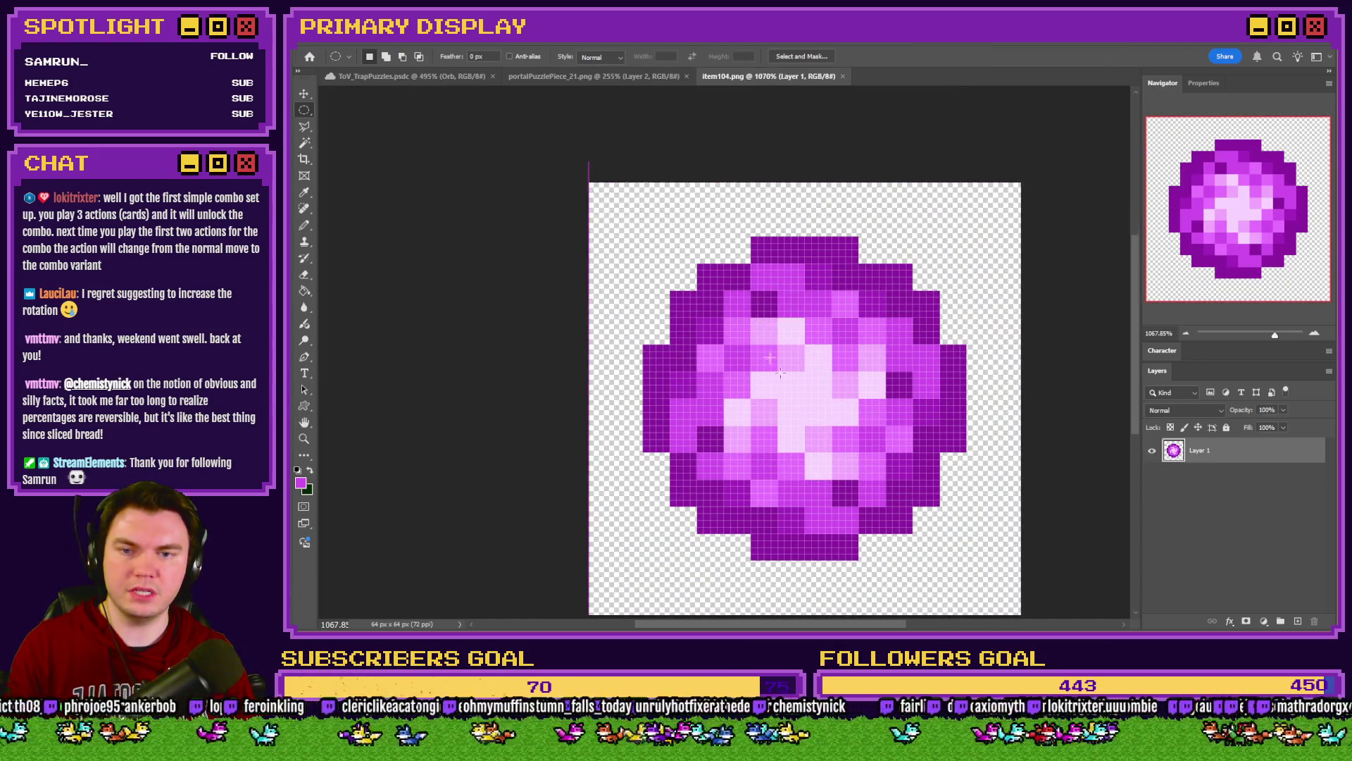
key("shift+m")
left_click(752, 317)
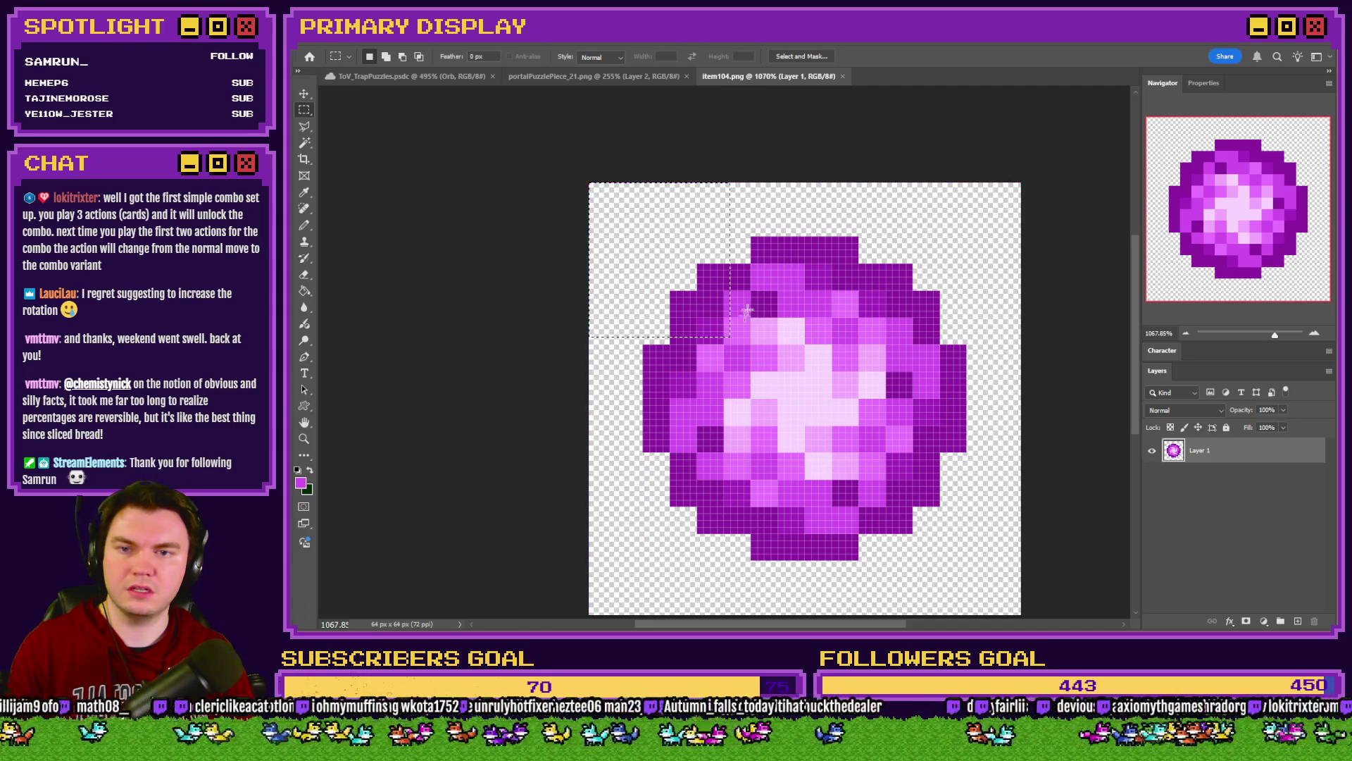
left_click_drag(775, 240, 651, 350)
left_click(594, 182)
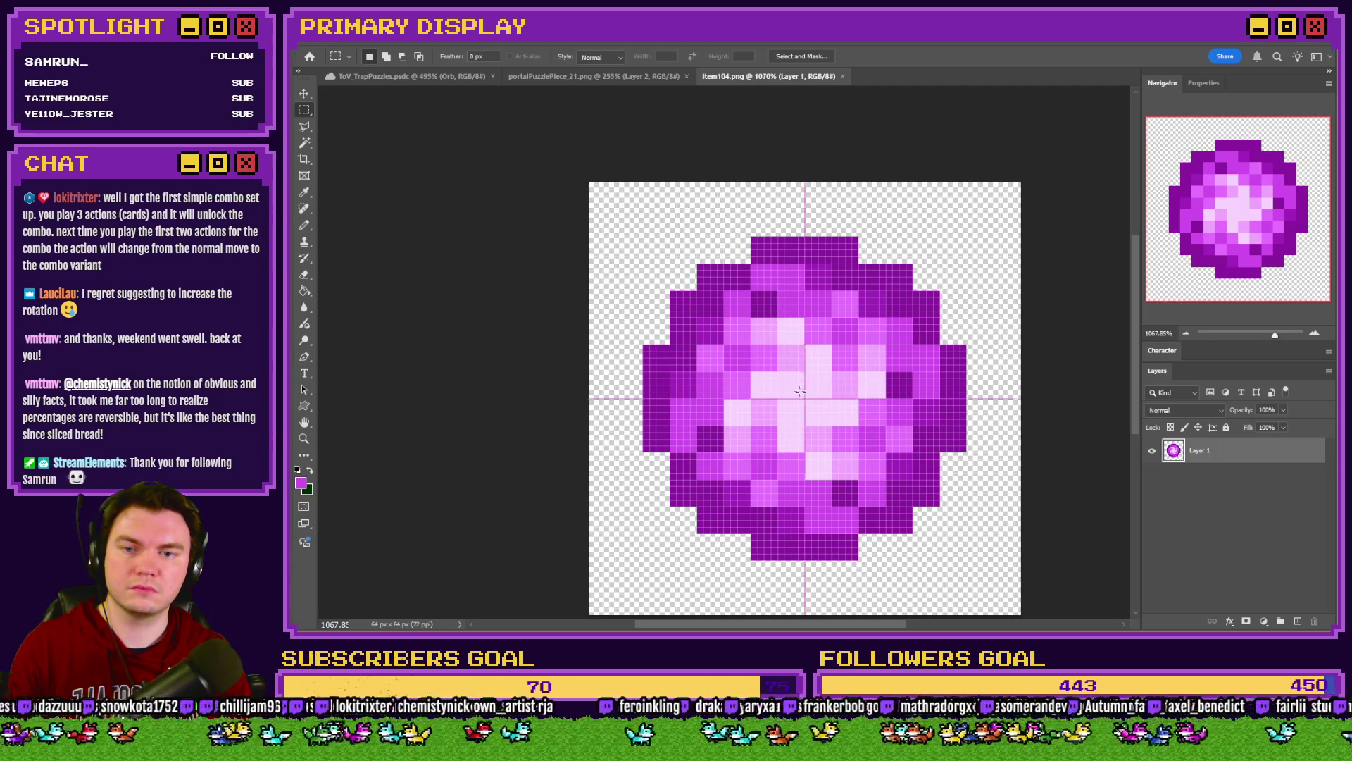
scroll(803, 397, "up", 2)
mouse_move(801, 392)
left_mouse_down()
mouse_move(667, 259)
mouse_move(533, 179)
mouse_move(553, 143)
left_mouse_up()
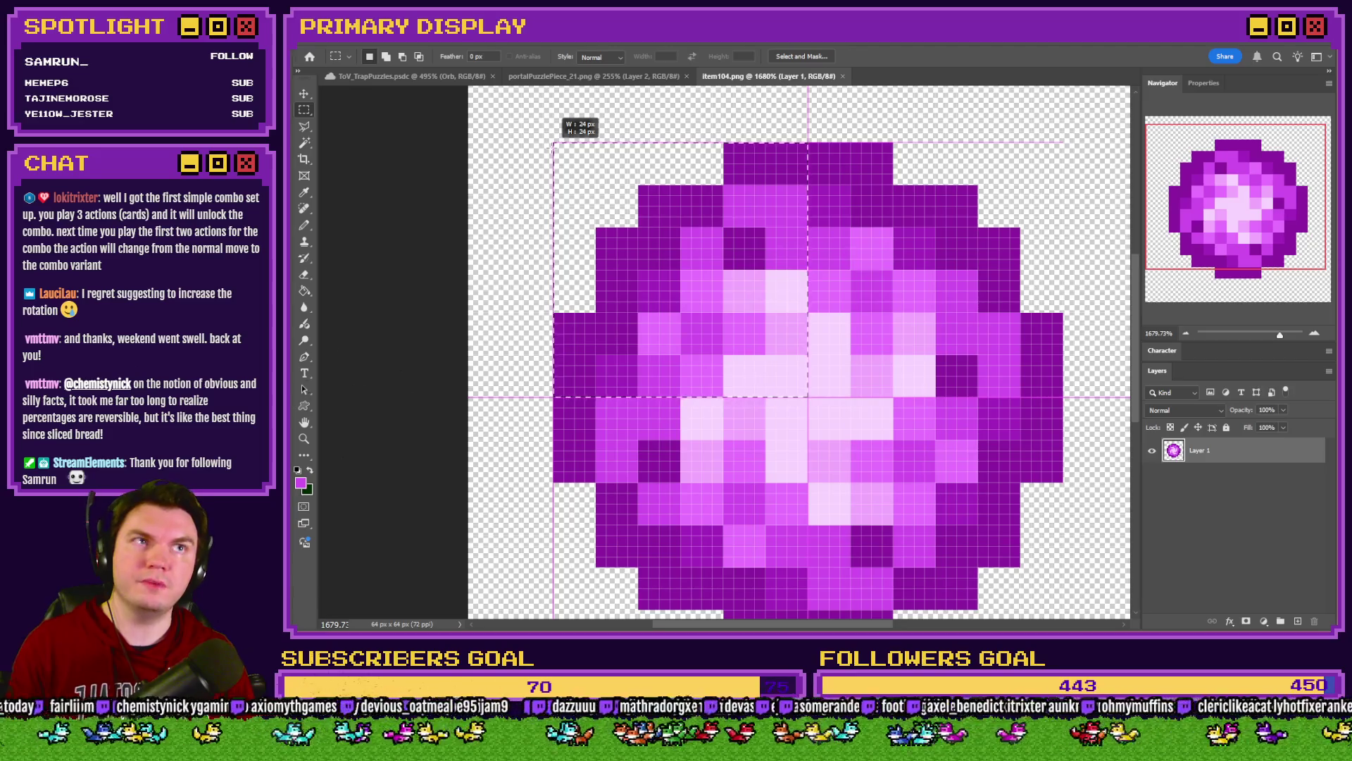
mouse_move(553, 143)
left_mouse_down()
mouse_move(448, 95)
mouse_move(486, 347)
mouse_move(446, 356)
left_mouse_up()
key("alt+Tab")
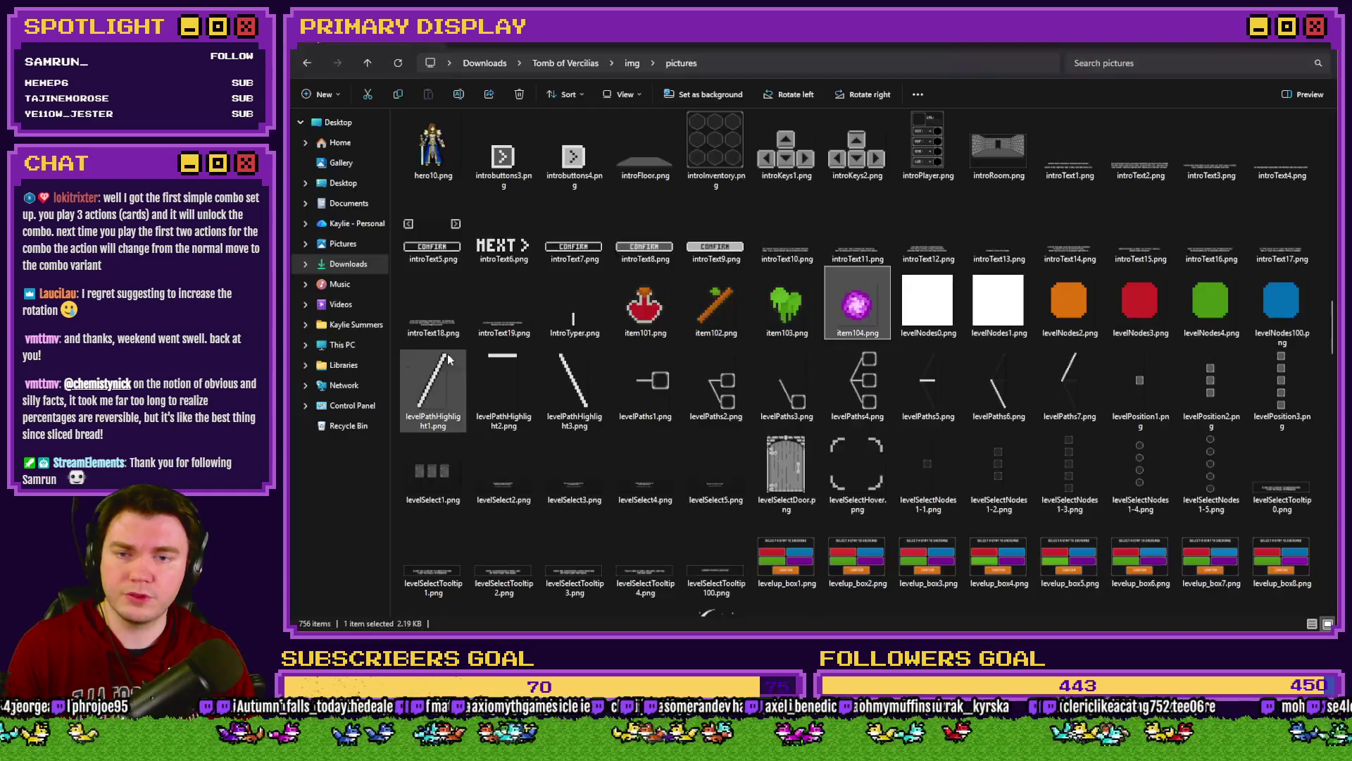
key("alt+Tab")
key("alt+Tab")
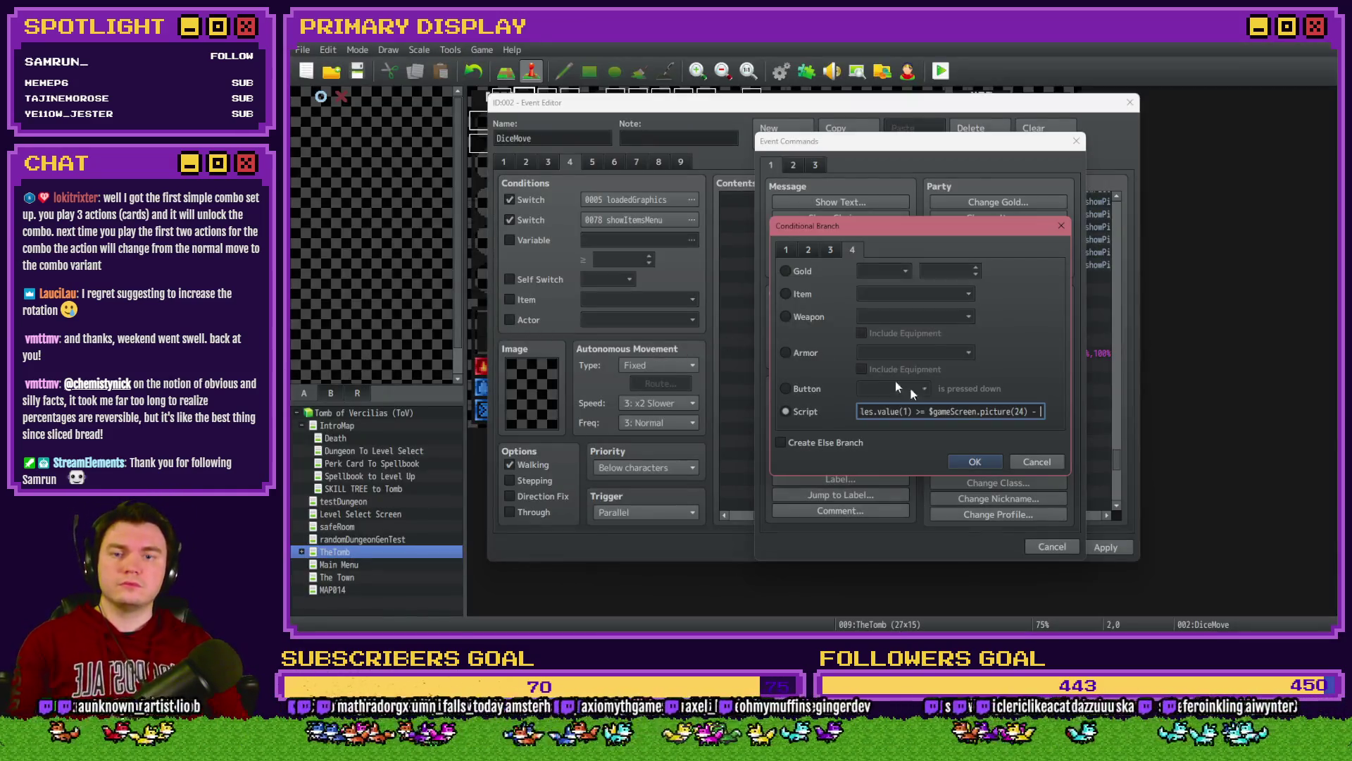
Step: Enter the 32 offset and replace the fixed 368 bound with picture 24's y position
type("32")
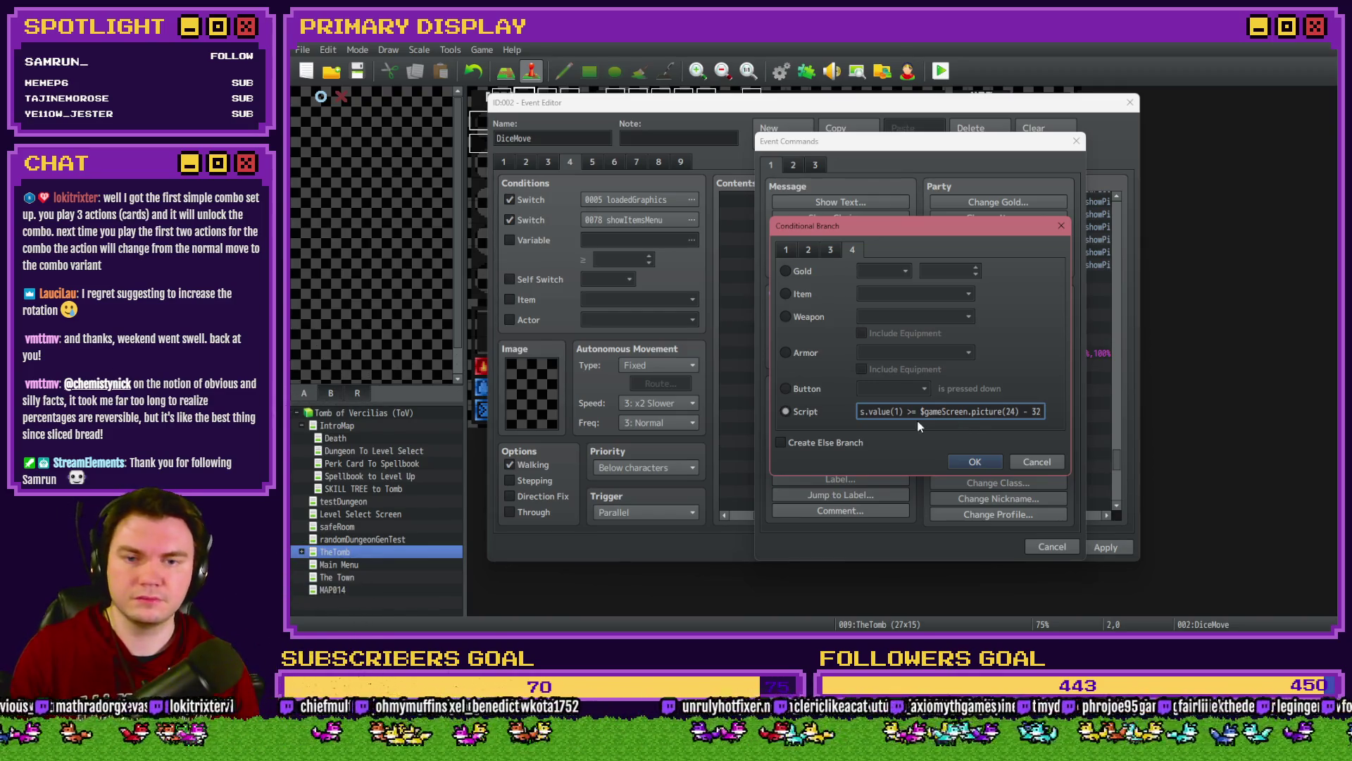
left_click_drag(919, 411, 1031, 411)
left_click(1017, 411)
type("._x")
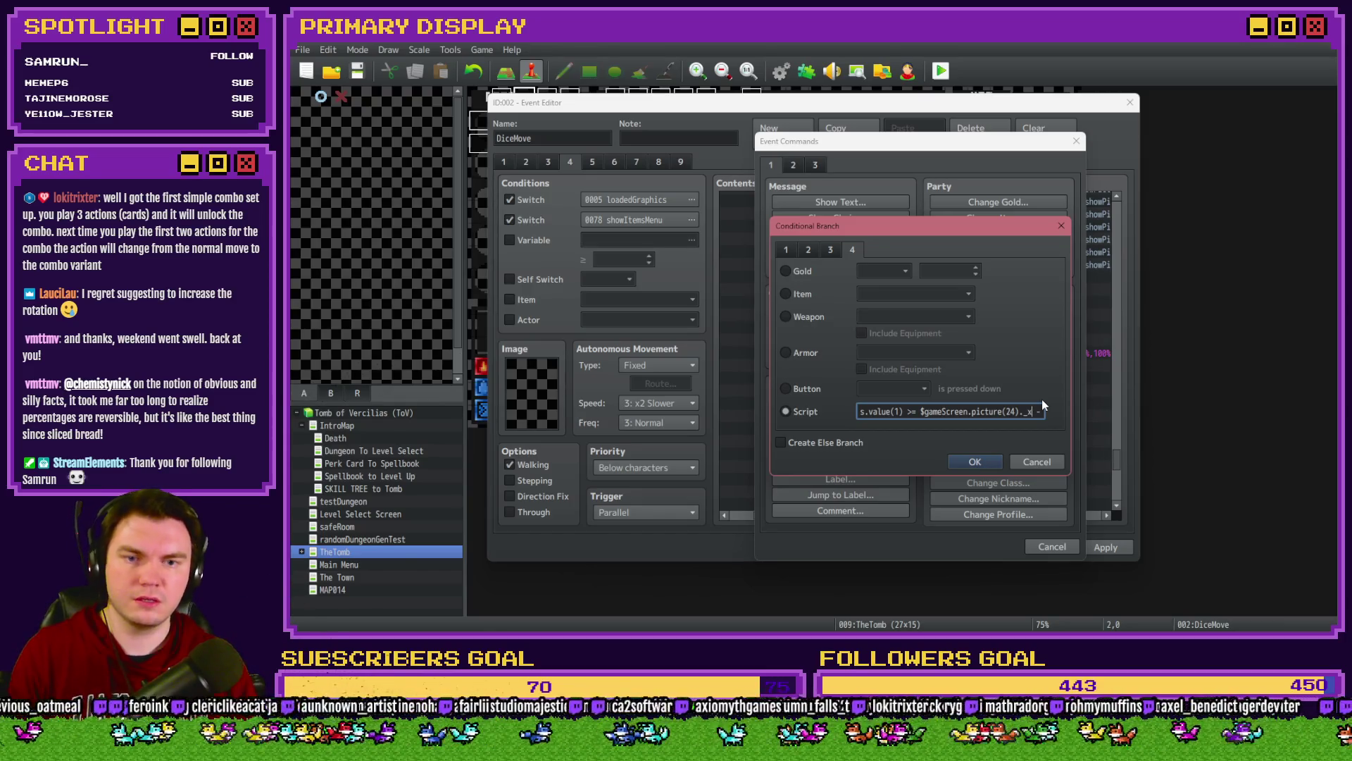
key("shift+Right")
key("shift+Right")
key("shift+Right")
key("shift+Right")
key("shift+Right")
key("ctrl+c")
key("Right")
key("Right")
key("Right")
key("Right")
key("Right")
key("Right")
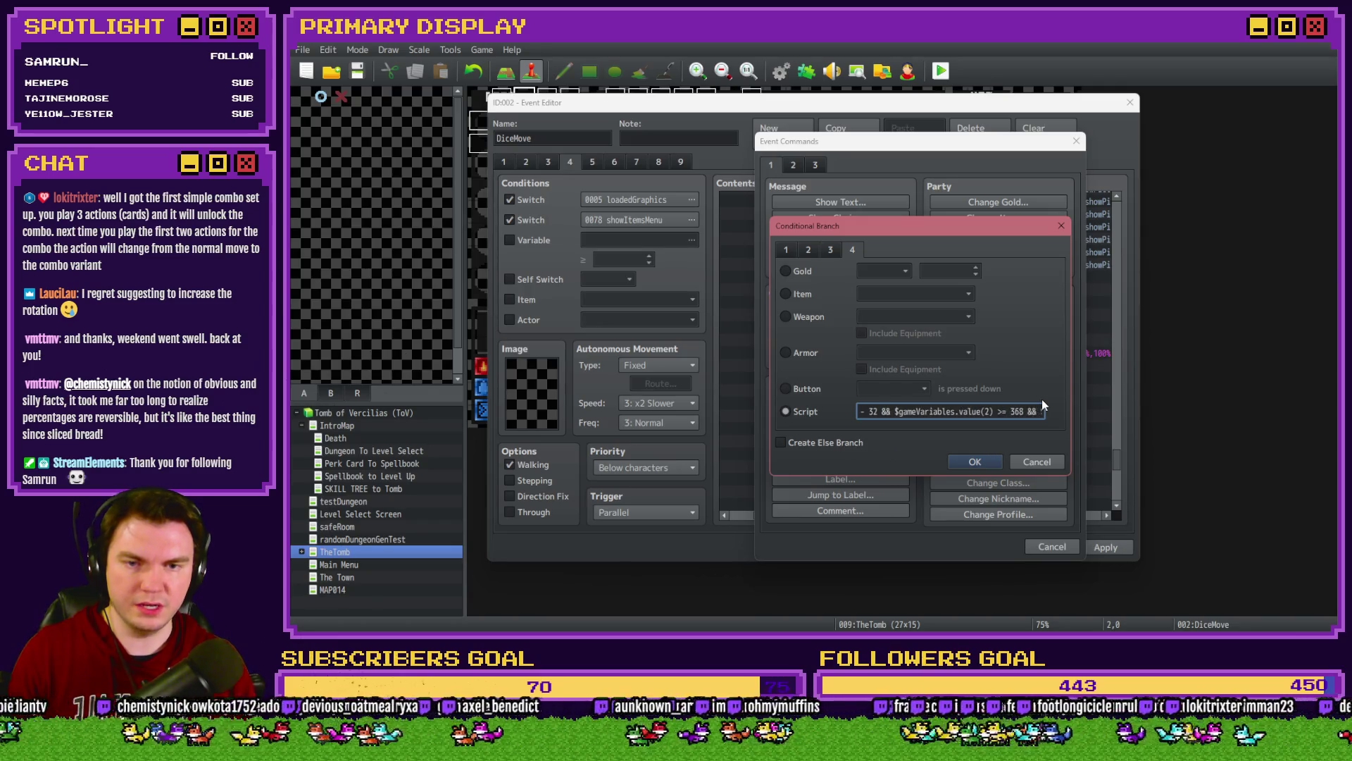
key("BackSpace")
key("BackSpace")
key("BackSpace")
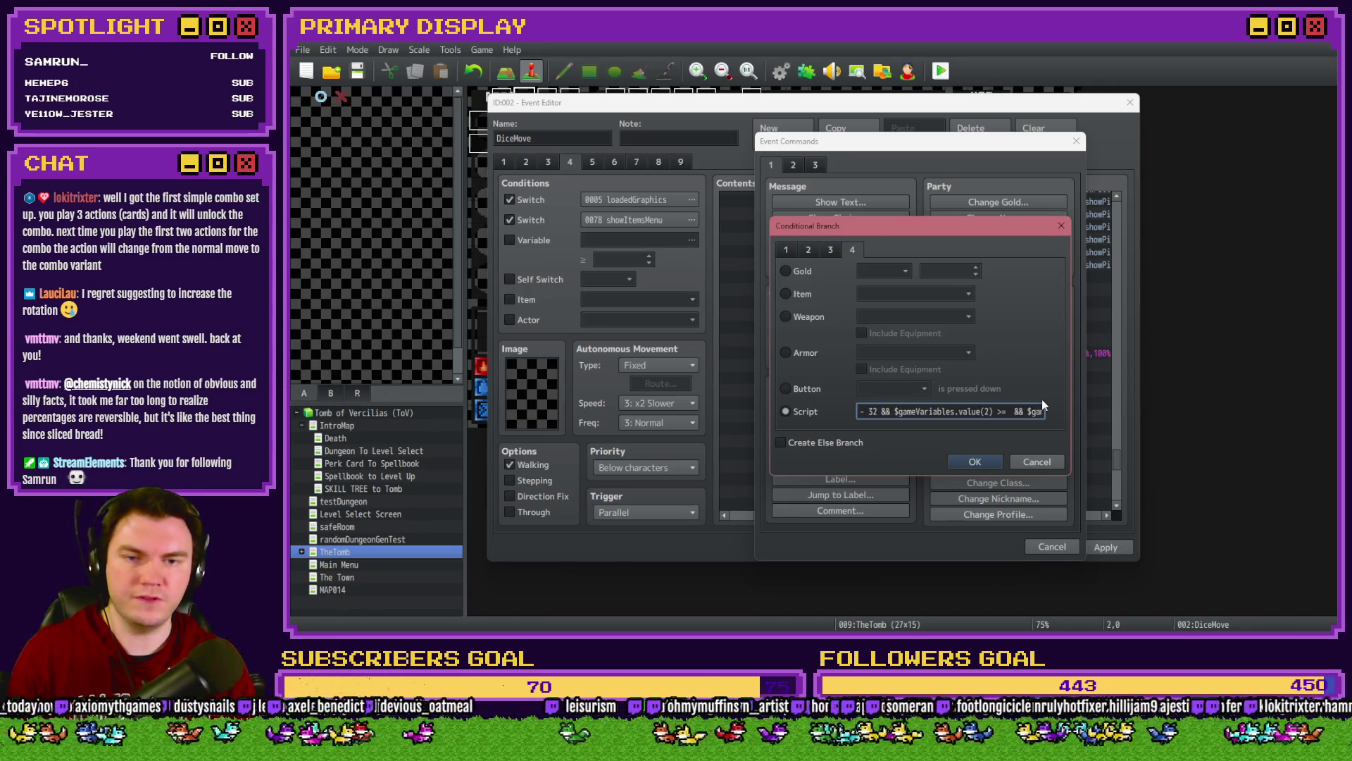
key("ctrl+v")
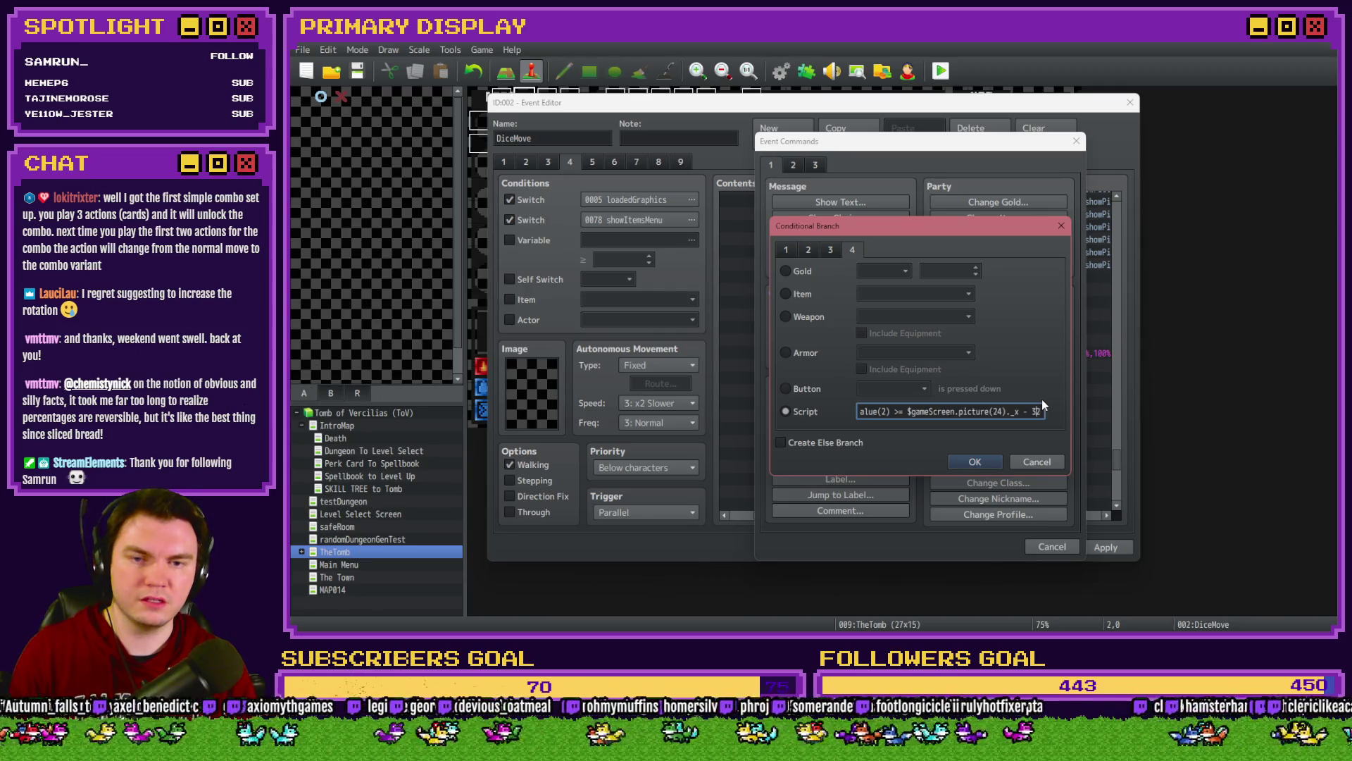
type("y")
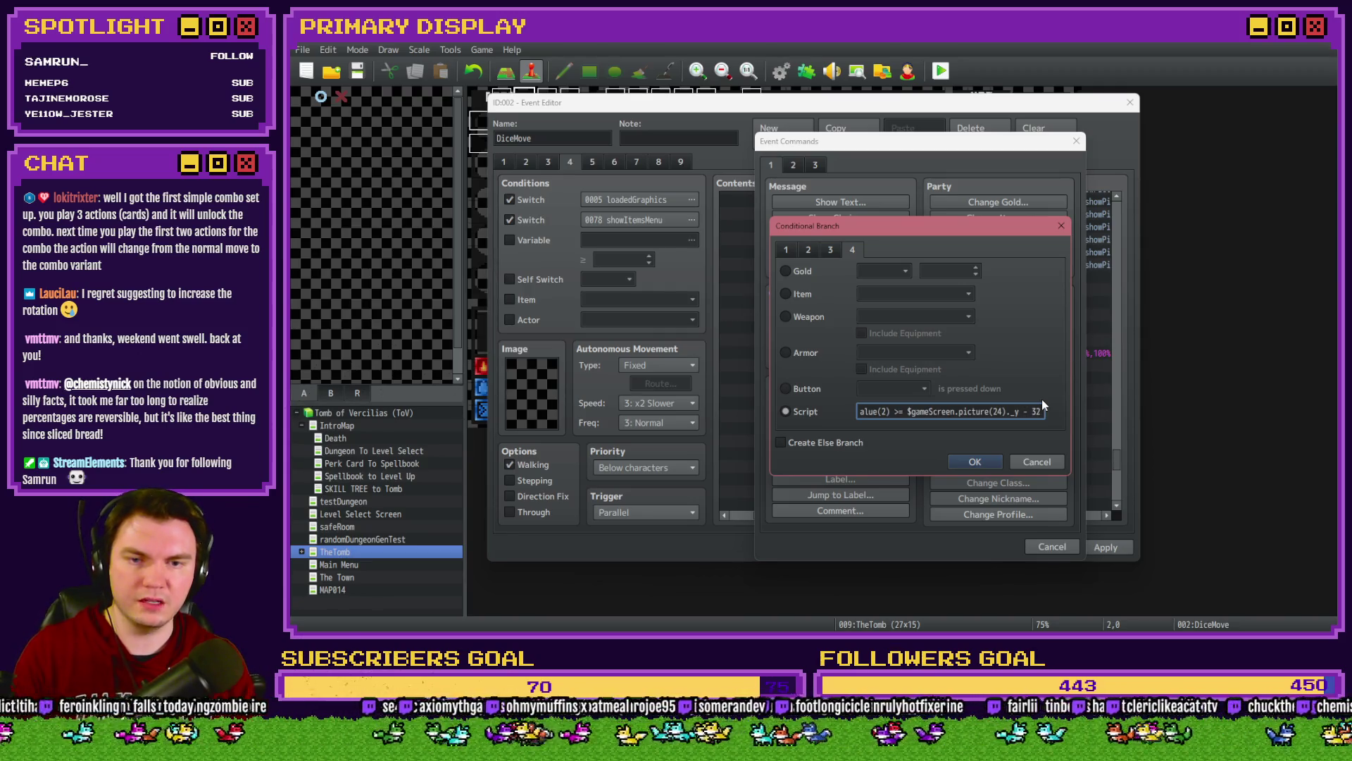
Step: Replace the 248 upper bound with picture 24's position plus 32
key("Right")
key("Right")
key("Right")
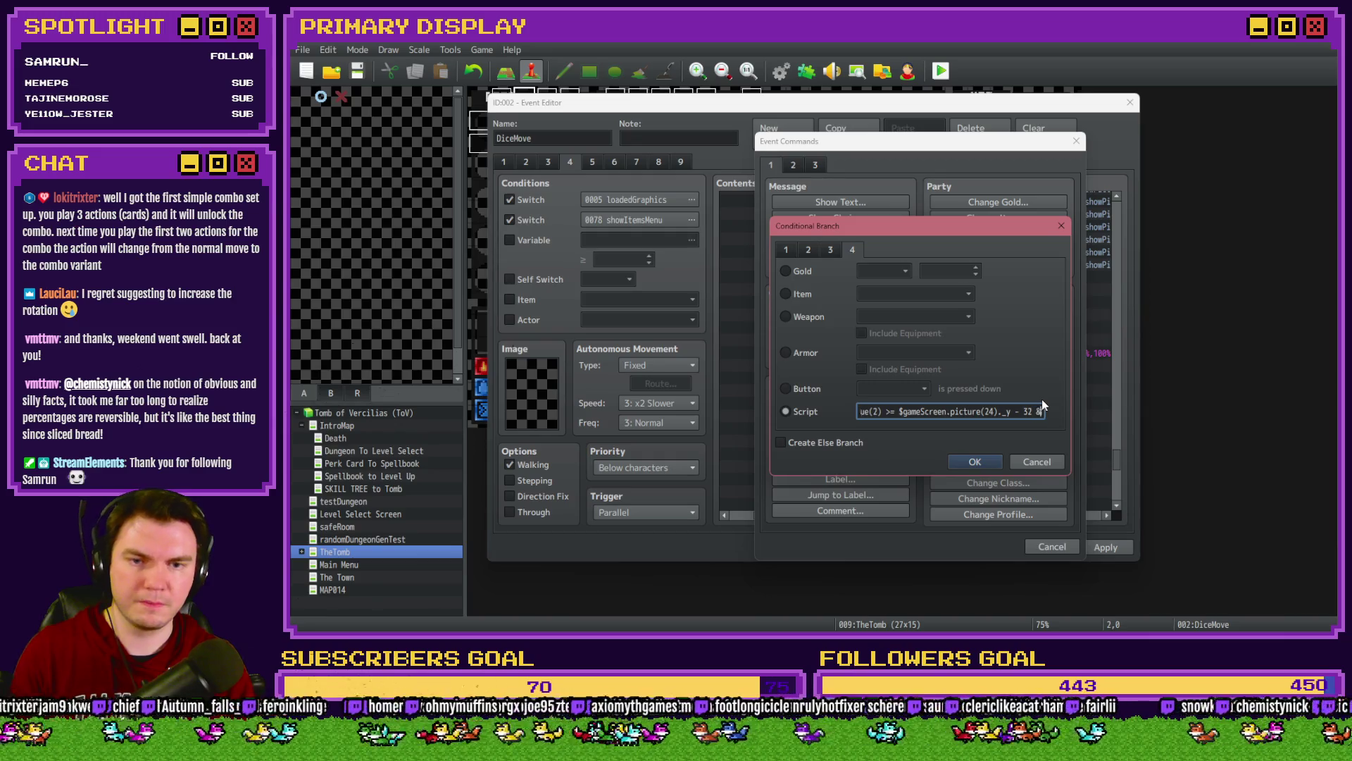
key("Right")
key("Right")
key("Right")
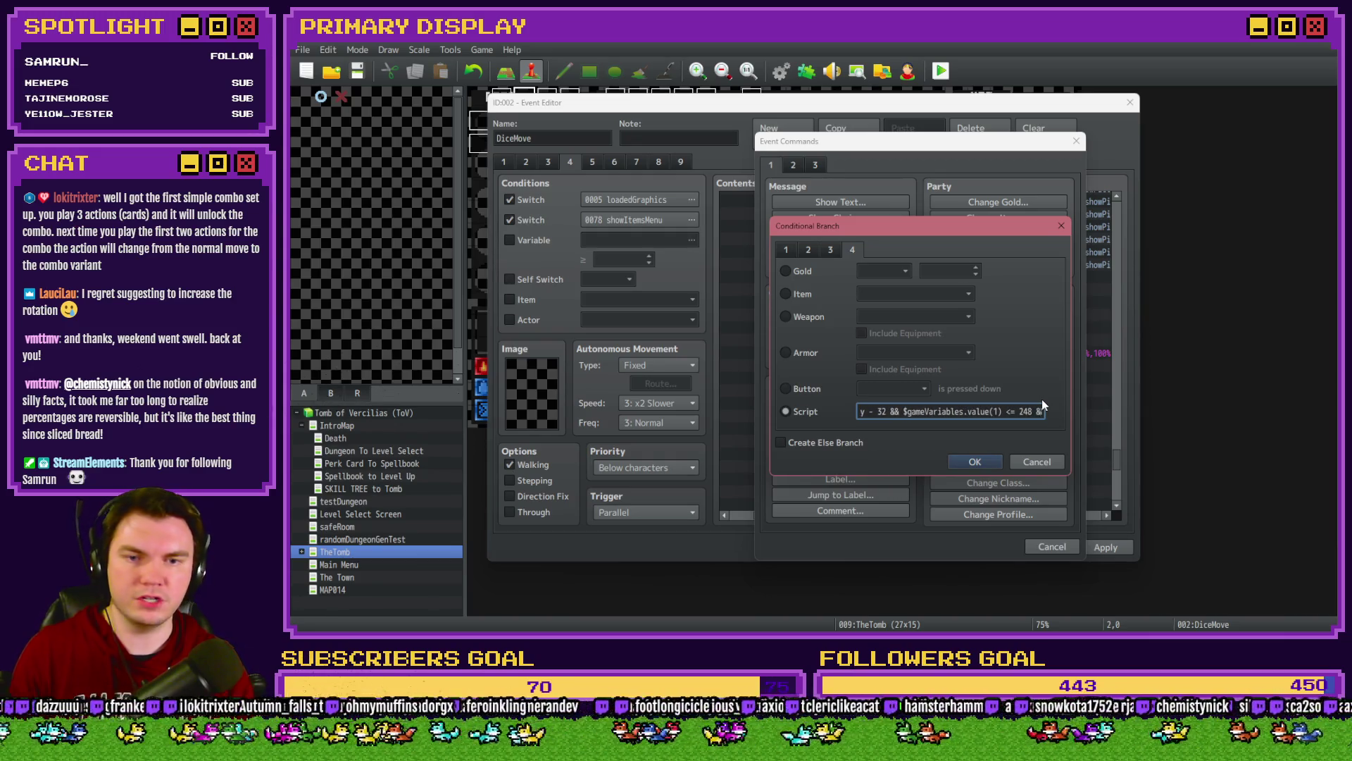
key("ctrl+v")
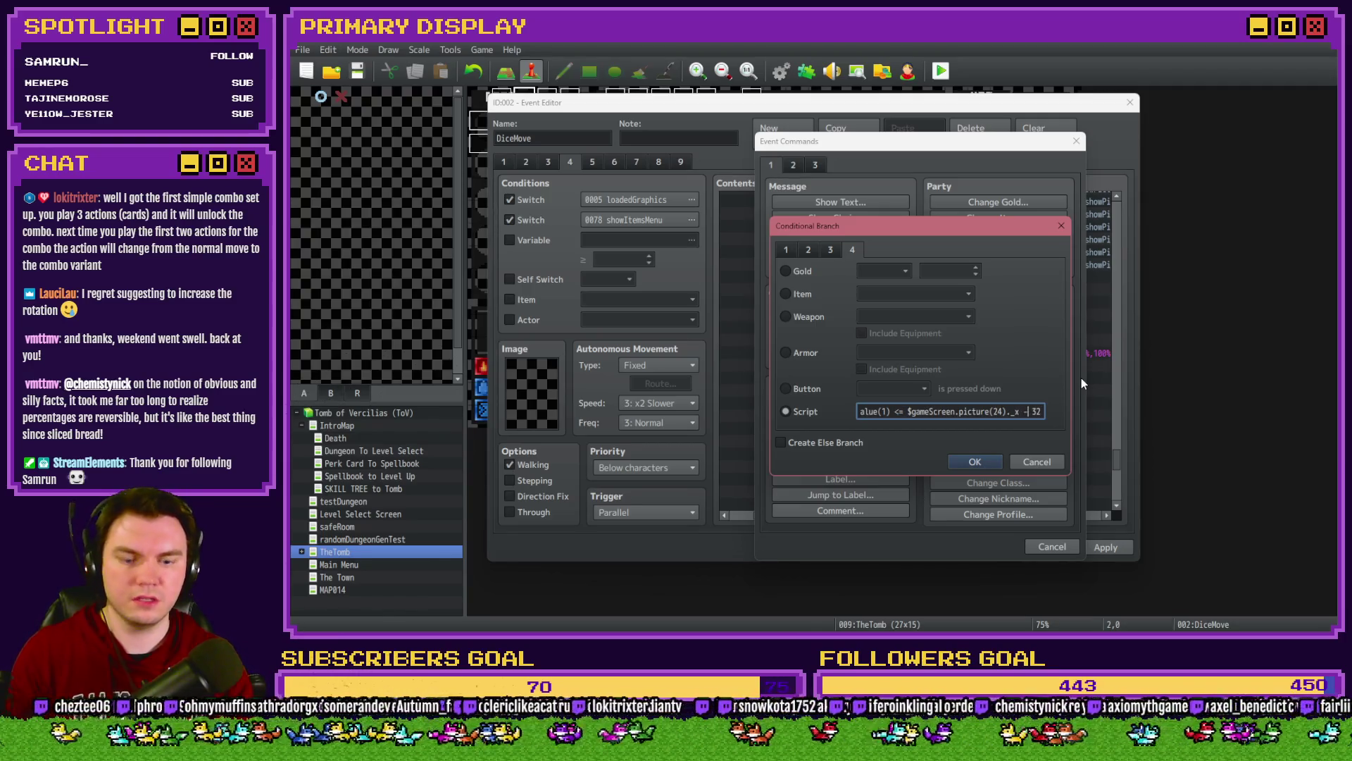
key("BackSpace")
type("+")
key("Right")
key("Right")
key("Right")
key("Right")
key("Right")
key("Right")
key("Right")
key("Right")
key("Right")
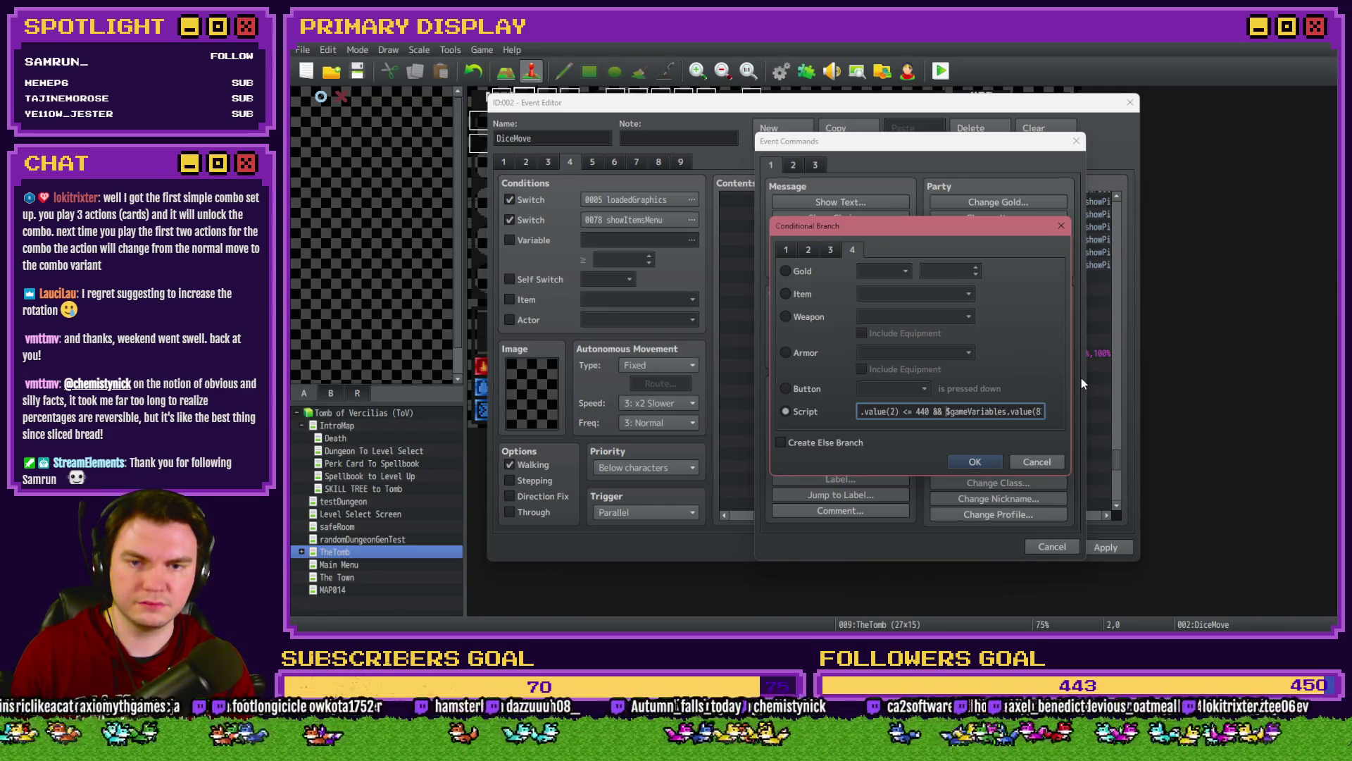
Step: Replace the 440 bound with picture 24's y plus 32 and confirm the branch
key("BackSpace")
key("Delete")
key("Delete")
key("ctrl+v")
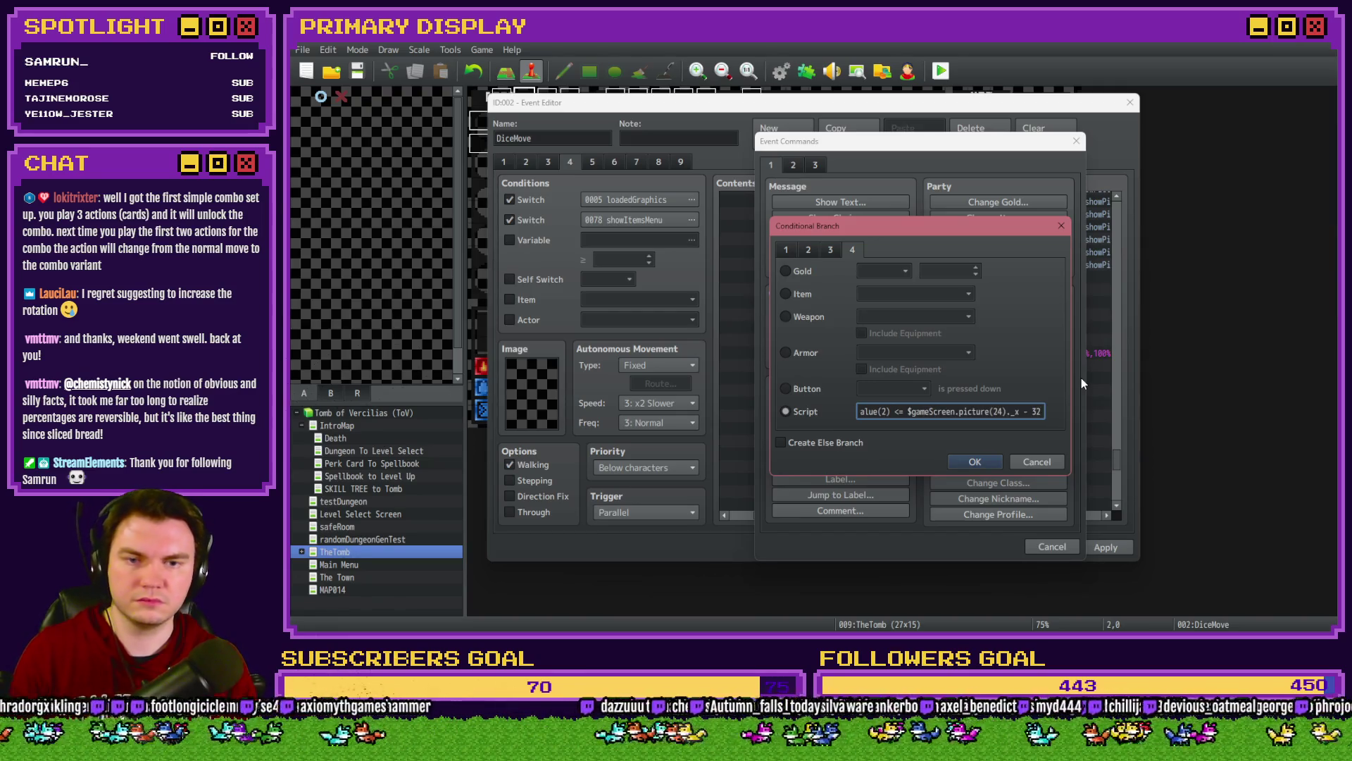
key("BackSpace")
type("y")
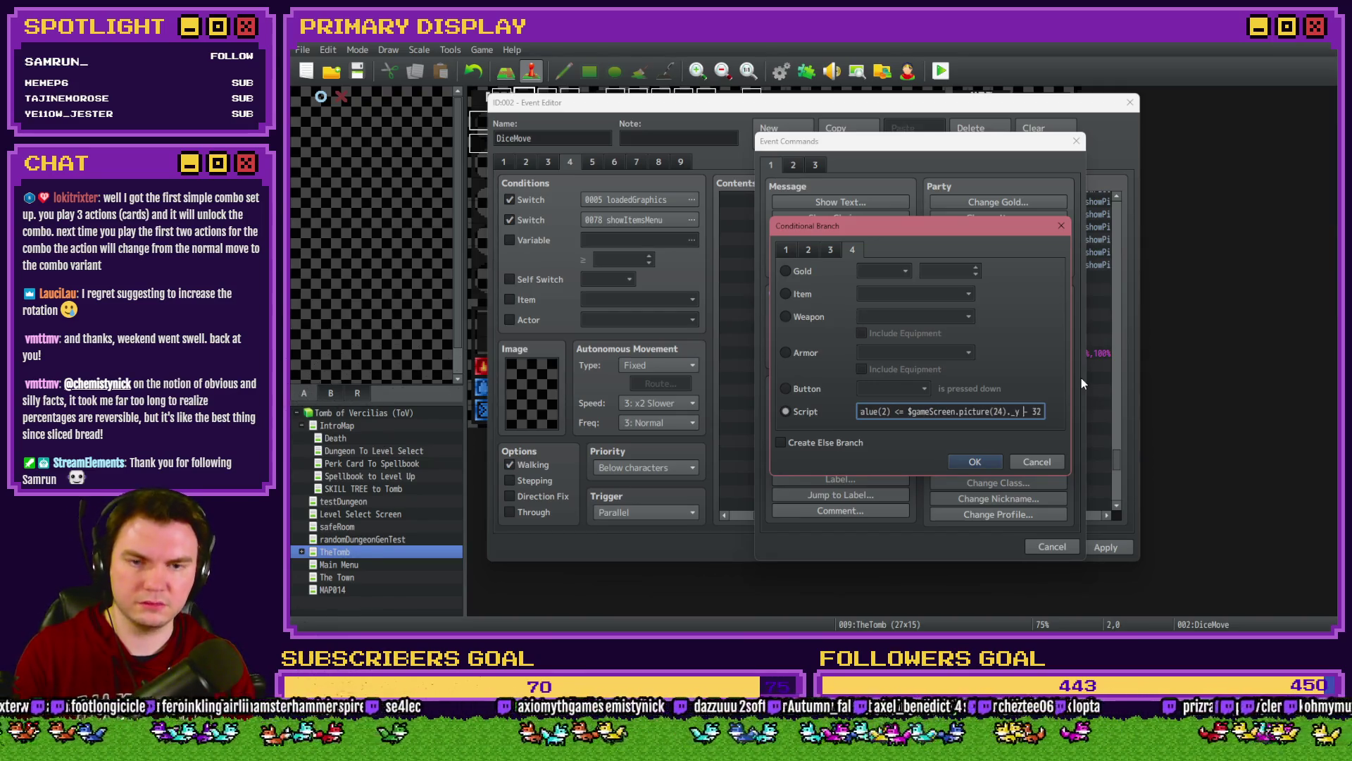
key("Left")
key("Left")
key("BackSpace")
key("BackSpace")
type("+")
key("Right")
key("Right")
key("Right")
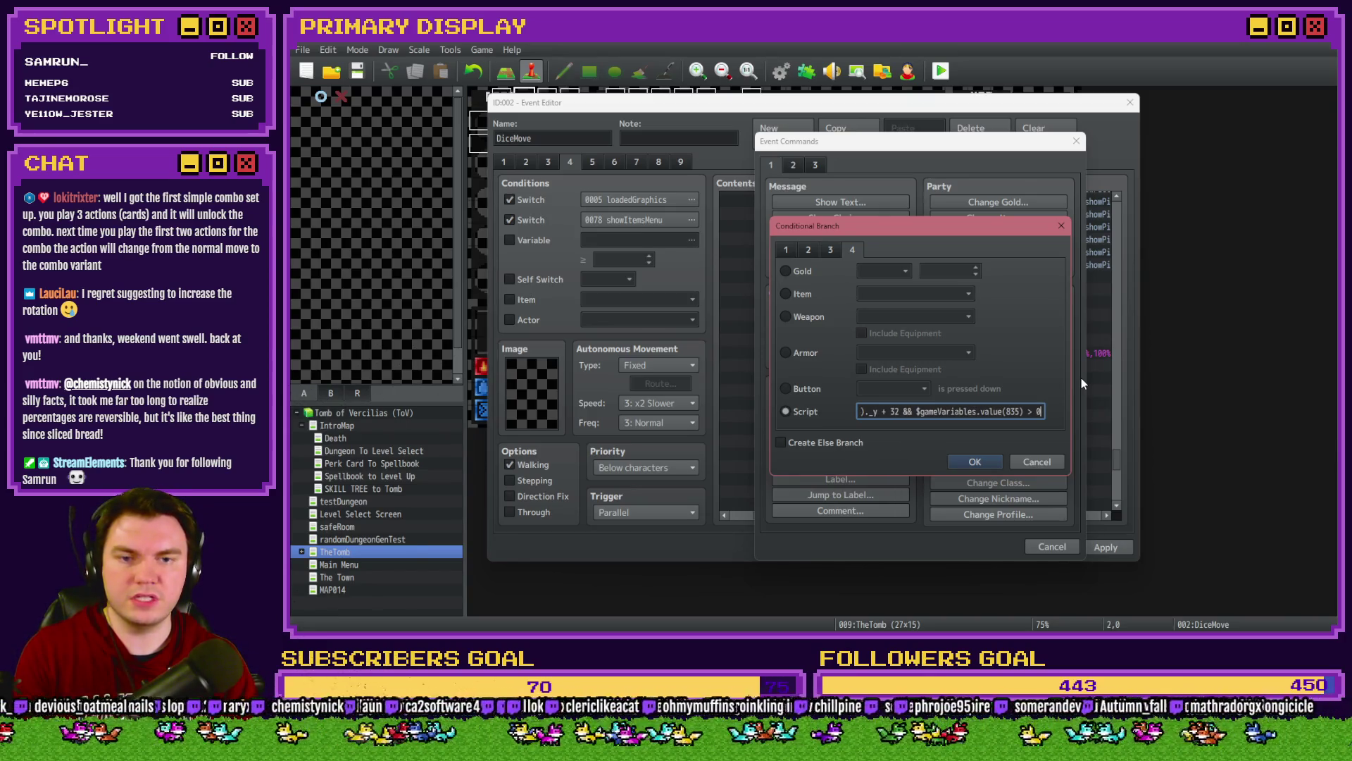
left_click(974, 460)
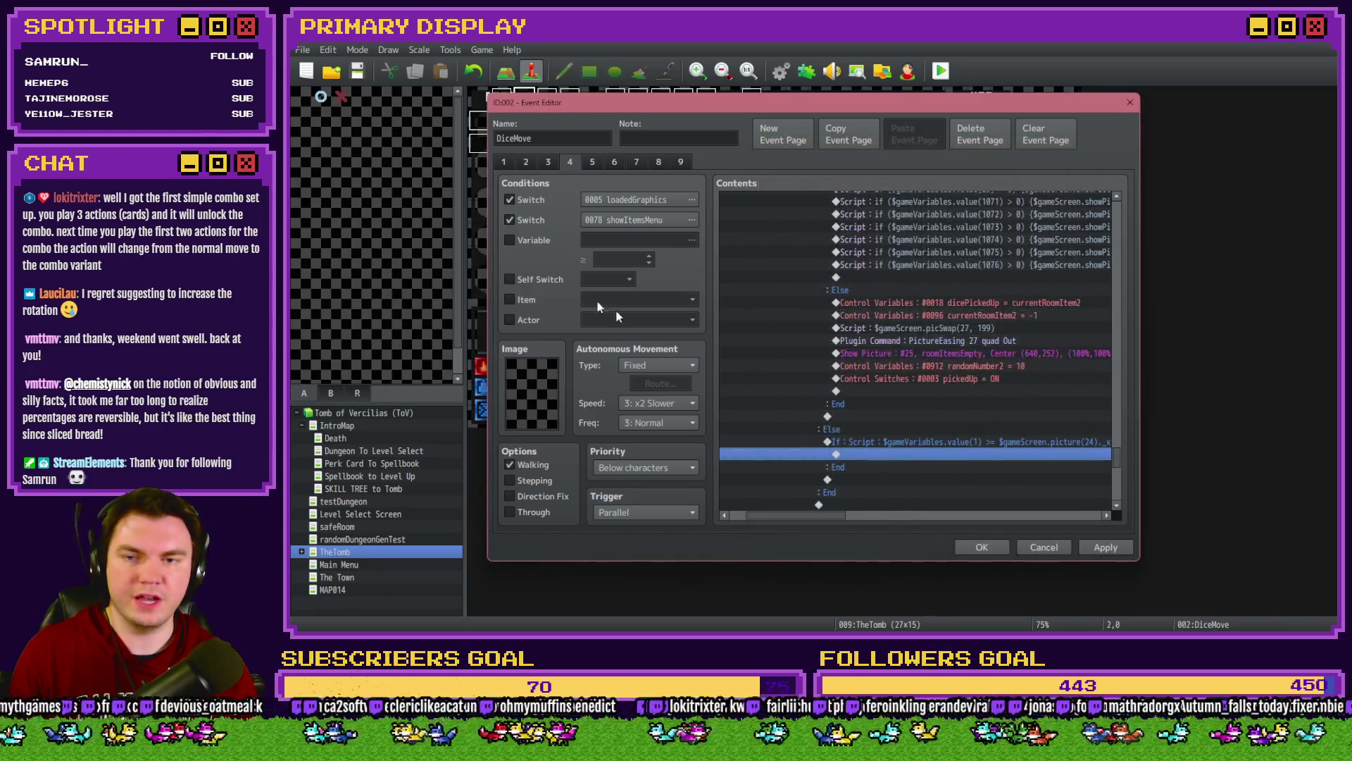
left_click(532, 240)
left_click(692, 240)
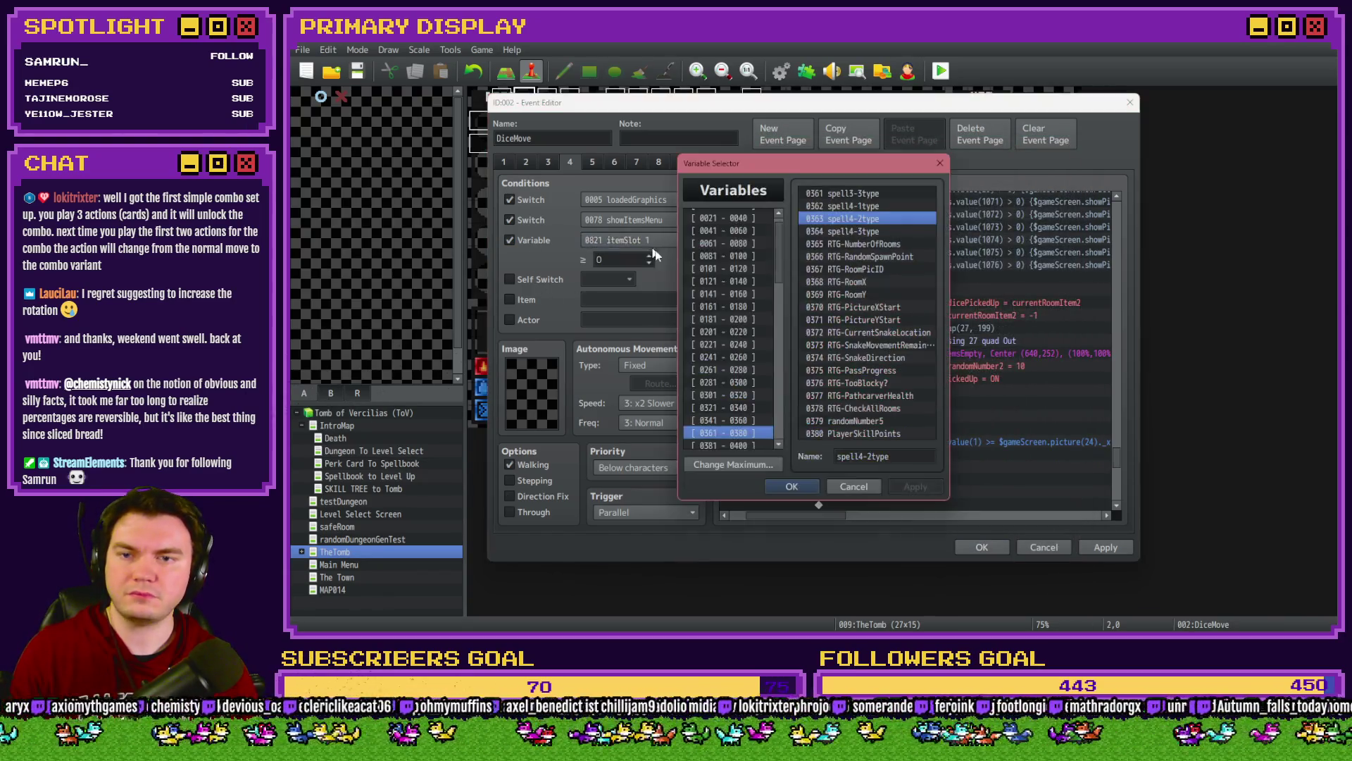
scroll(740, 391, "down", 8)
left_click(737, 382)
key("Down")
key("Down")
key("Down")
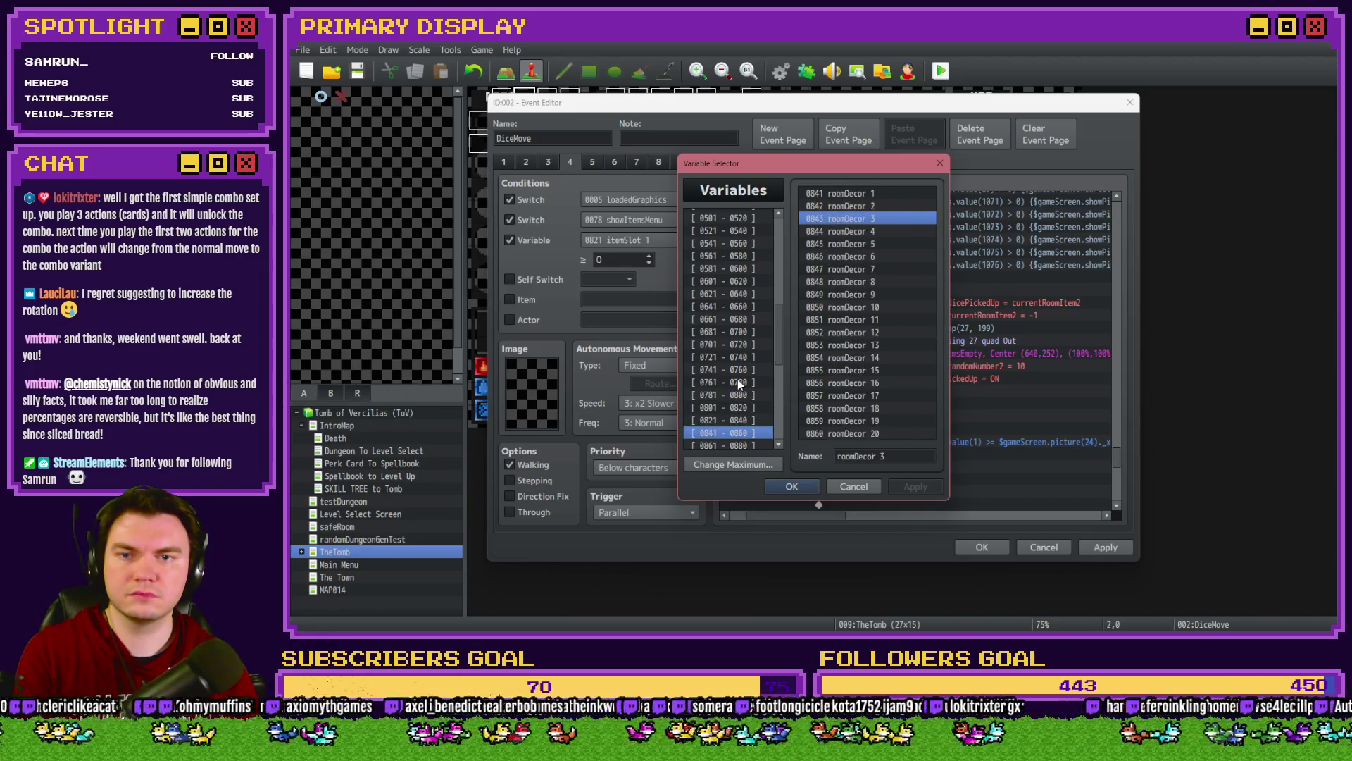
key("Up")
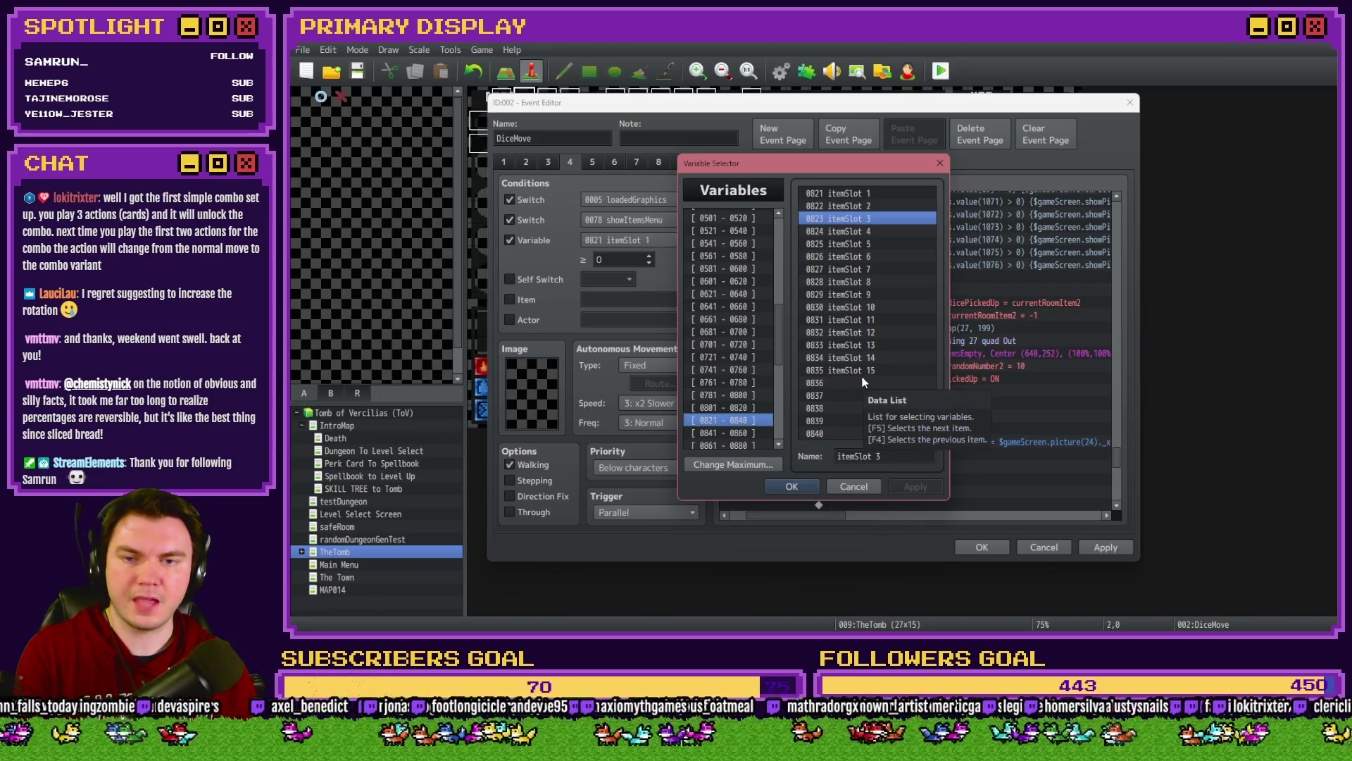
key("Escape")
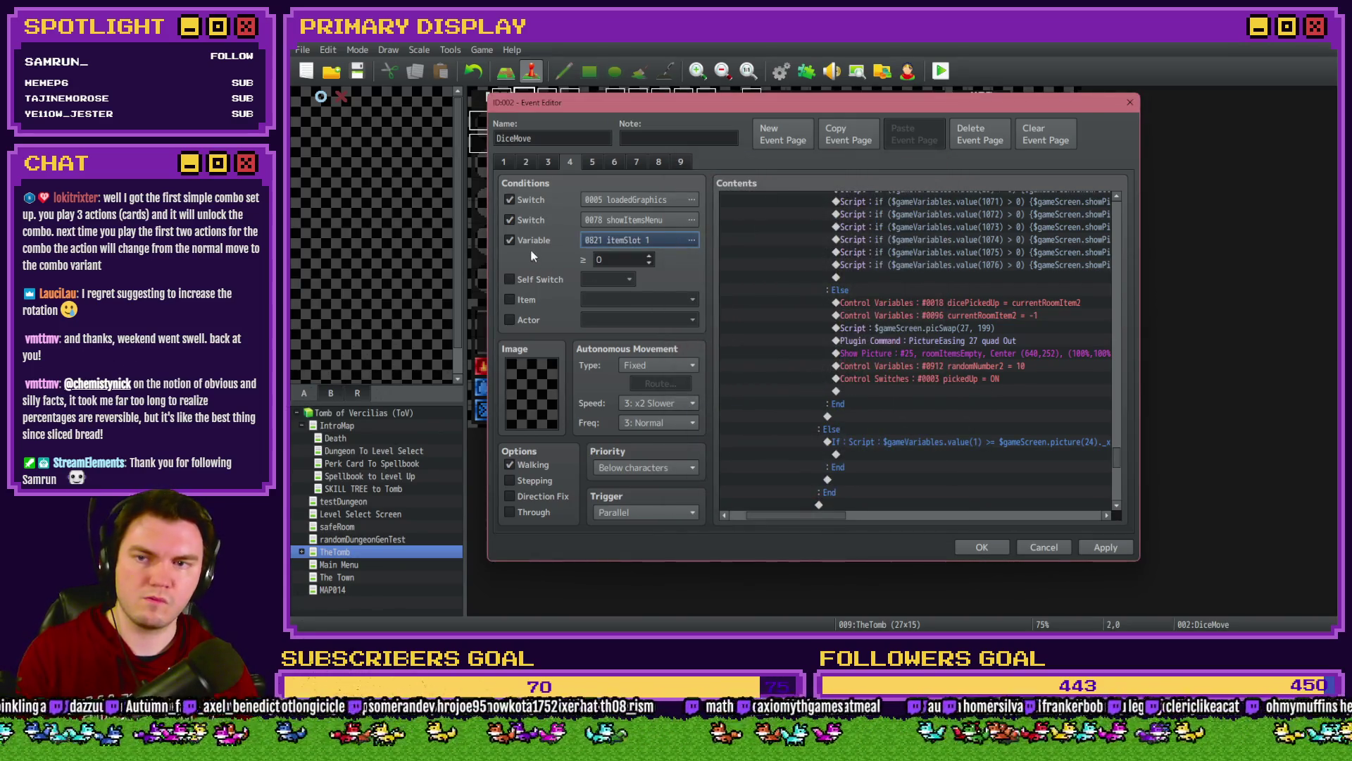
left_click(534, 239)
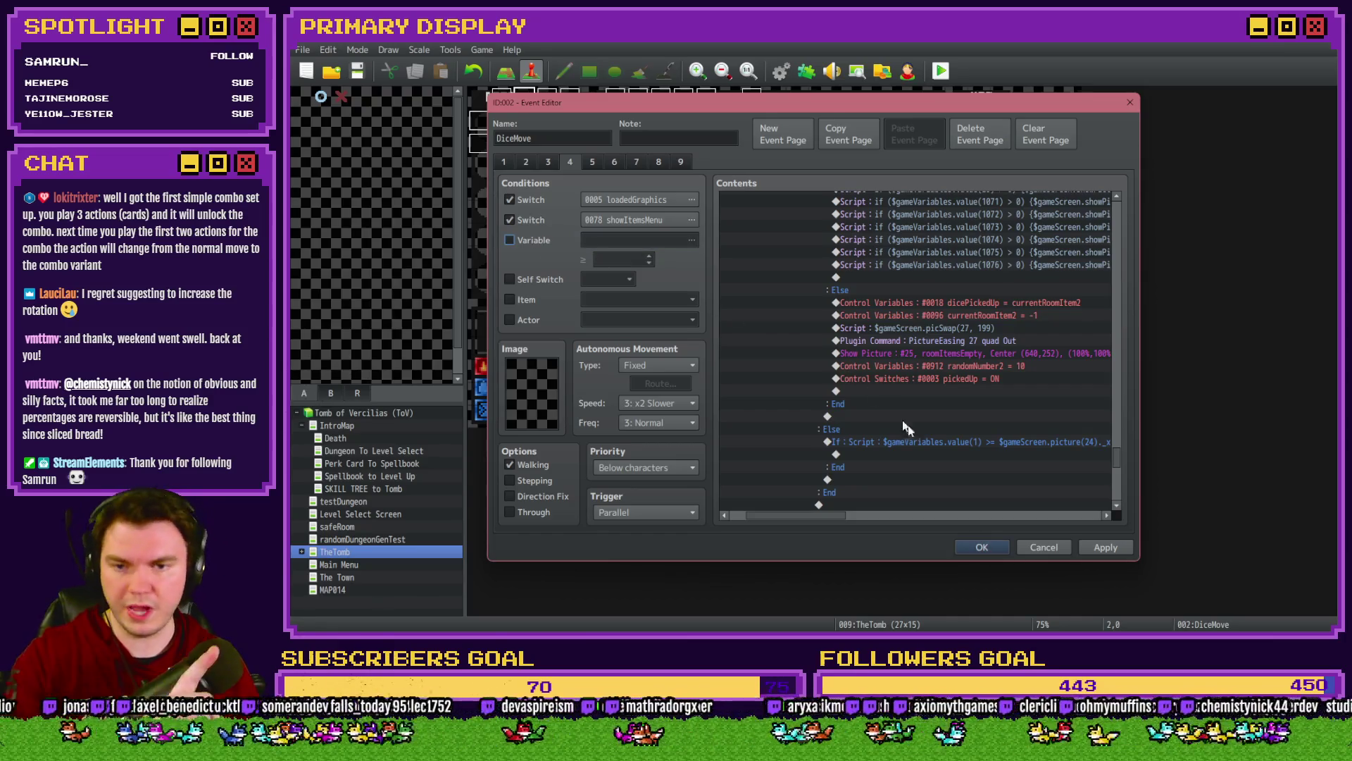
left_click(926, 439)
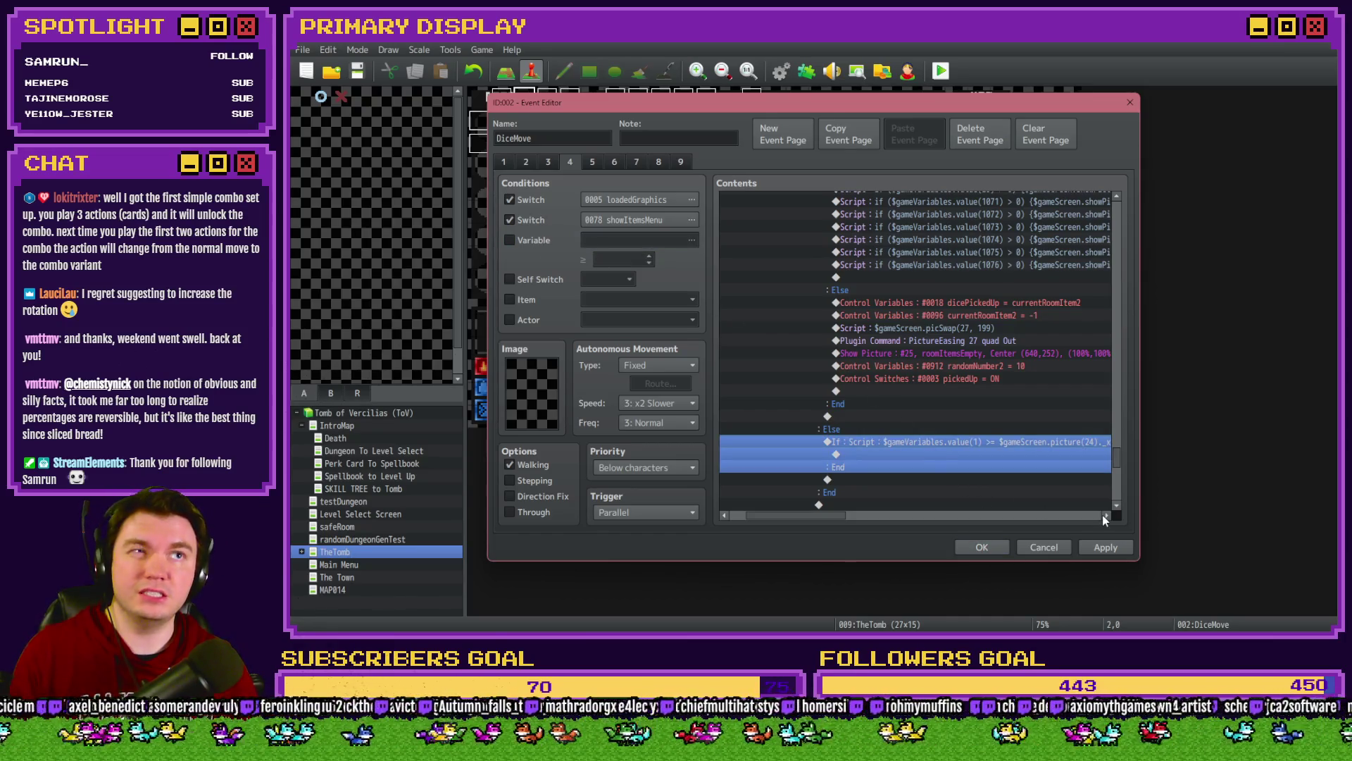
left_click(510, 240)
left_click(692, 240)
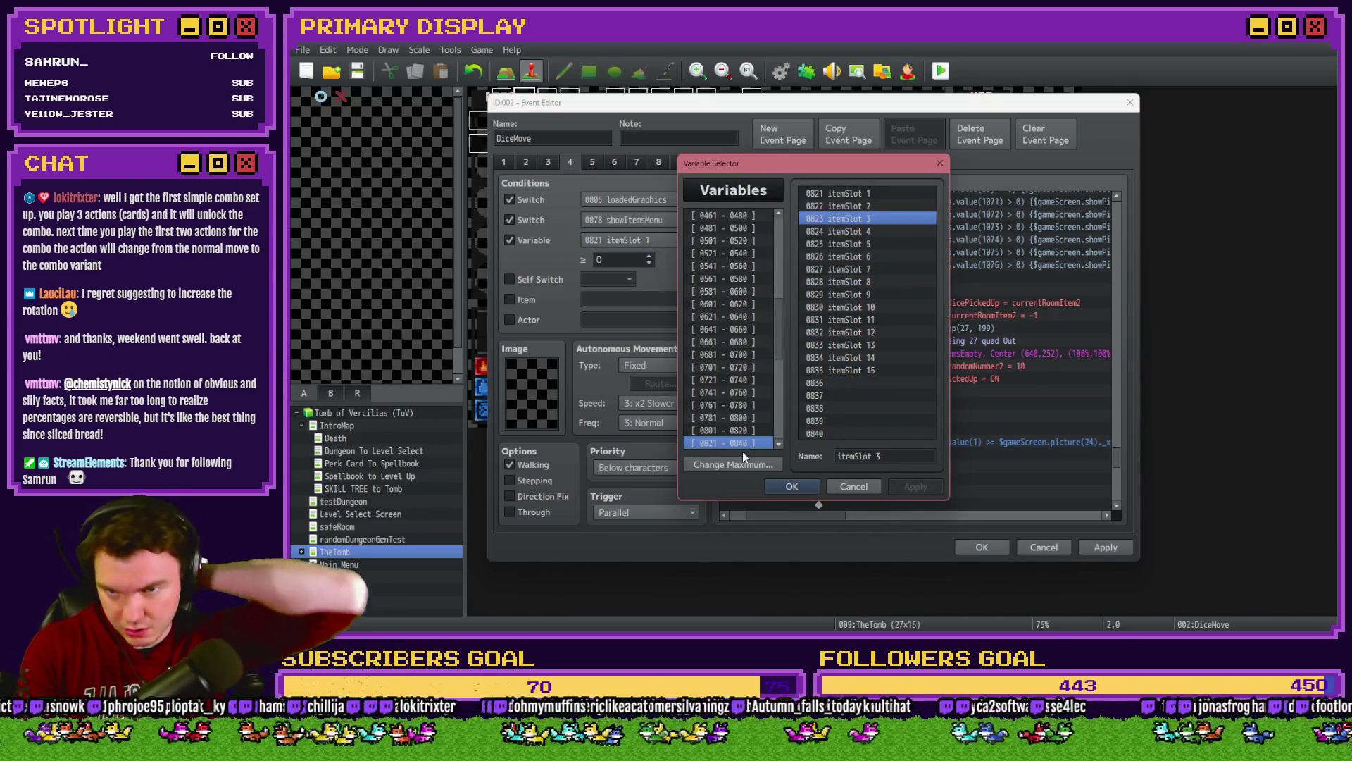
key("Up")
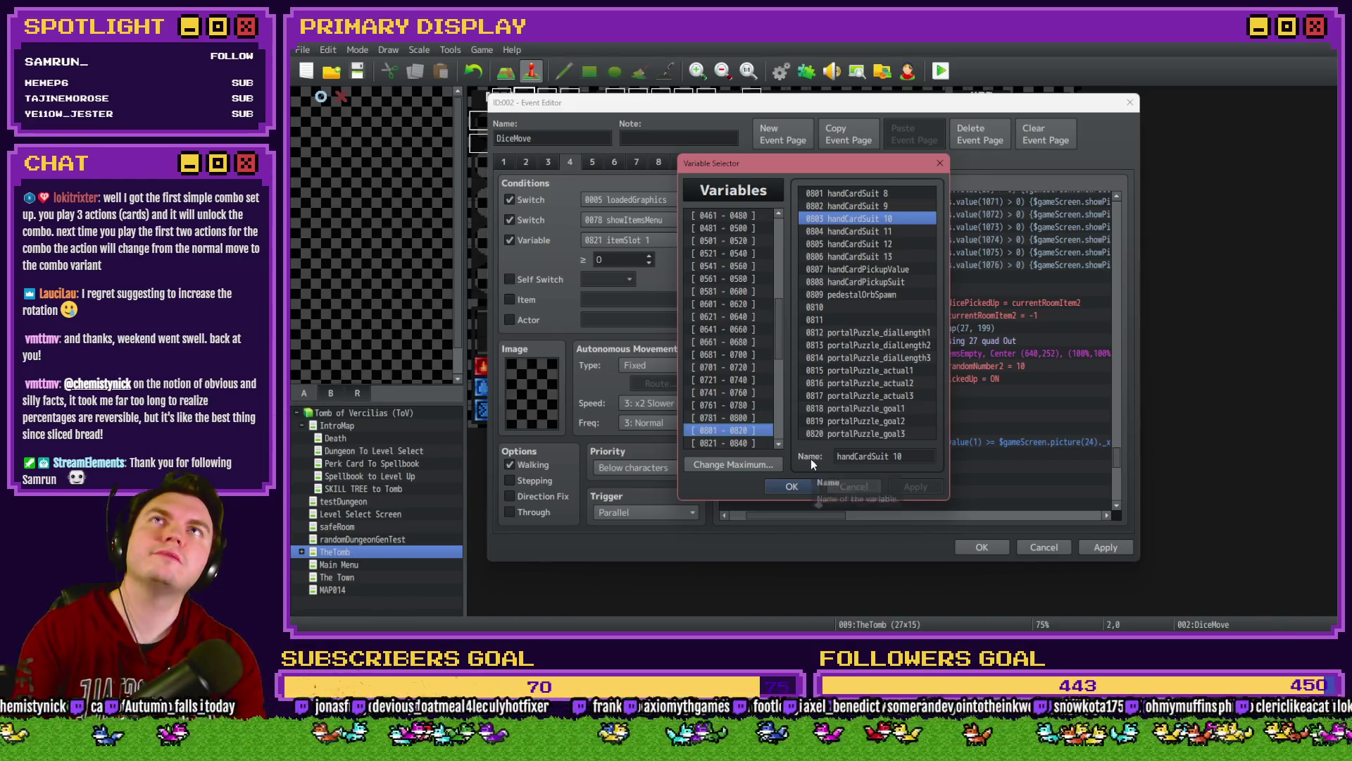
left_click(839, 486)
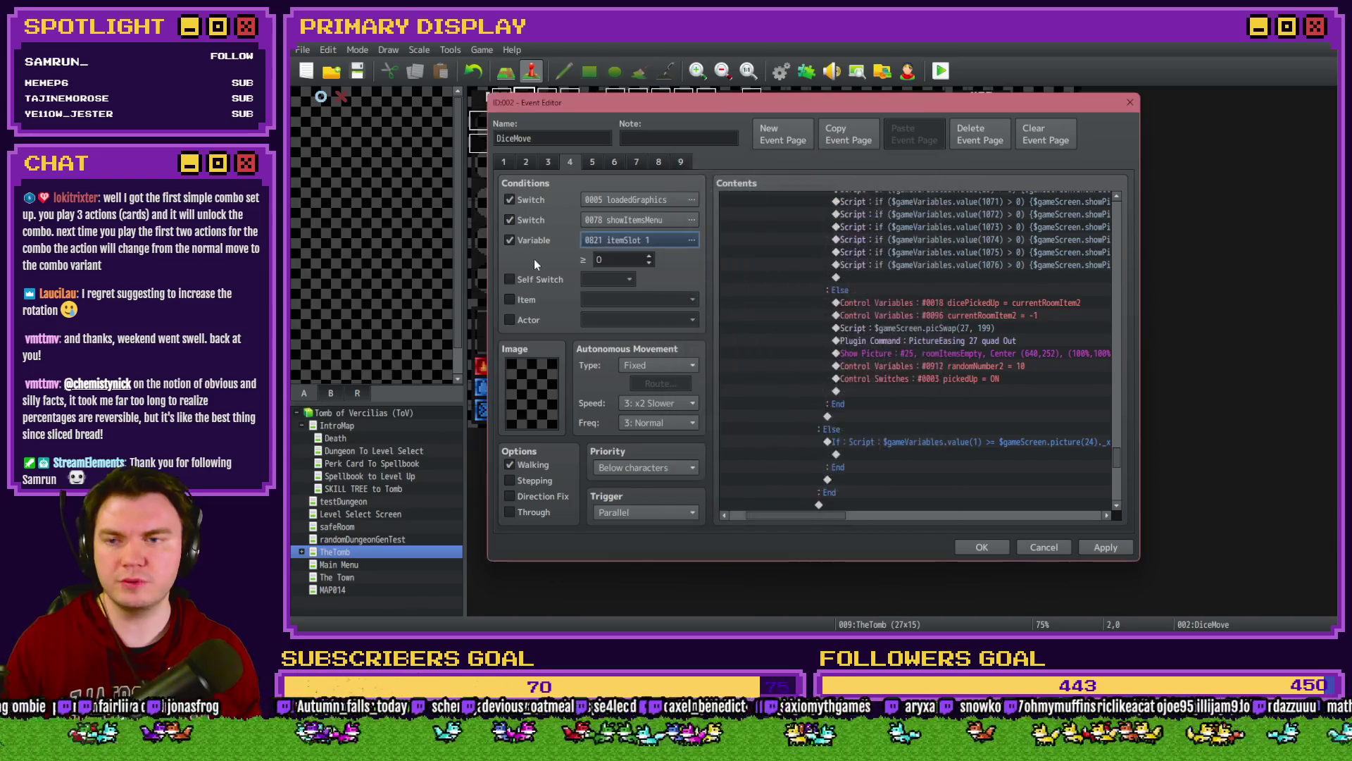
left_click(534, 240)
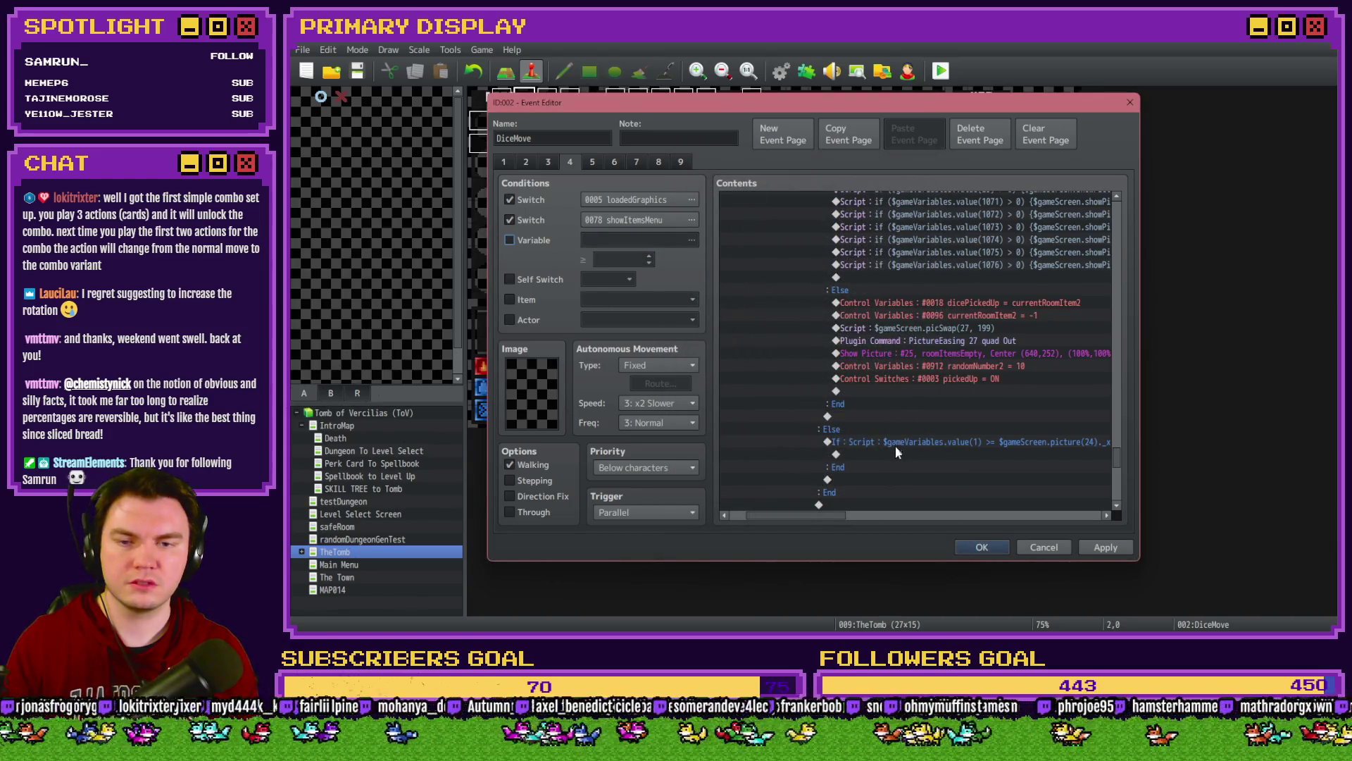
double_click(894, 449)
Step: Inside the If branch, turn ON switch 0166, named takenPedestalOrb, then reopen the If condition
left_click(831, 309)
left_click(926, 318)
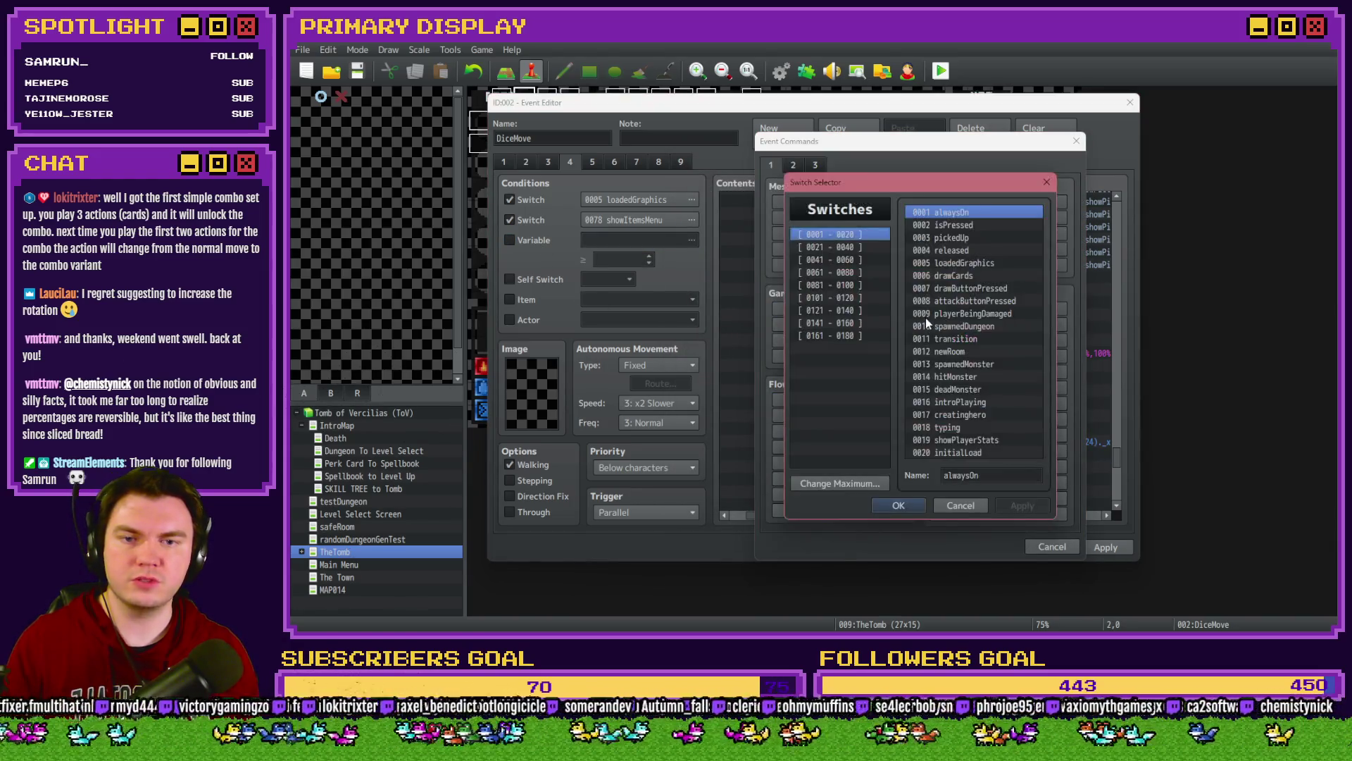
left_click(860, 334)
left_click(949, 274)
left_click(1001, 473)
type("takenPe")
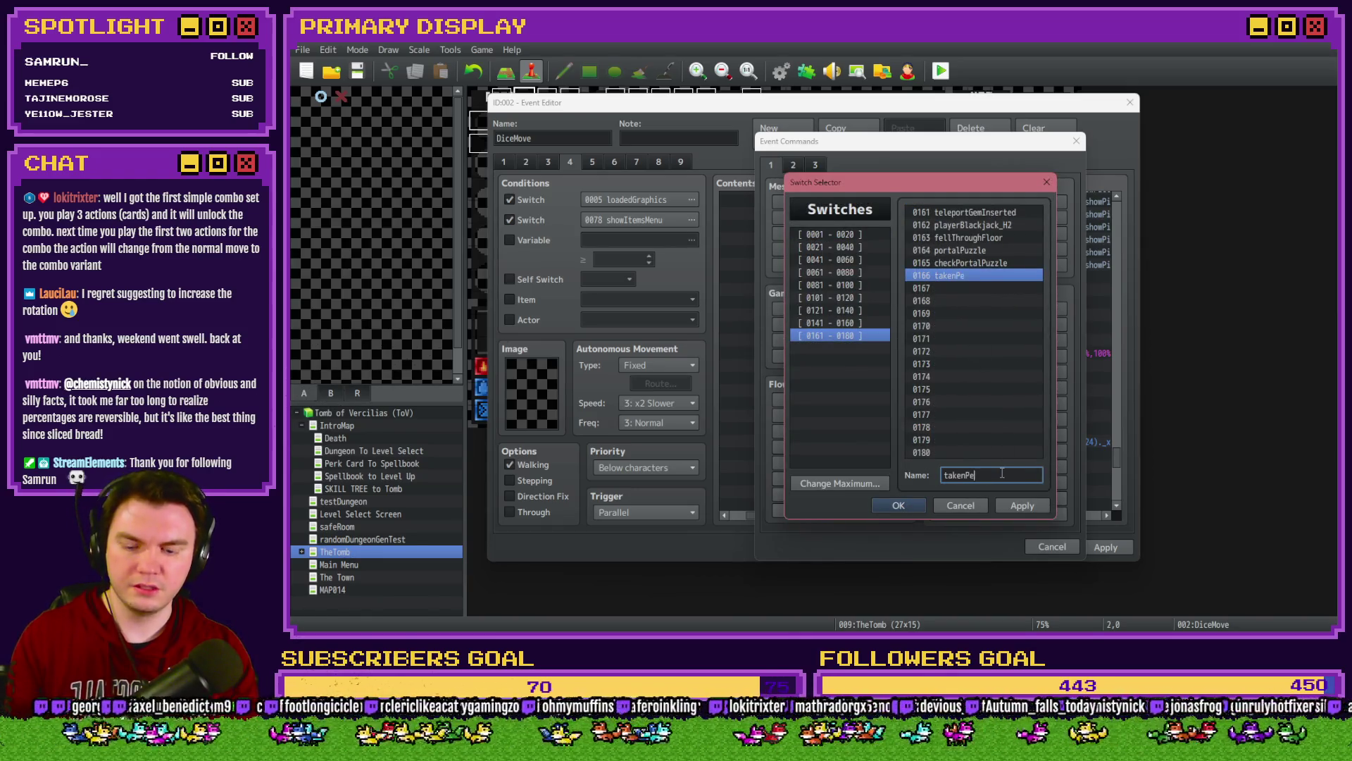
type("destalOrn")
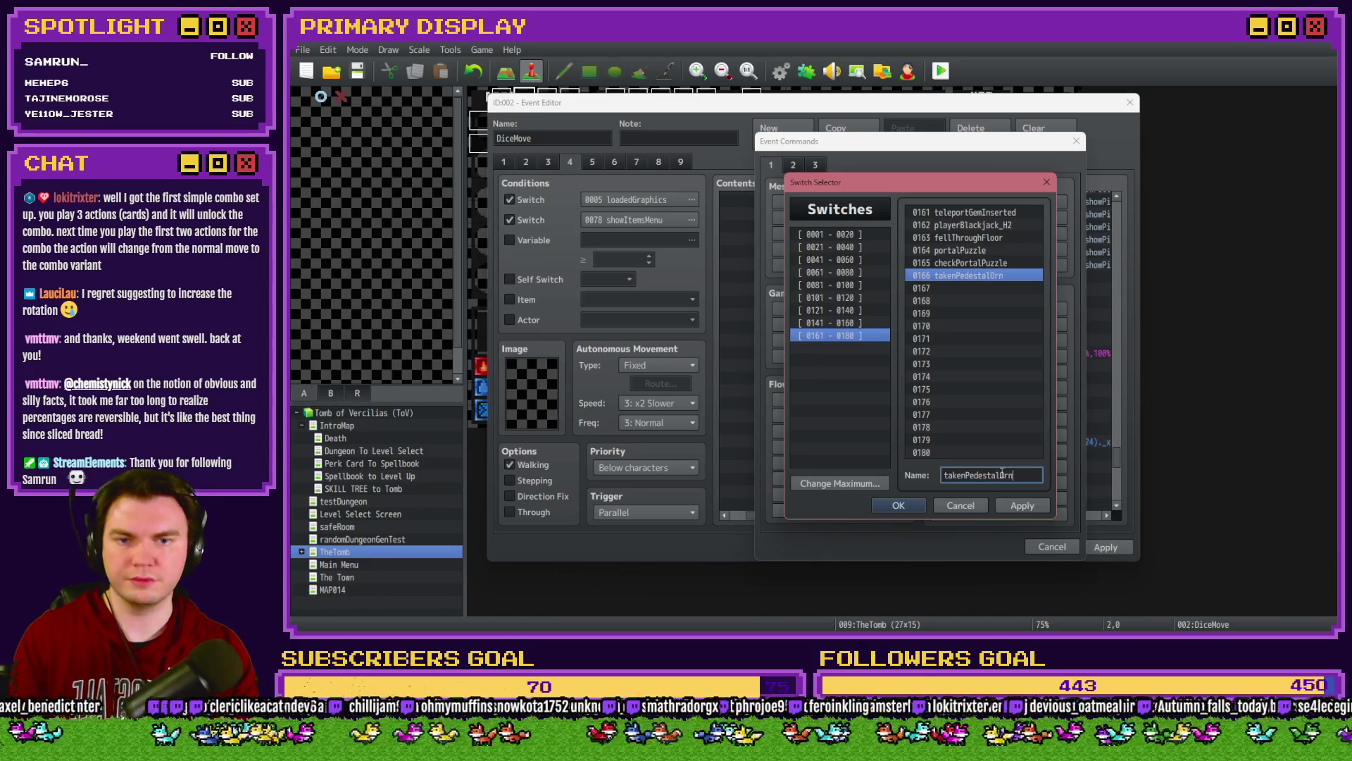
key("BackSpace")
type("b")
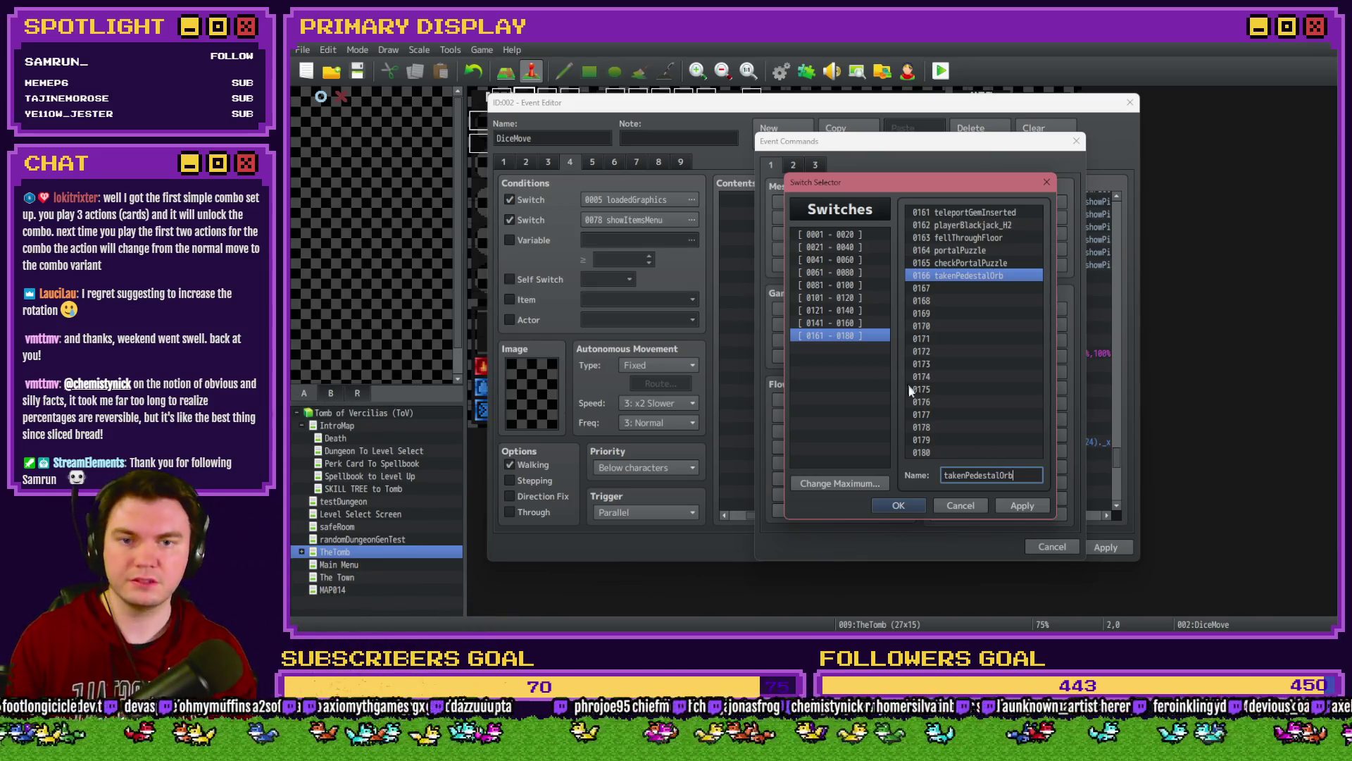
left_click(902, 509)
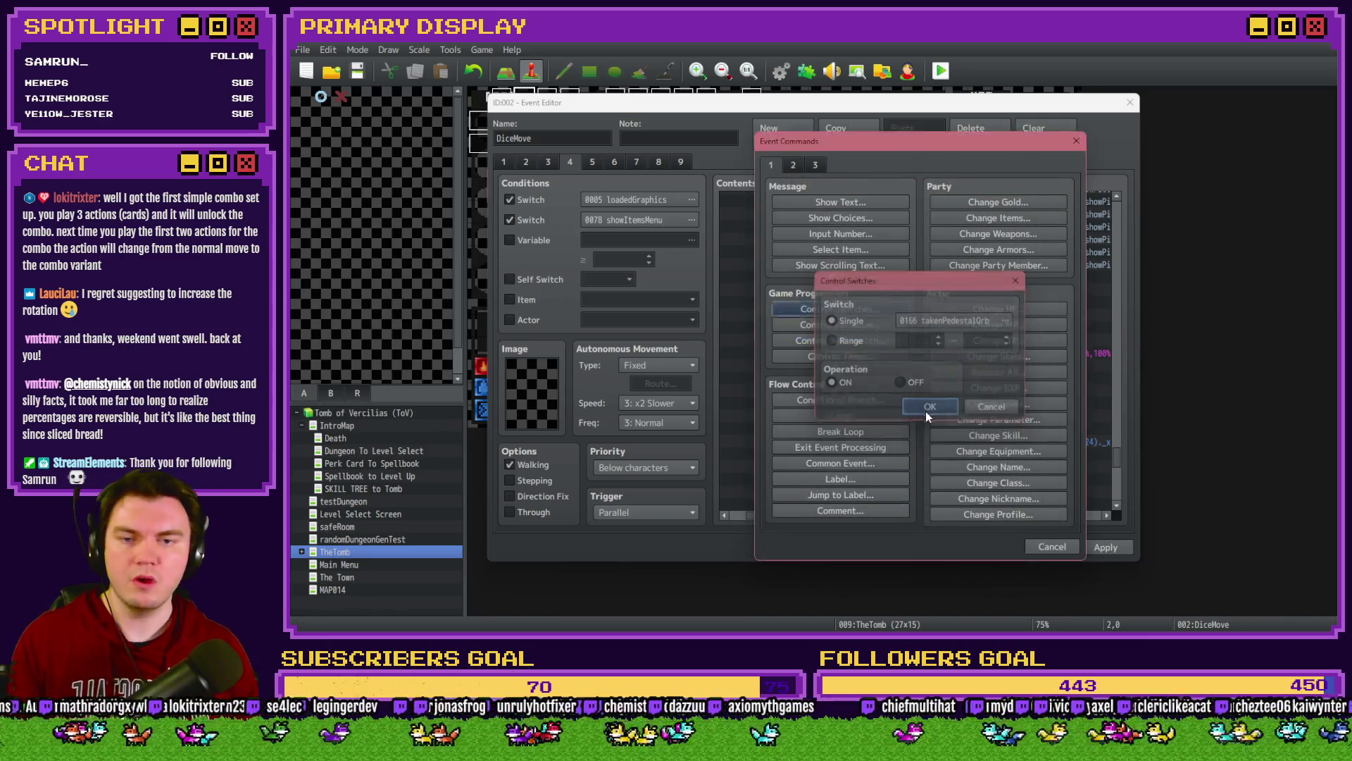
left_click(925, 410)
left_click(905, 445)
double_click(906, 445)
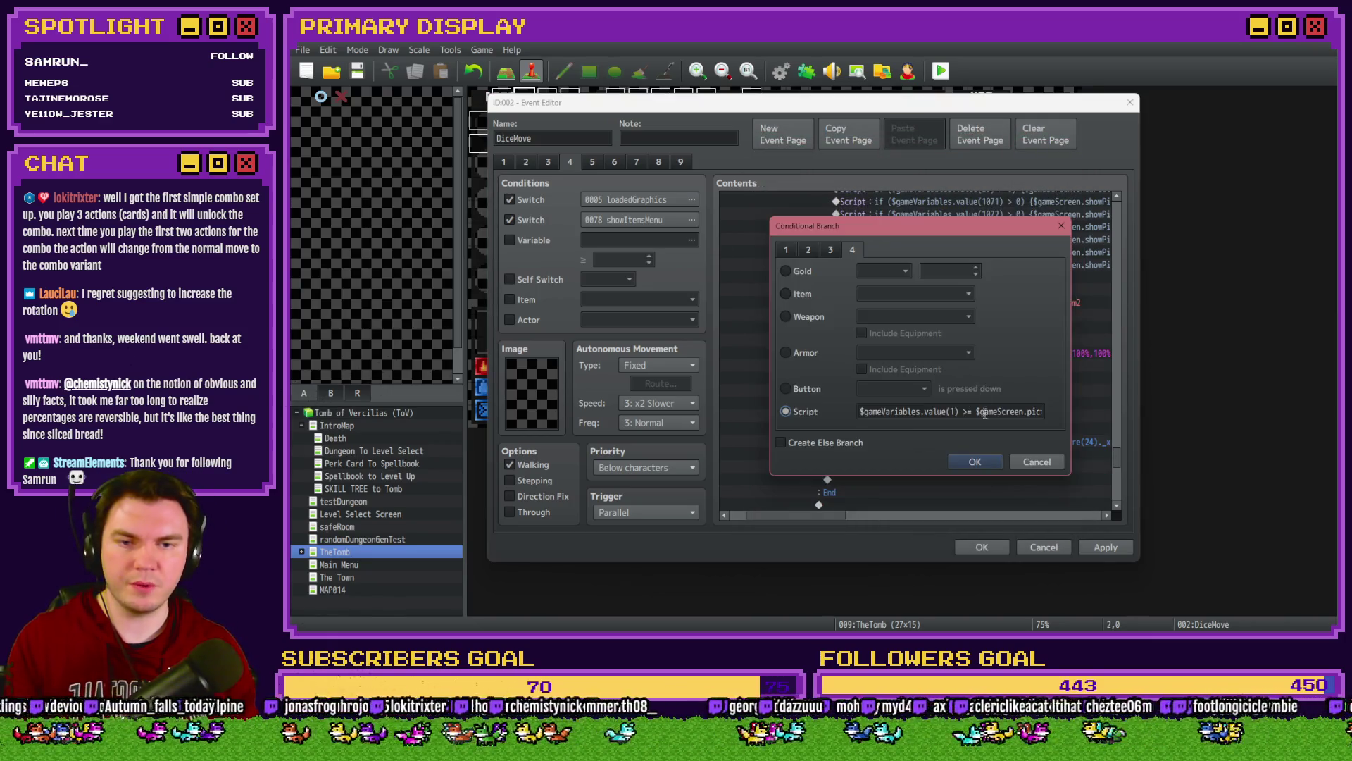
Step: Rewrite the condition's start as $gameSwitches.value(166) == false
left_click(984, 411)
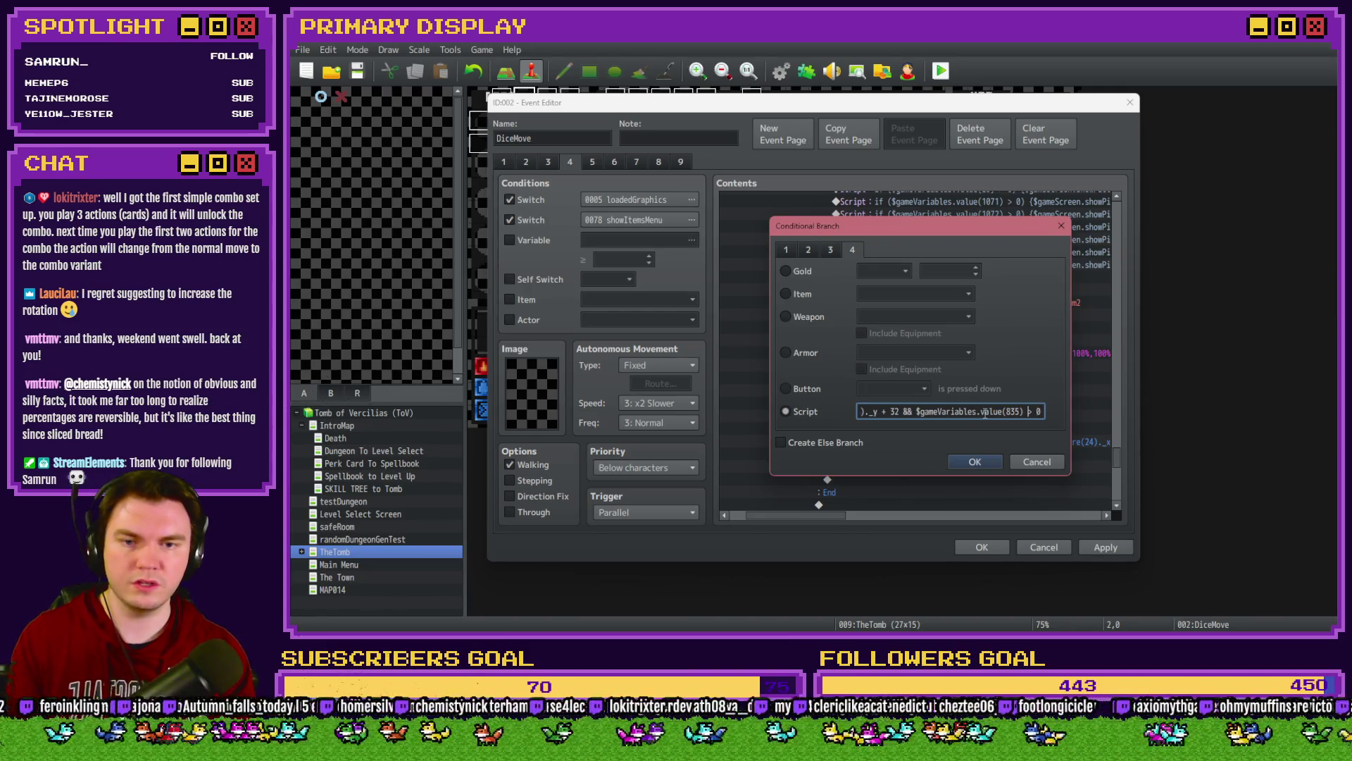
left_click_drag(937, 411, 977, 413)
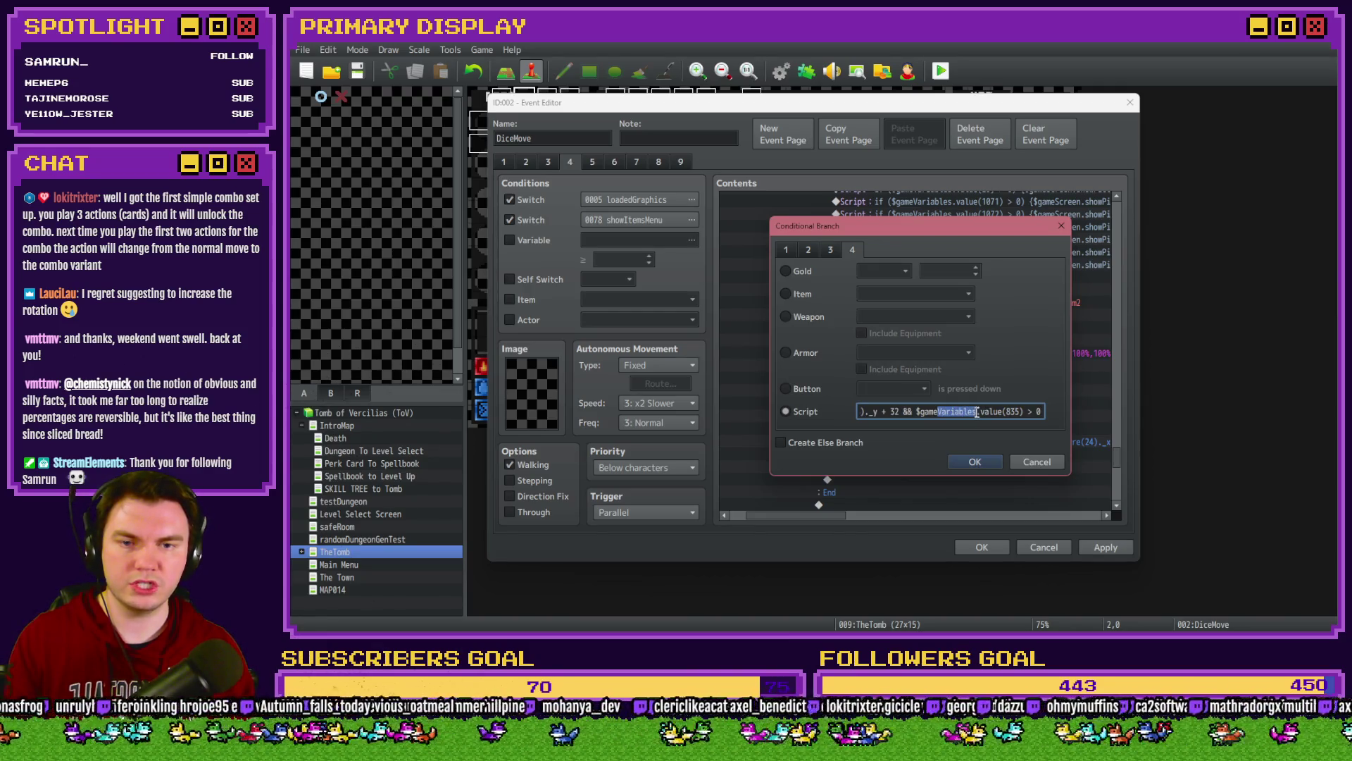
type("Switches")
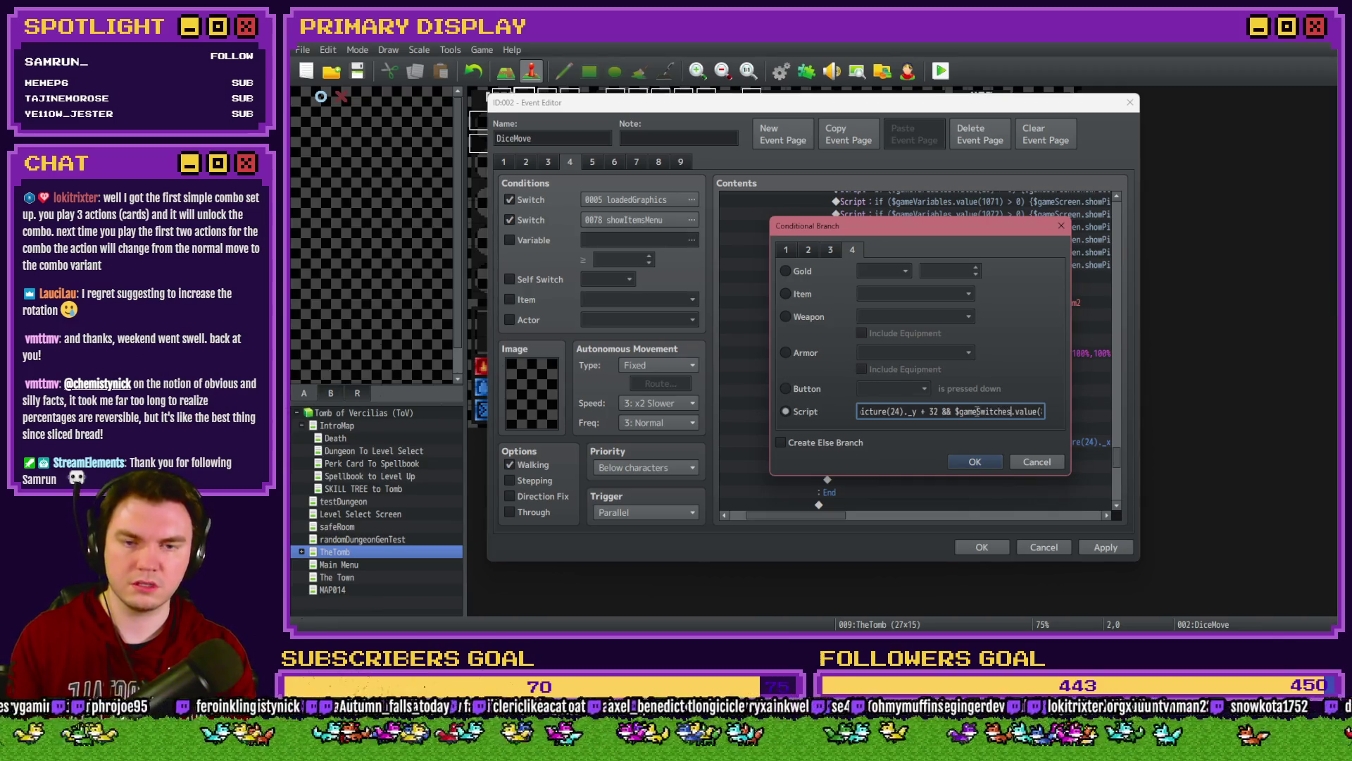
double_click(1009, 411)
type("166")
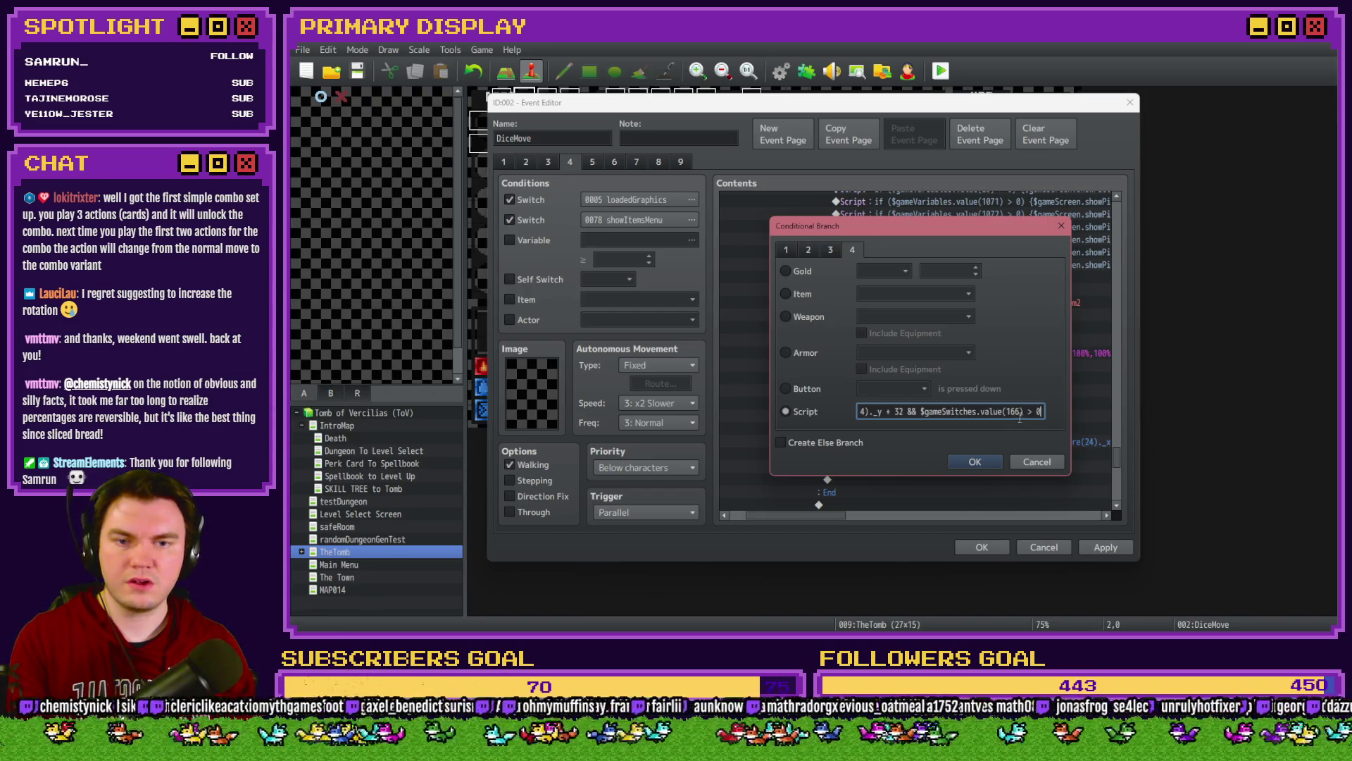
key("BackSpace")
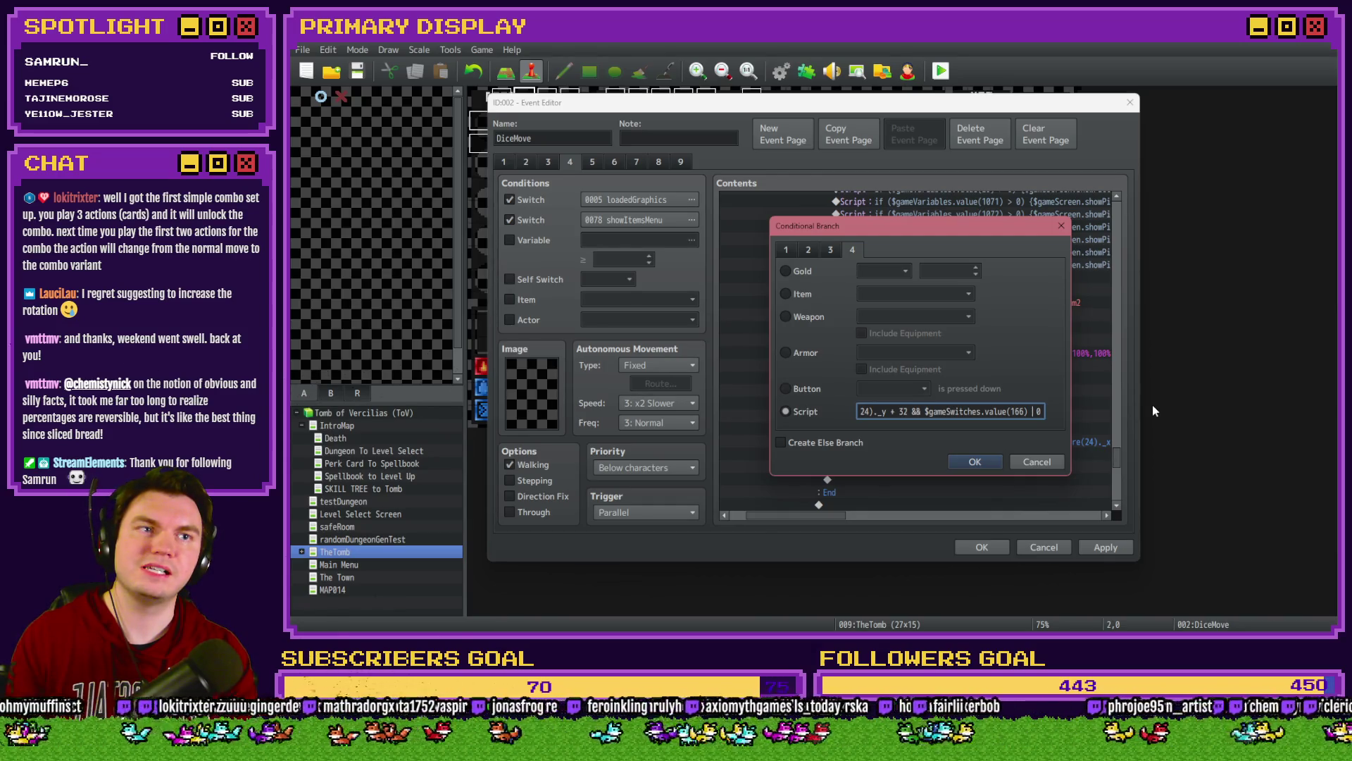
type("== ")
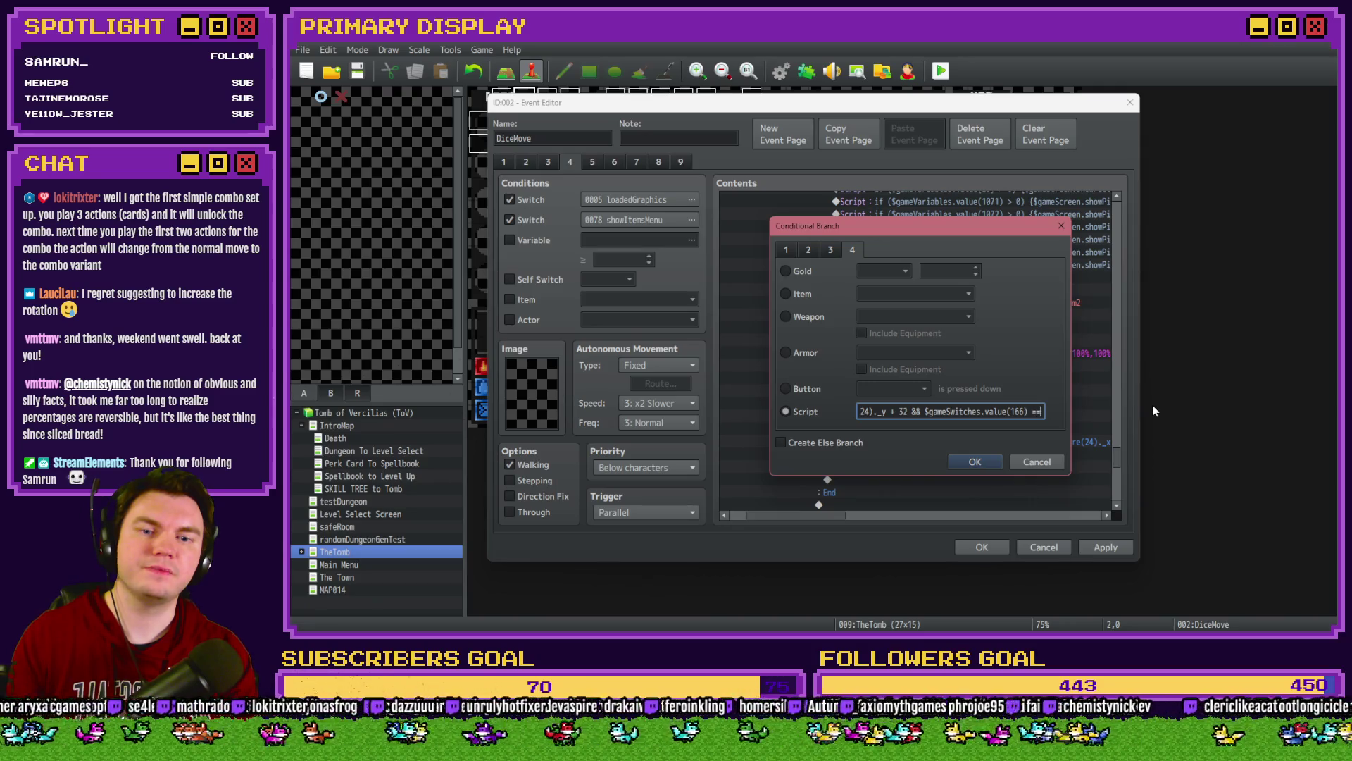
type("false")
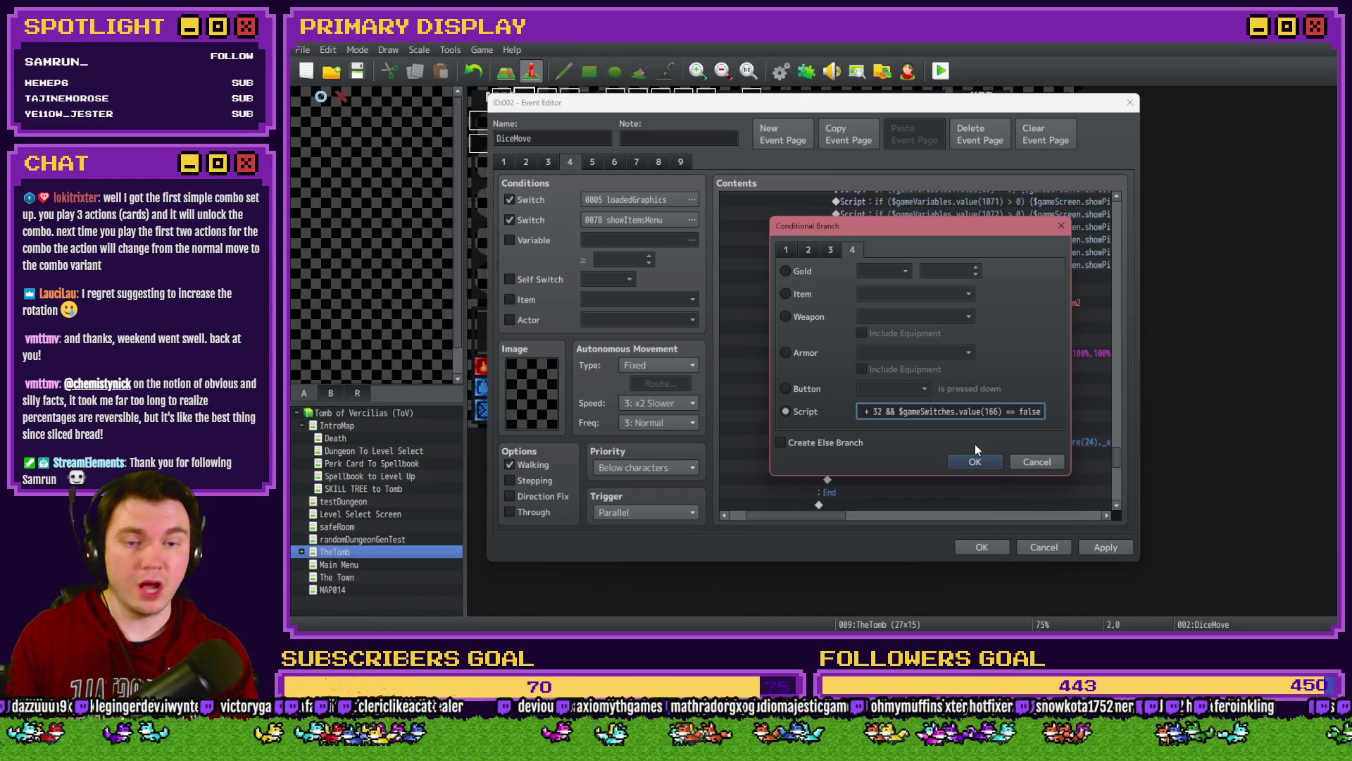
Step: Append && $gameVariables.value(100) == $gameVariables.value(809) to the condition and confirm it
type("&& $game")
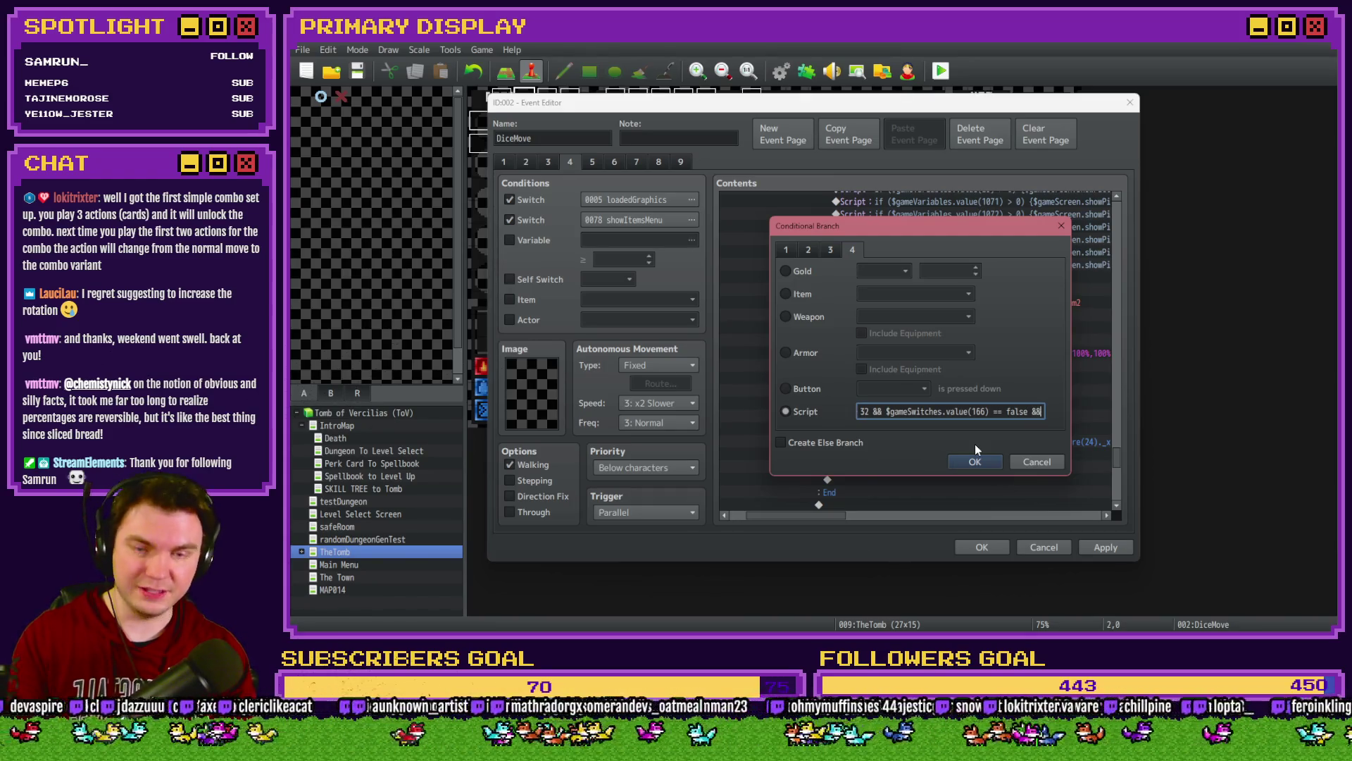
type("Variables.value()")
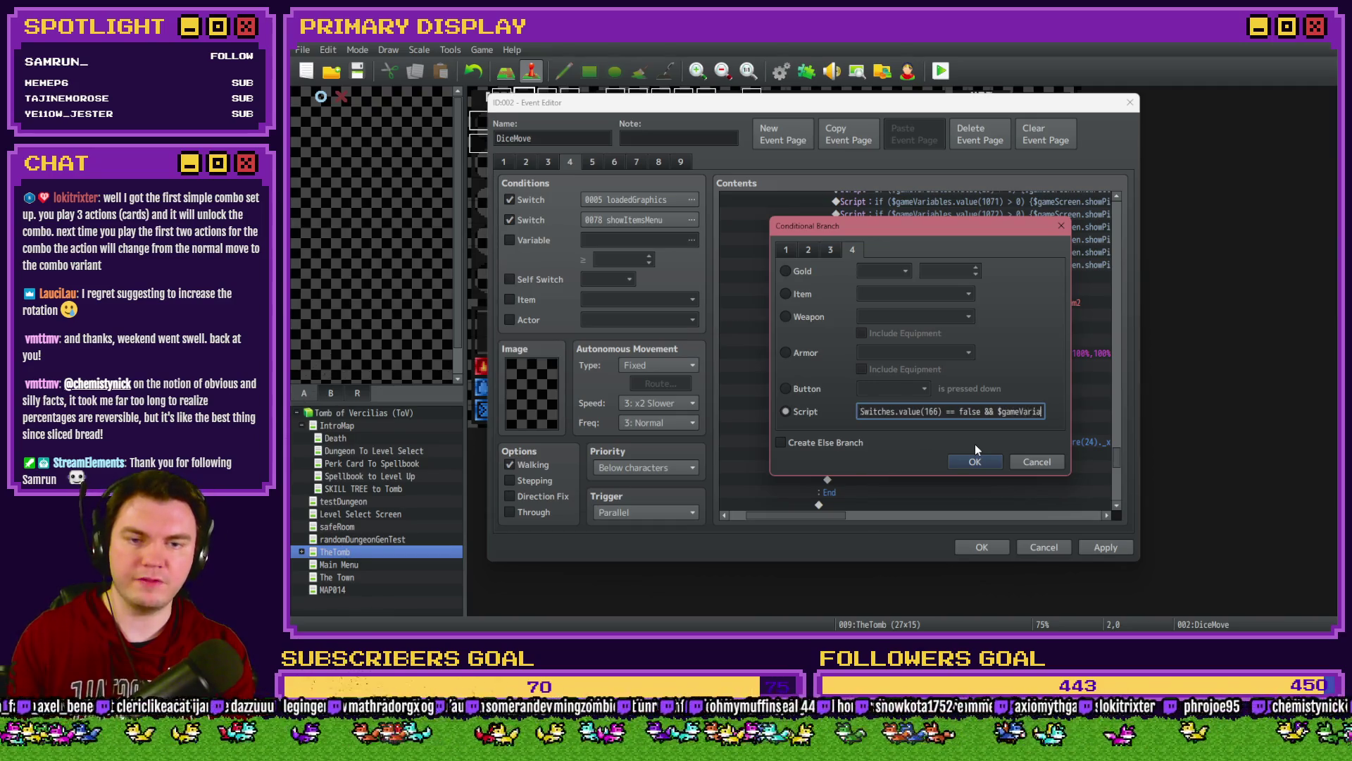
key("Left")
type("100")
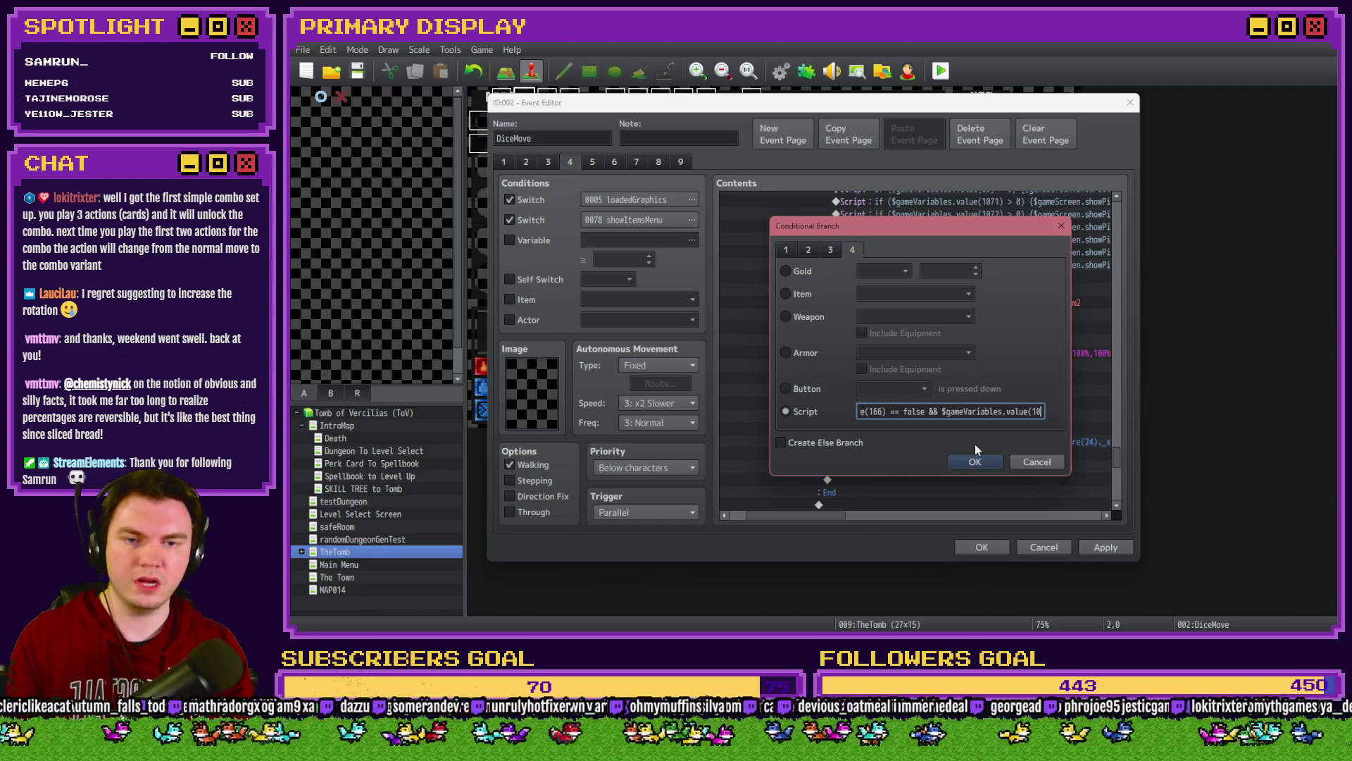
key("Right")
type("=")
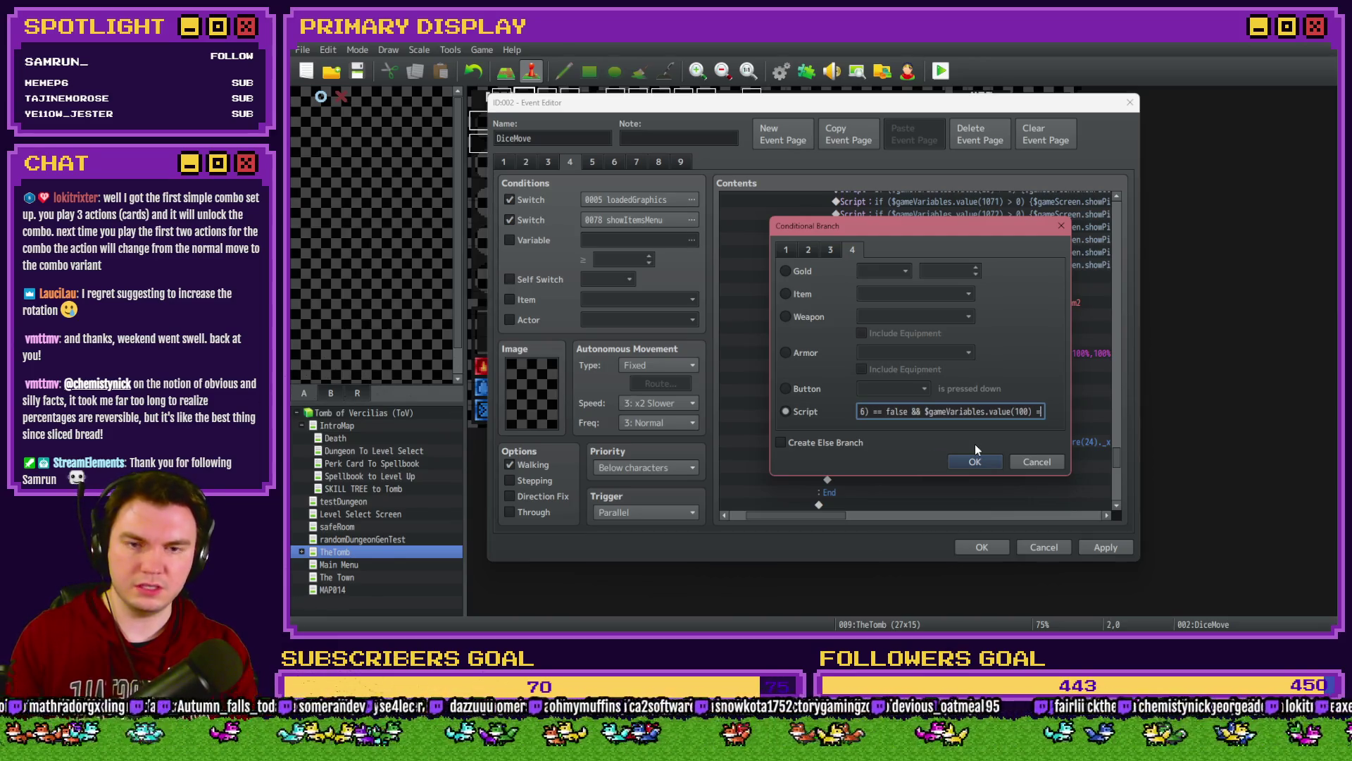
type("= $gameVariables.value()")
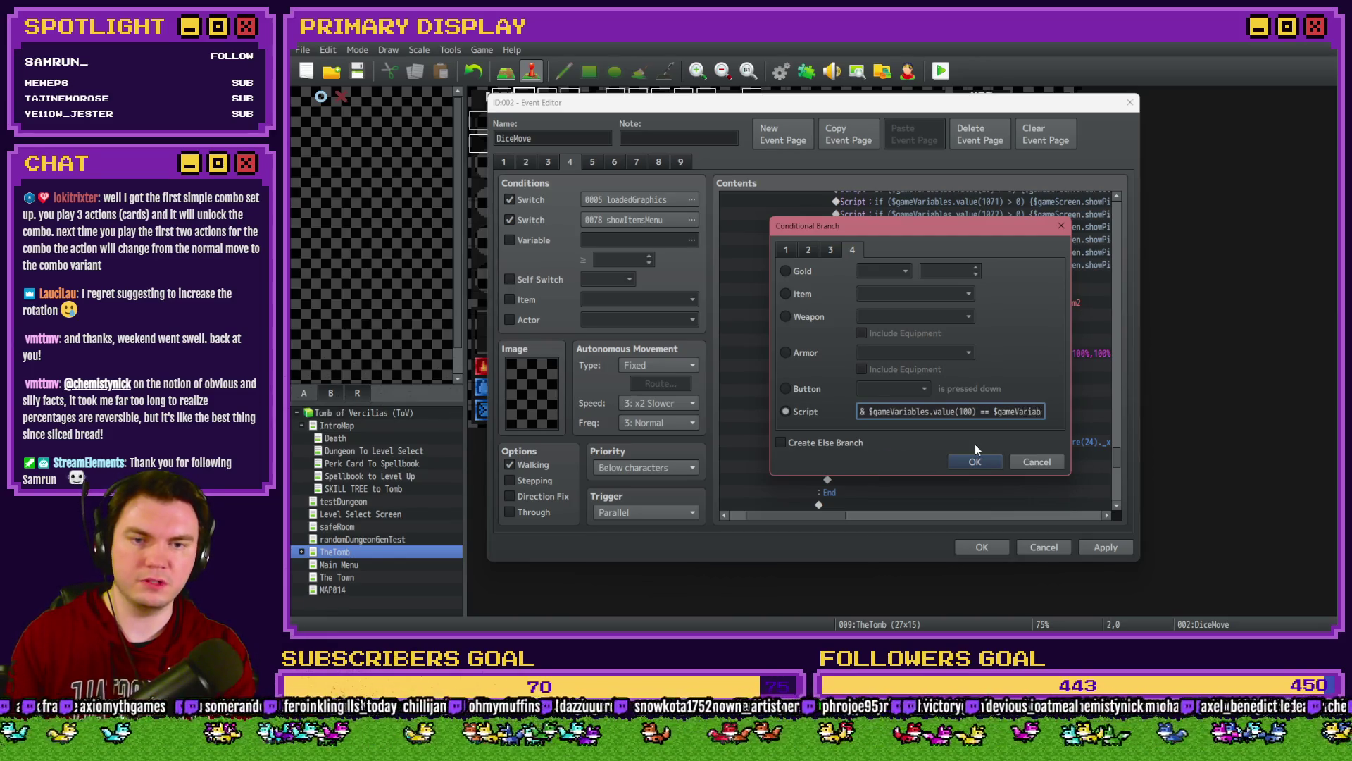
key("Left")
type("809")
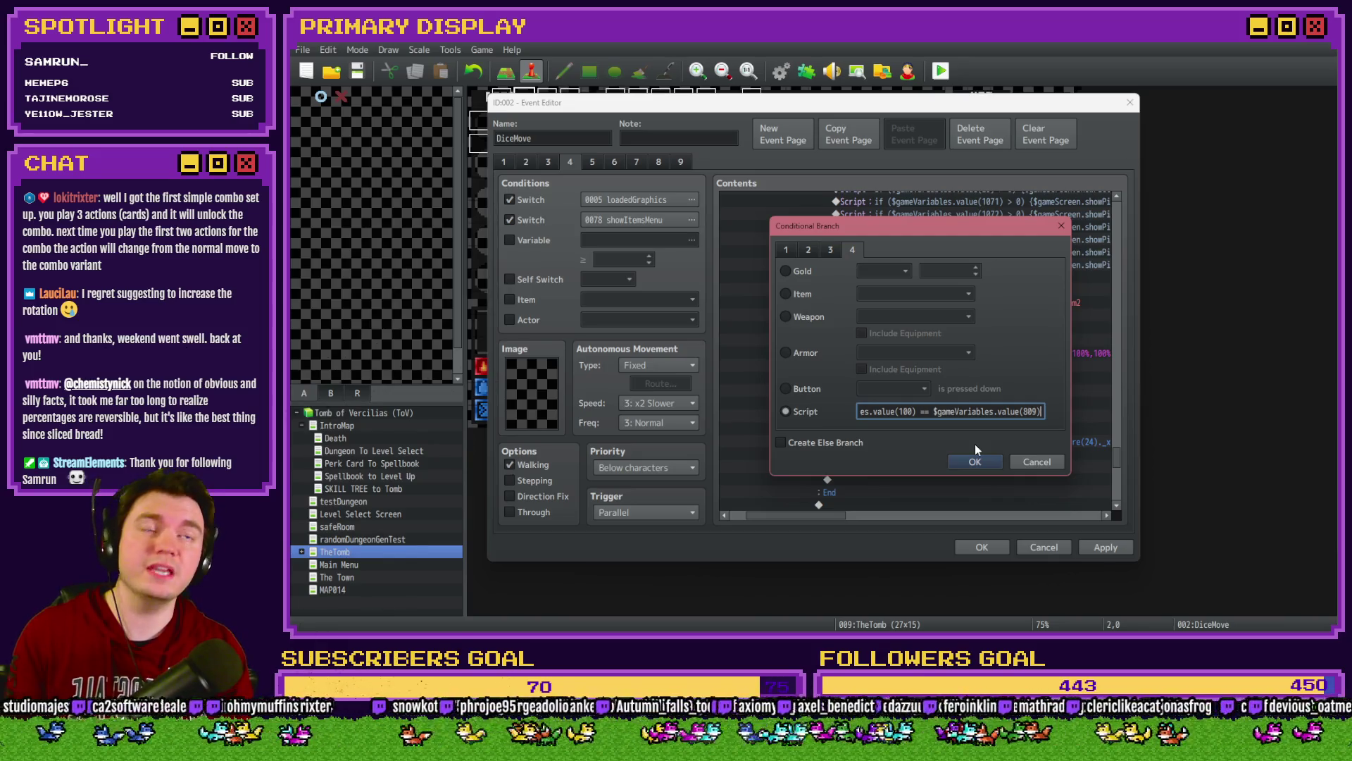
key("Right")
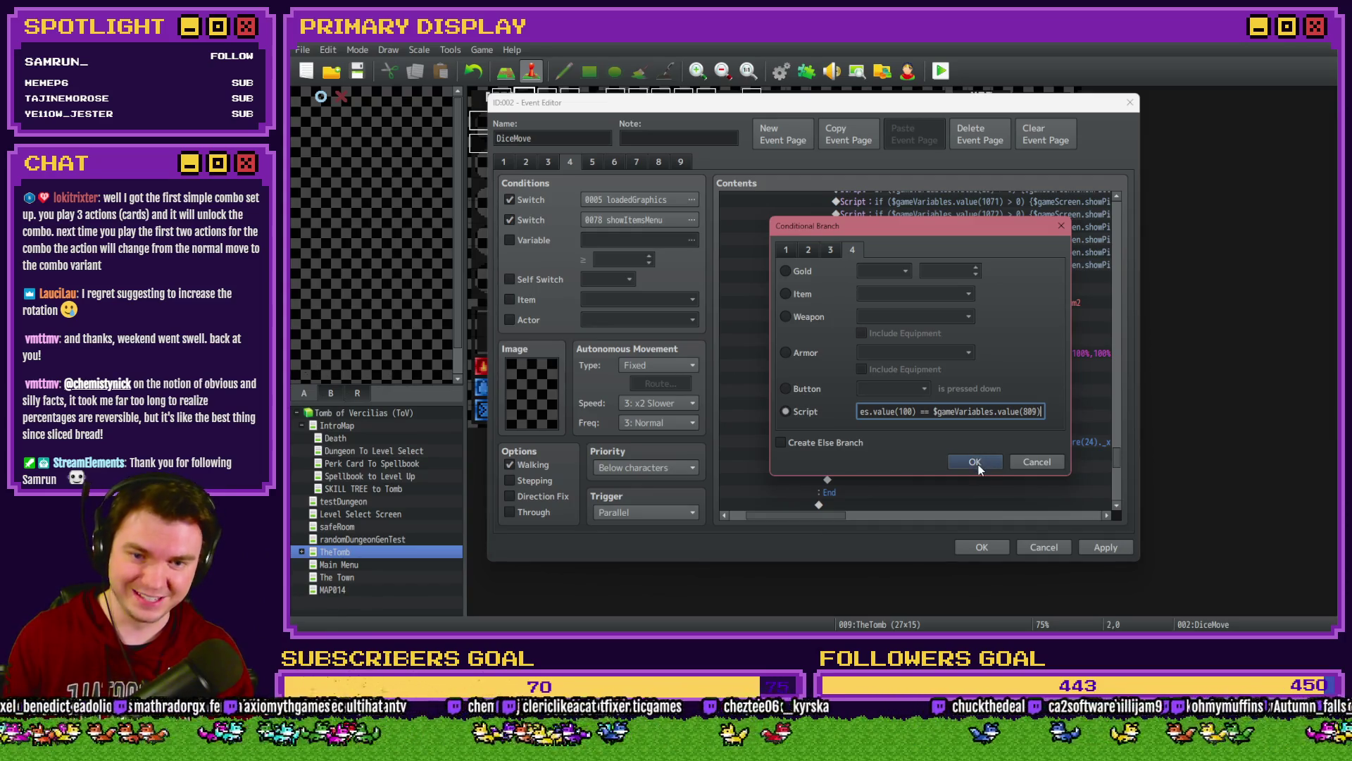
left_click(974, 462)
Step: Apply and save the DiceMove event, then reopen it
left_click(1106, 548)
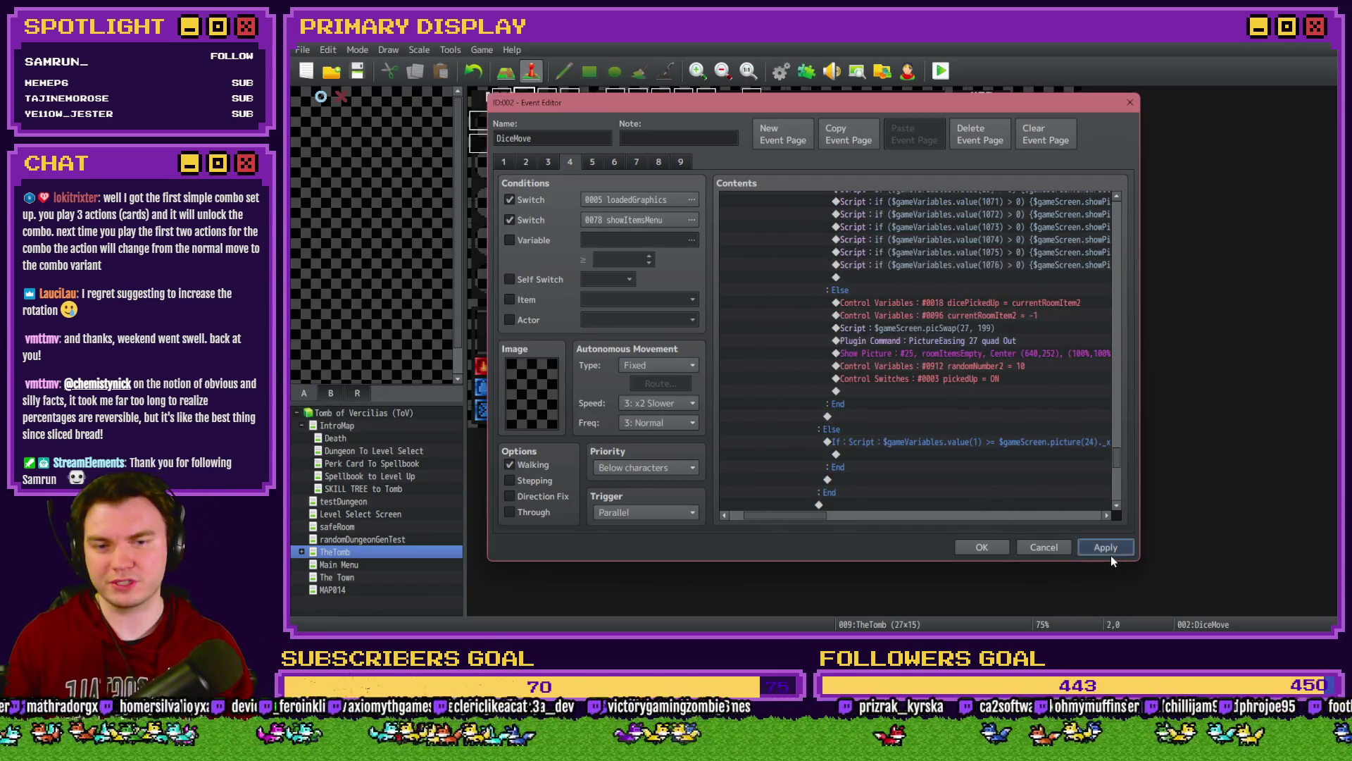
left_click(997, 546)
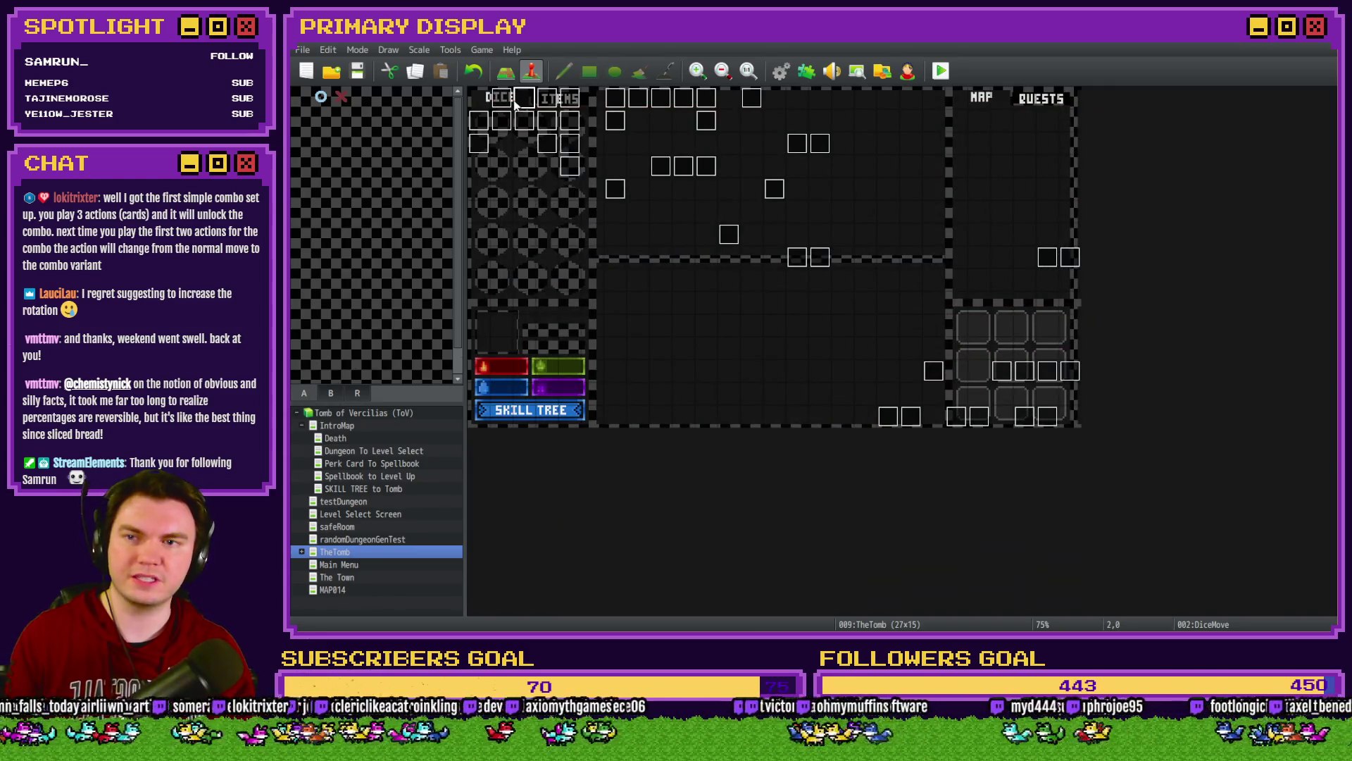
double_click(515, 103)
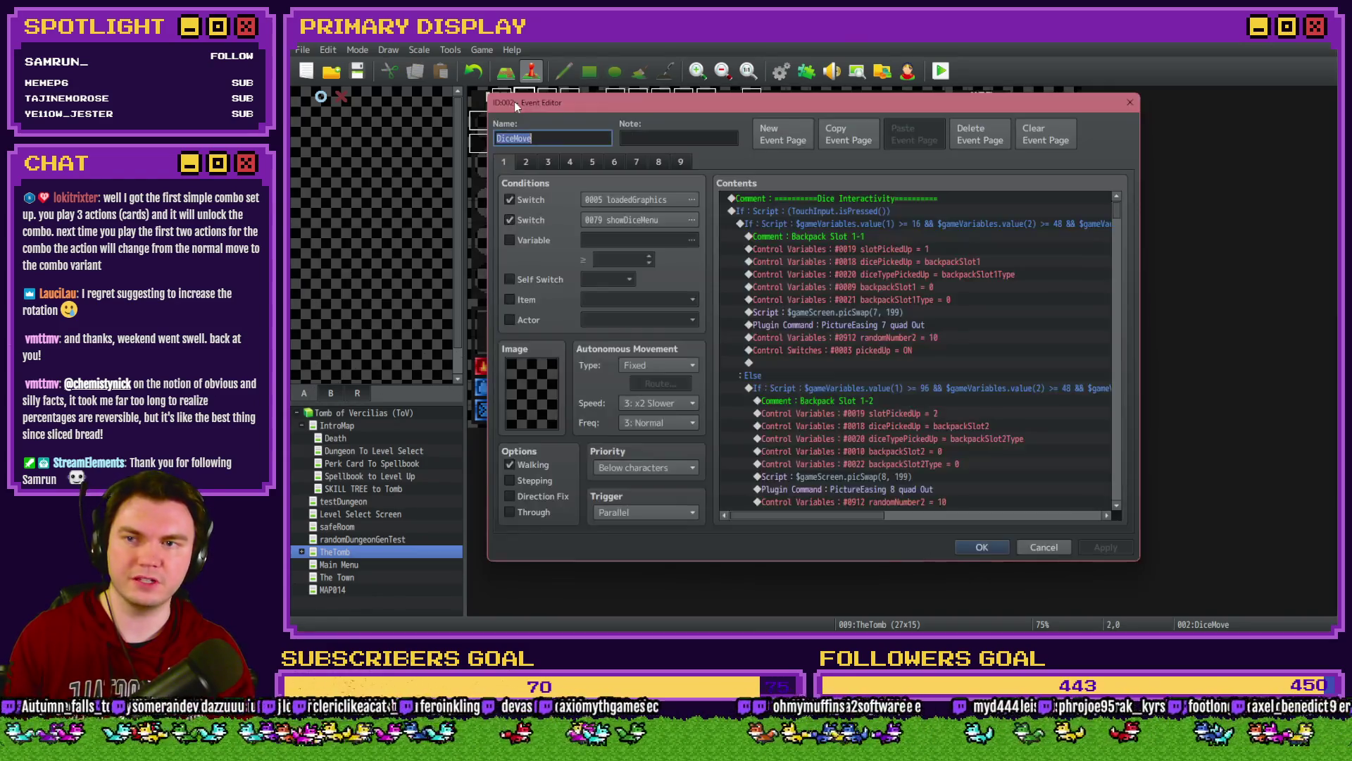
Step: Look through DiceMove's pages 2 and 1, scrolling the Contents list
left_click(525, 161)
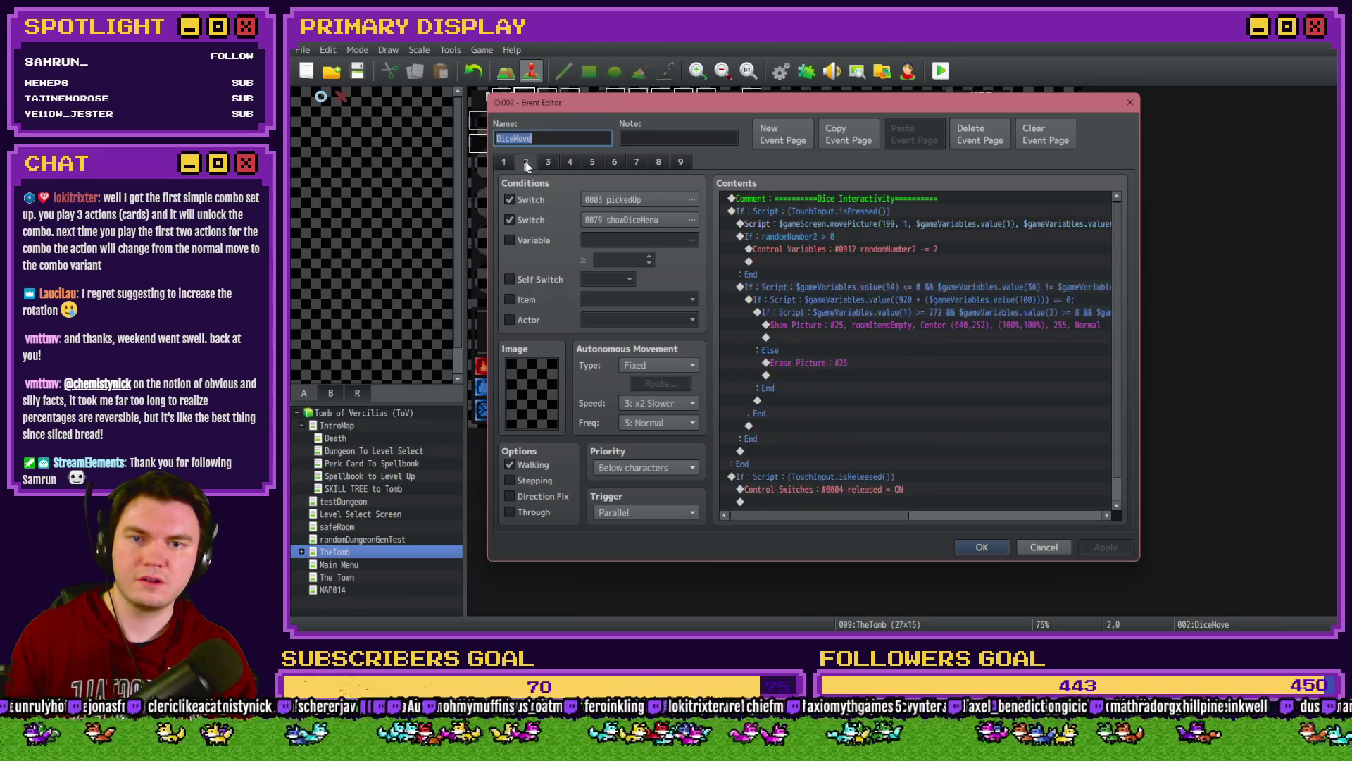
left_click(504, 162)
left_click(1109, 210)
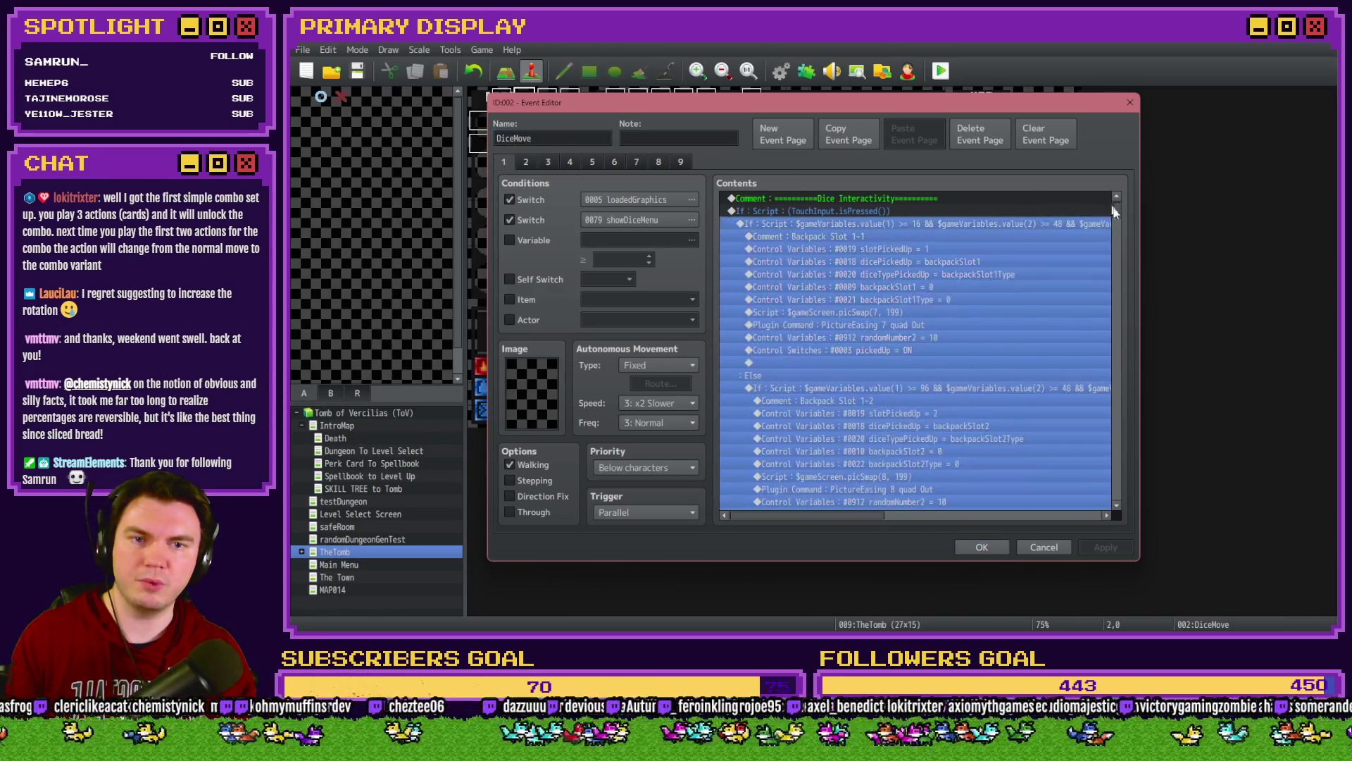
mouse_move(1116, 209)
left_mouse_down()
mouse_move(1116, 513)
mouse_move(1125, 466)
left_mouse_up()
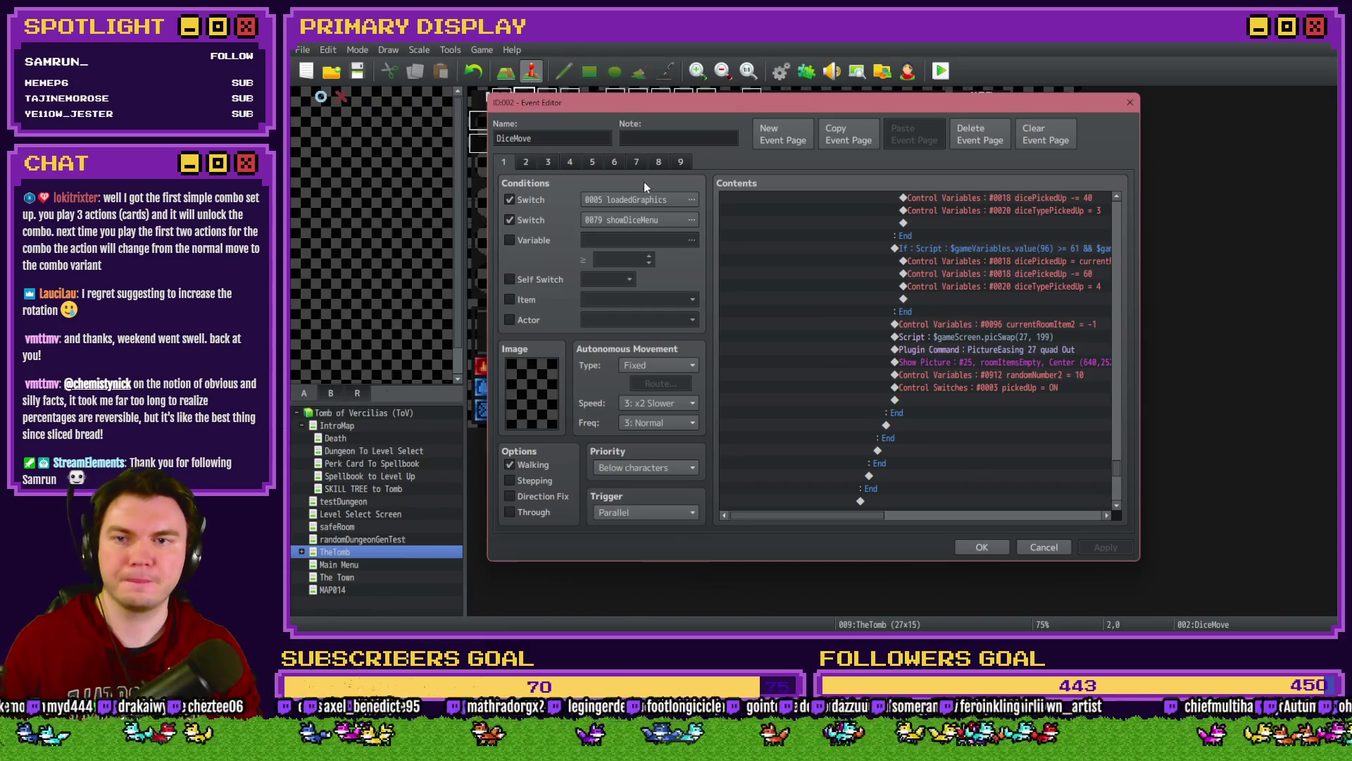
scroll(924, 377, "down", 3)
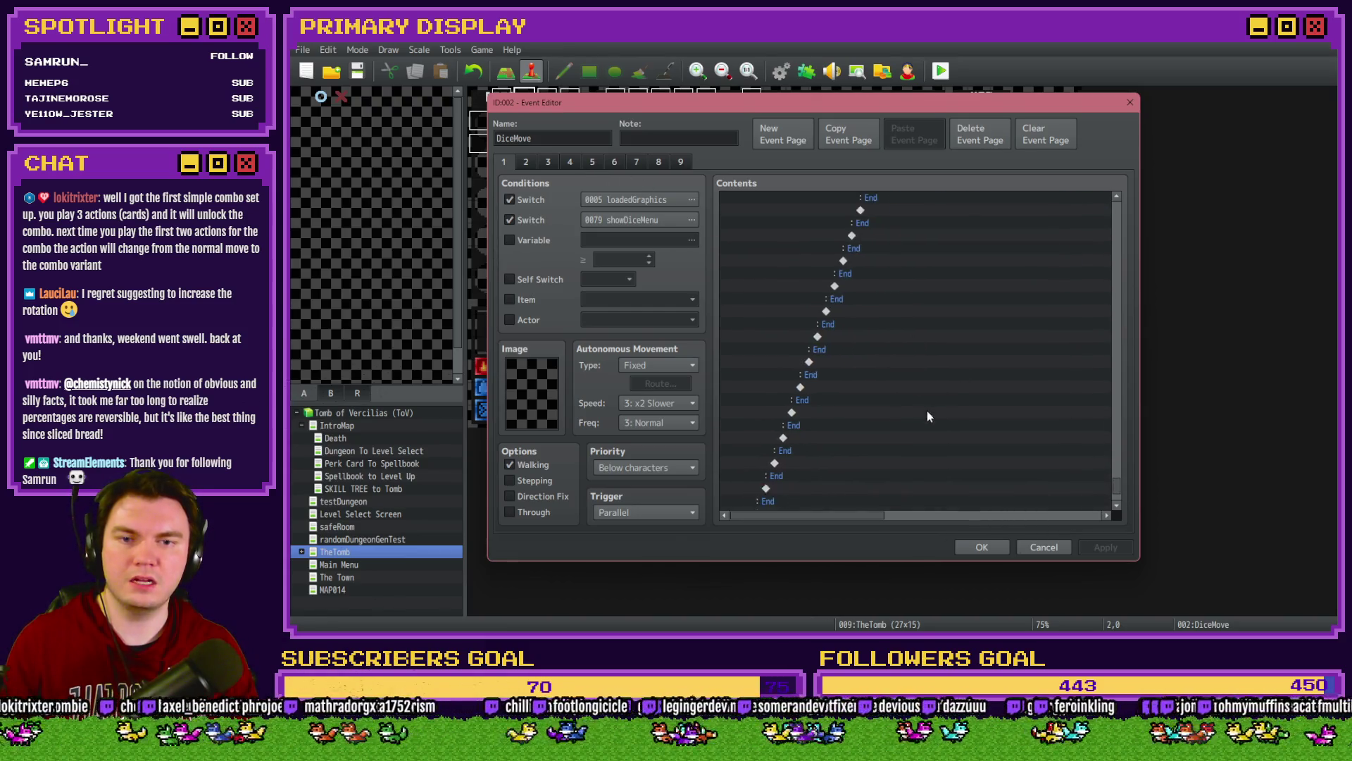
scroll(927, 431, "up", 5)
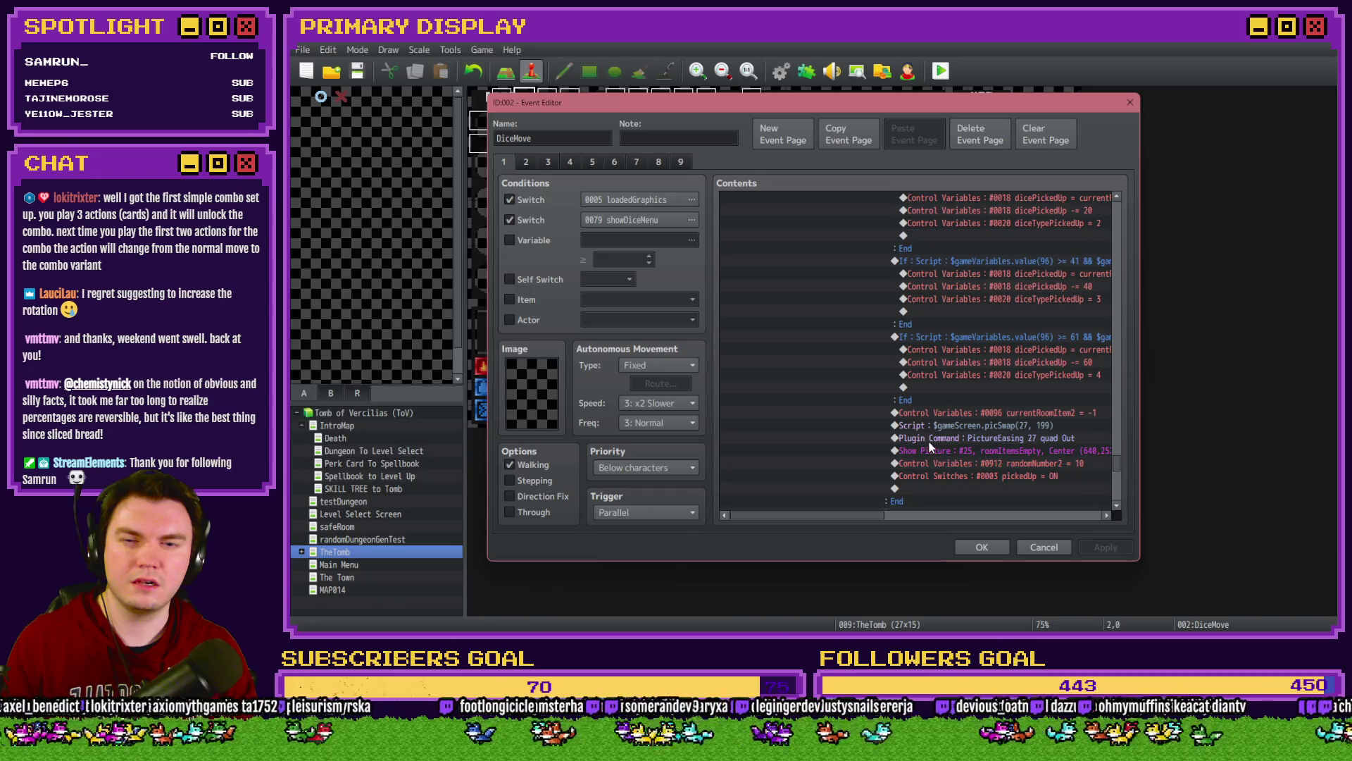
scroll(929, 441, "up", 7)
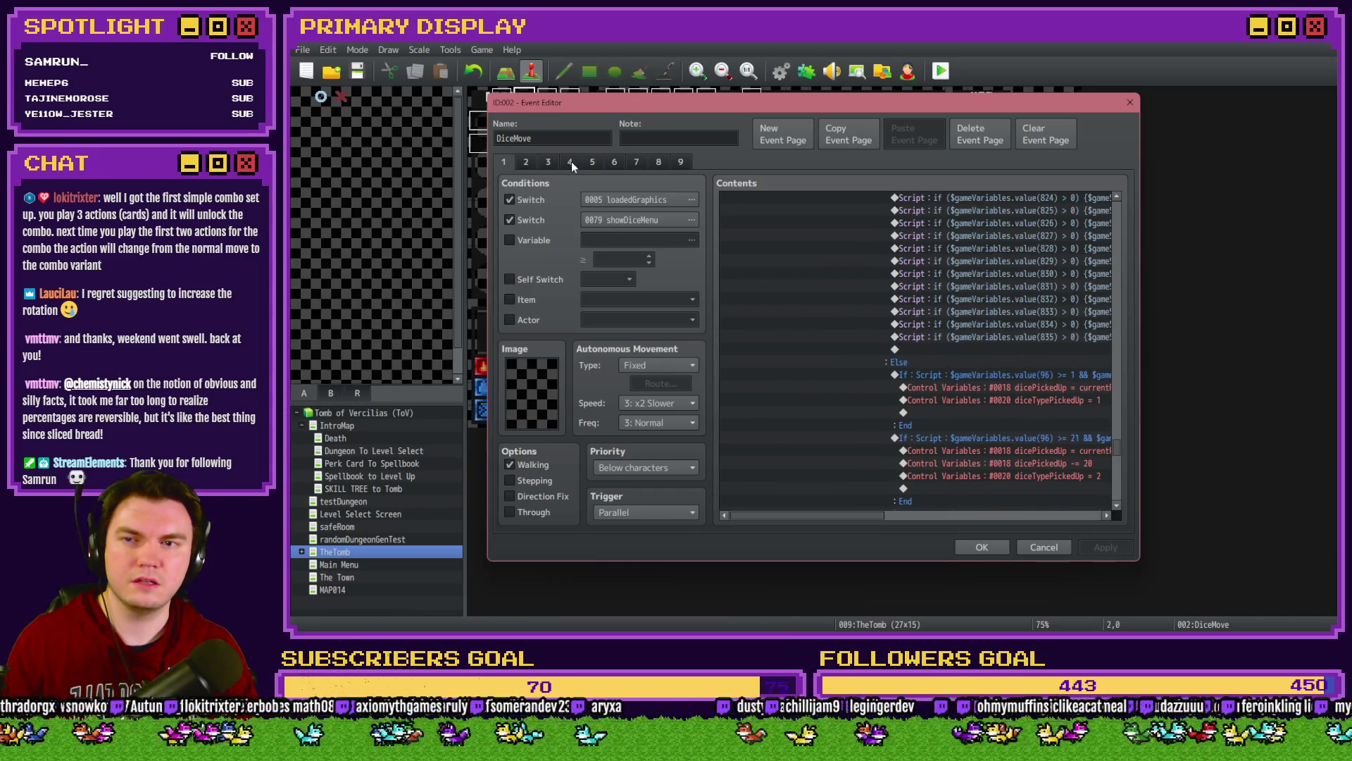
Step: Show page 4, scrolling from the new If Script branch back to Items Slot 5-3
left_click(572, 162)
left_click_drag(1118, 227, 1138, 467)
left_click(1030, 348)
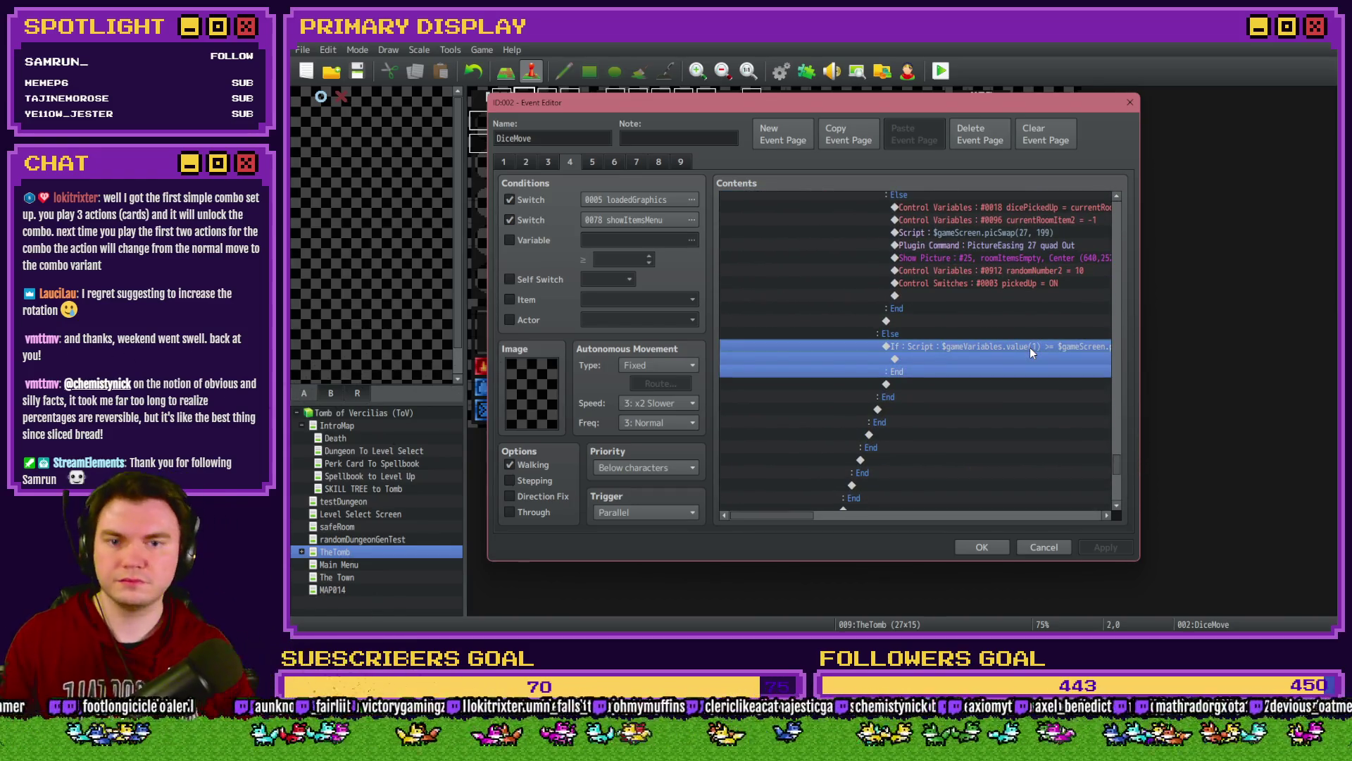
left_click_drag(799, 517, 815, 524)
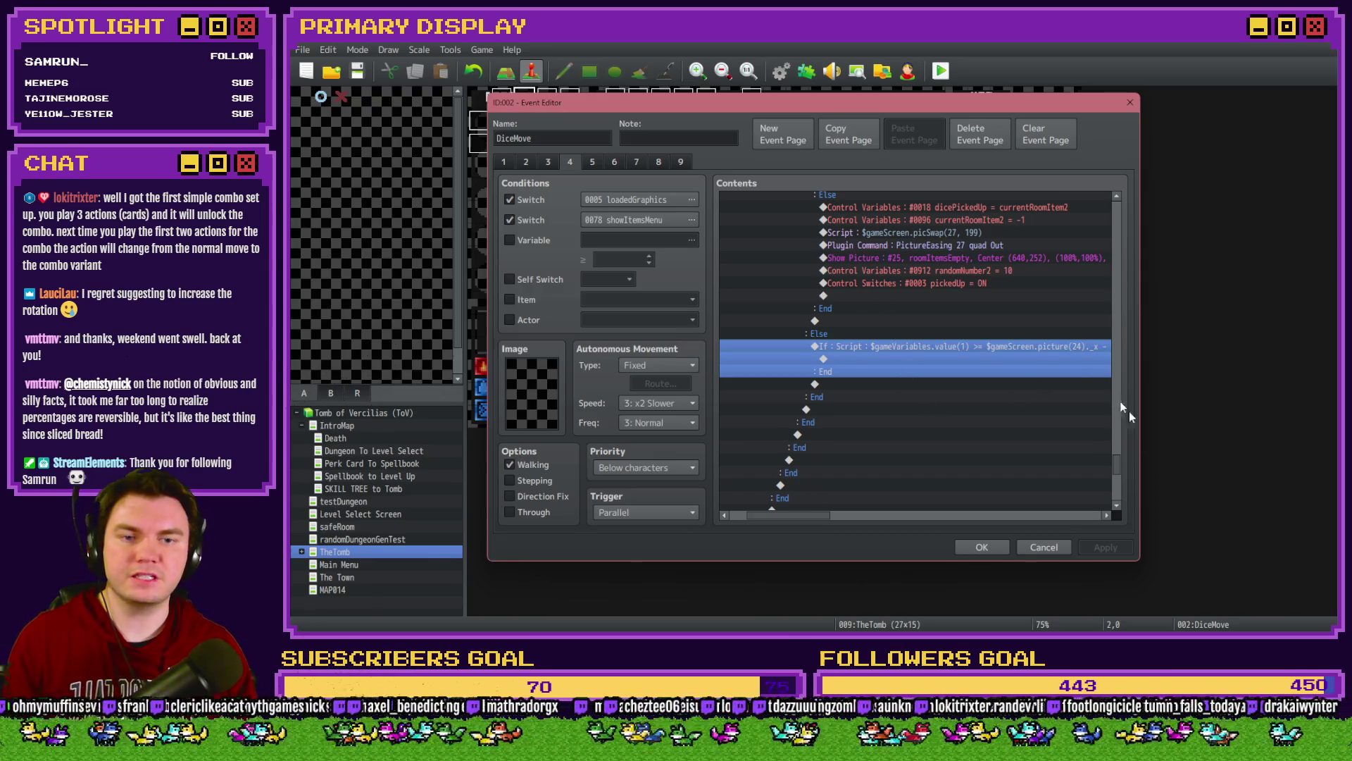
left_click_drag(1121, 467, 1134, 378)
scroll(927, 368, "up", 10)
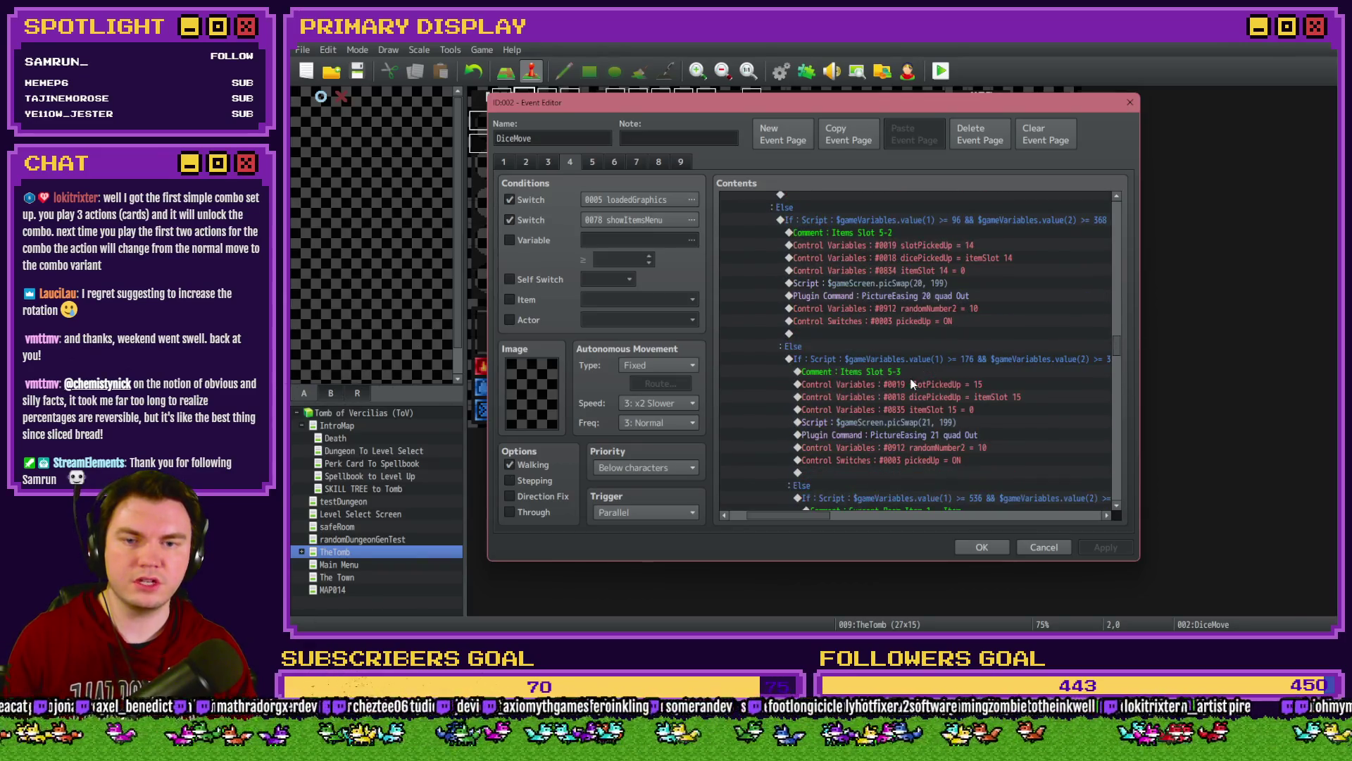
Step: Paste the Items Slot 5-3 commands into the new script branch
left_click(909, 375)
left_click(919, 385)
left_click(919, 376)
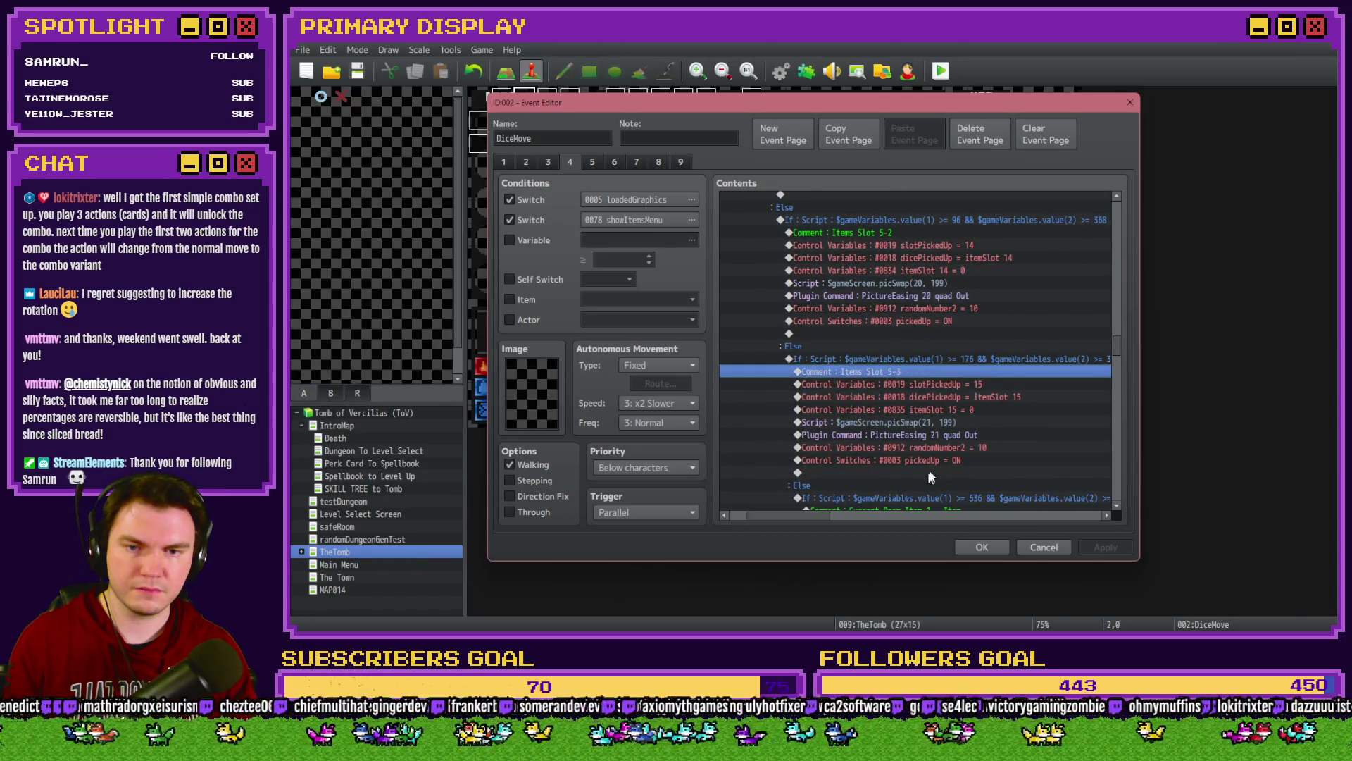
left_click(929, 477, "shift")
mouse_move(1114, 348)
left_mouse_down()
mouse_move(1129, 469)
mouse_move(1121, 462)
left_mouse_up()
left_click(898, 327)
key("ctrl+v")
Step: Rename the pasted comment to 'Picking Up Orb from Pedestal'
double_click(897, 327)
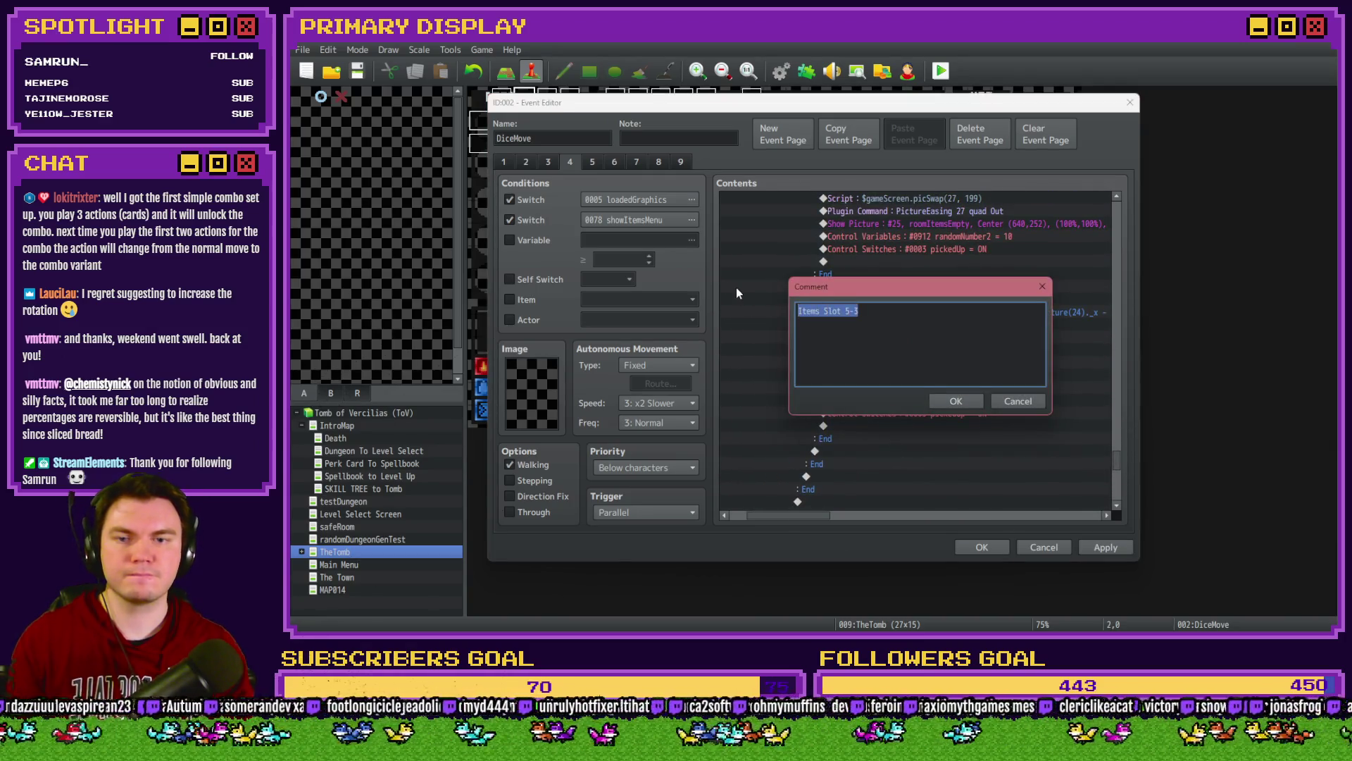
type("Picking Up Orb from Ro")
key("BackSpace")
key("BackSpace")
type("Pedestal")
key("ctrl+Return")
left_click(940, 338)
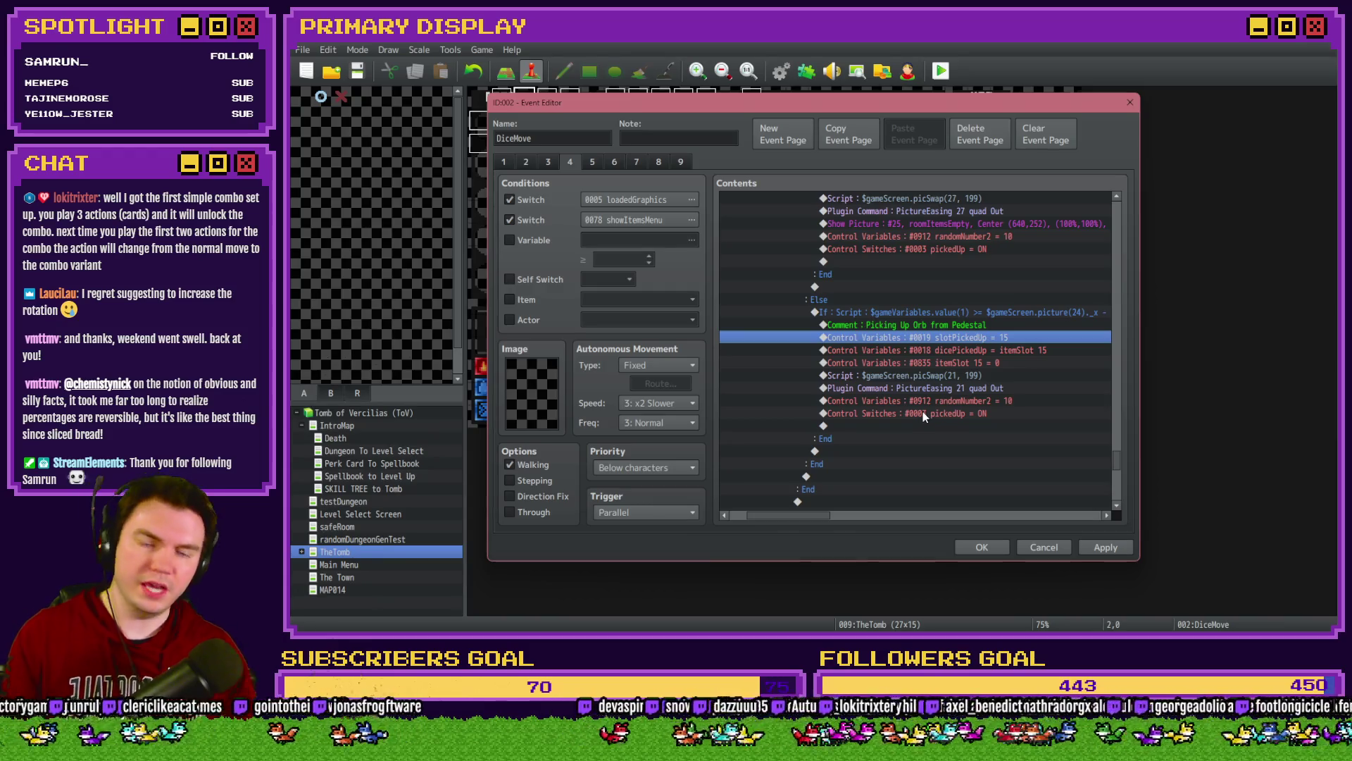
Step: Delete the slotPickedUp, dicePickedUp and itemSlot 15 reset commands from the branch
key("Return")
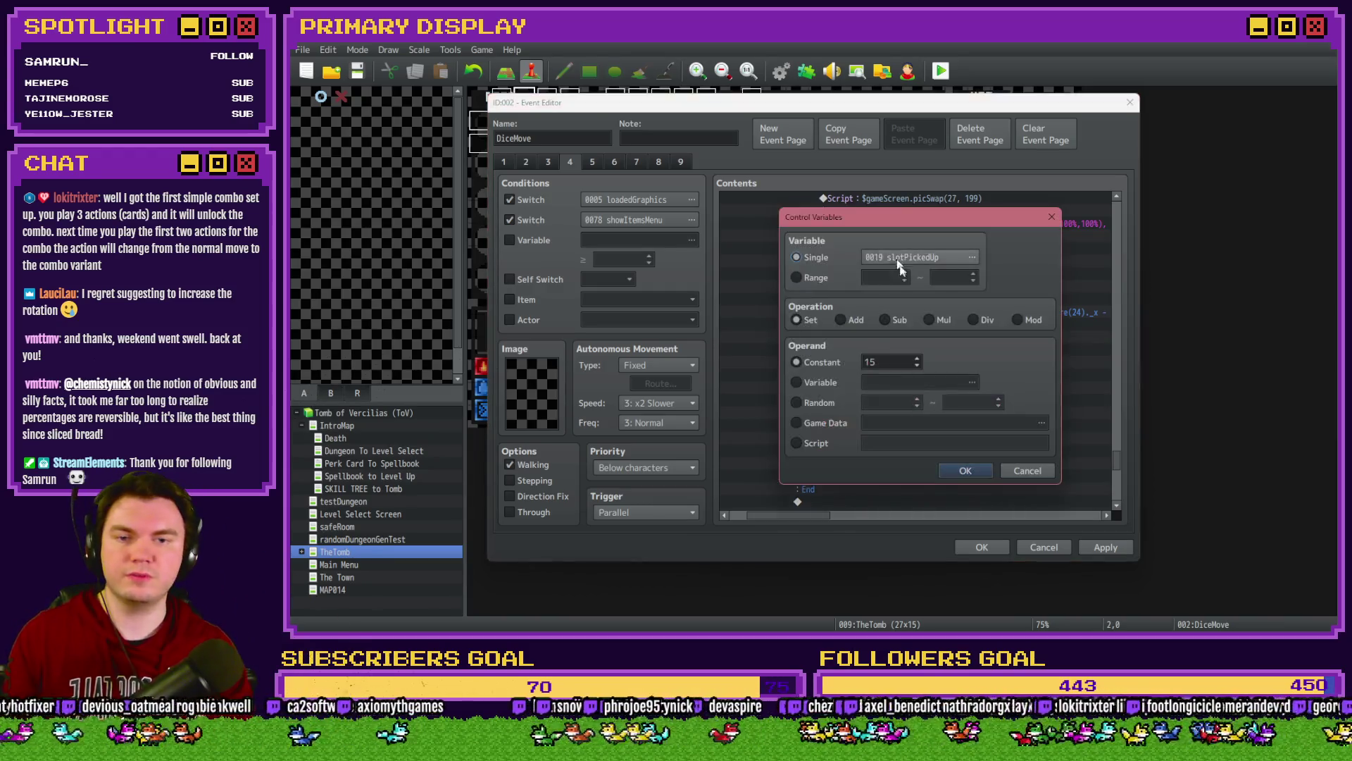
key("Return")
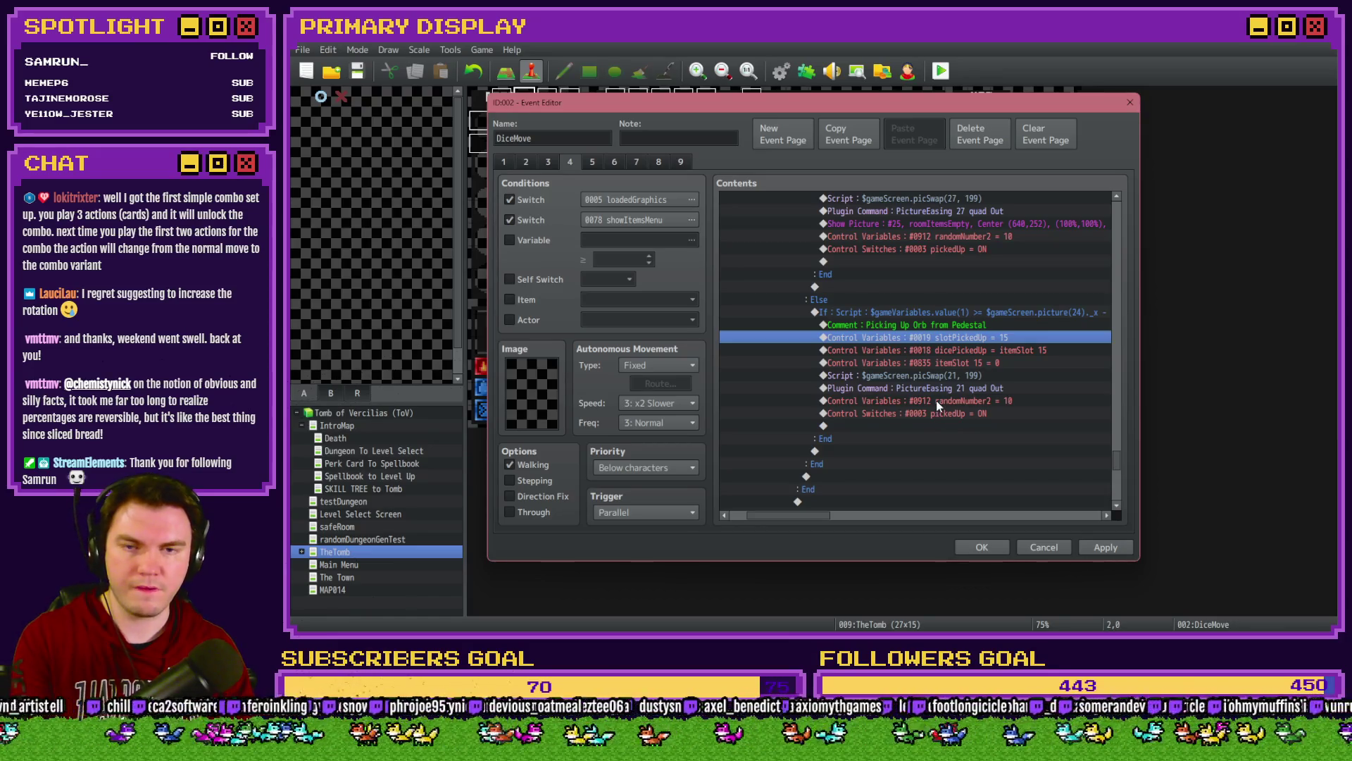
key("Delete")
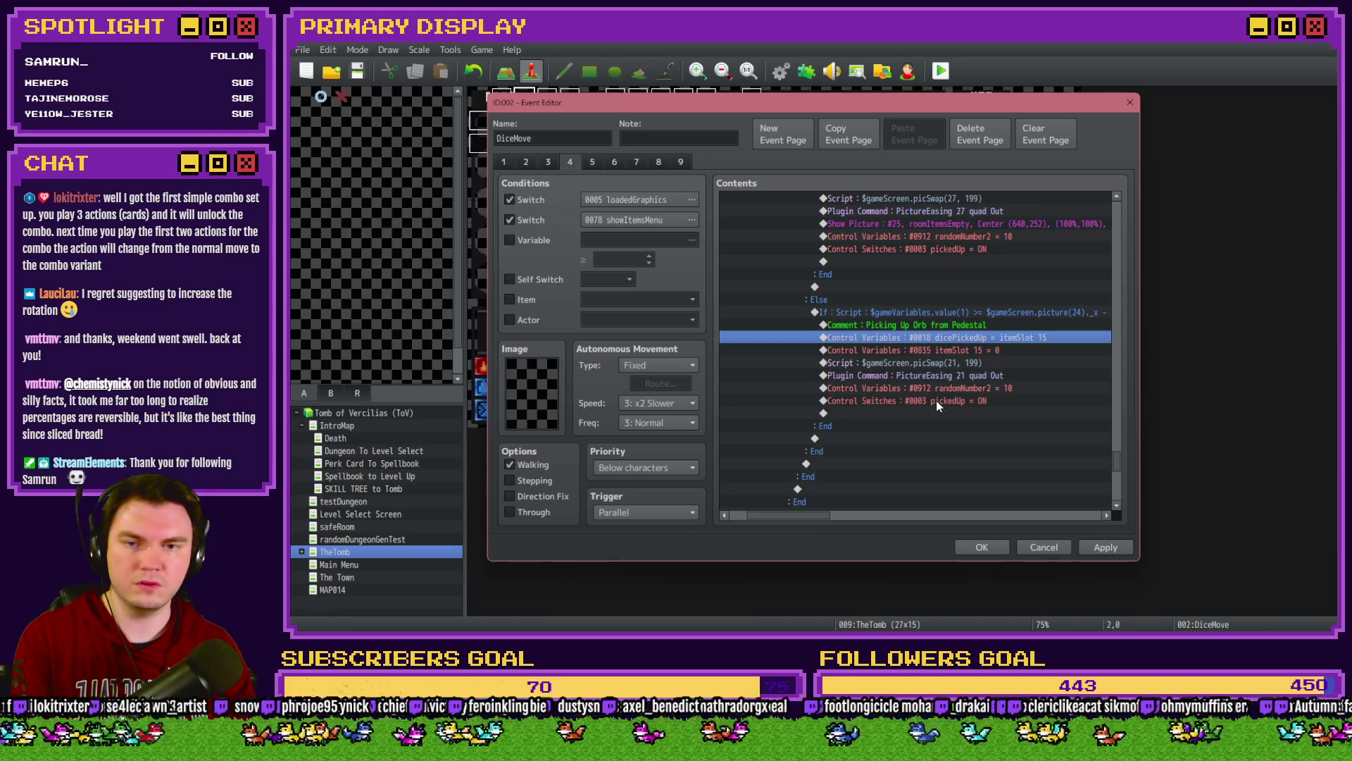
key("Delete")
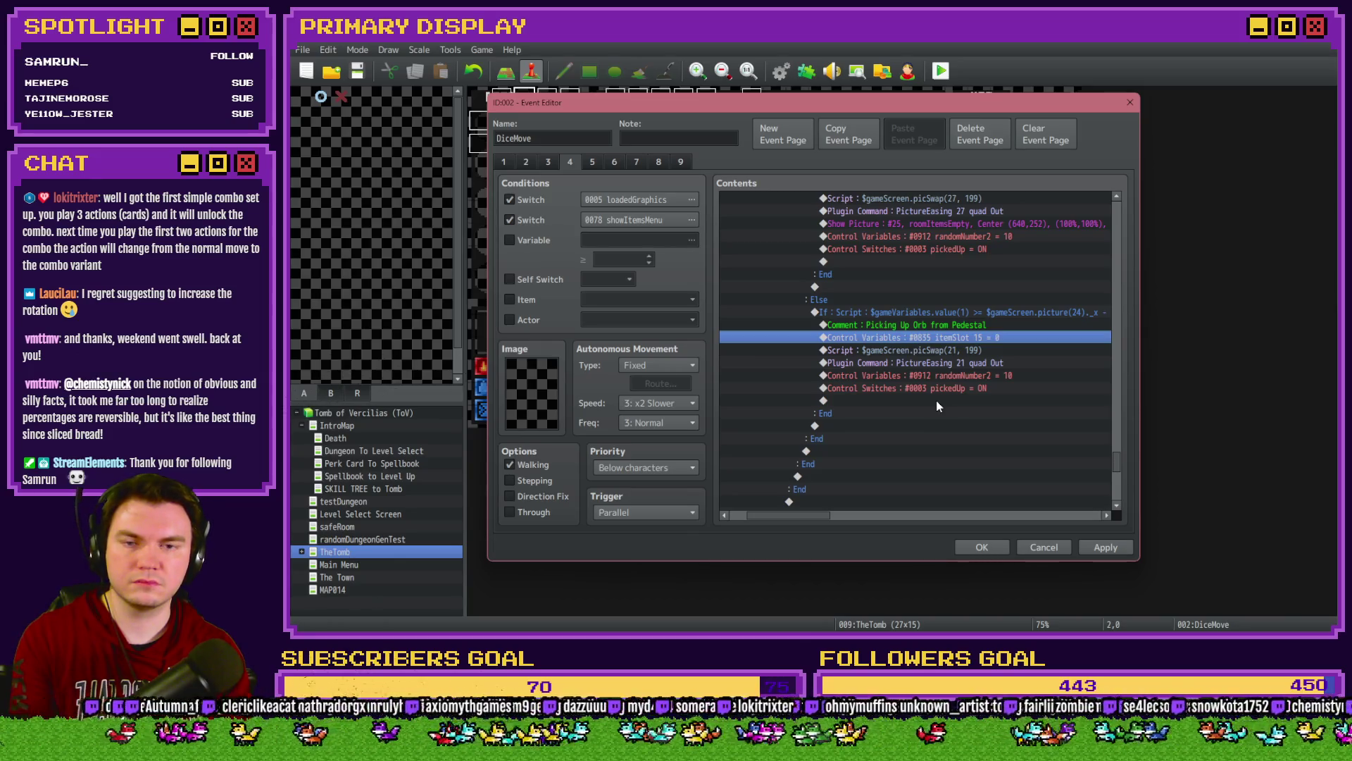
key("Delete")
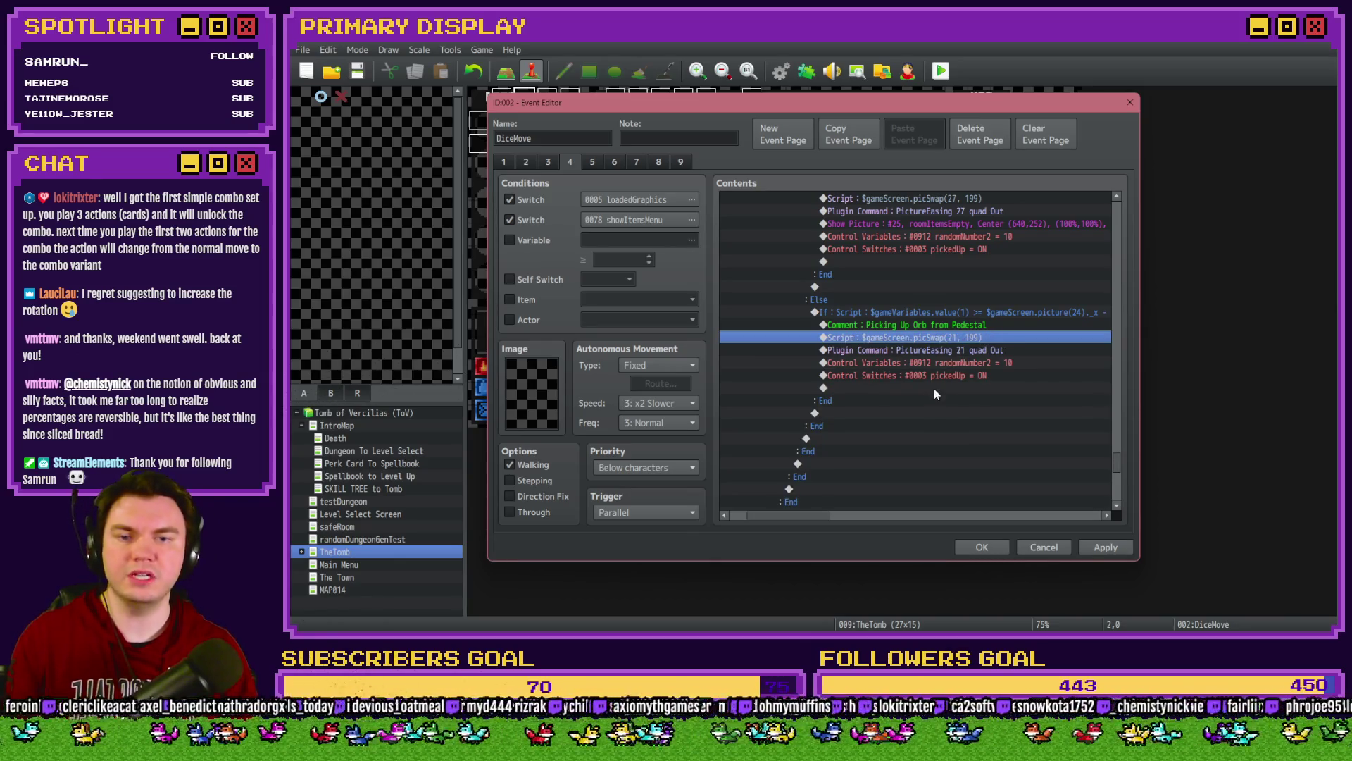
Step: Change the branch's script to picSwap(24, 199)
double_click(968, 337)
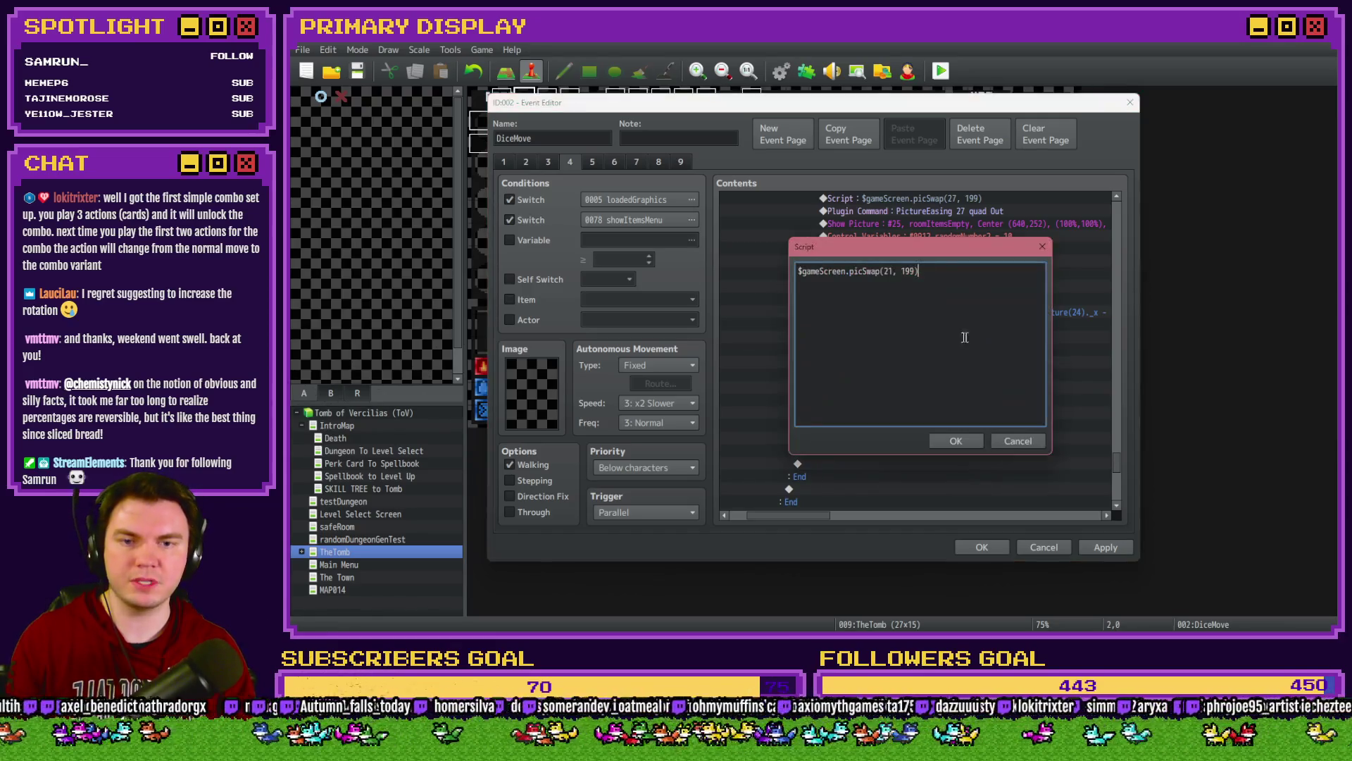
double_click(887, 272)
type("24")
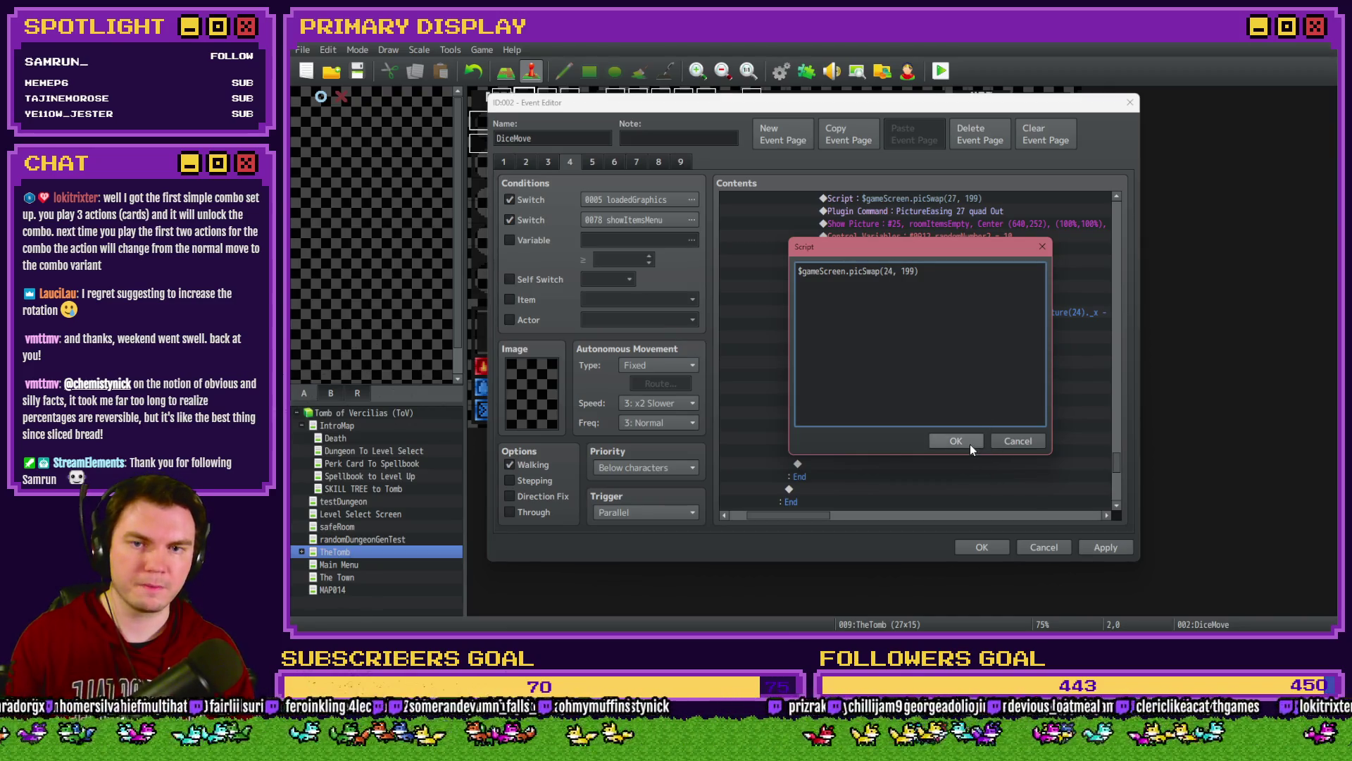
left_click(970, 444)
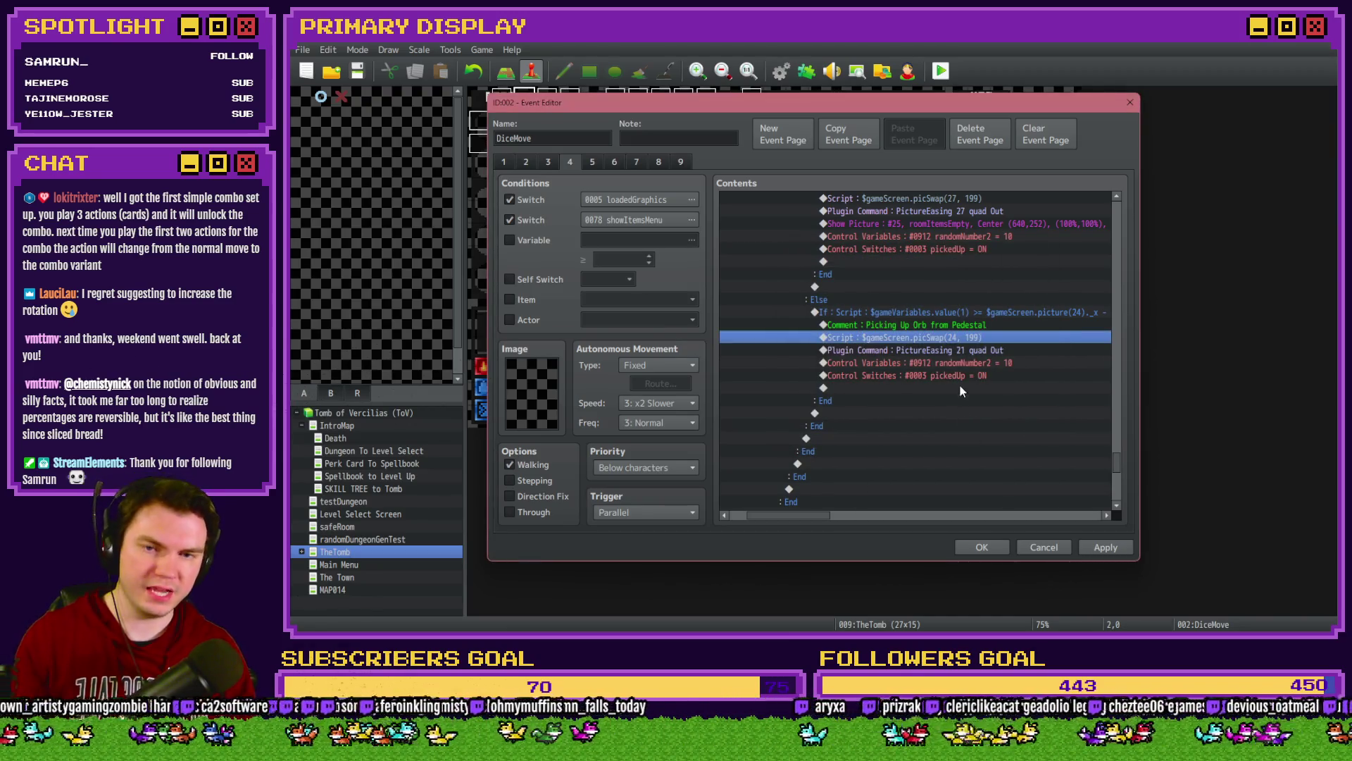
Step: Delete the PictureEasing 21 command from the branch
left_click(969, 350)
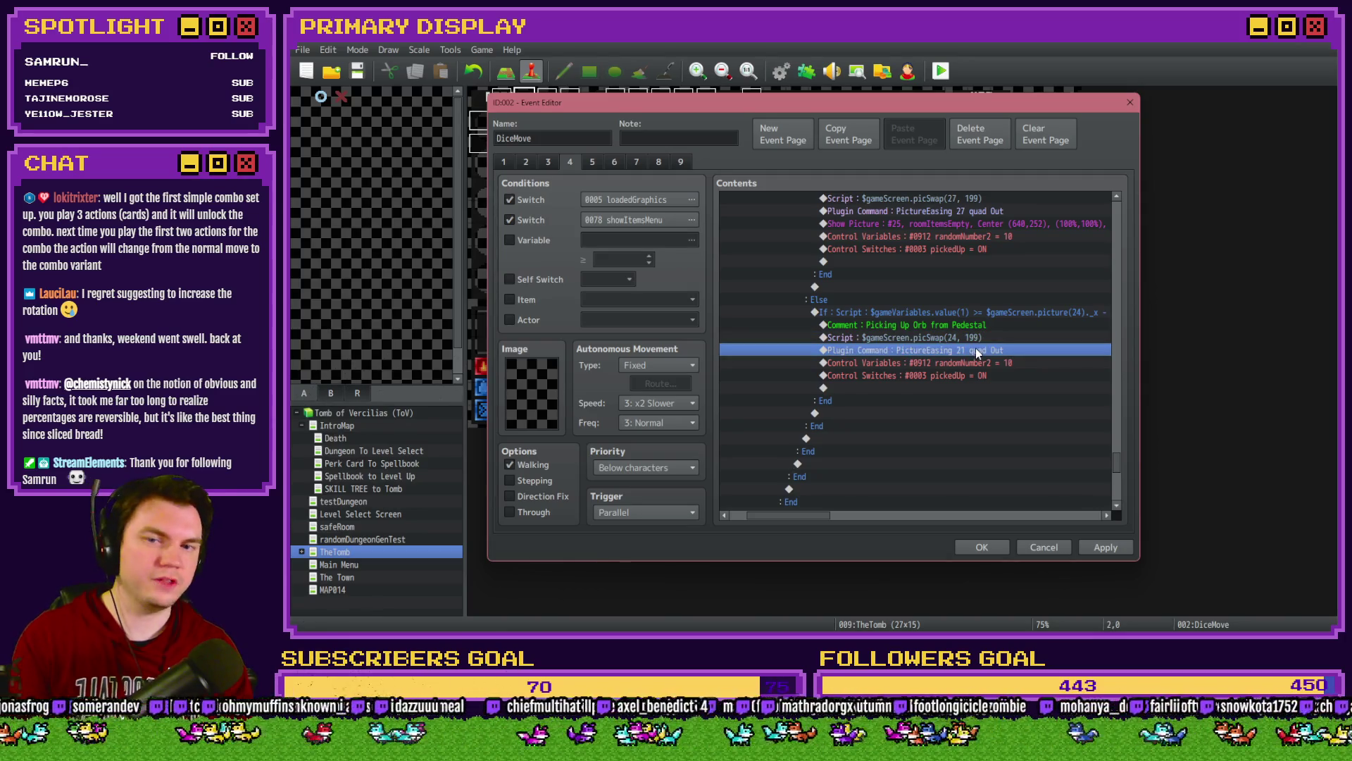
key("Delete")
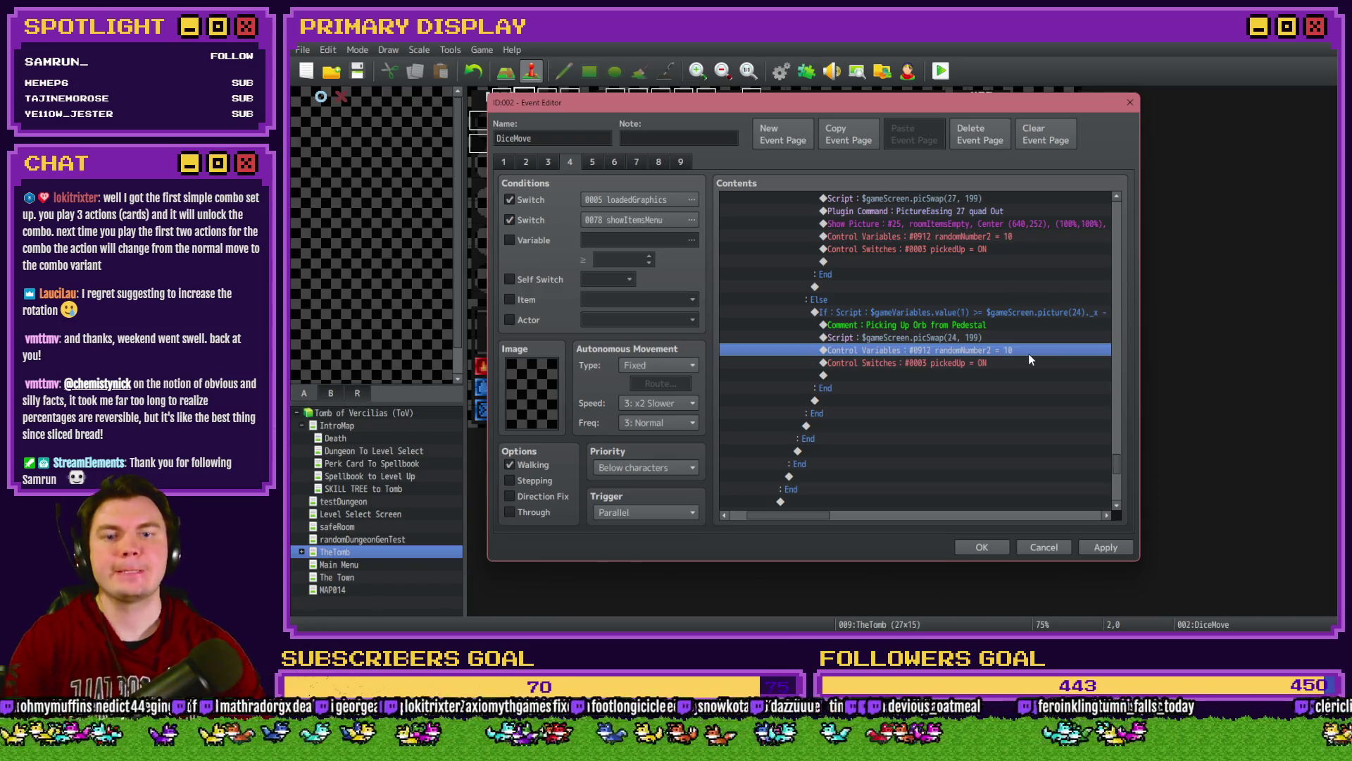
scroll(962, 464, "up", 3)
scroll(953, 450, "down", 10)
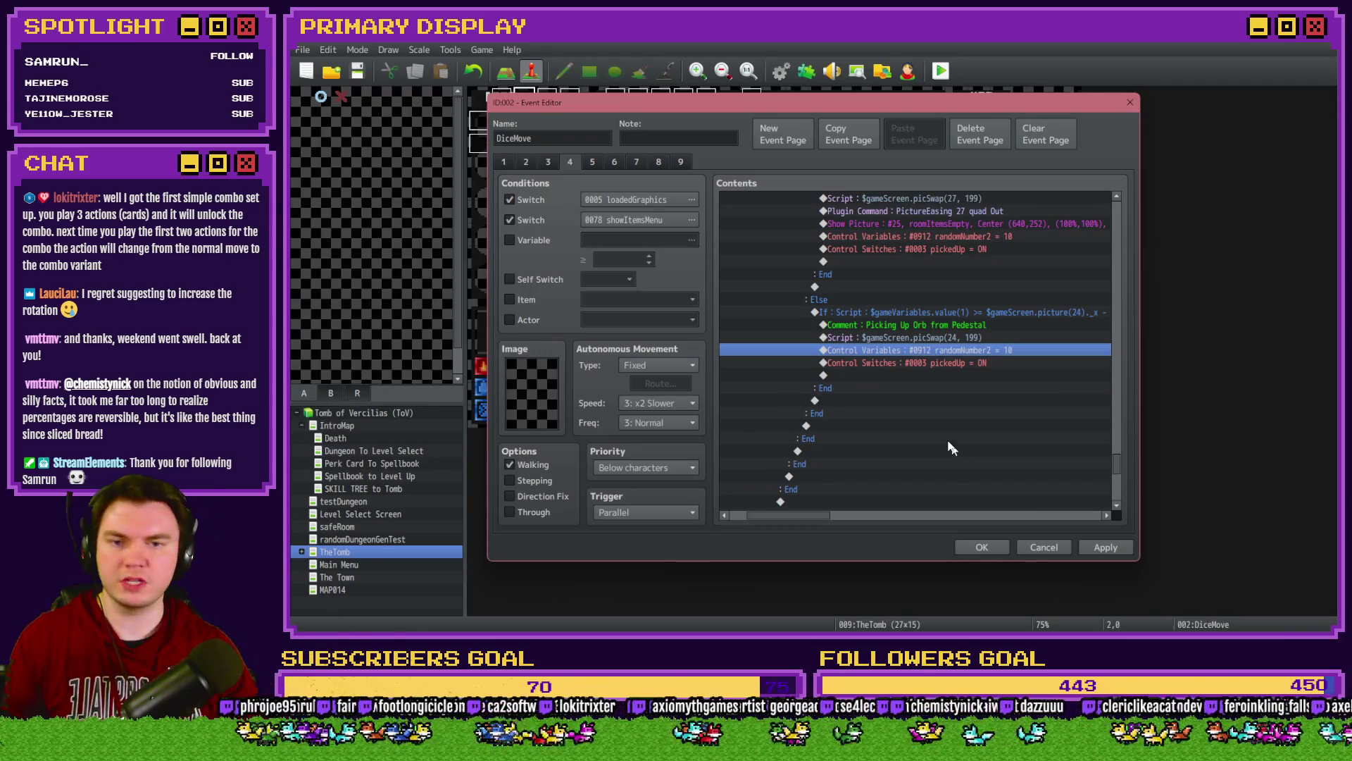
Step: Add a Control Switches command setting 0166 takenPedestalOrb ON, then apply and save the event
double_click(971, 364)
key("Escape")
double_click(988, 364)
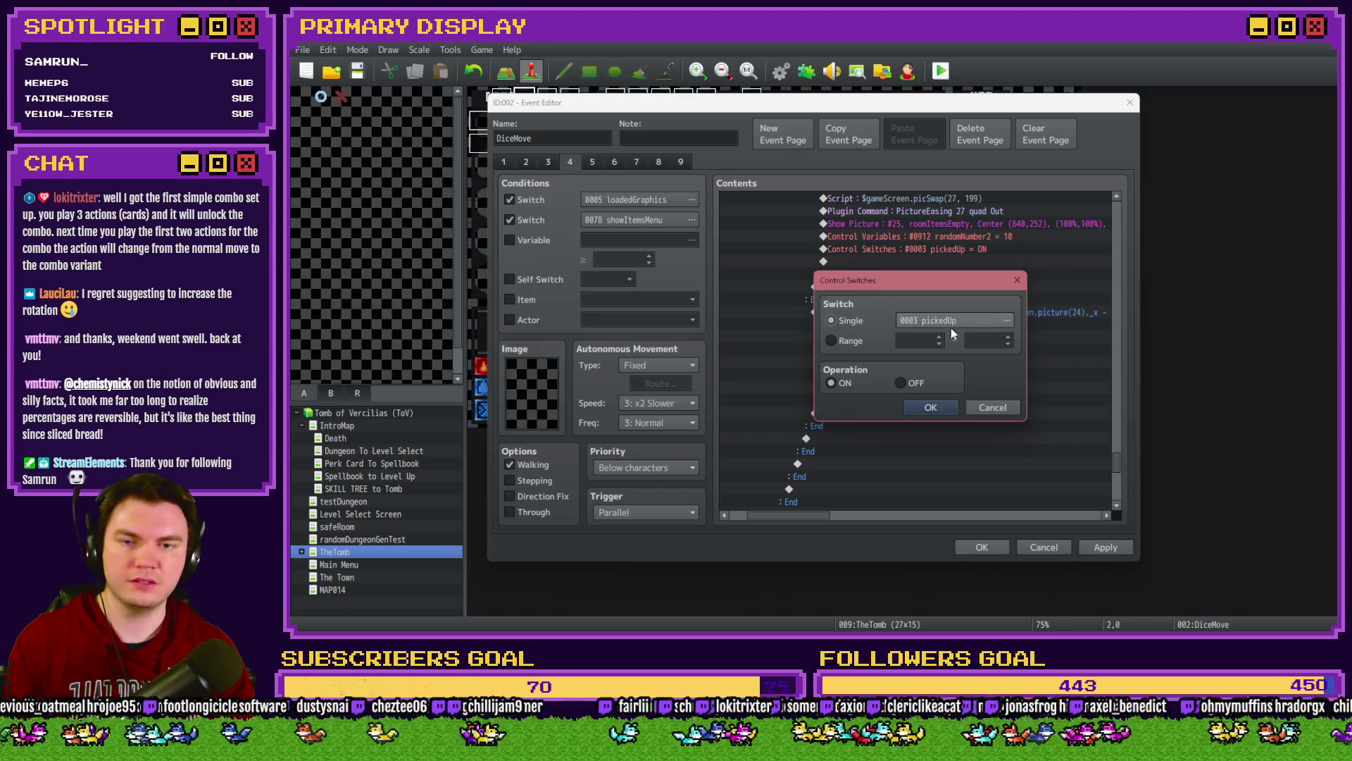
left_click(951, 321)
double_click(976, 275)
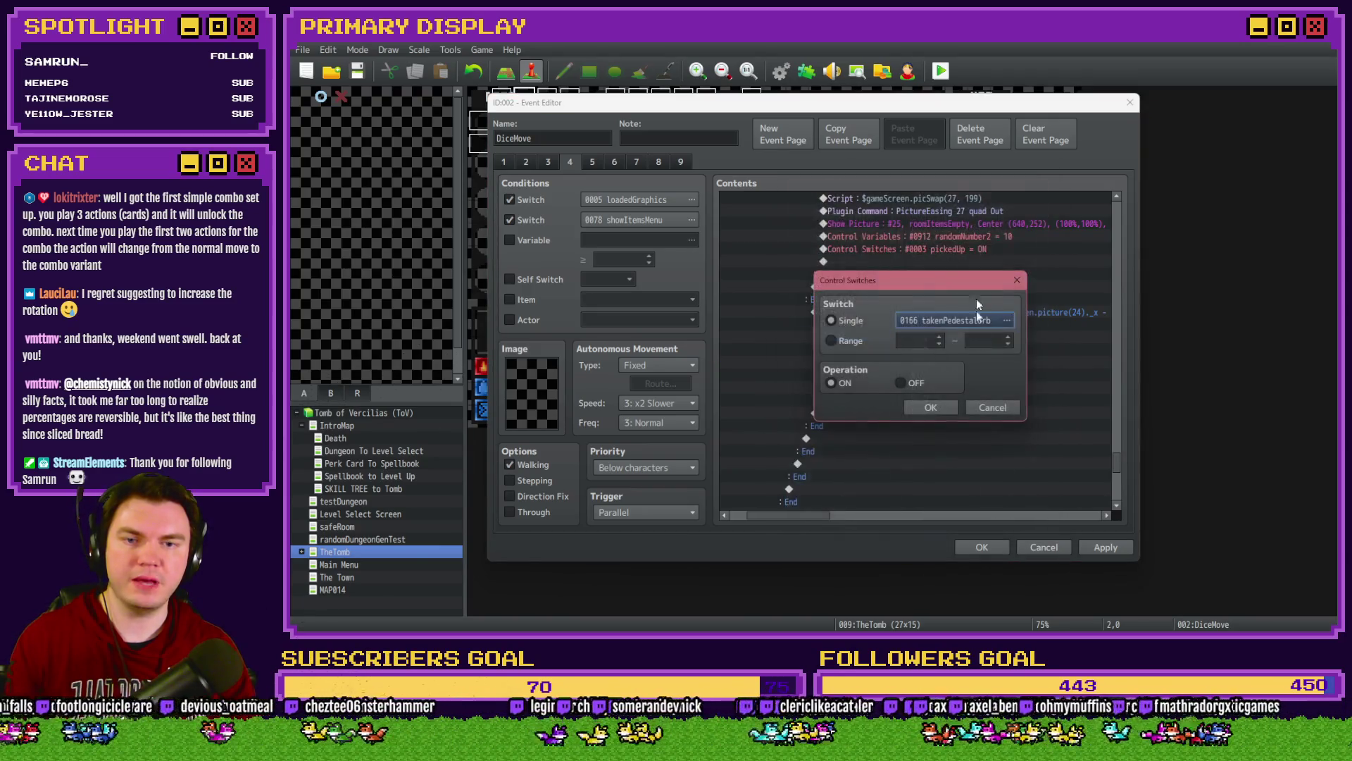
left_click(909, 407)
left_click(1104, 548)
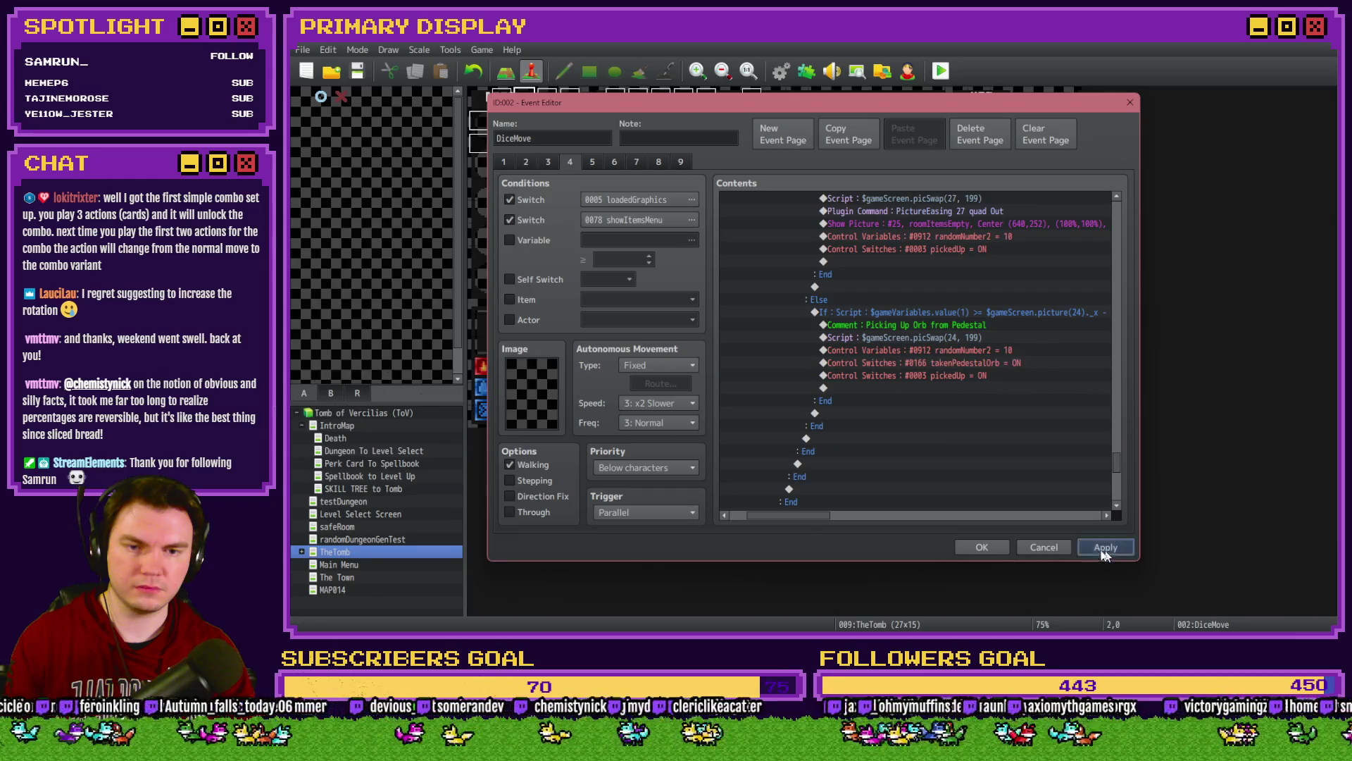
left_click(982, 547)
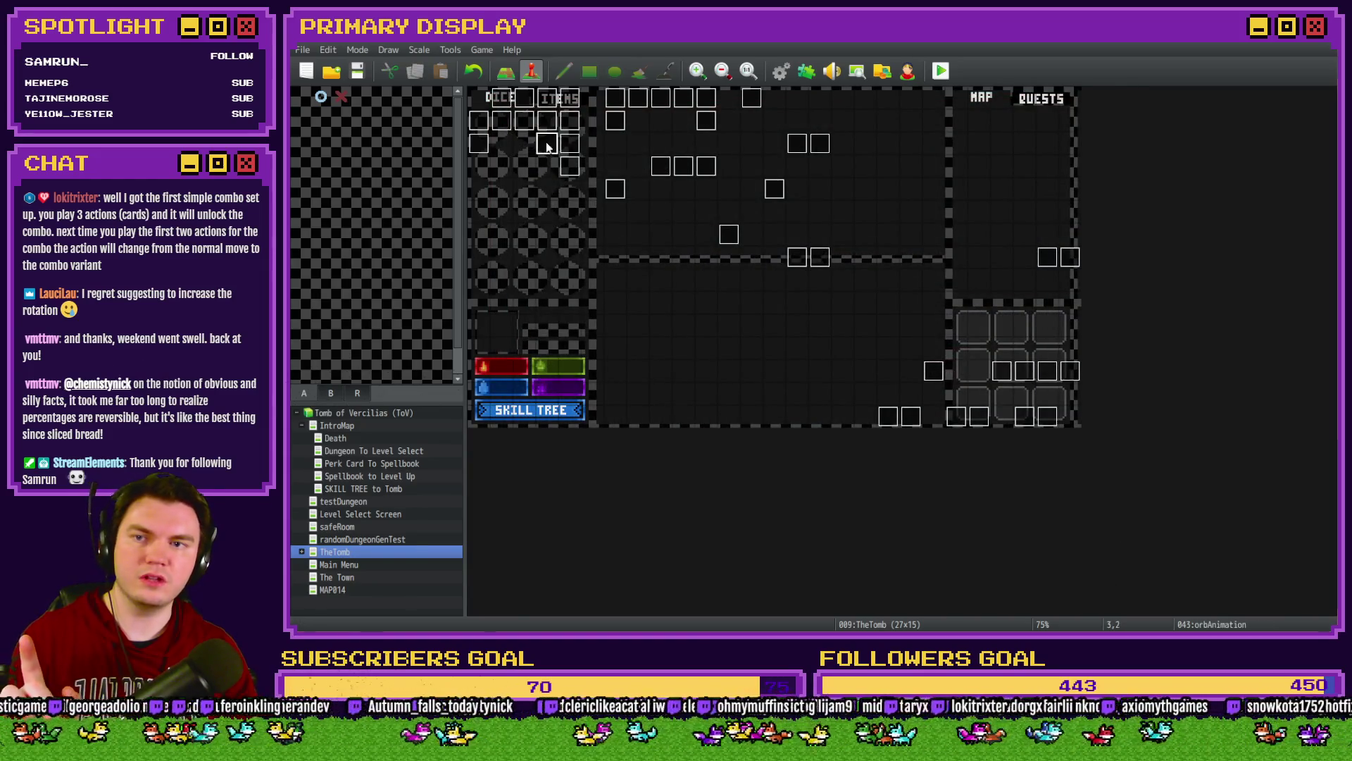
Step: Add an empty second page to orbAnimation, conditioned on switch 0166 takenPedestalOrb
double_click(548, 143)
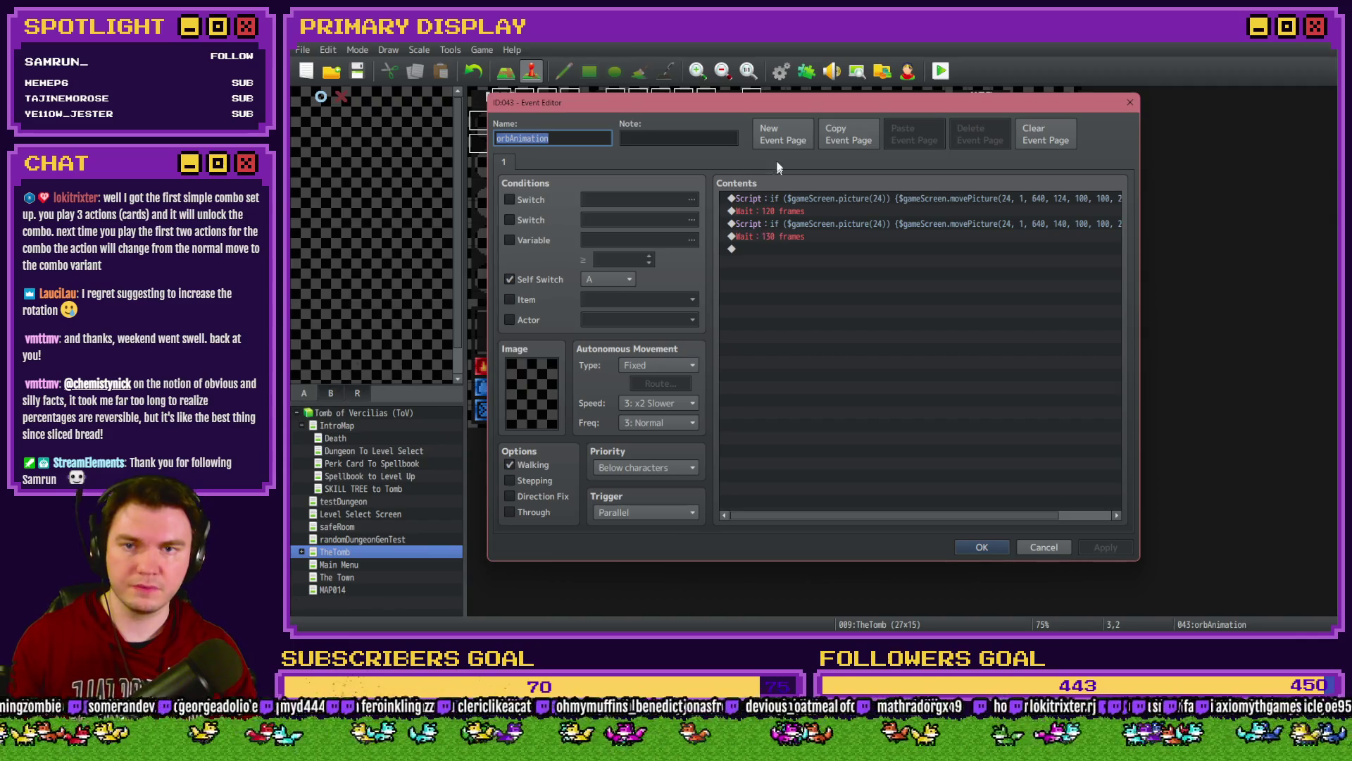
left_click(783, 137)
left_click(525, 199)
left_click(648, 199)
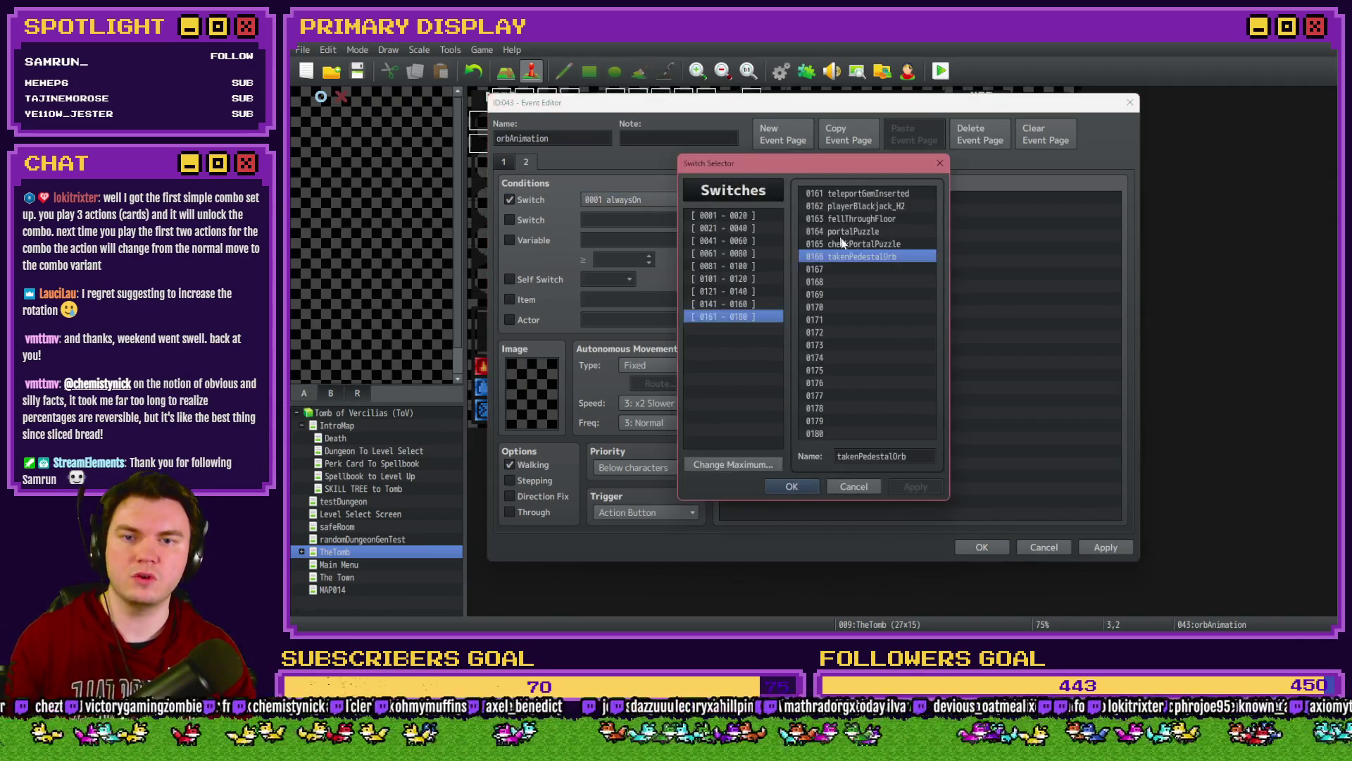
double_click(849, 254)
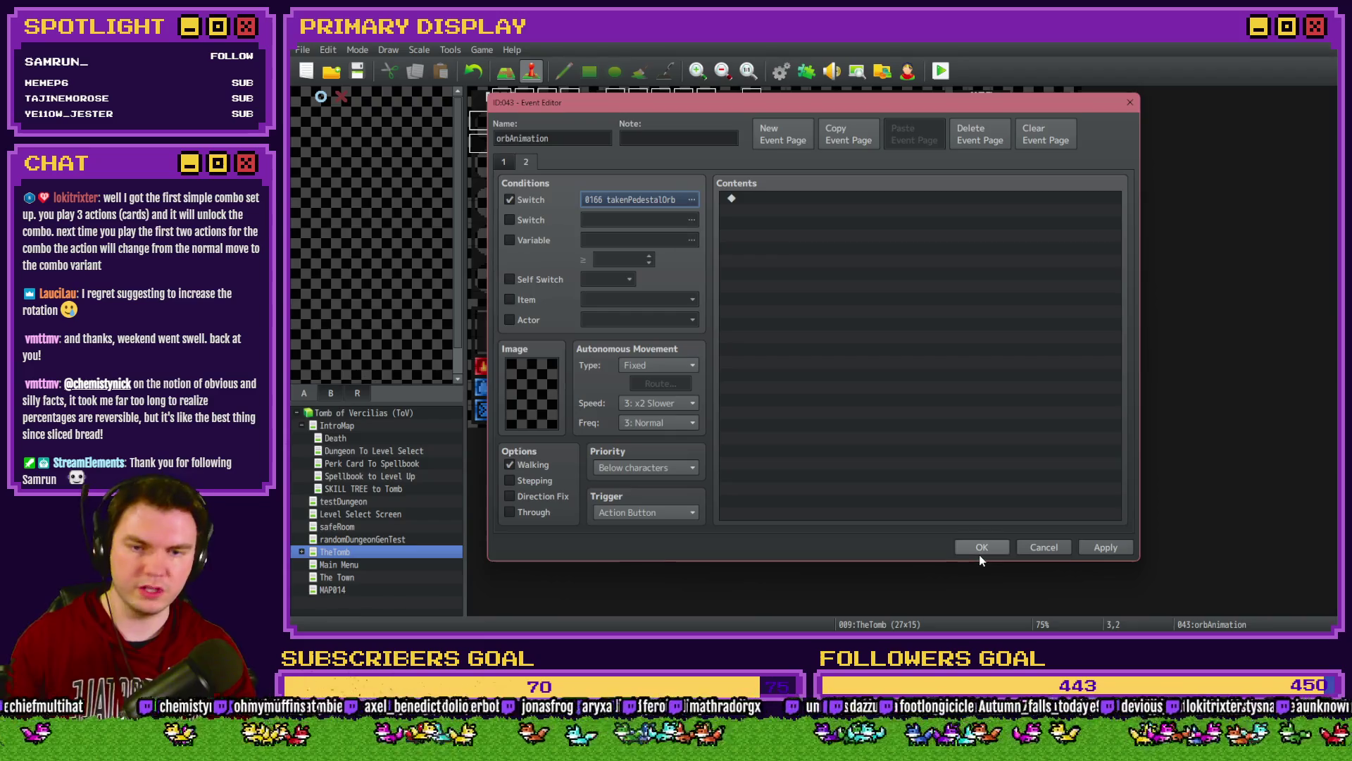
left_click(979, 547)
Step: Reopen the DiceMove event on page 4 and scroll to the pedestal-orb branch
double_click(509, 102)
key("Escape")
double_click(530, 99)
left_click(558, 162)
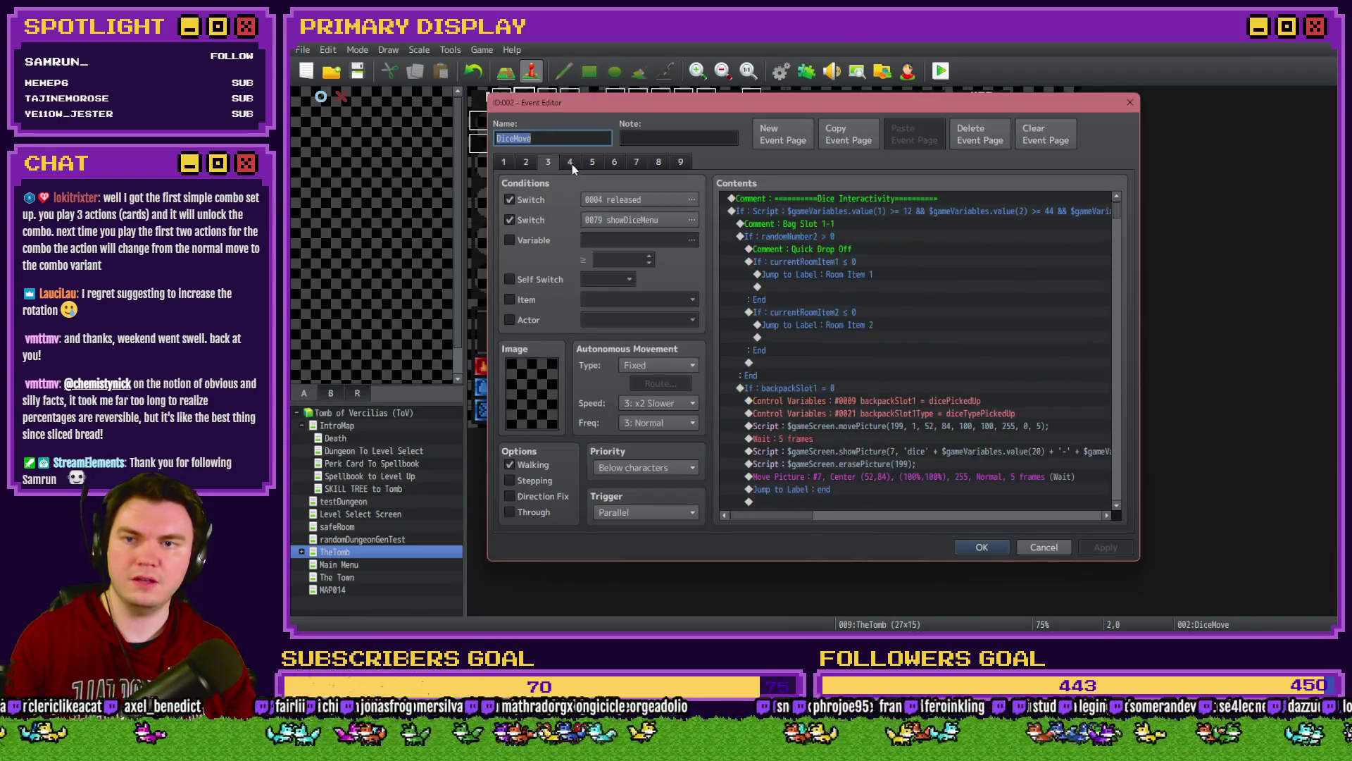
left_click(572, 162)
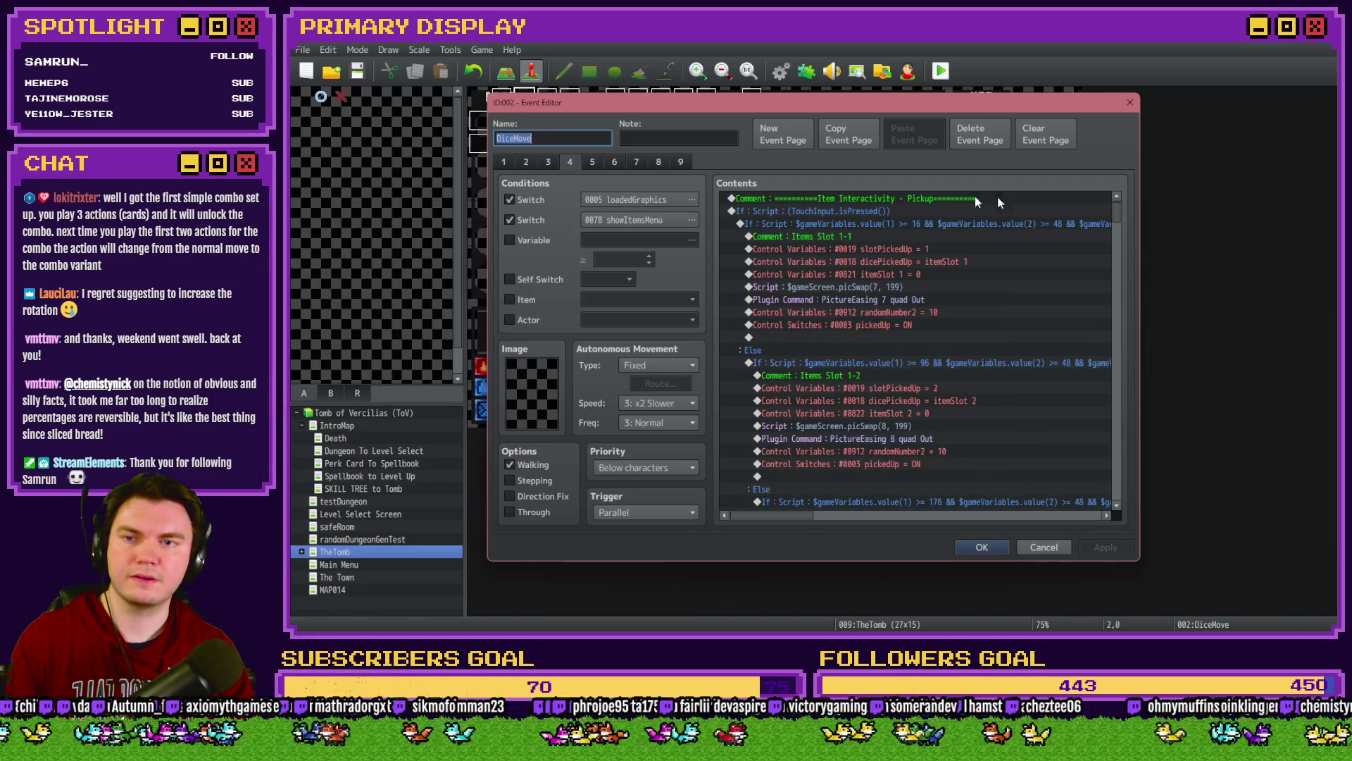
mouse_move(1121, 205)
left_mouse_down()
mouse_move(1126, 470)
mouse_move(1125, 454)
left_mouse_up()
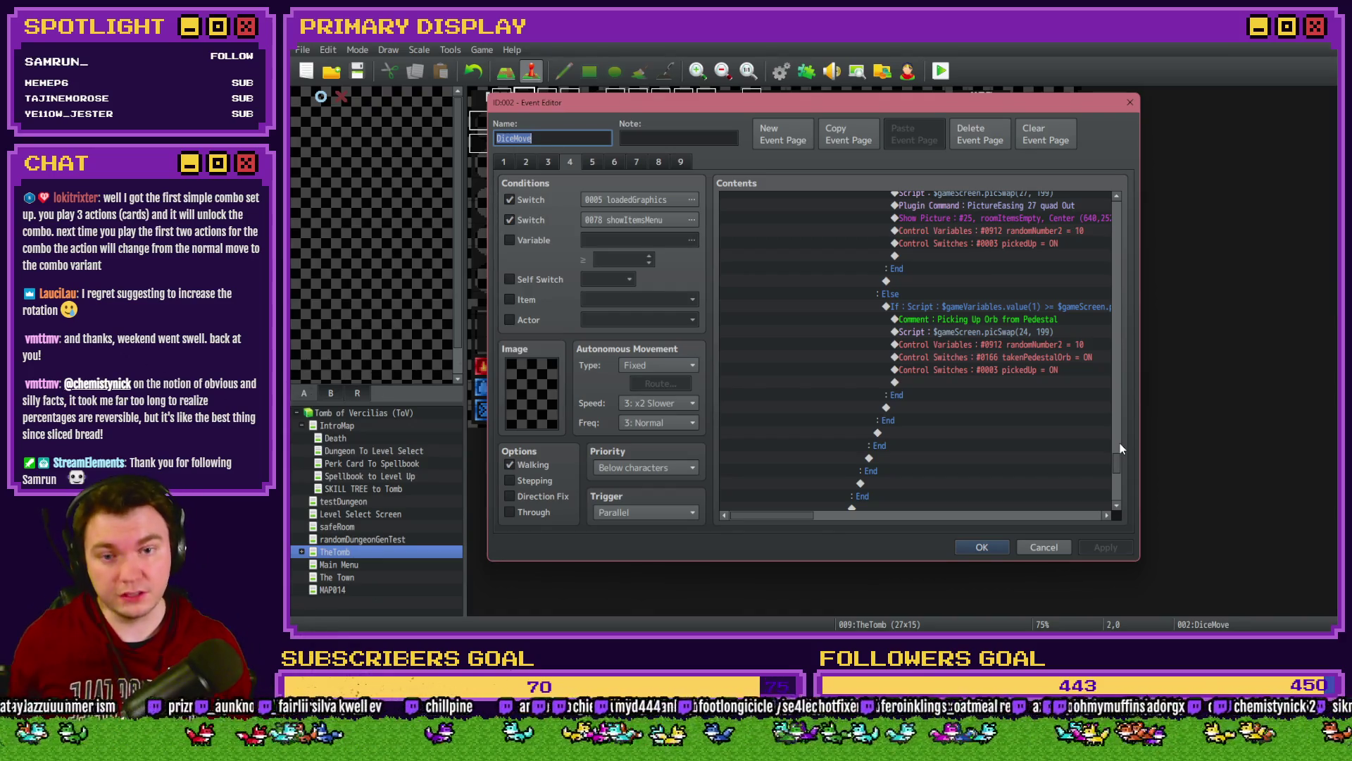
Step: Close the event, start a playtest, and choose the gauntlets perk card
left_click(983, 547)
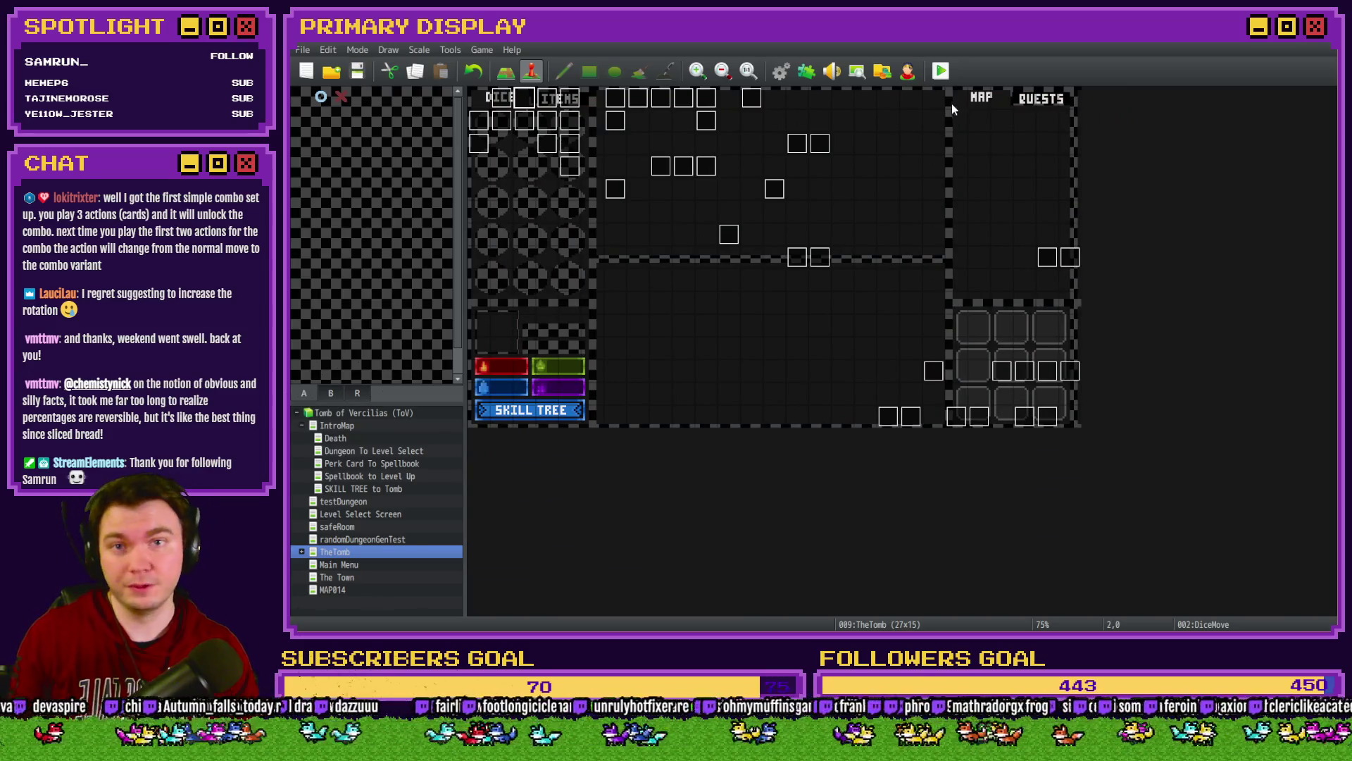
left_click(943, 78)
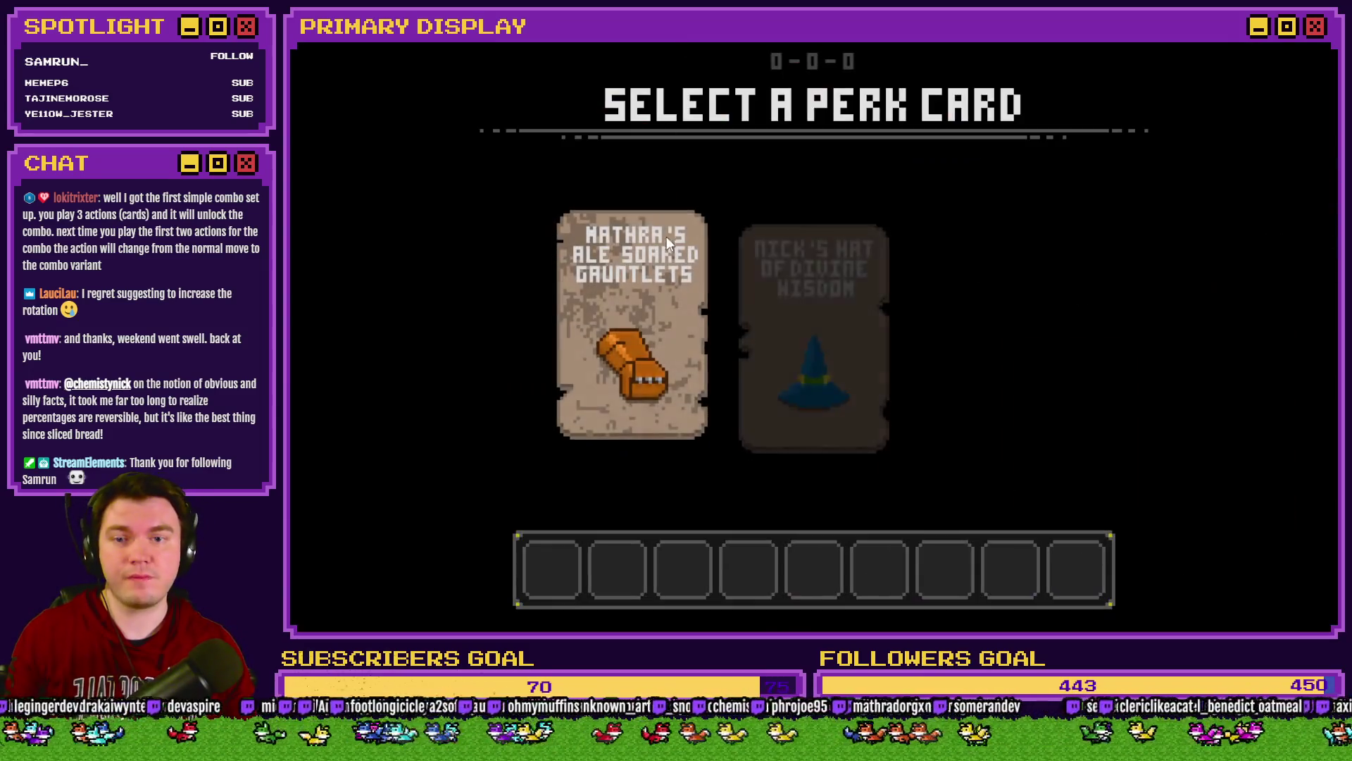
left_click(668, 239)
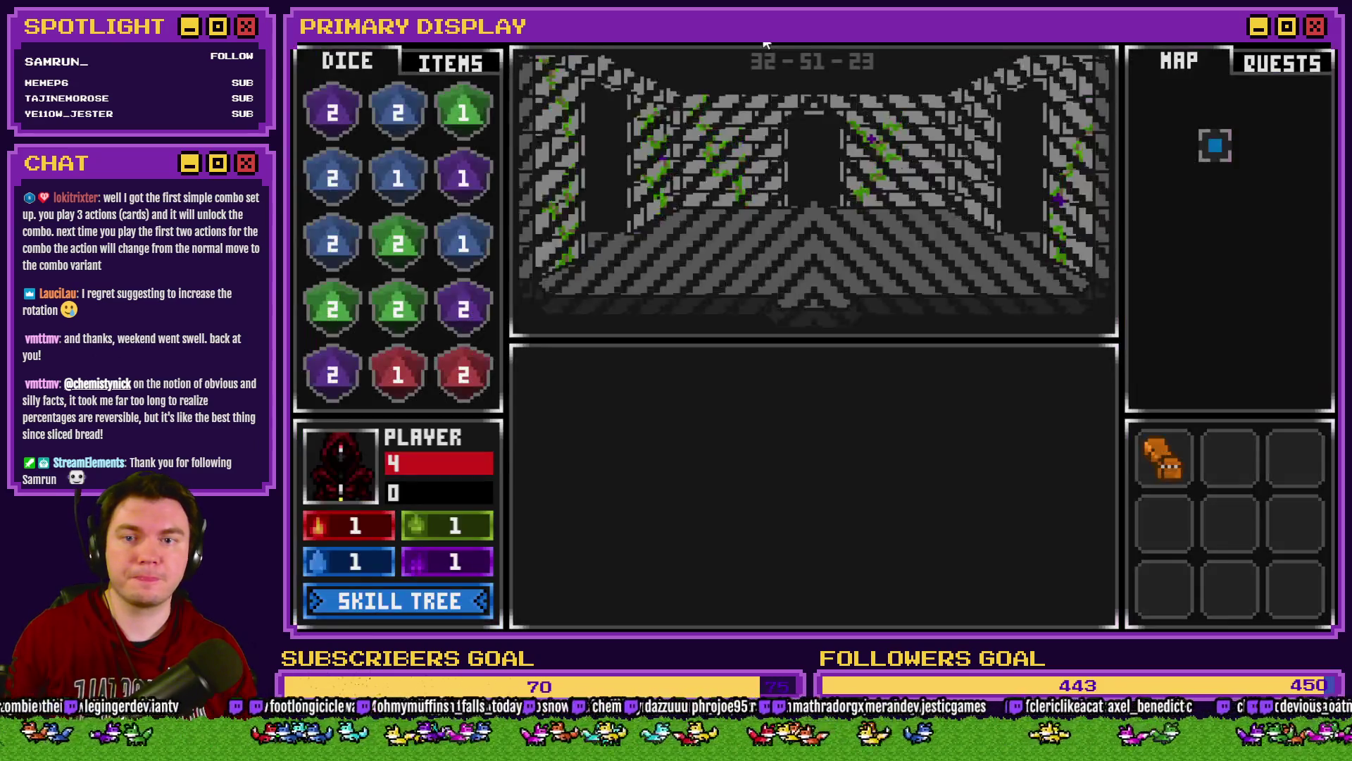
Step: Walk to the pedestal, drop the orb on it from ITEMS, then close the crashed game
key("Up")
key("Up")
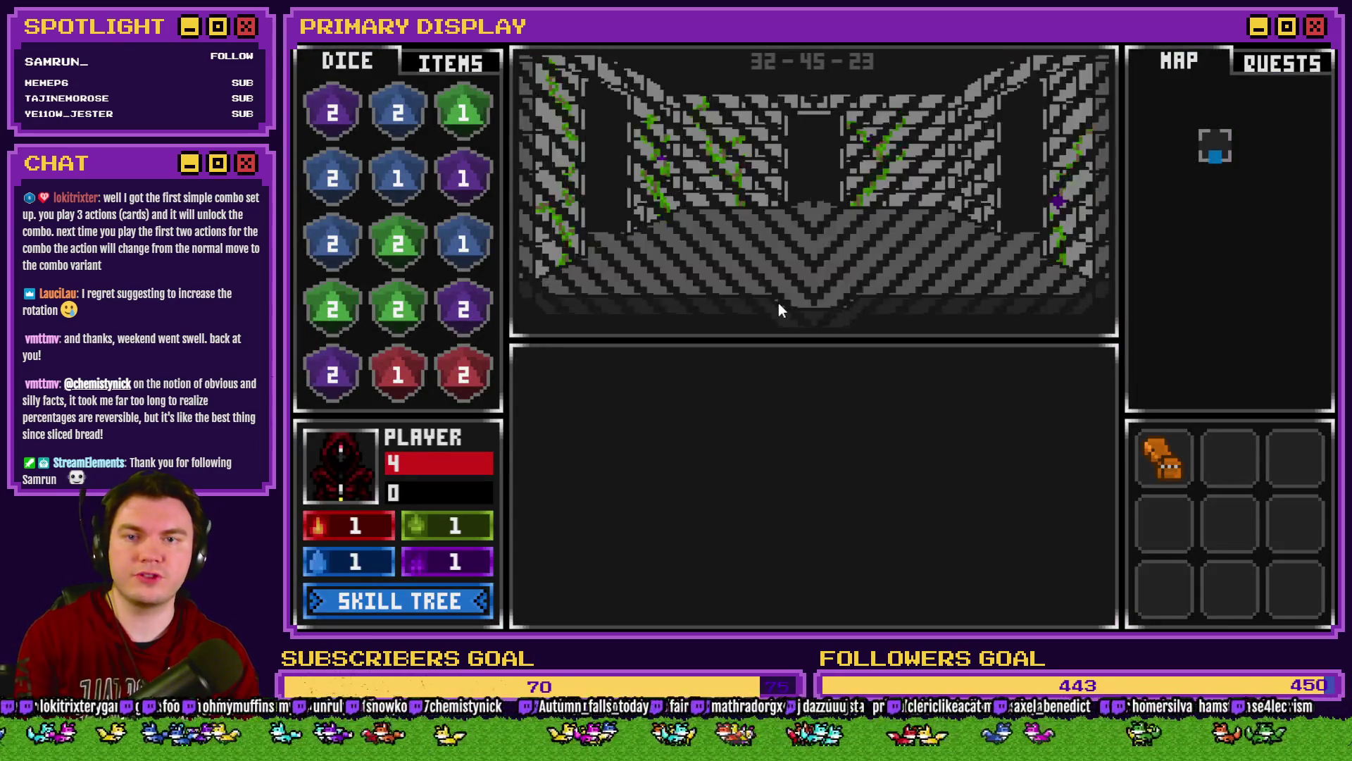
key("Left")
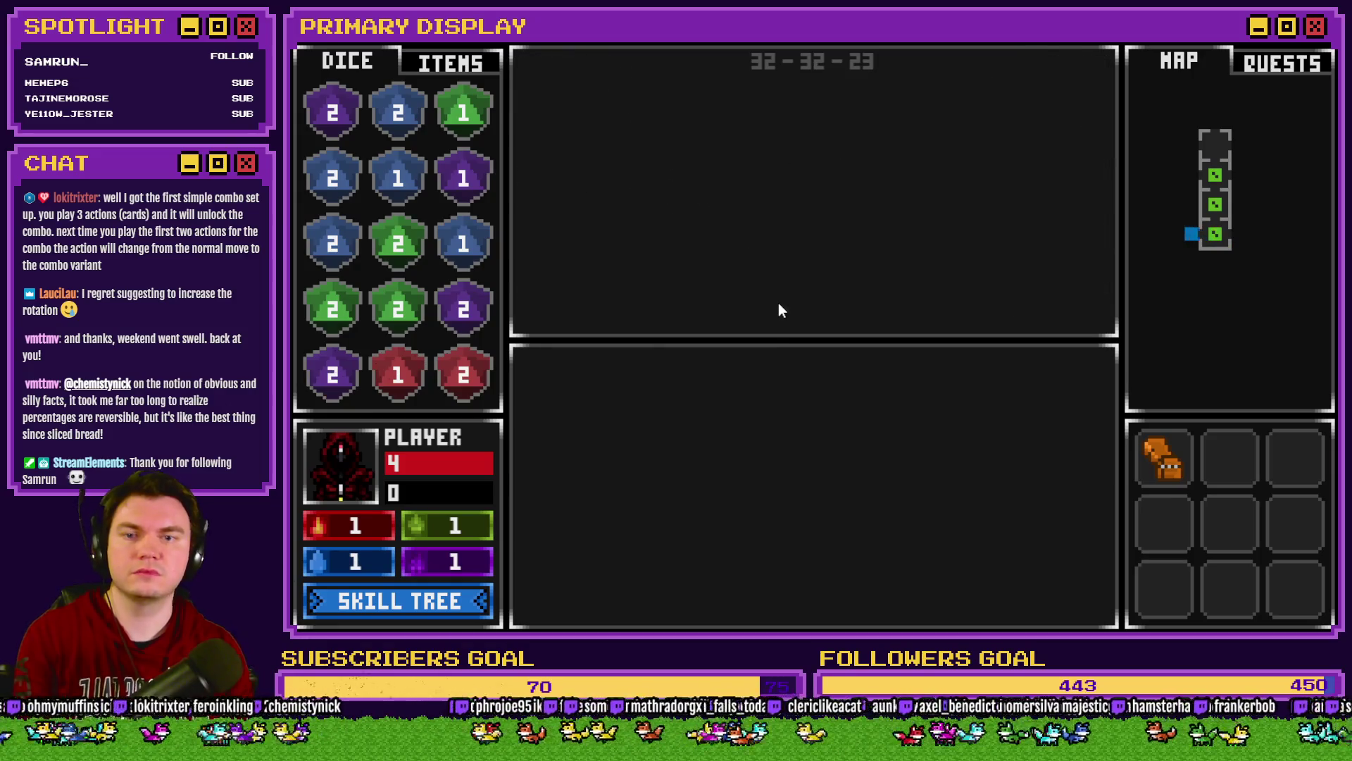
left_click(468, 63)
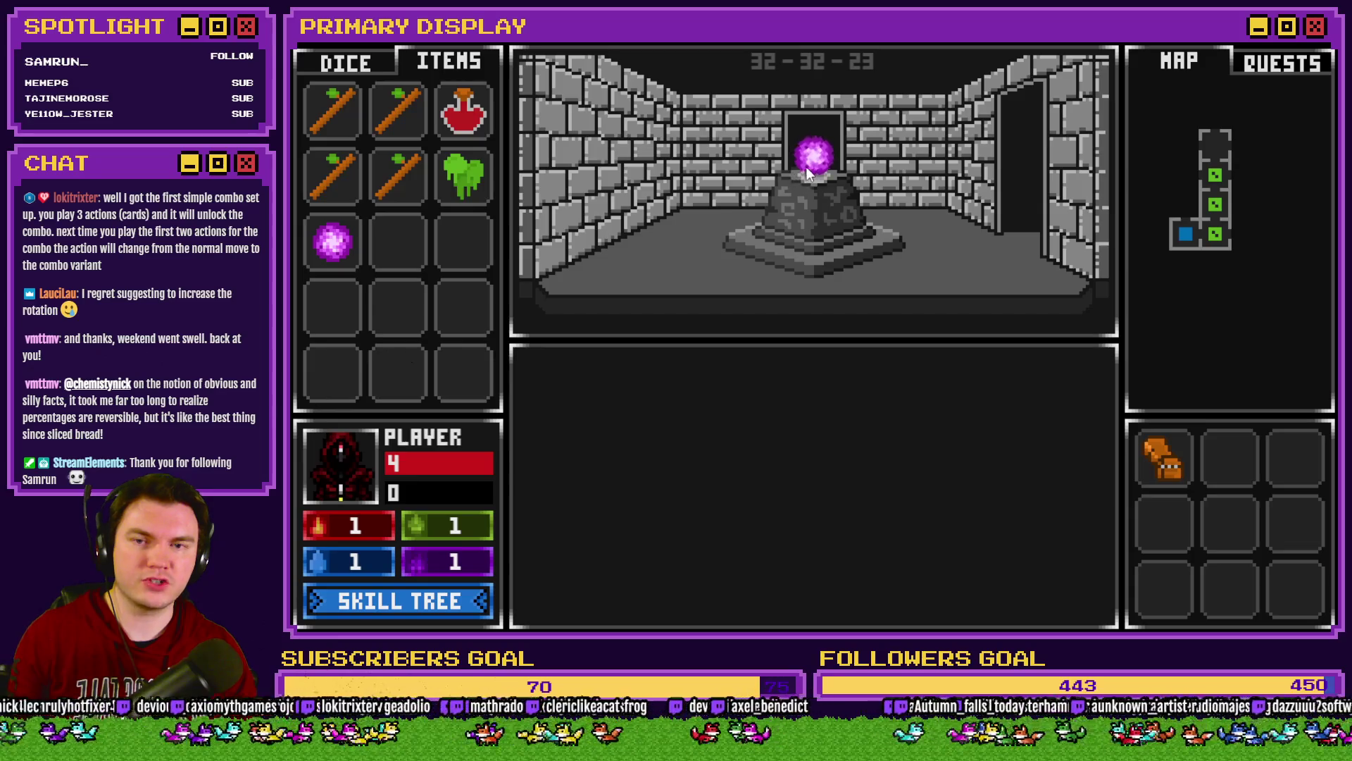
mouse_move(791, 155)
left_mouse_down()
mouse_move(763, 148)
mouse_move(734, 197)
mouse_move(843, 218)
mouse_move(860, 267)
mouse_move(761, 221)
mouse_move(793, 240)
left_mouse_up()
left_click(785, 242)
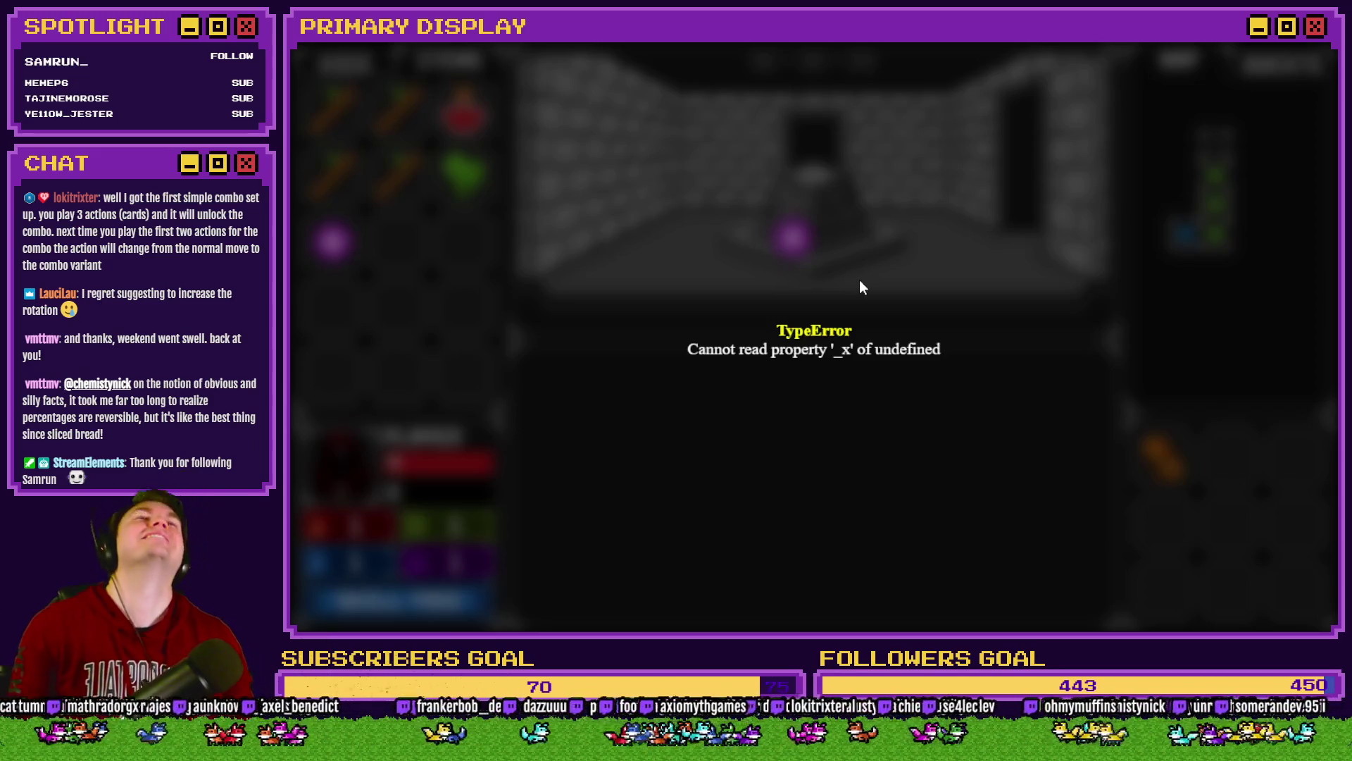
left_click(1312, 39)
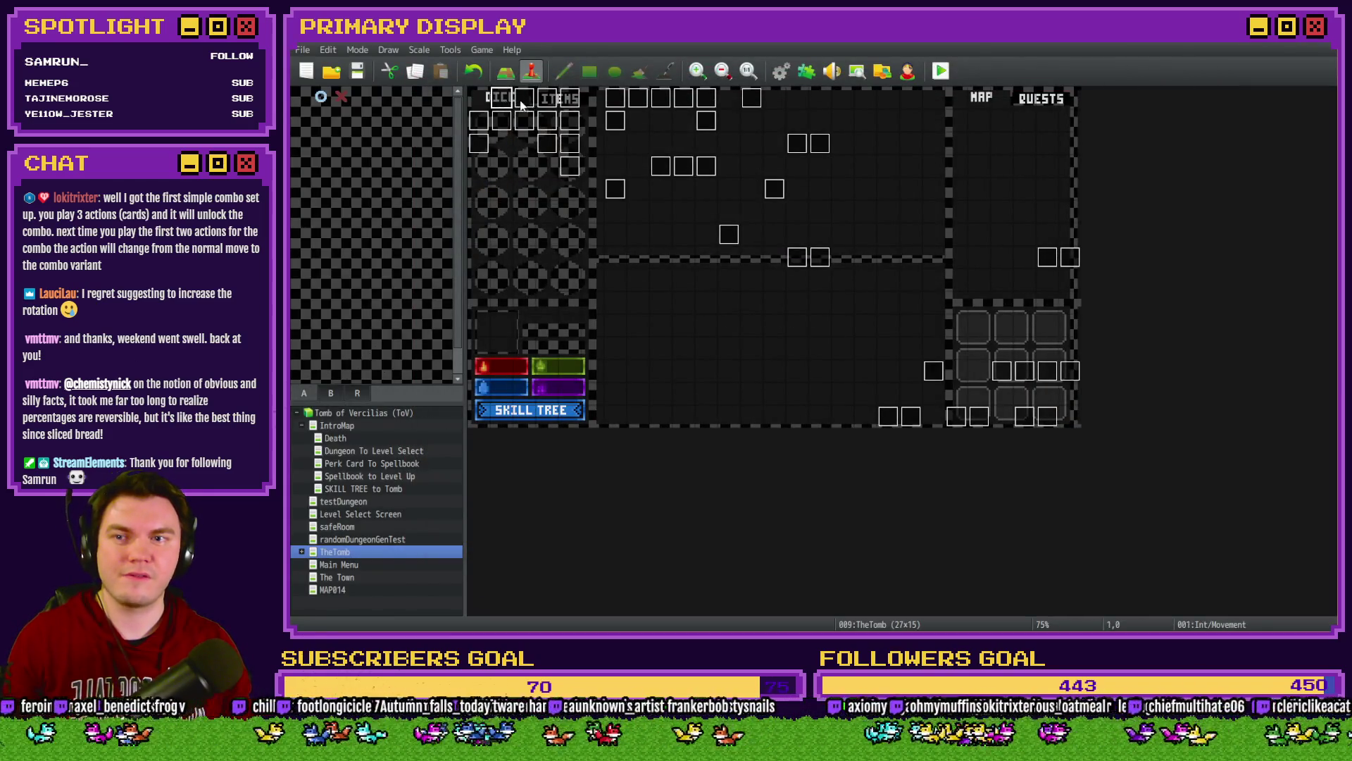
Step: Reopen DiceMove, review its pages 5, 6 and 7, then close the event editor
double_click(521, 102)
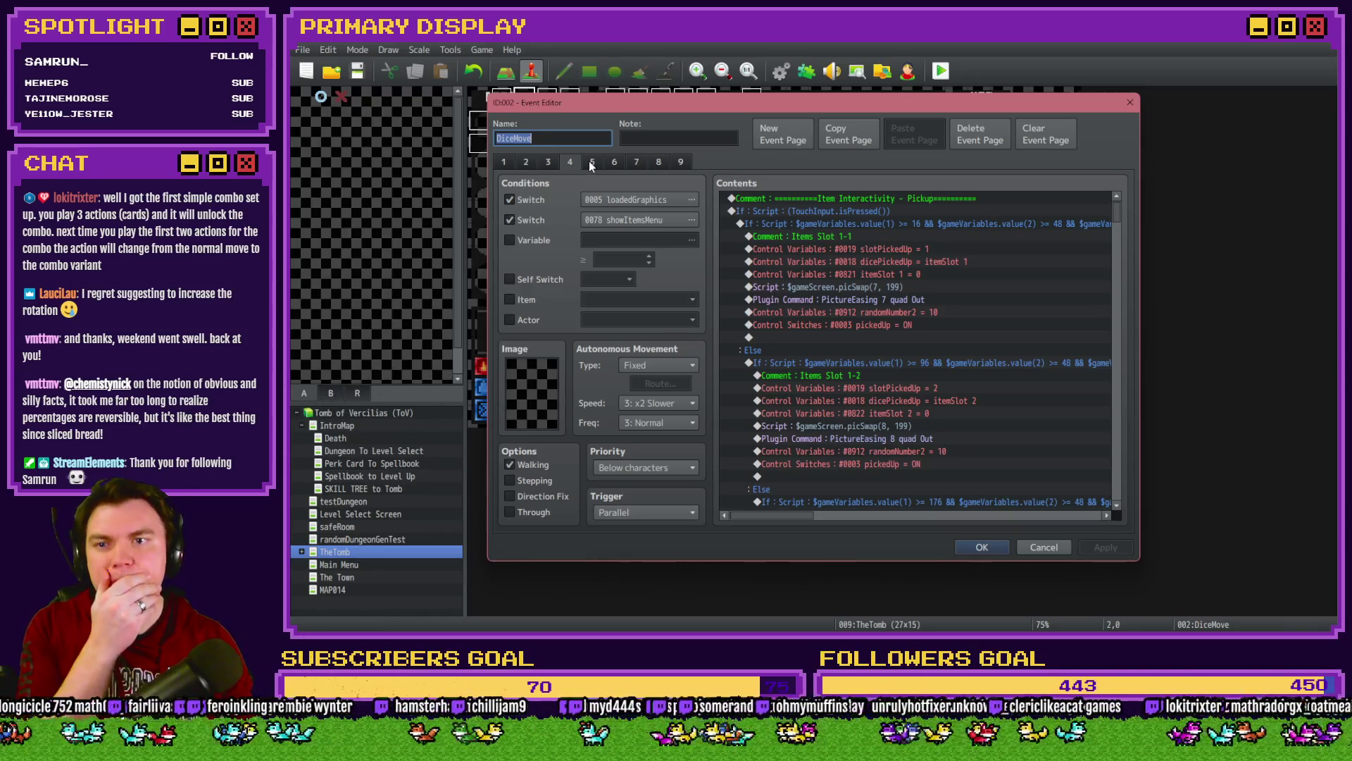
left_click(590, 163)
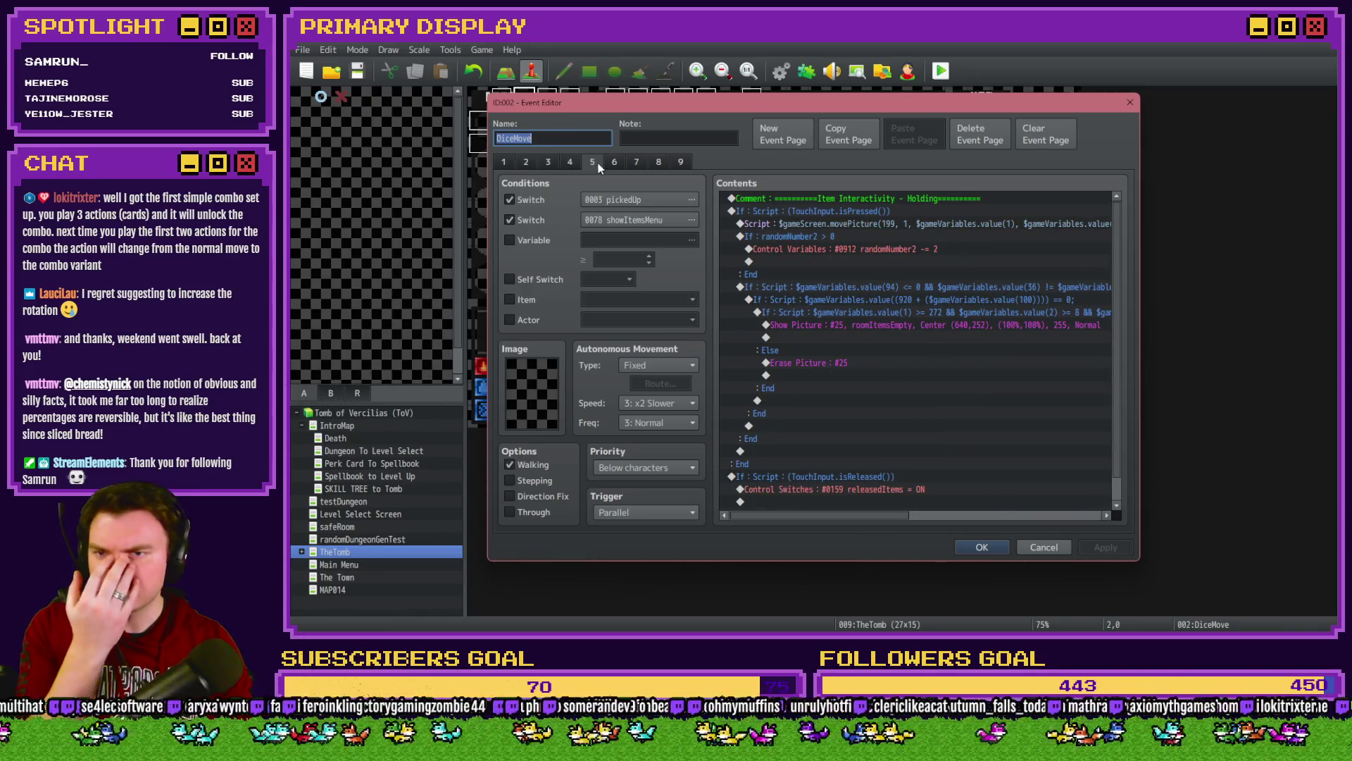
left_click(615, 162)
left_click(637, 164)
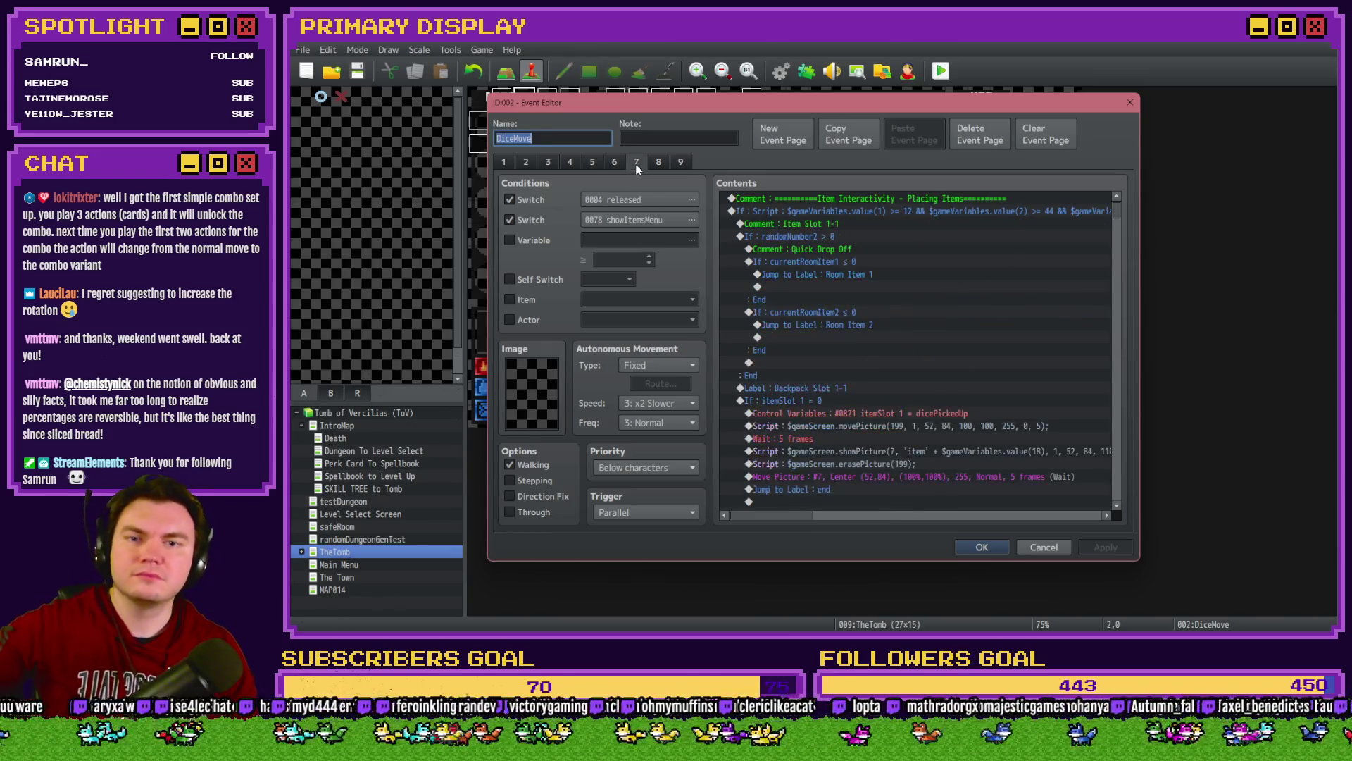
left_click(616, 163)
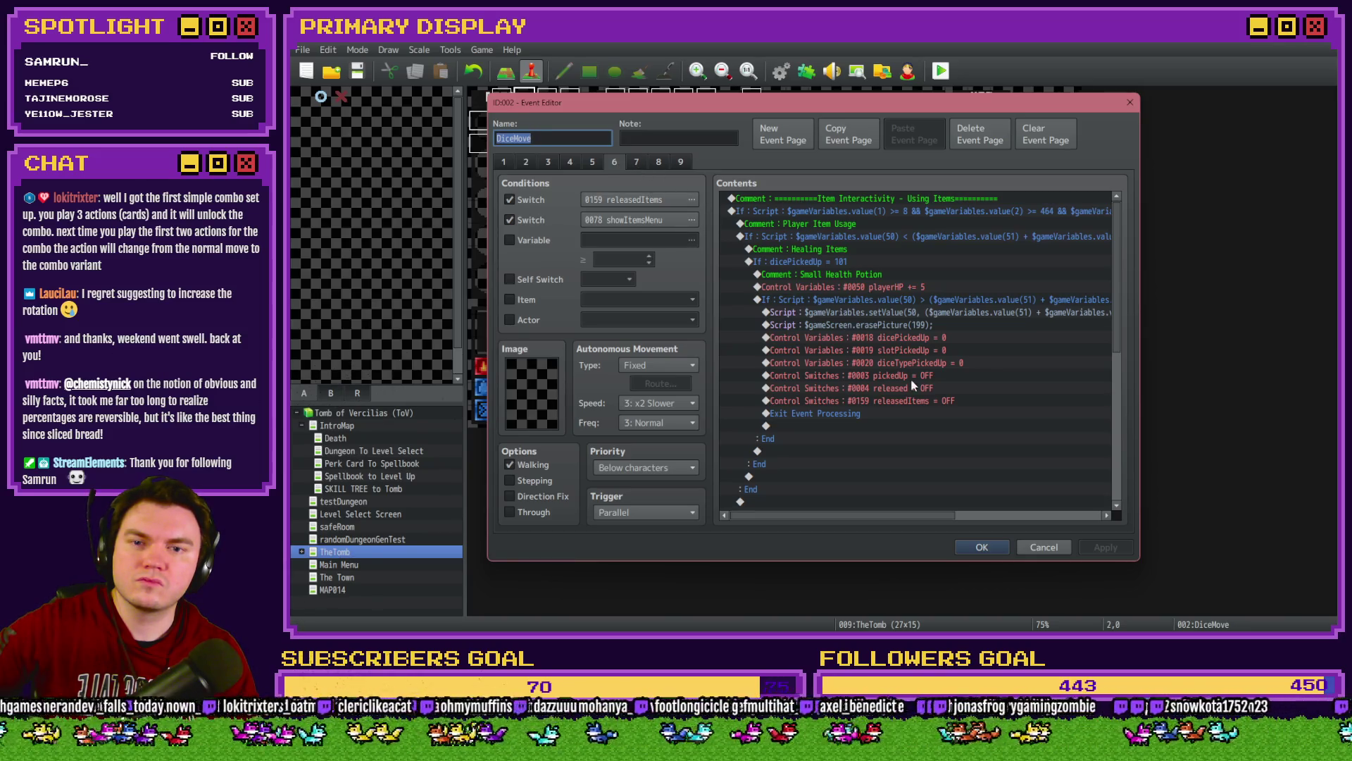
scroll(913, 384, "down", 3)
left_click(638, 165)
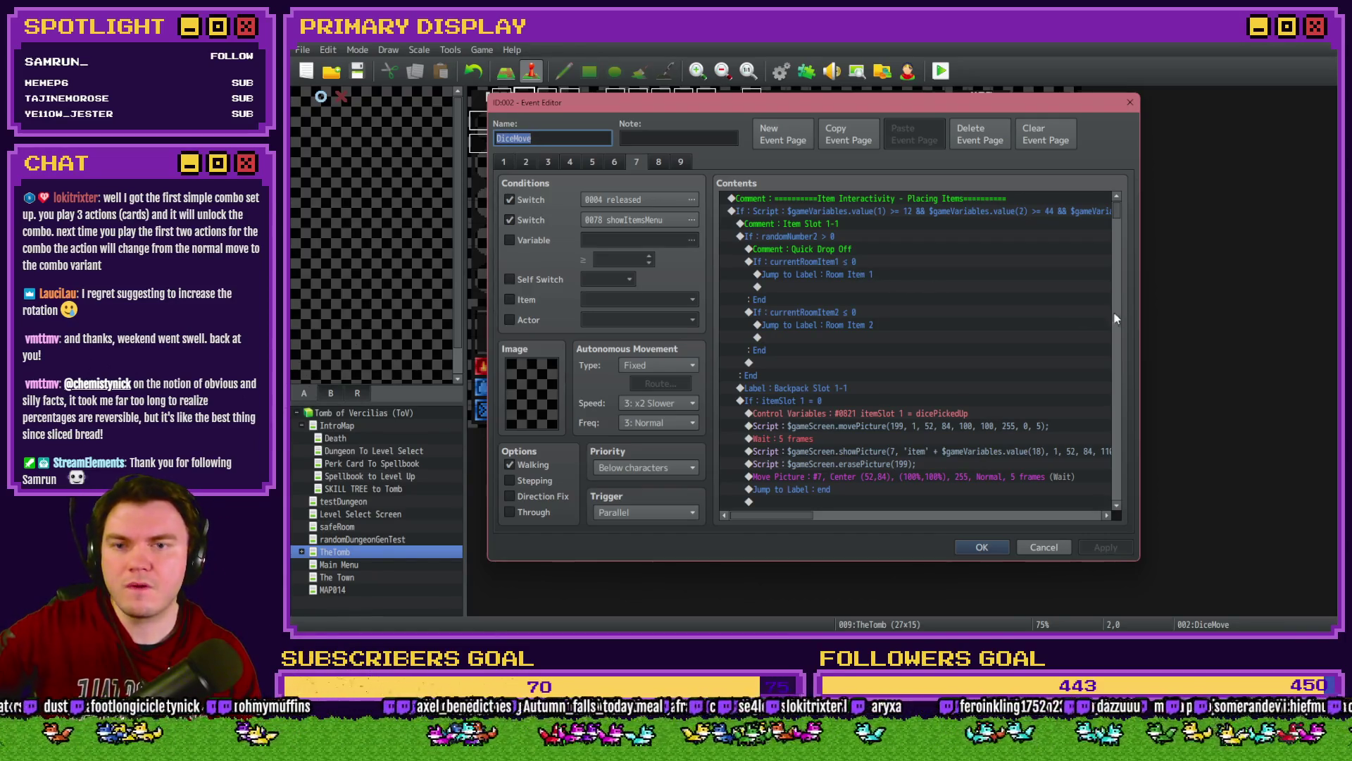
scroll(1120, 220, "down", 6)
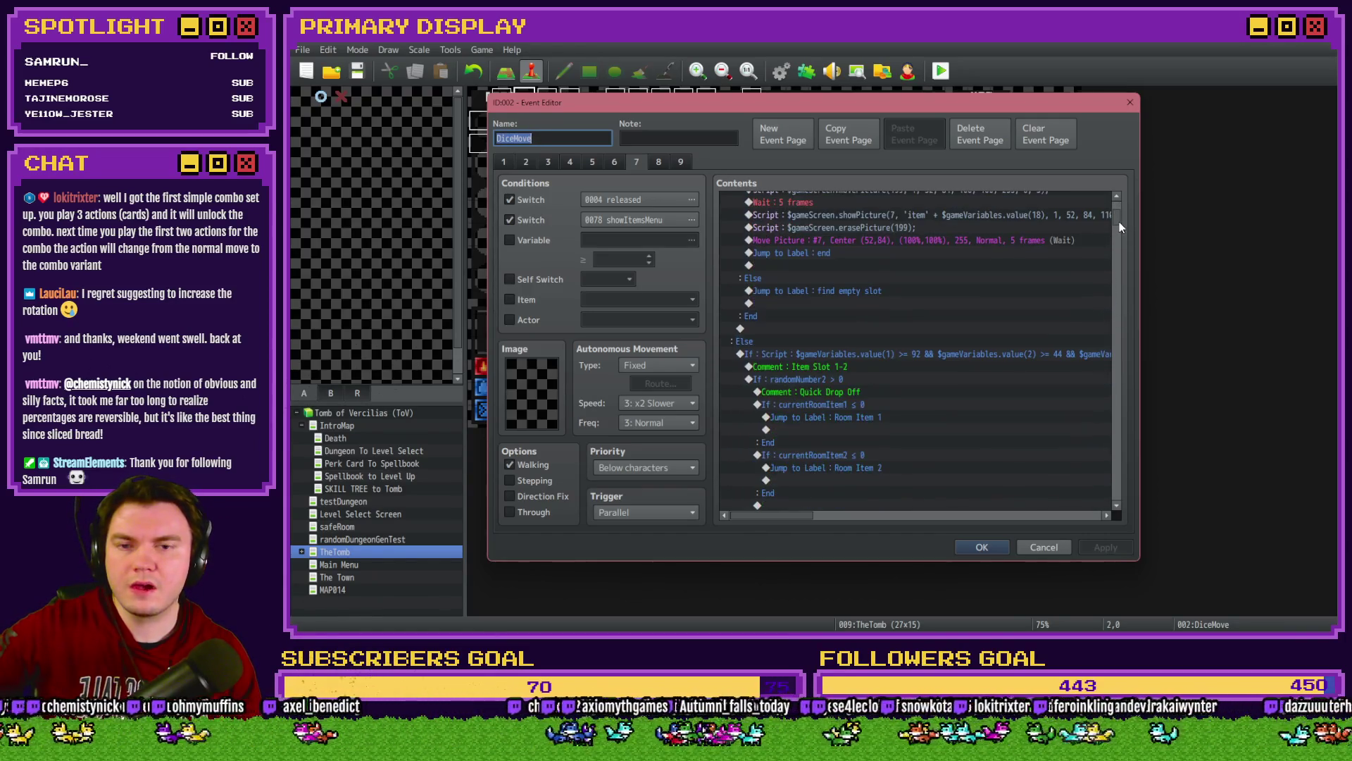
scroll(1119, 224, "up", 6)
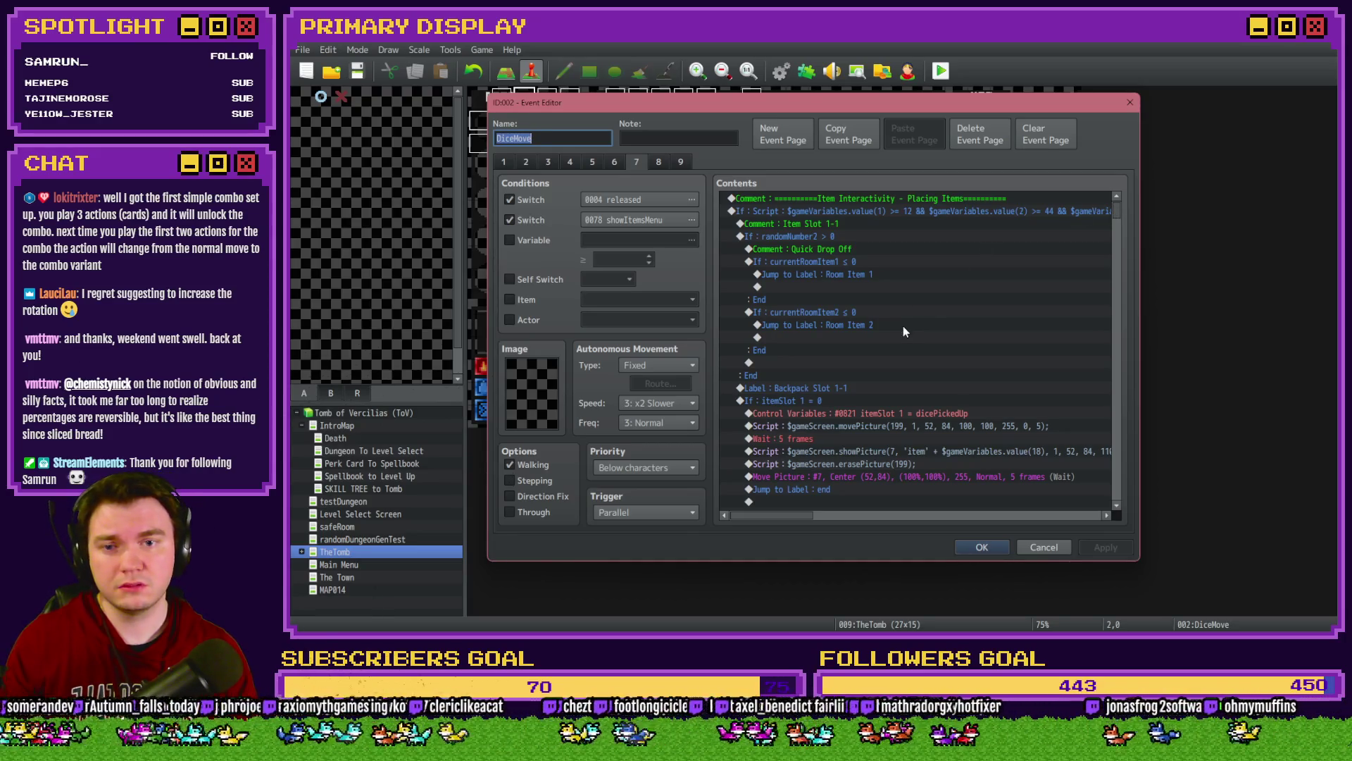
left_click(614, 162)
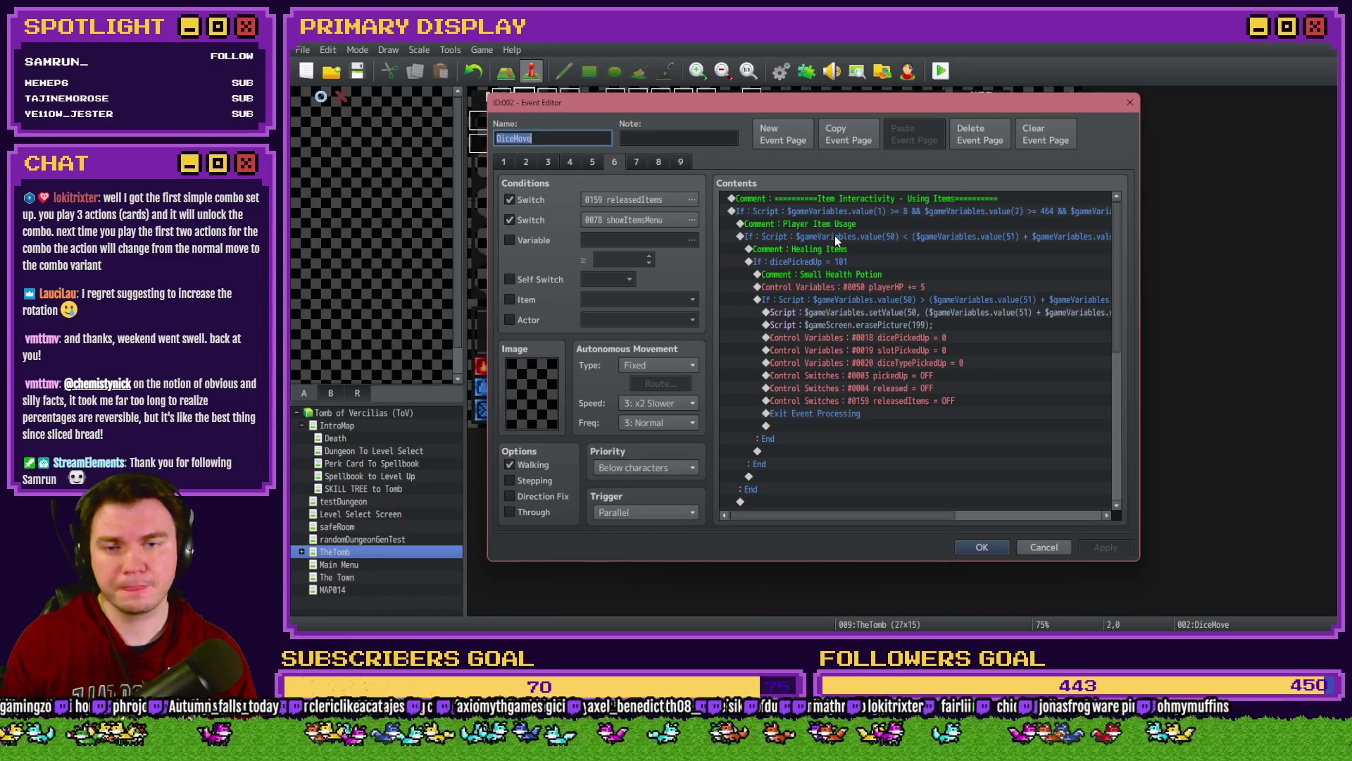
key("Return")
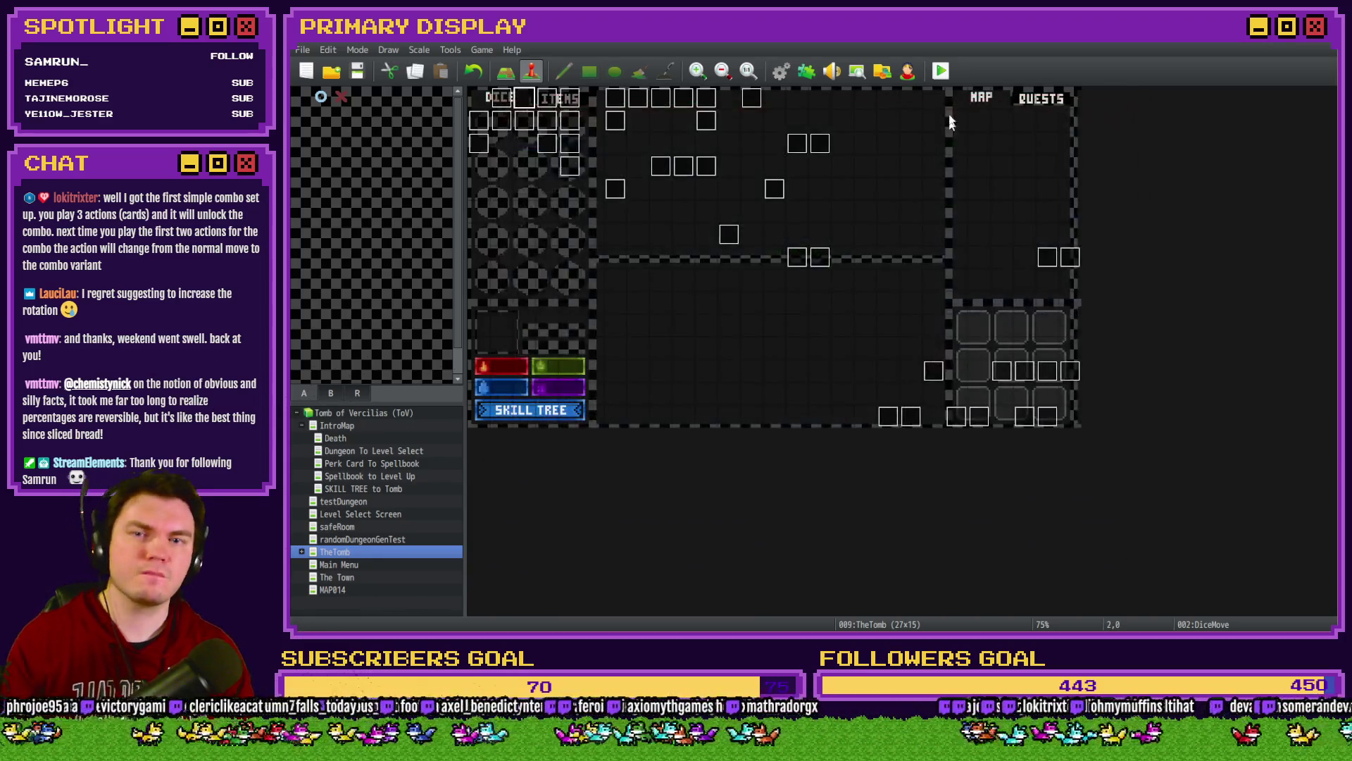
left_click(941, 70)
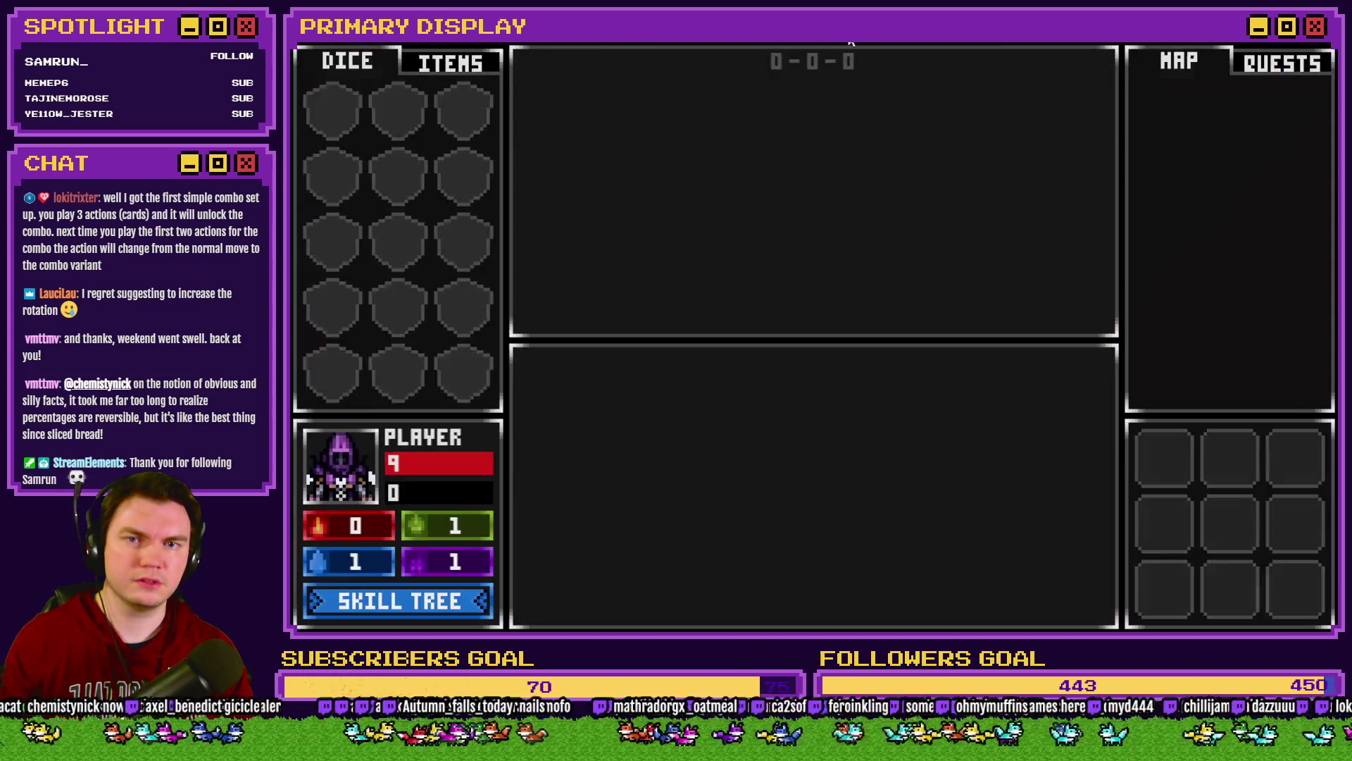
key("w")
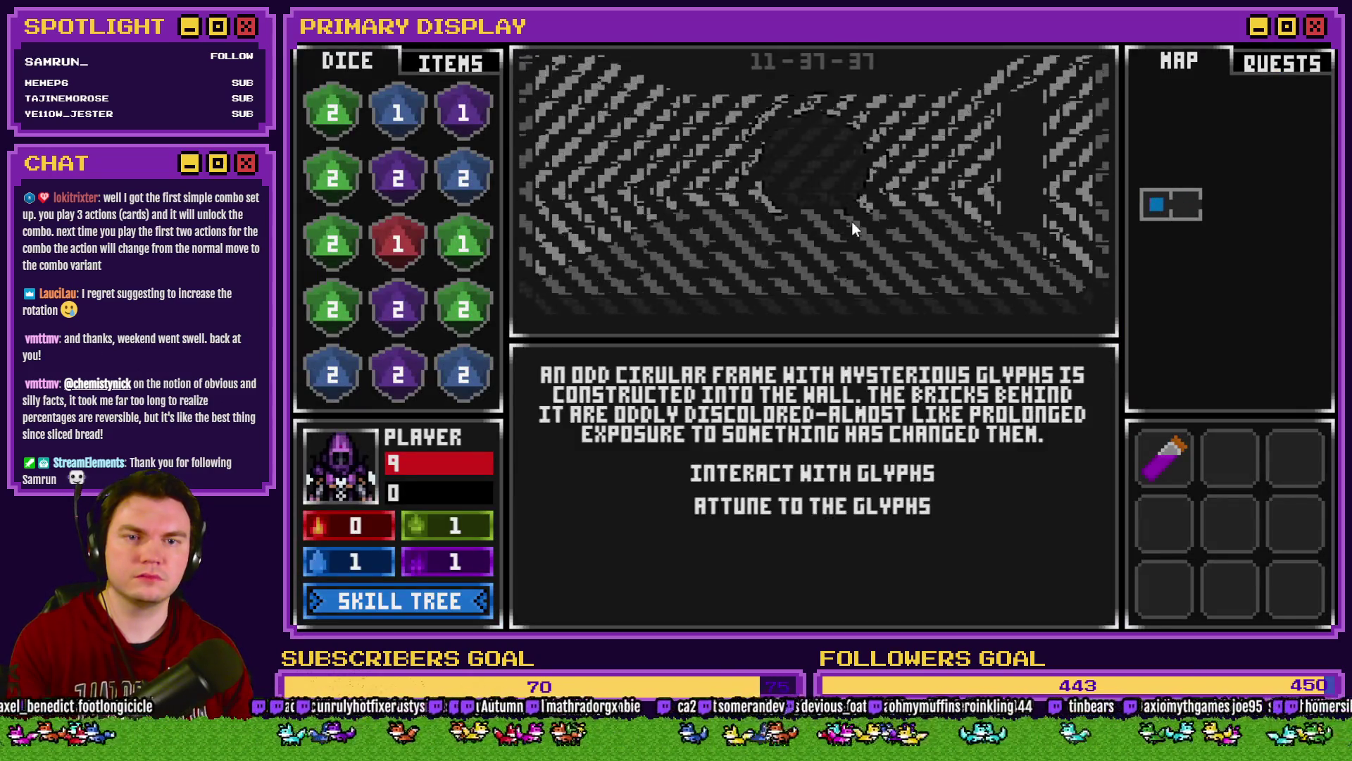
key("w")
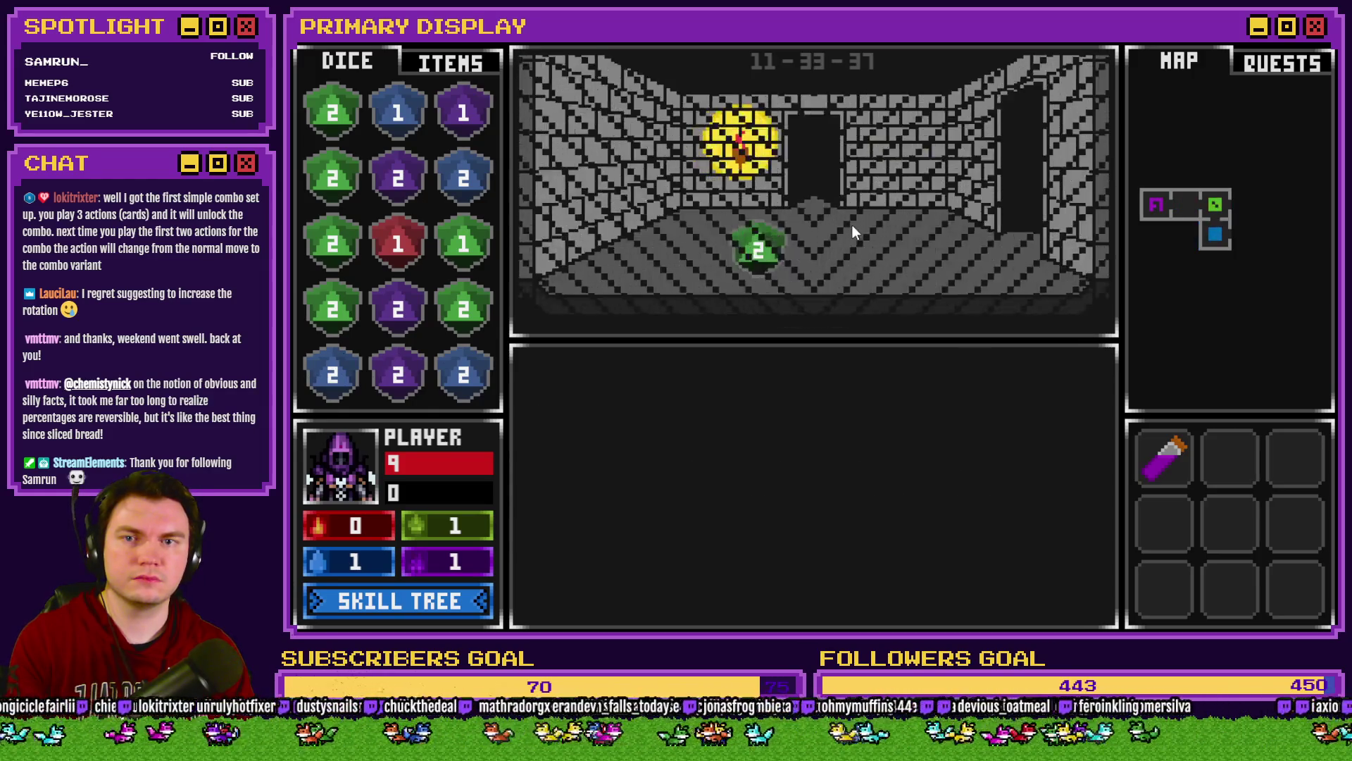
key("w")
key("w")
key("w")
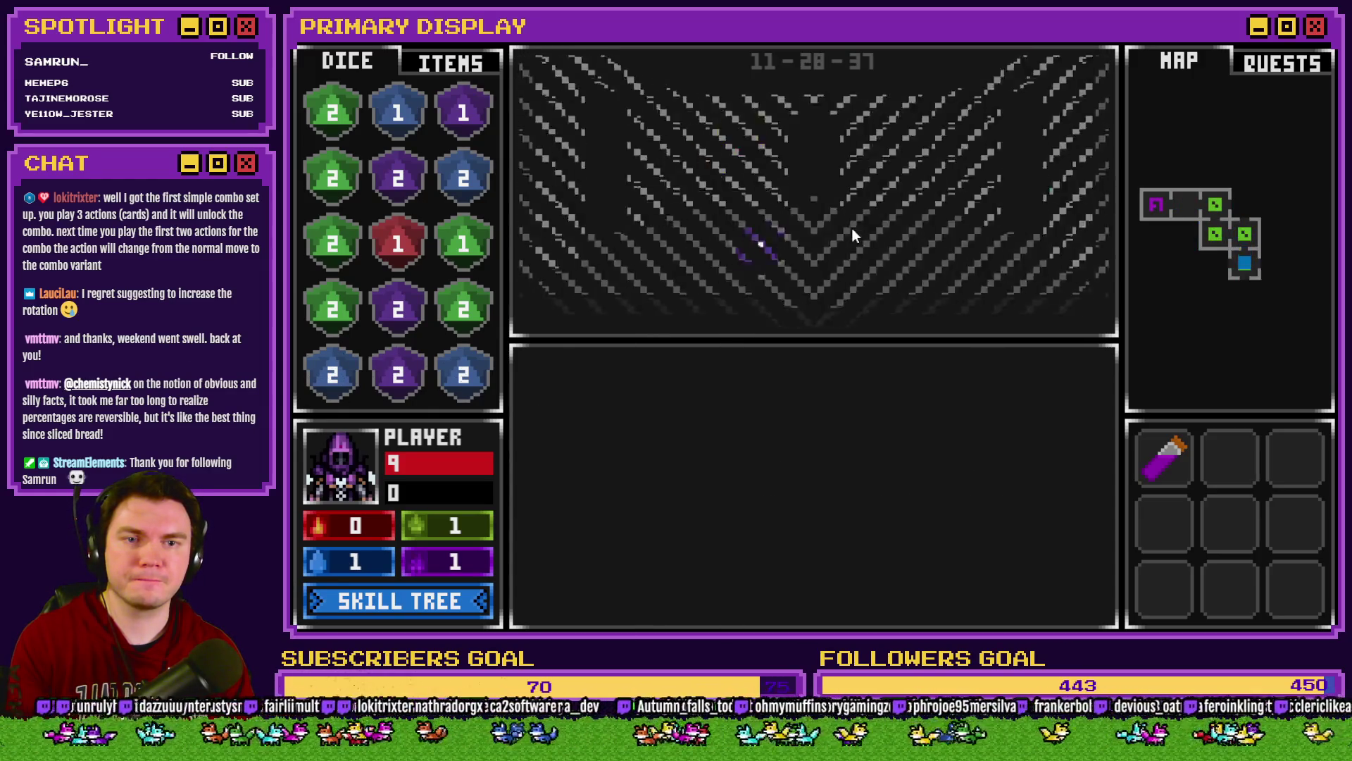
key("w")
key("w")
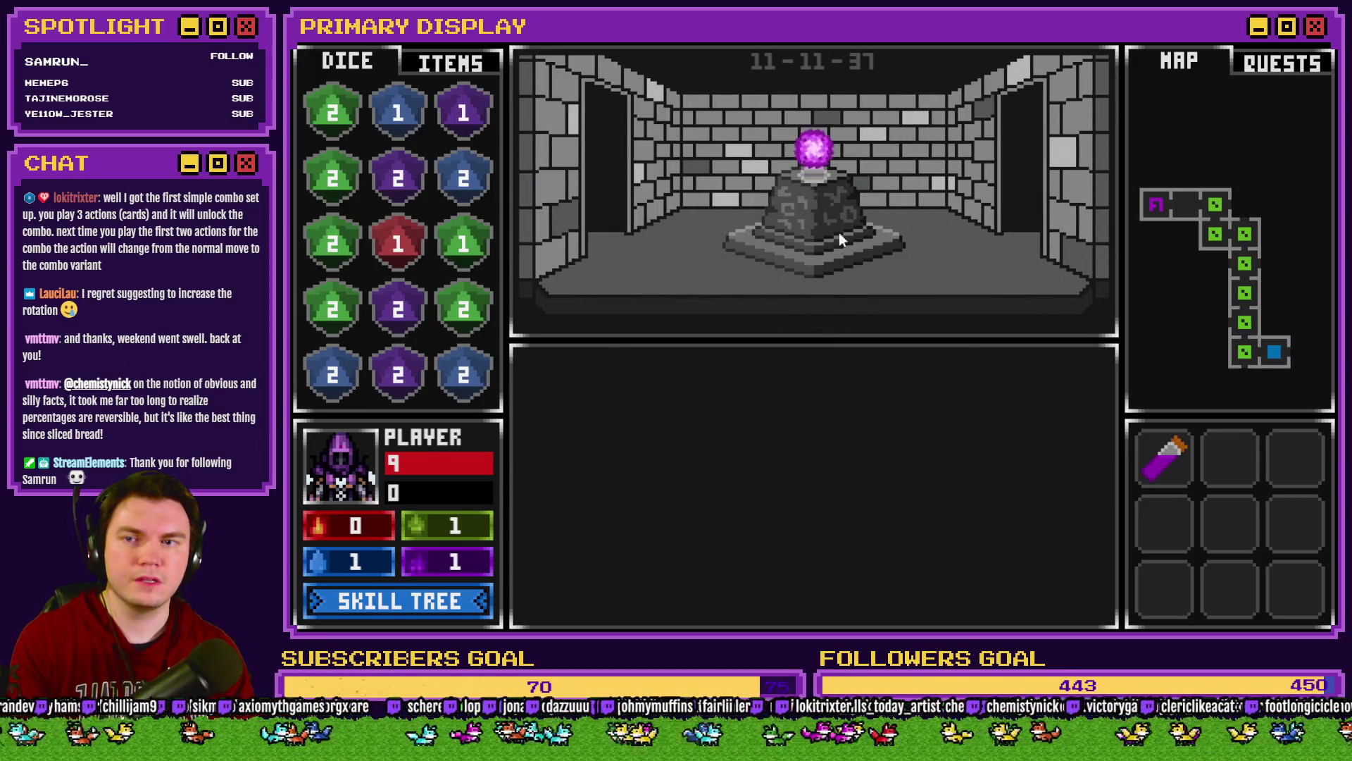
left_click(451, 67)
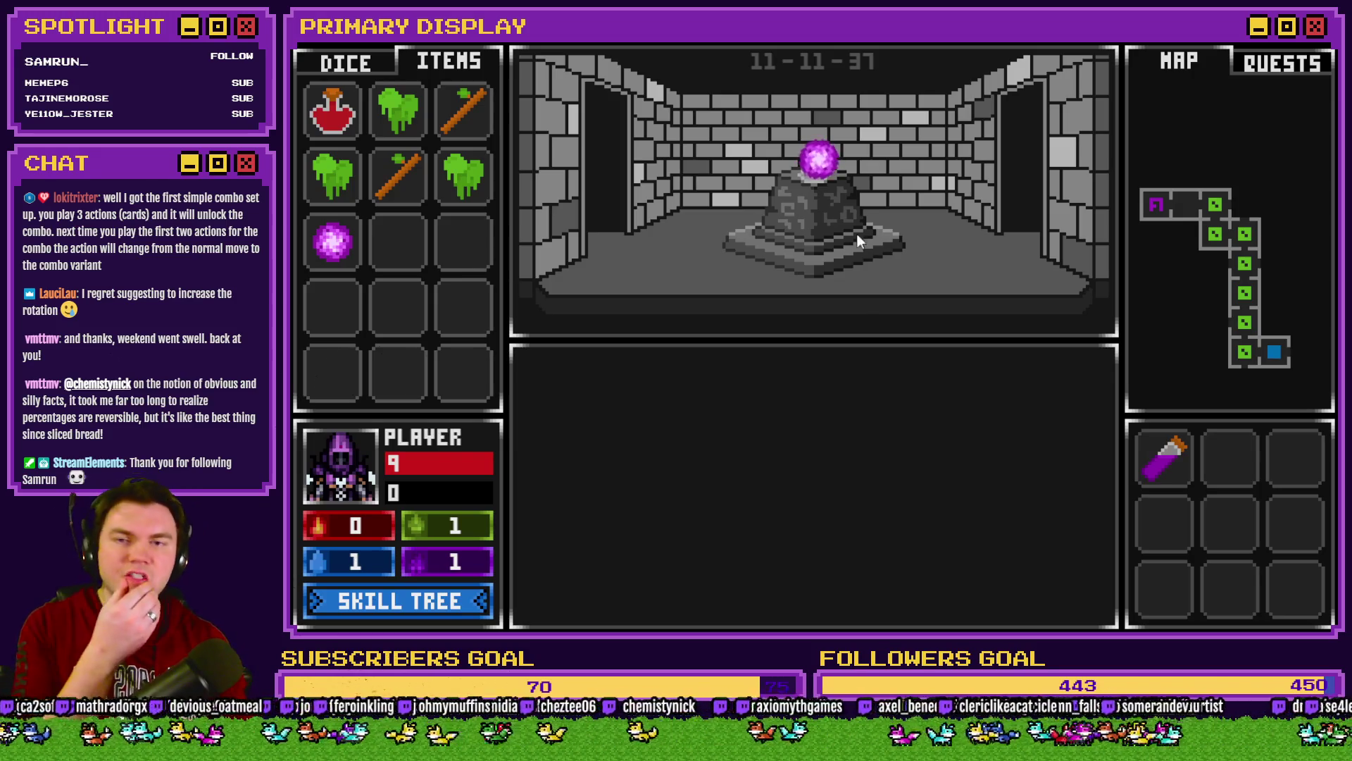
left_click(810, 169)
key("alt+F4")
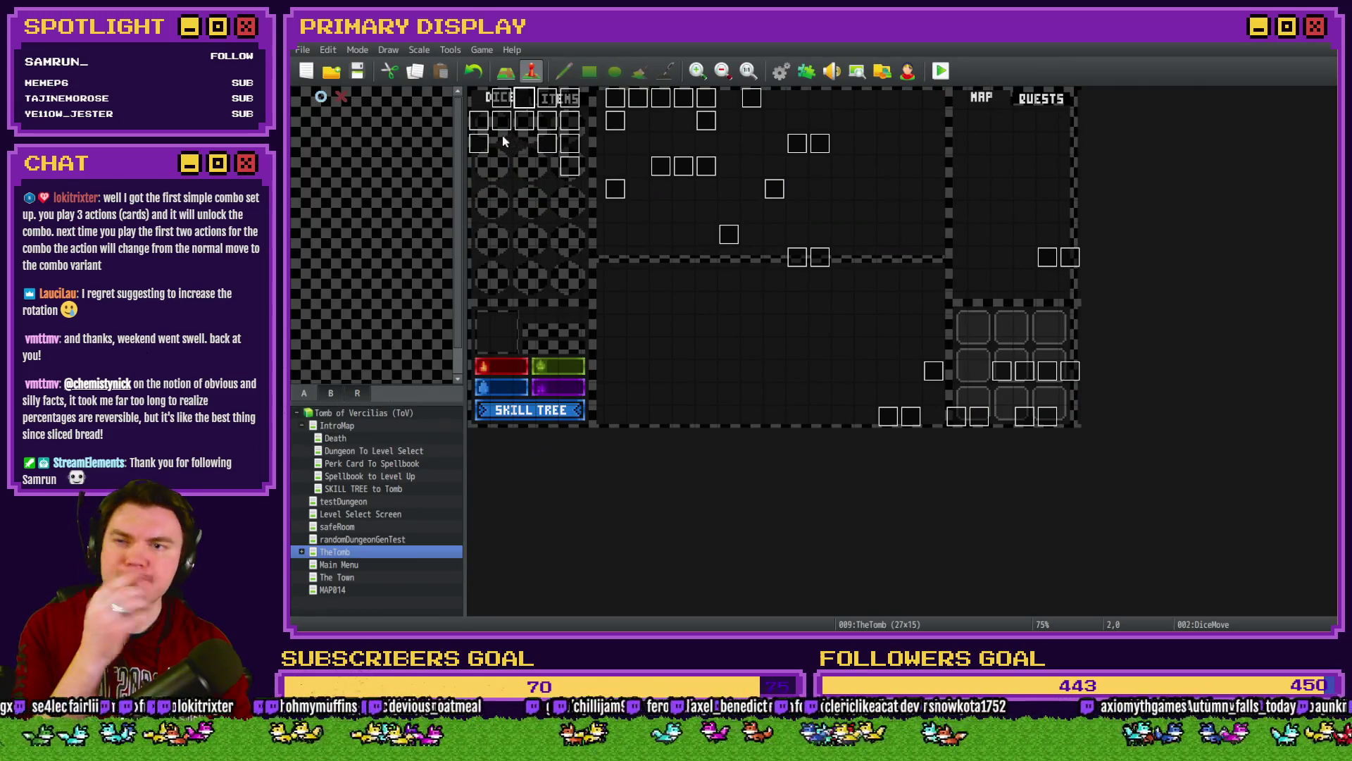
double_click(523, 101)
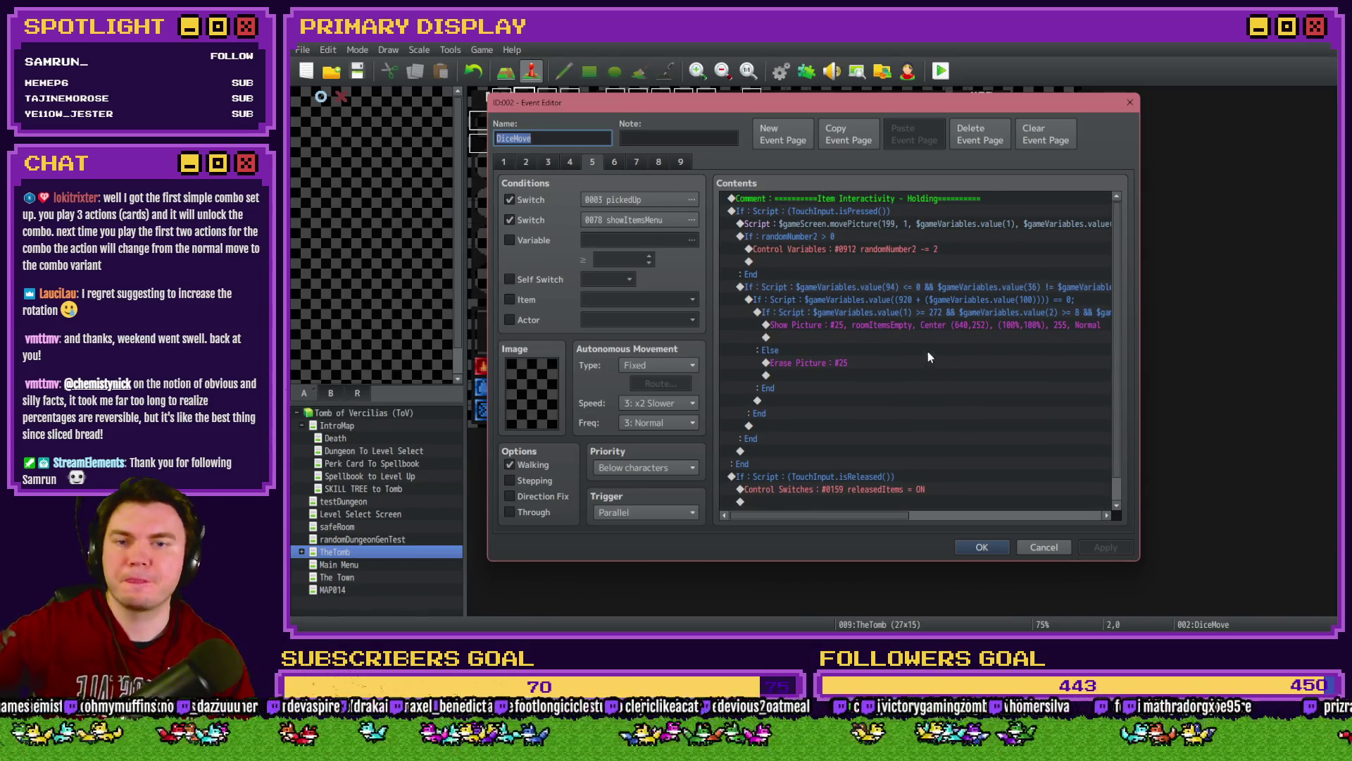
left_click(577, 164)
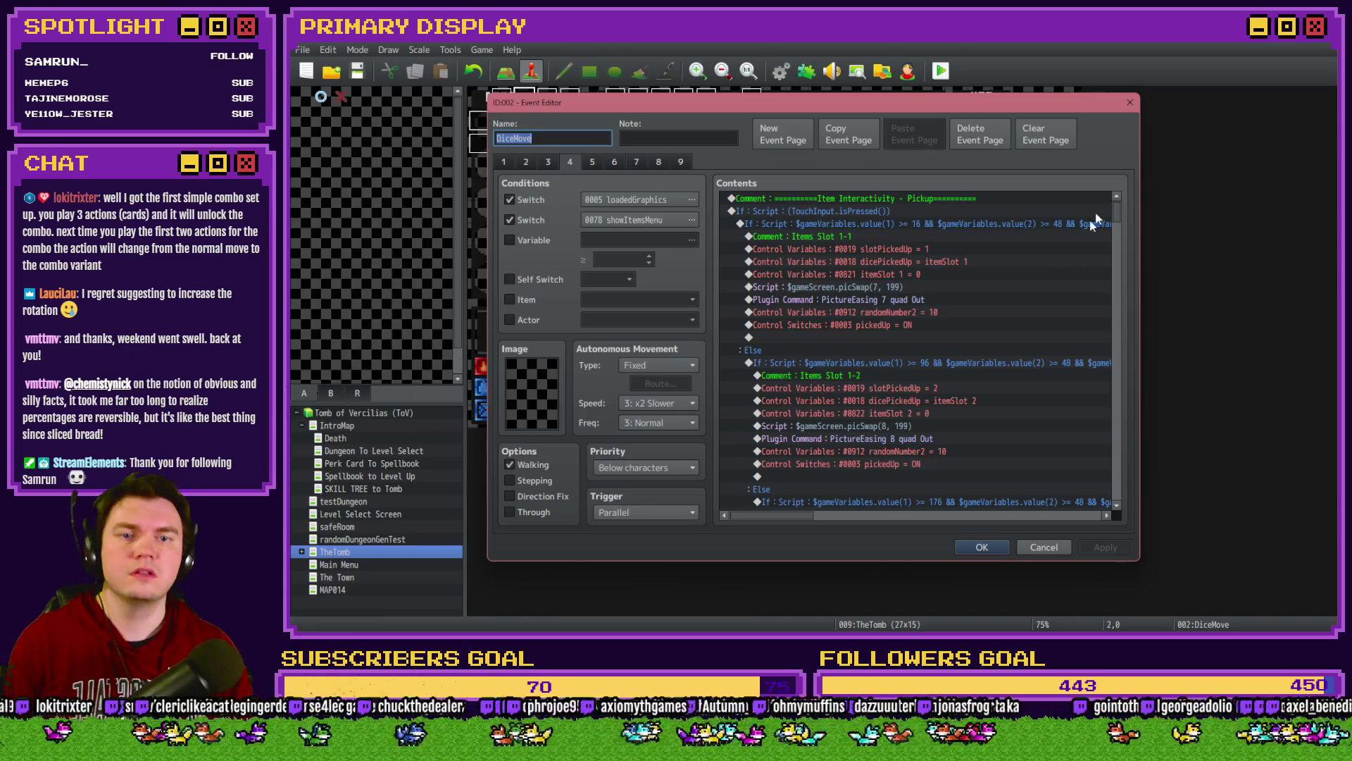
mouse_move(1118, 209)
left_mouse_down()
mouse_move(1118, 385)
mouse_move(1126, 352)
left_mouse_up()
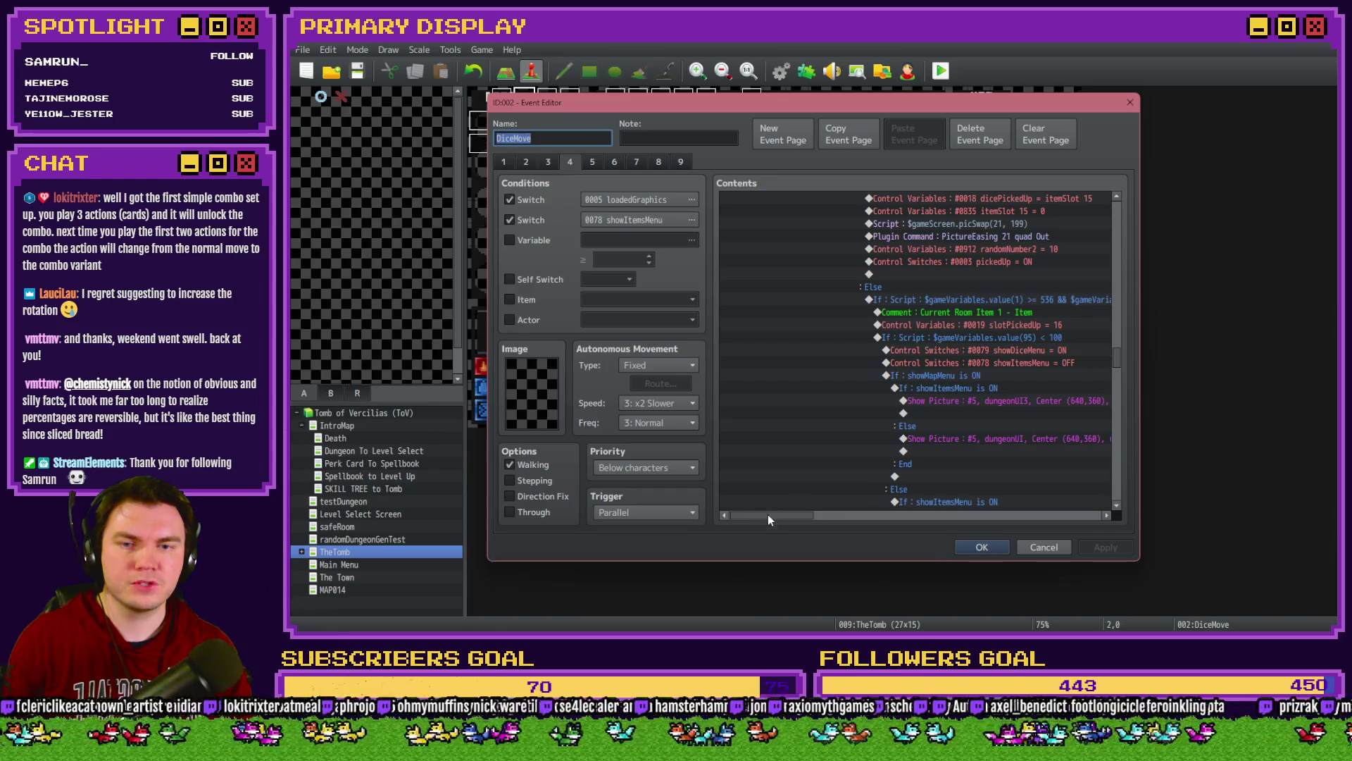
left_click_drag(768, 514, 797, 513)
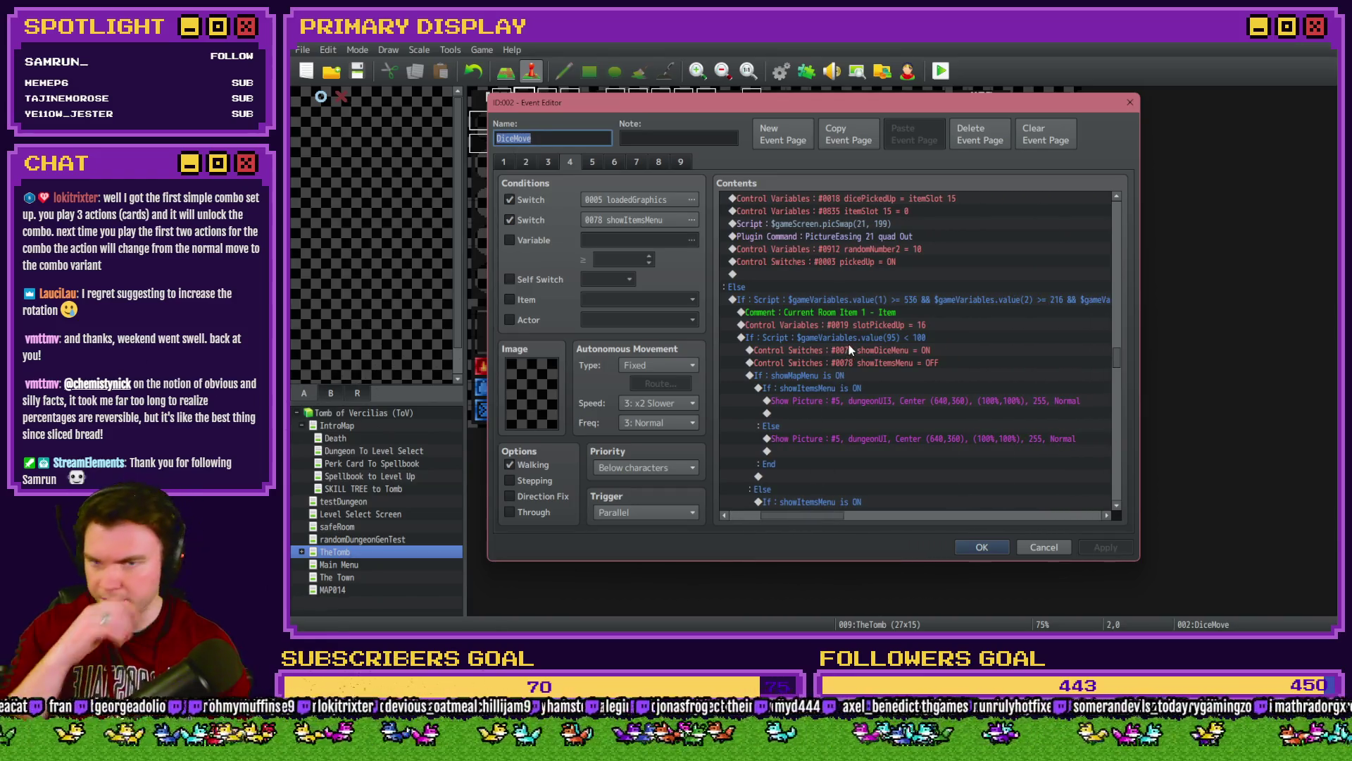
left_click(896, 324)
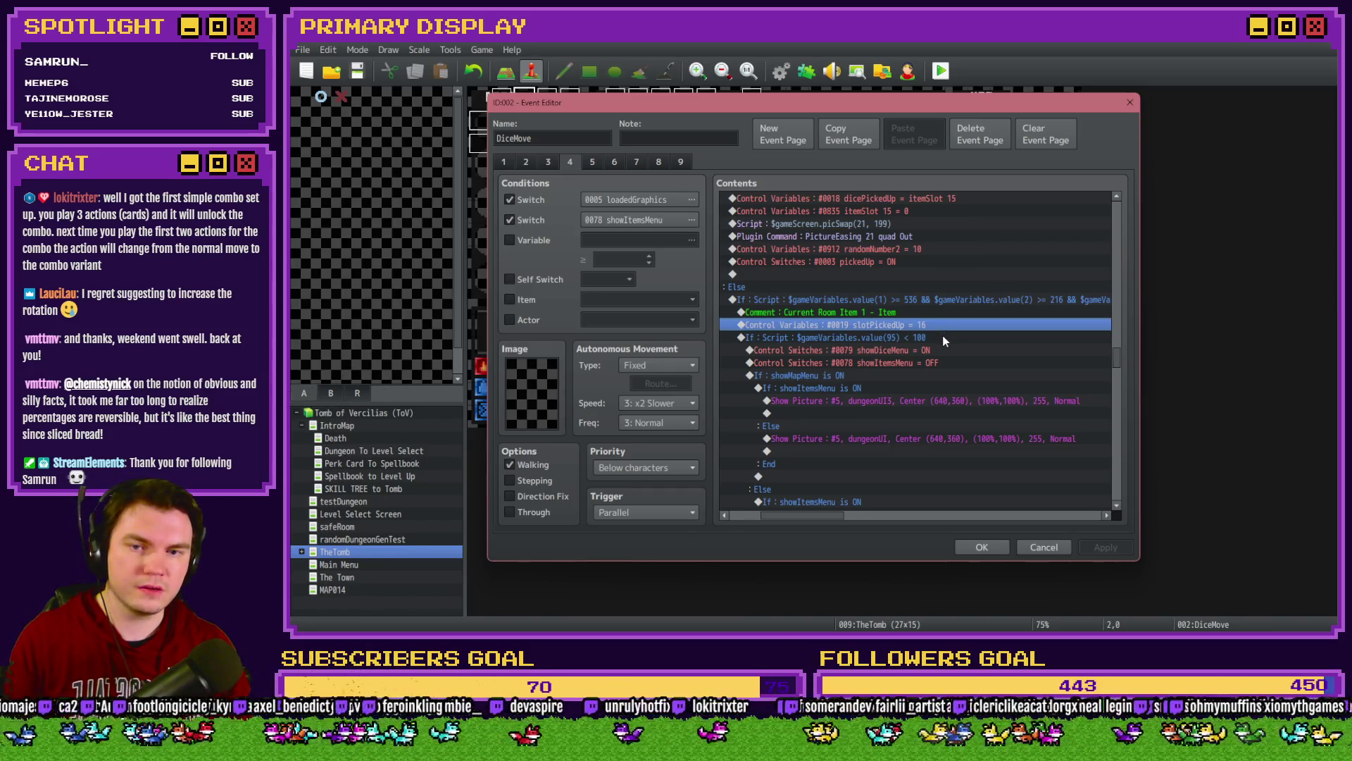
mouse_move(1117, 360)
left_mouse_down()
mouse_move(1110, 483)
mouse_move(1112, 464)
left_mouse_up()
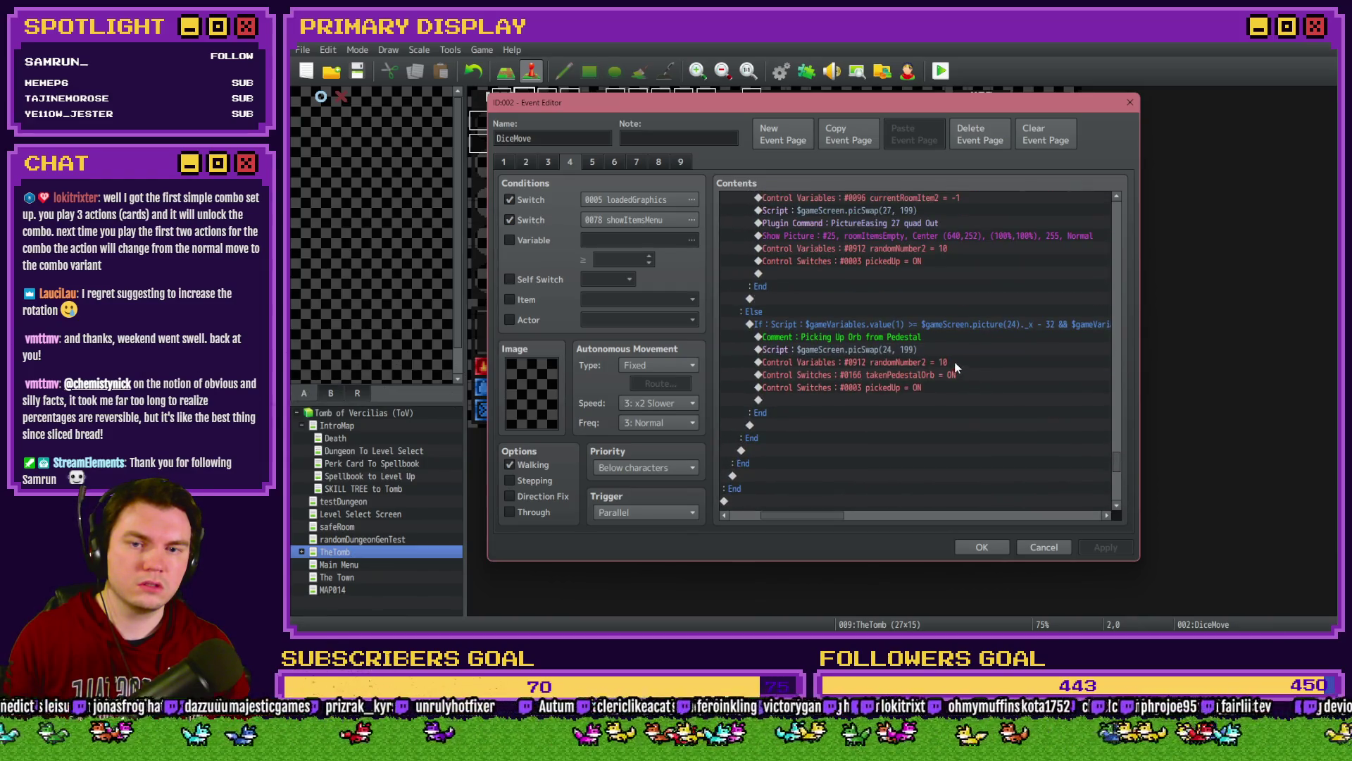
left_click(958, 363)
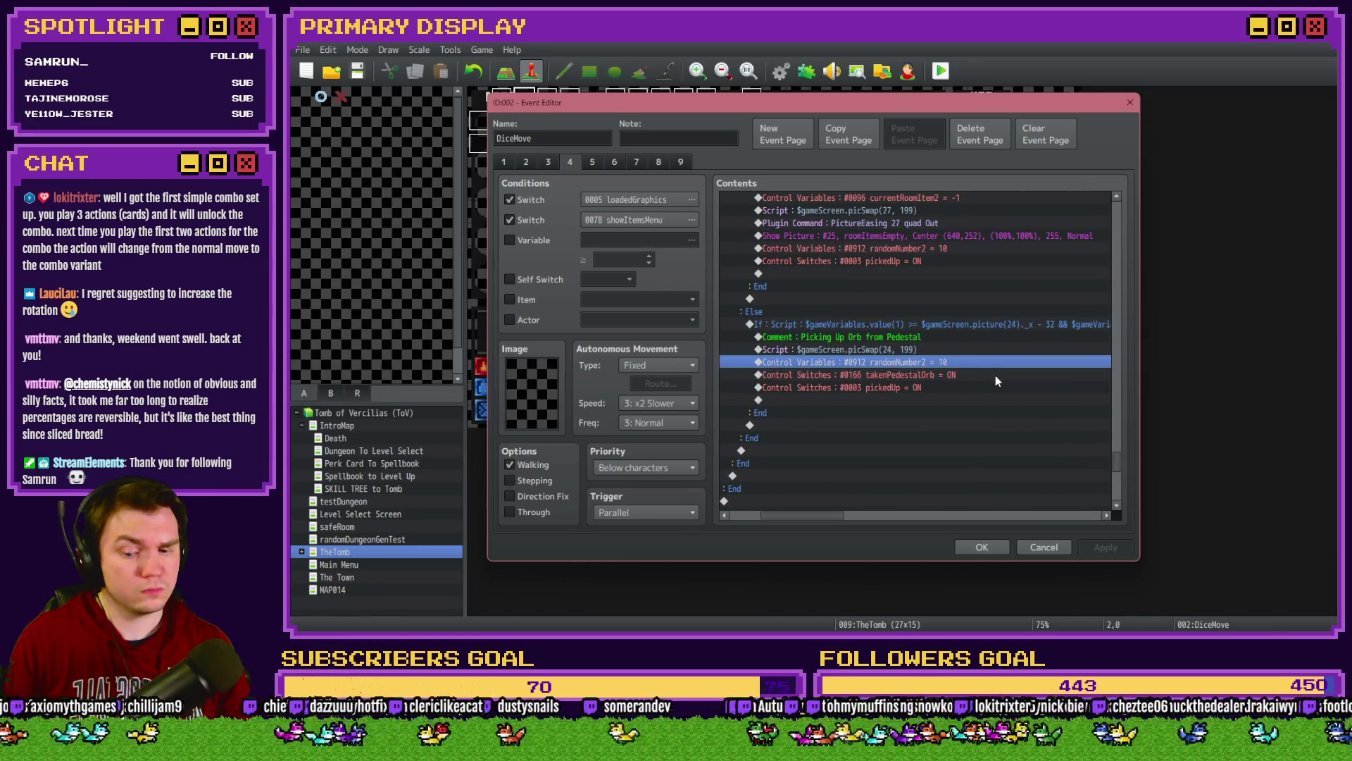
left_click(996, 375)
left_click(982, 546)
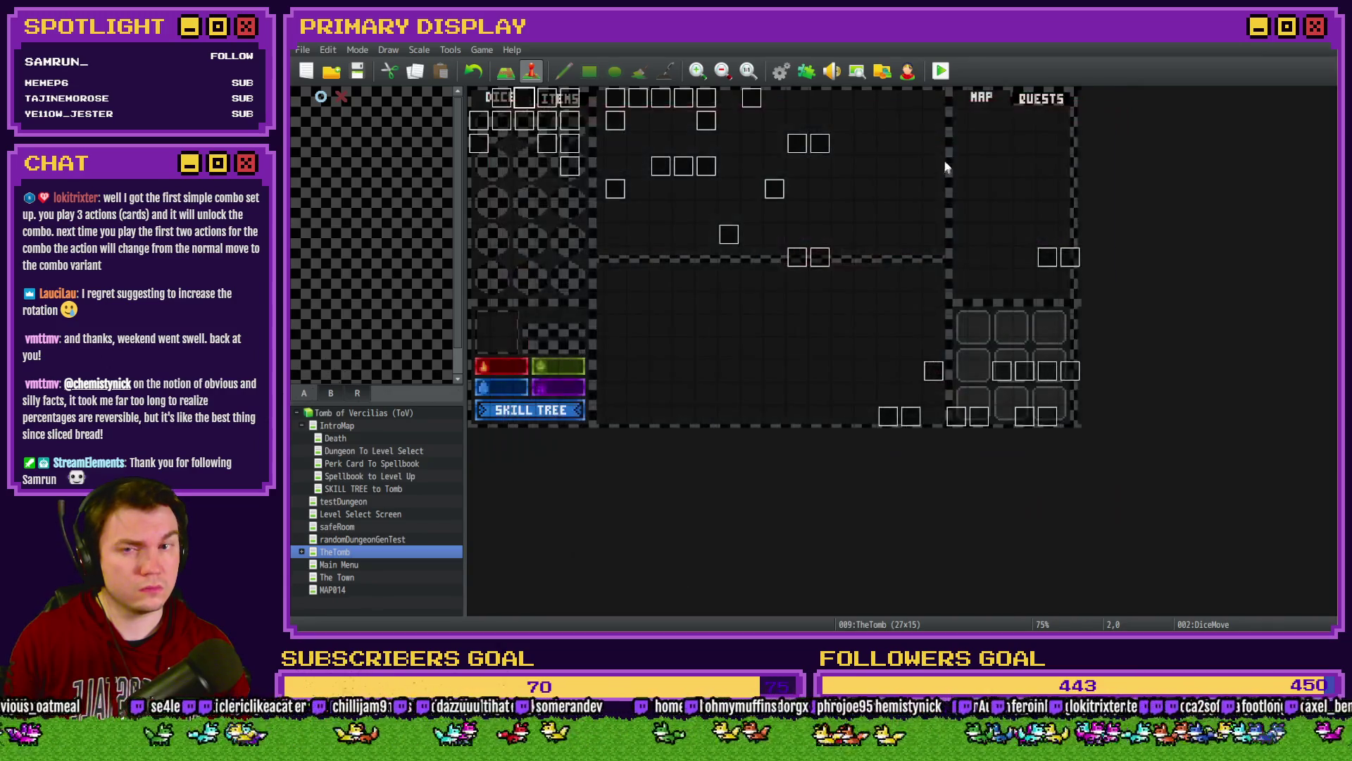
key("F9")
key("Return")
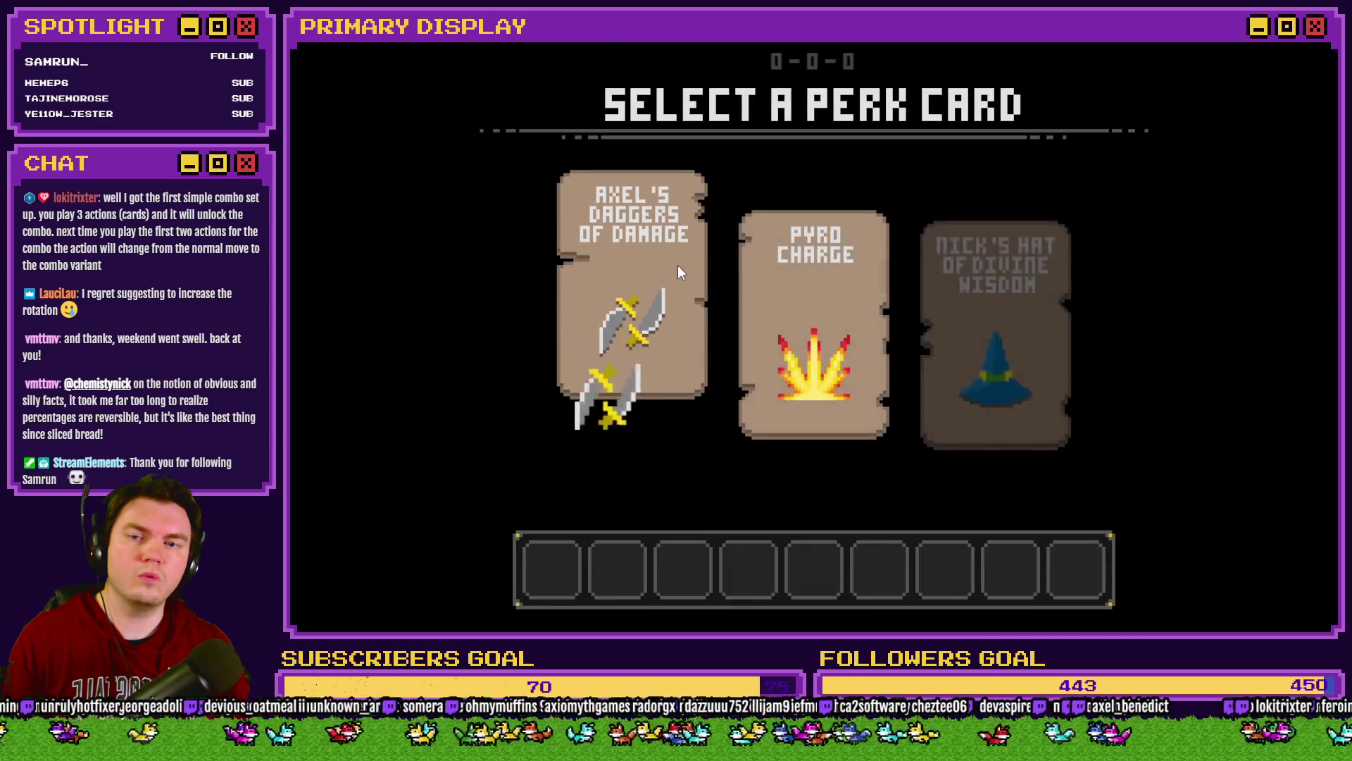
left_click(678, 266)
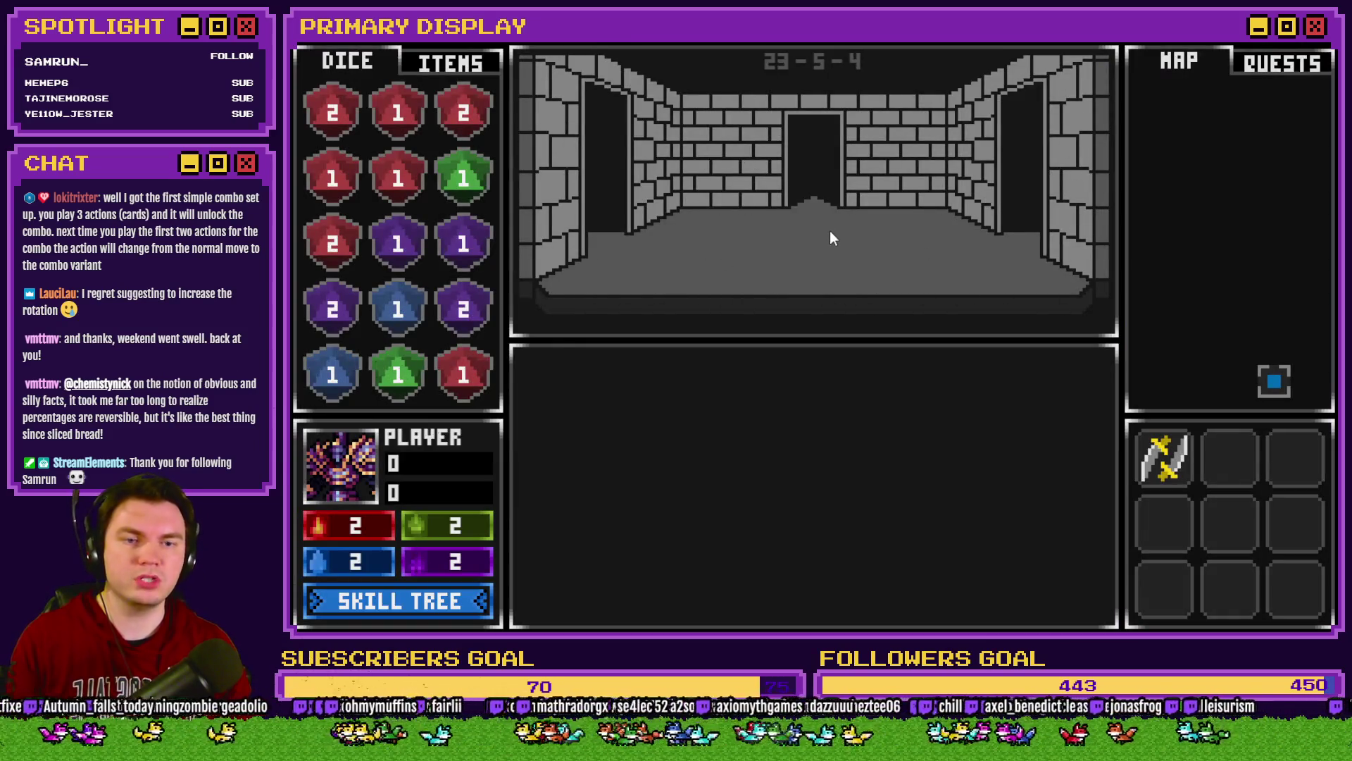
key("Up")
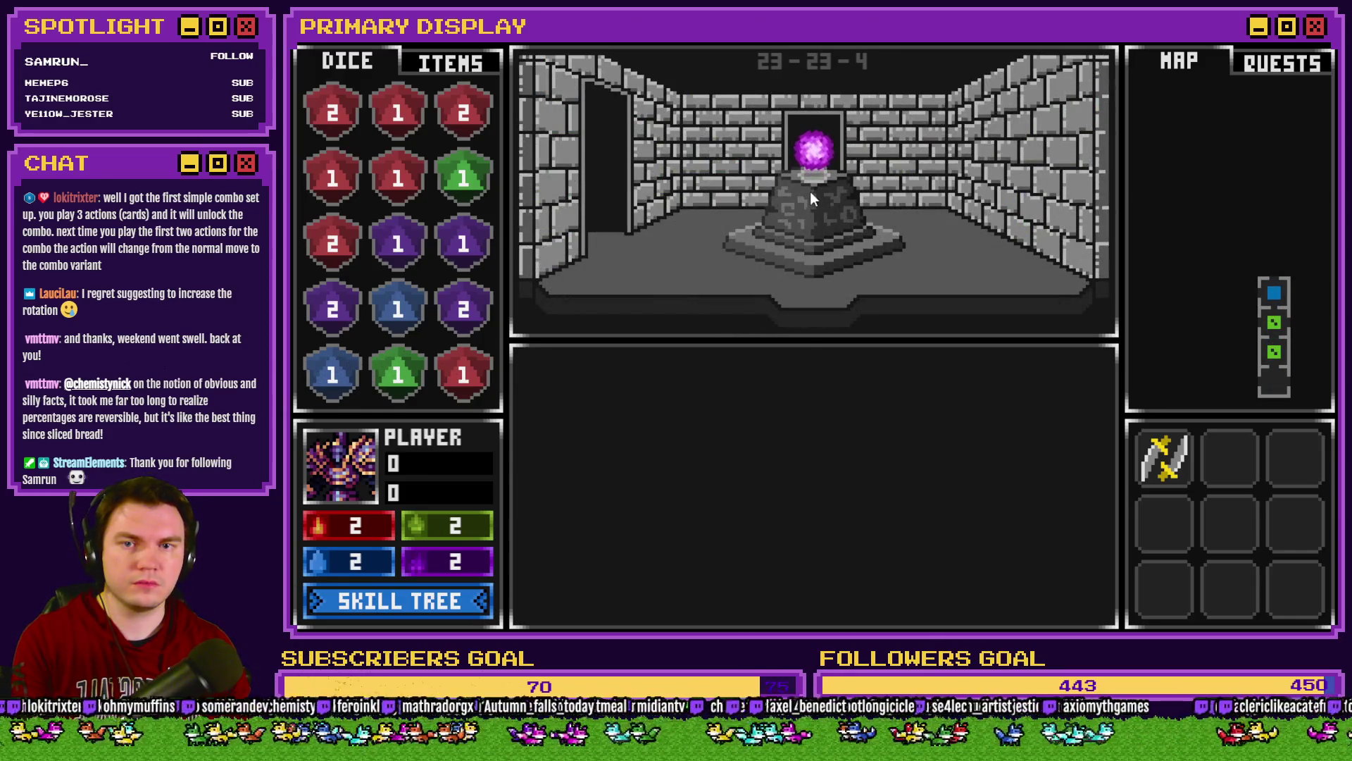
left_click(814, 150)
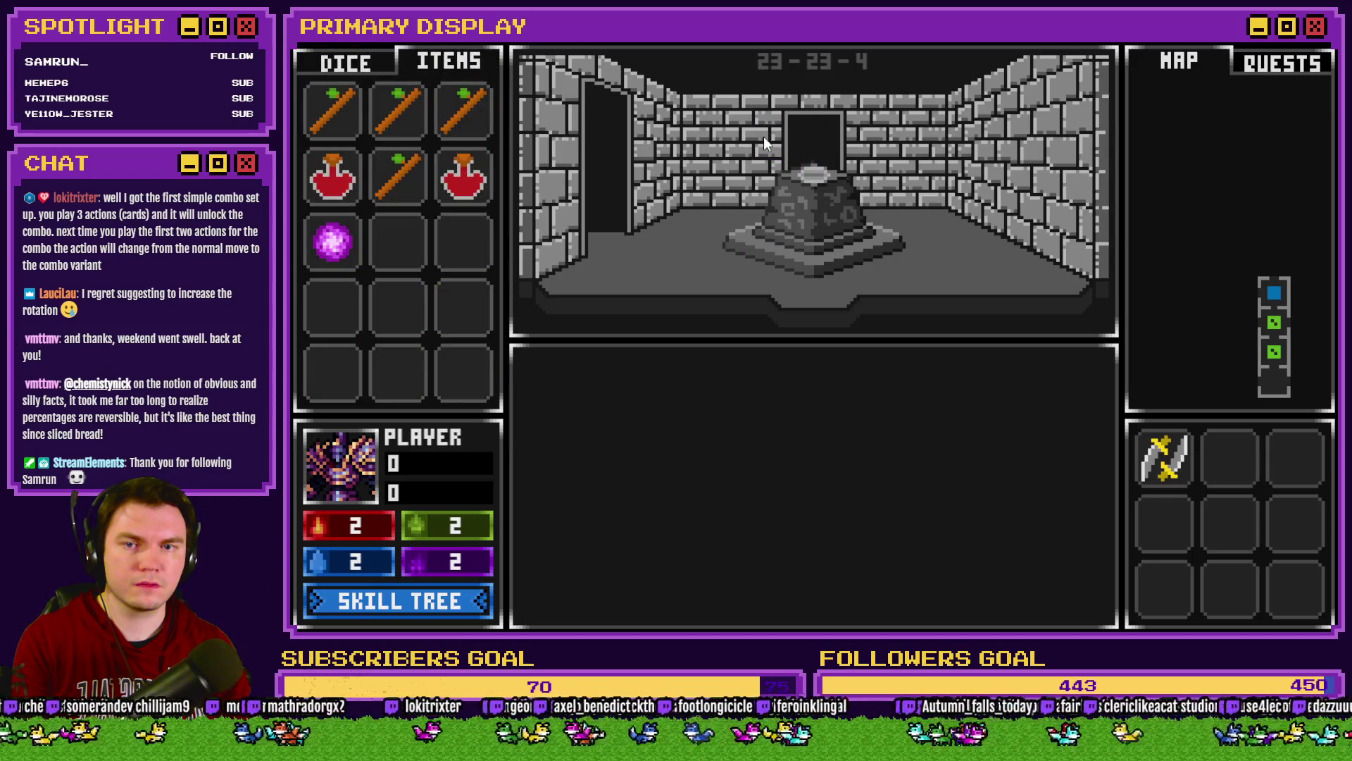
left_click(759, 272)
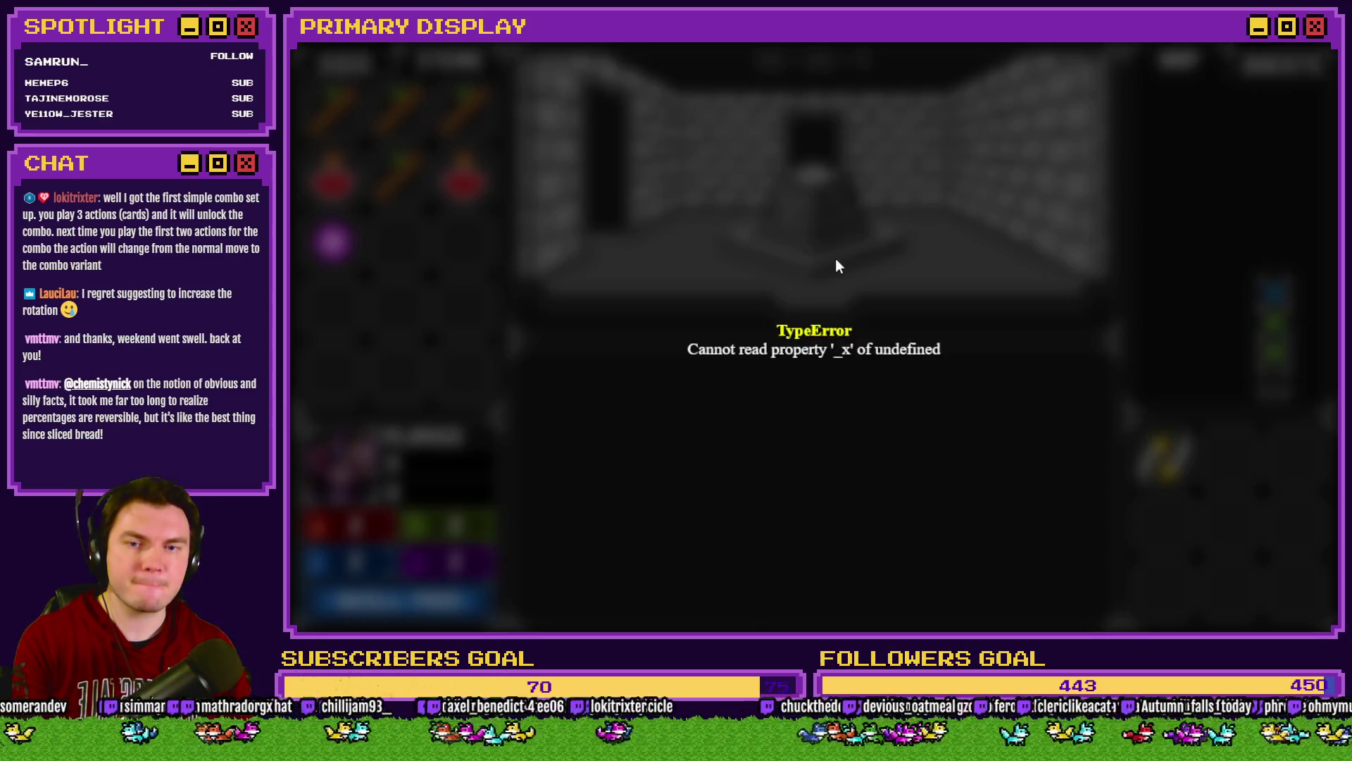
left_click(1316, 44)
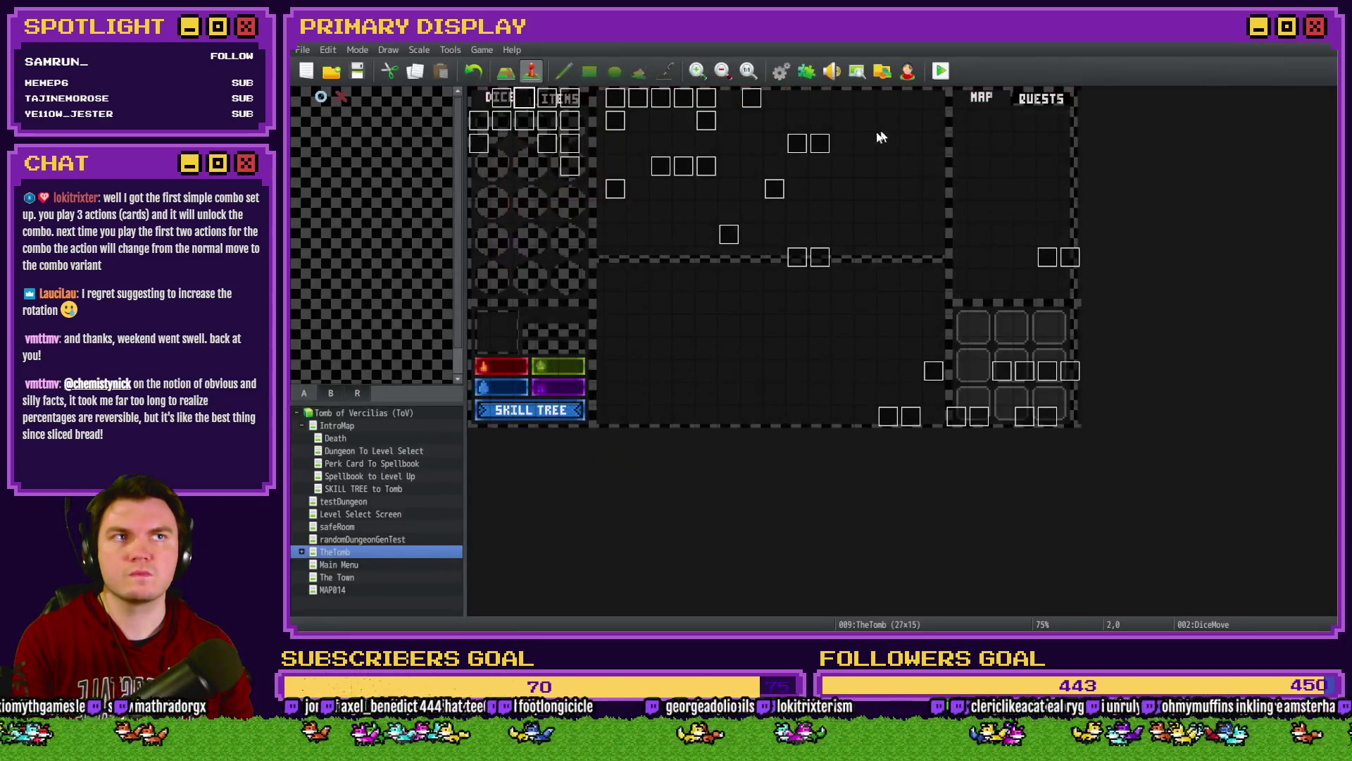
Step: On DiceMove page 4, change the orb branch's slotPickedUp constant from 16 to 18
double_click(529, 100)
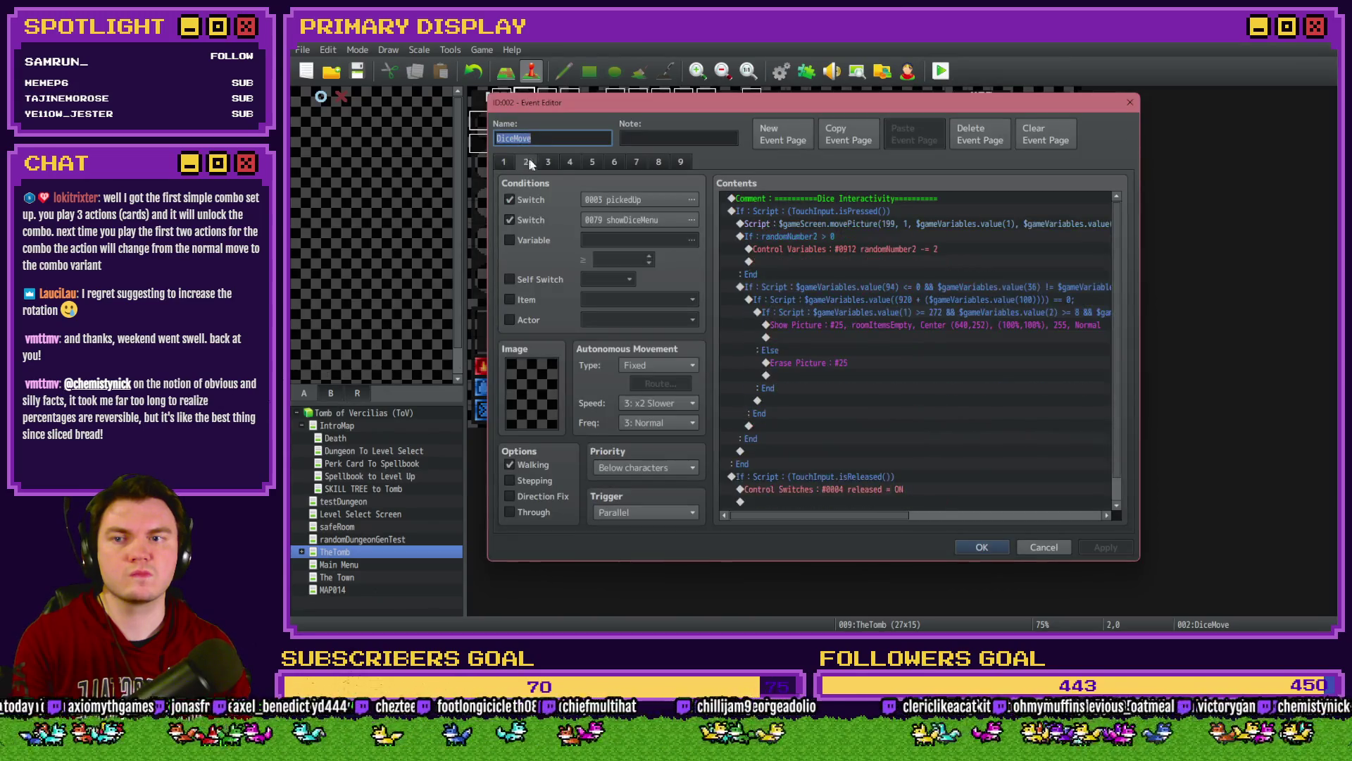
left_click(592, 162)
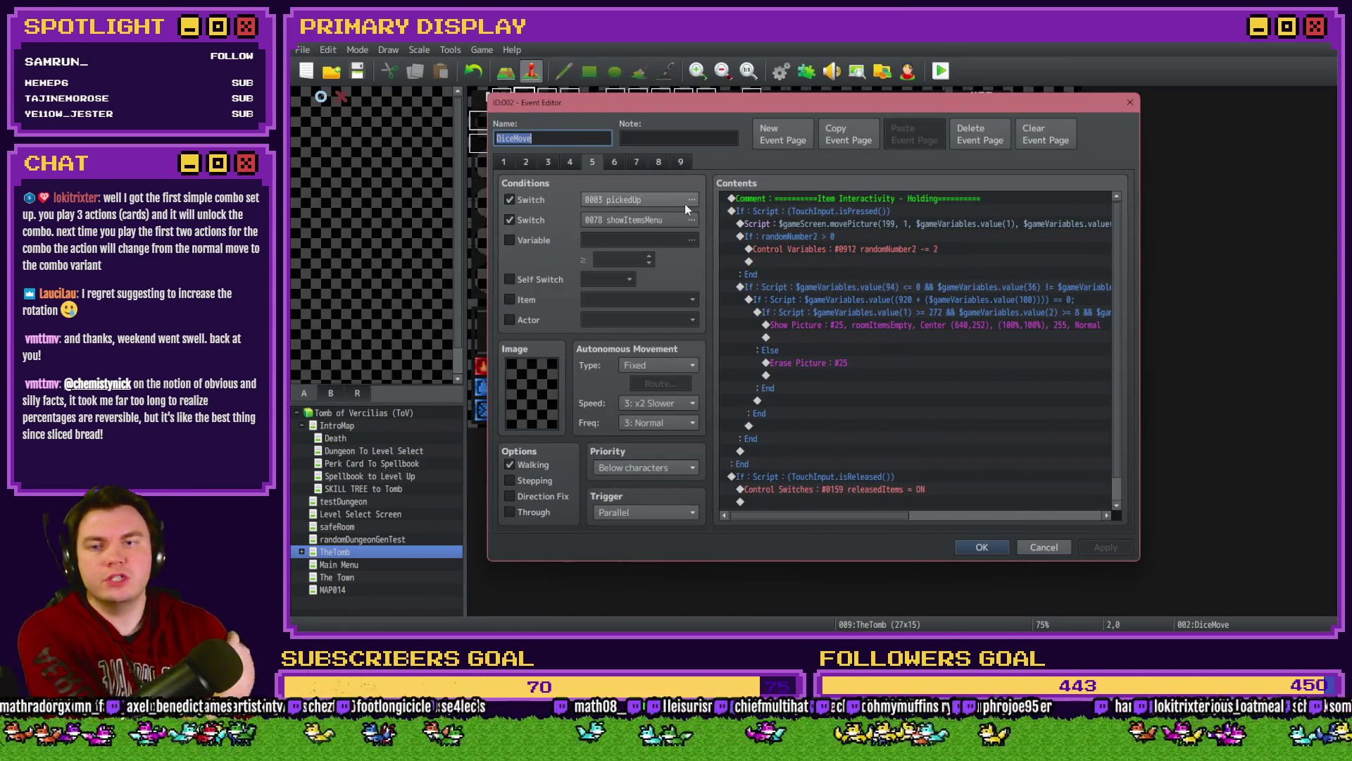
left_click(570, 162)
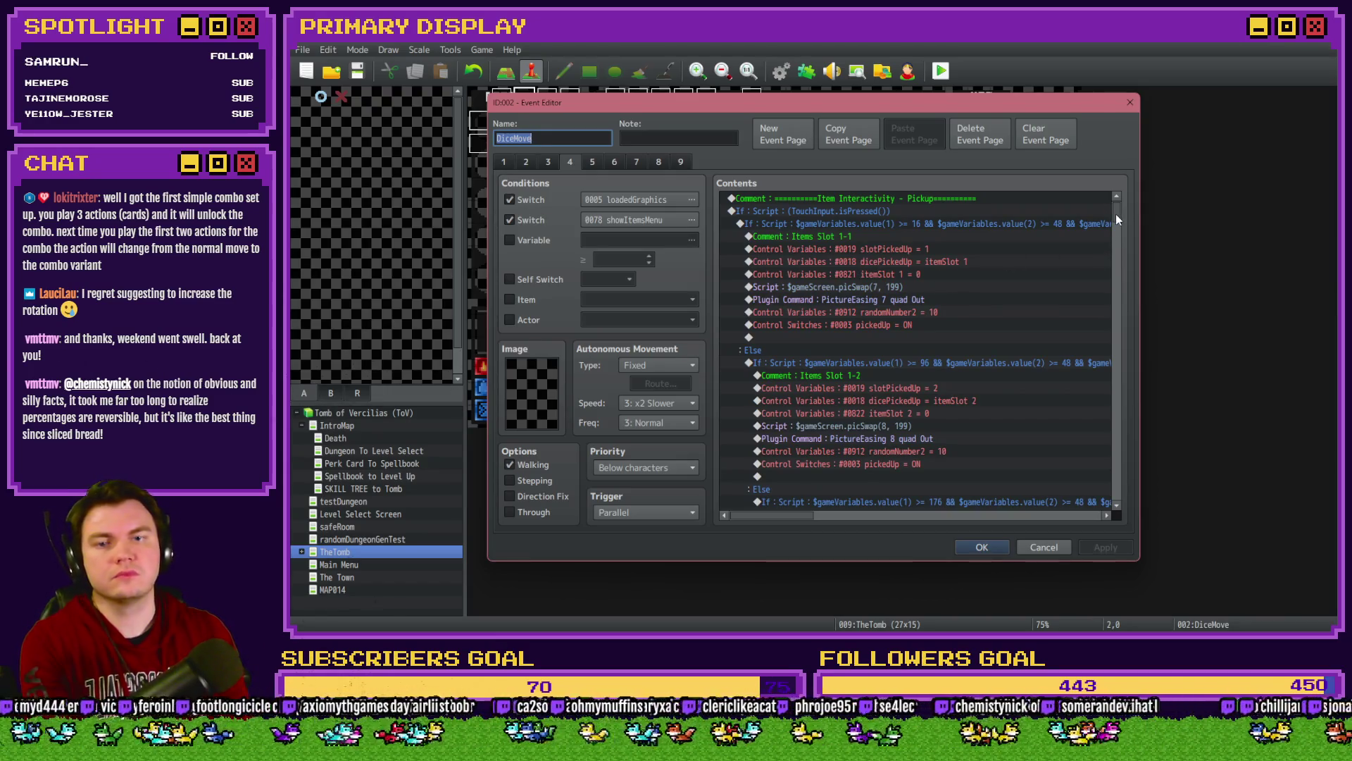
left_click_drag(1116, 214, 1117, 473)
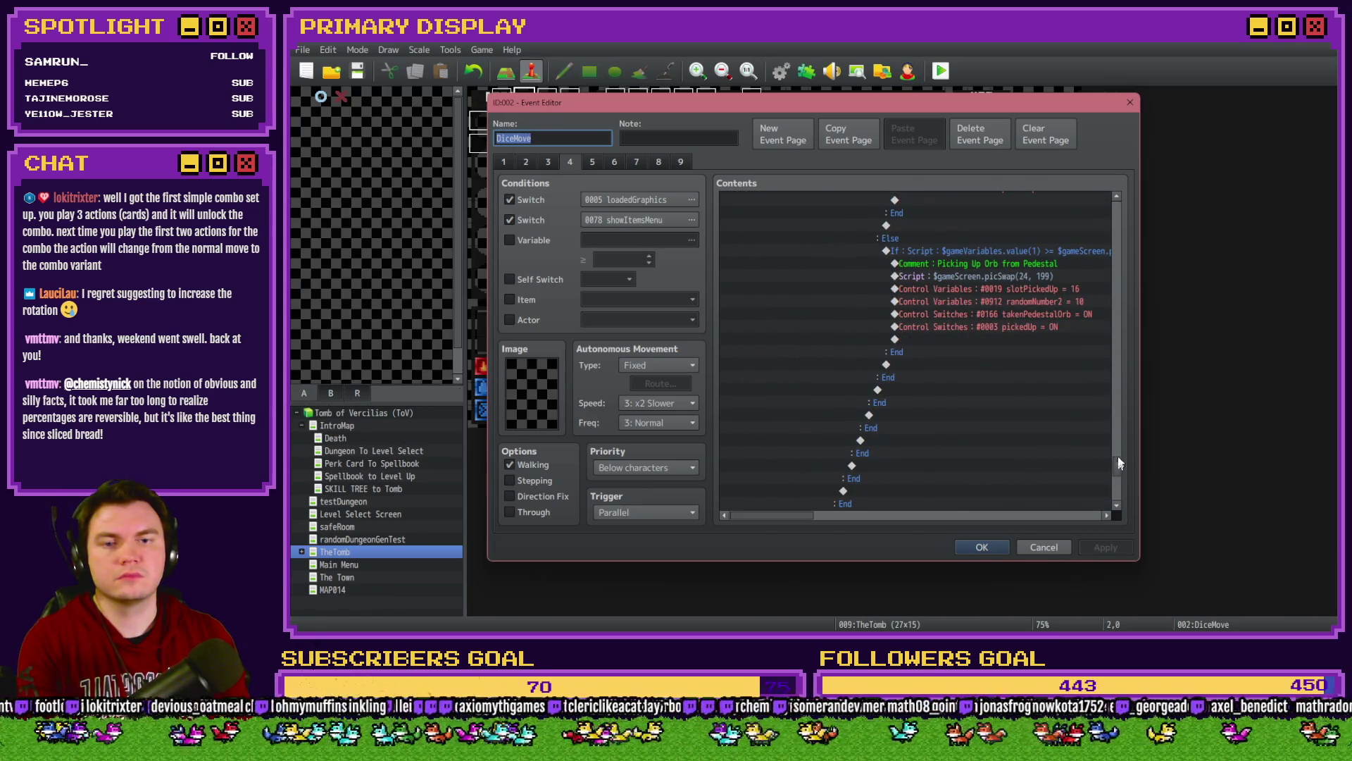
left_click(1054, 293)
left_click(1058, 276)
double_click(1060, 288)
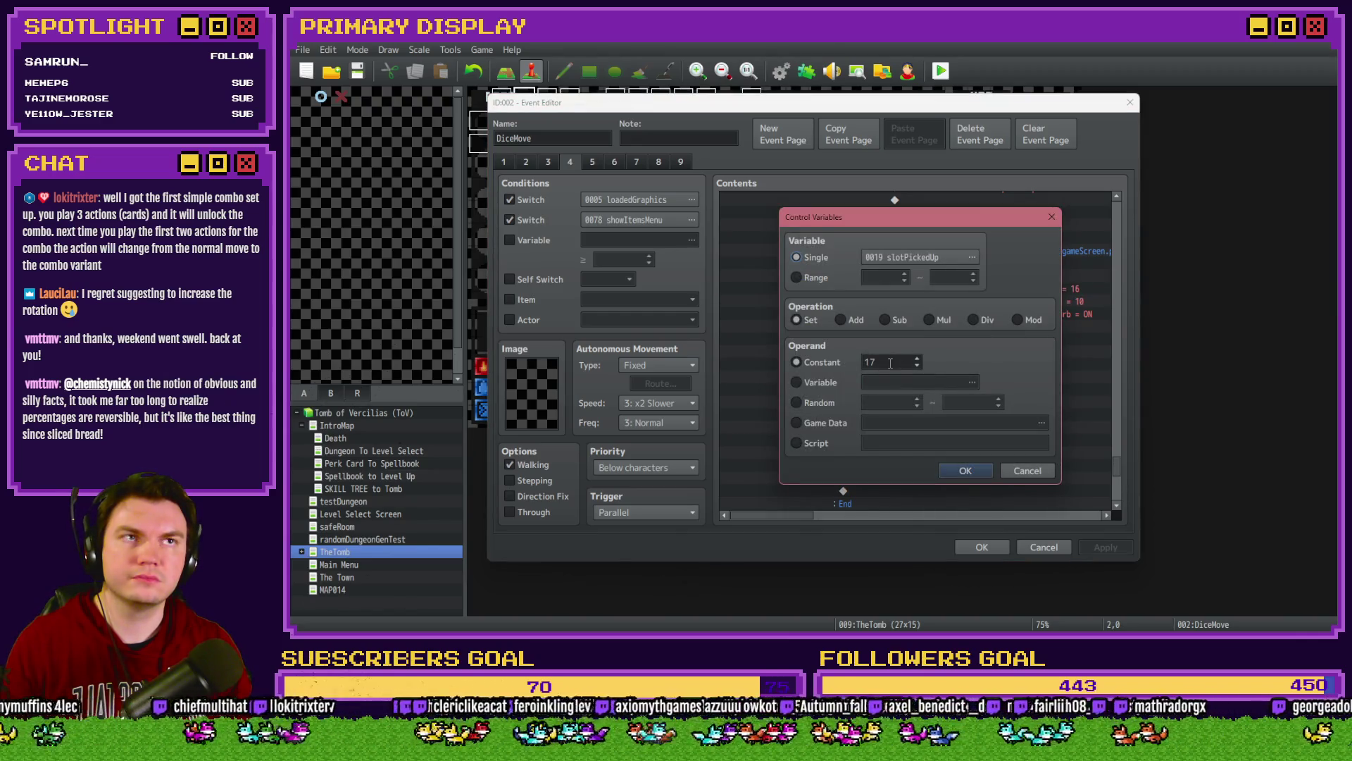
left_click(964, 470)
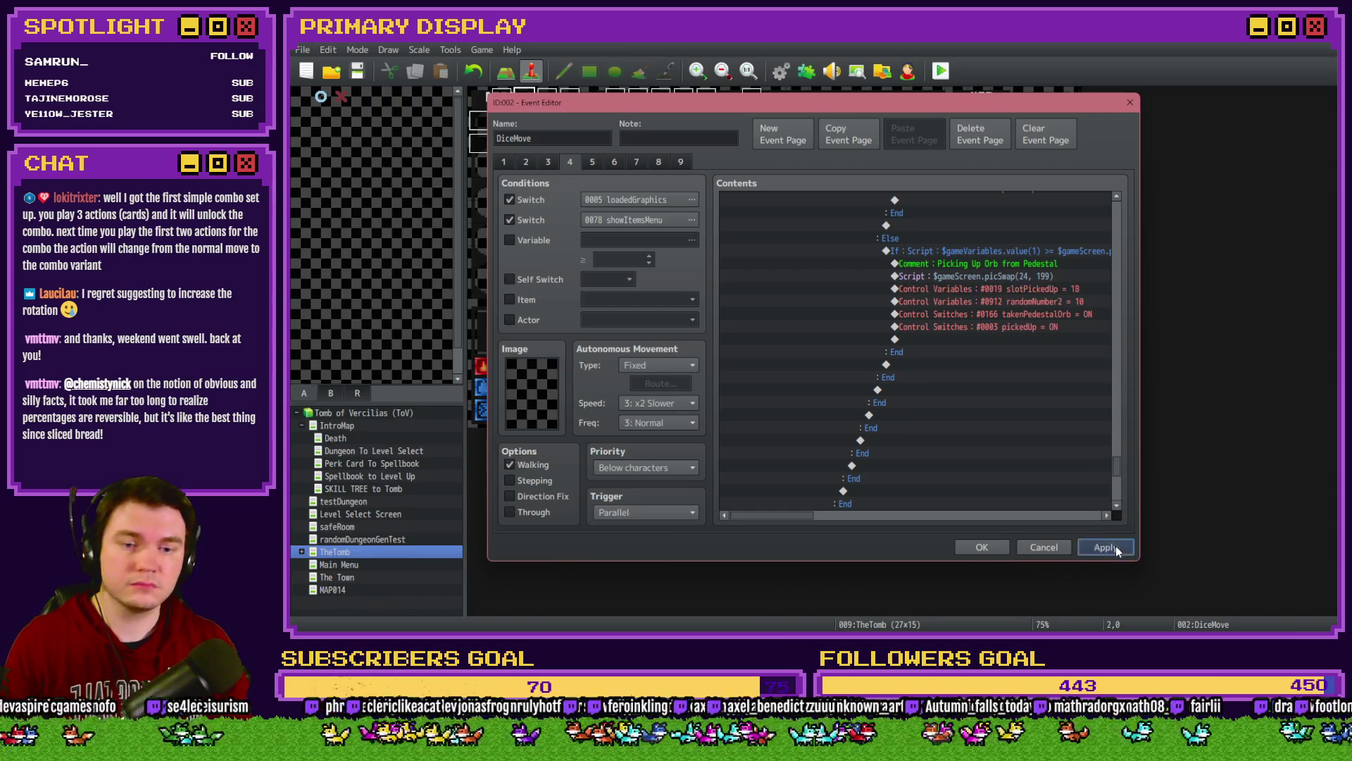
left_click(598, 160)
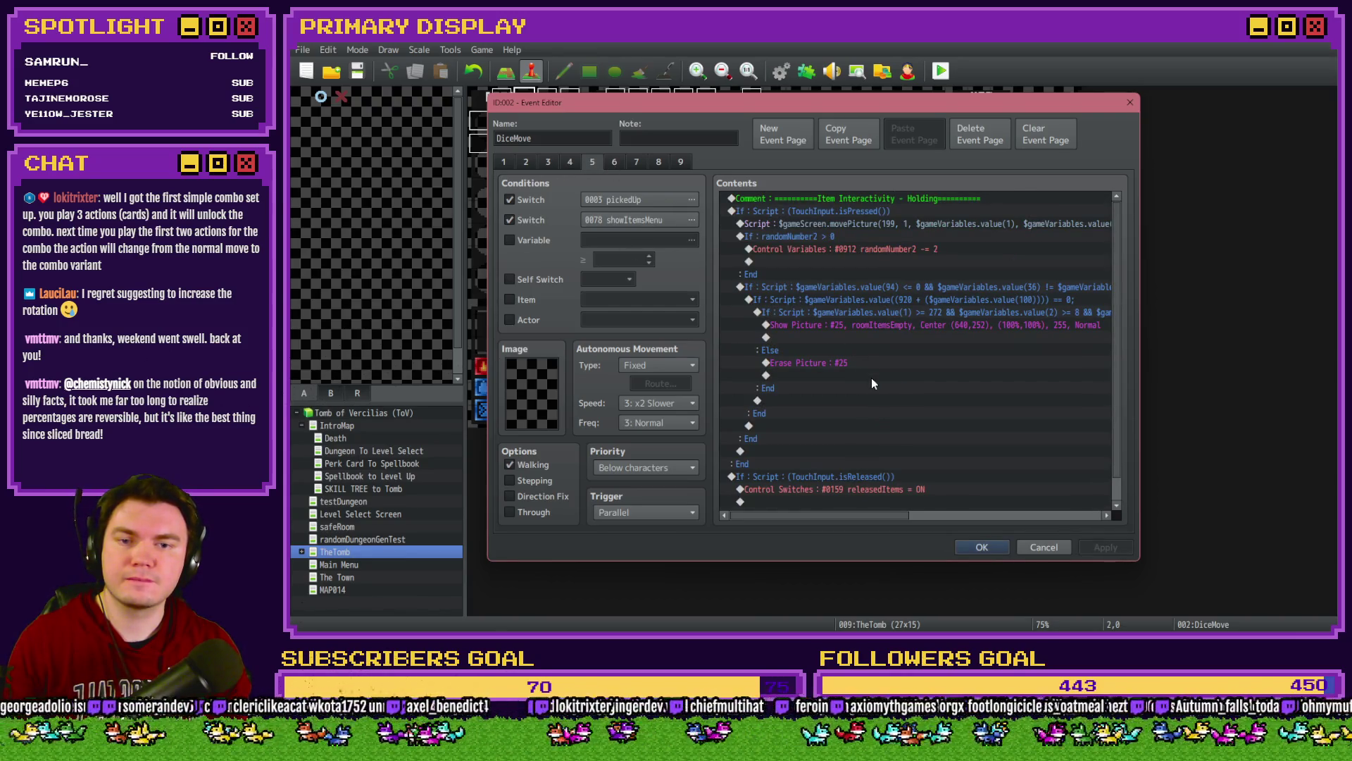
mouse_move(842, 517)
left_mouse_down()
mouse_move(859, 518)
mouse_move(842, 515)
left_mouse_up()
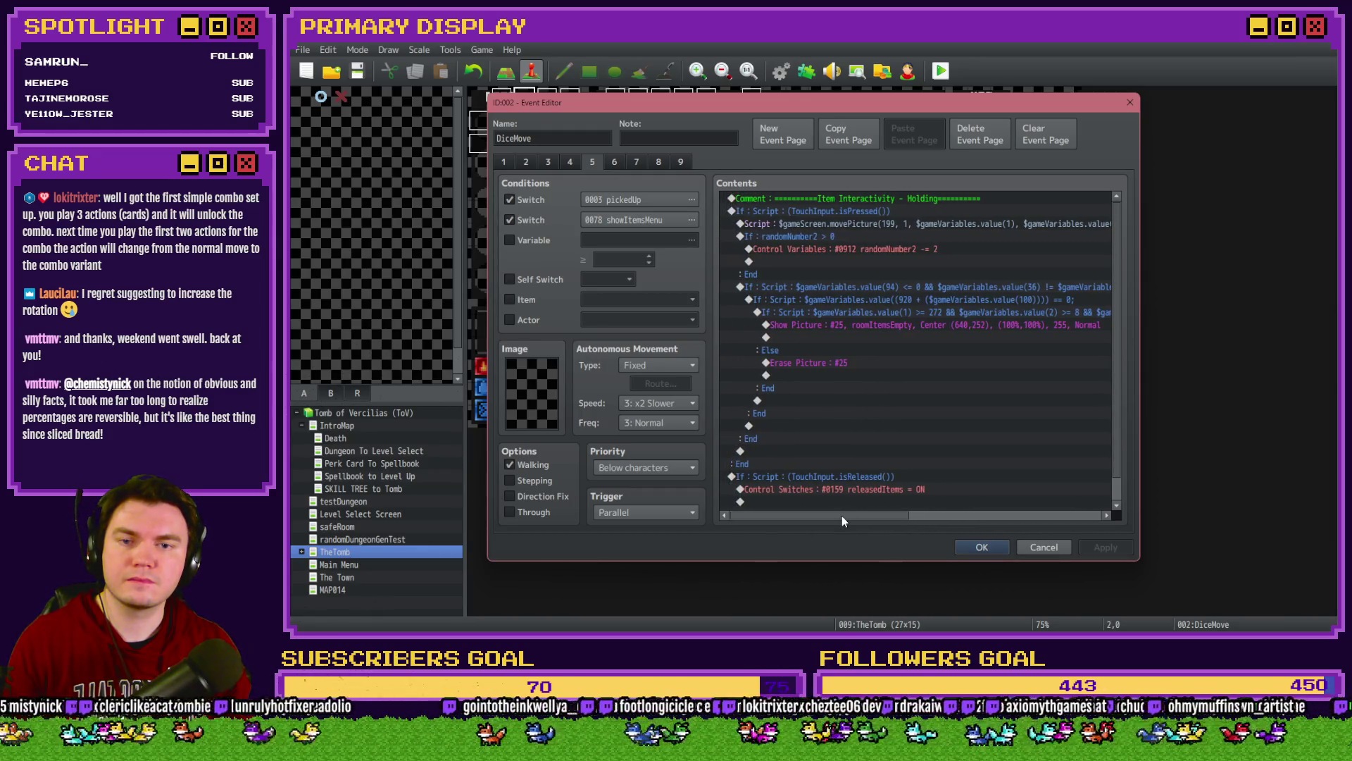
left_click(571, 159)
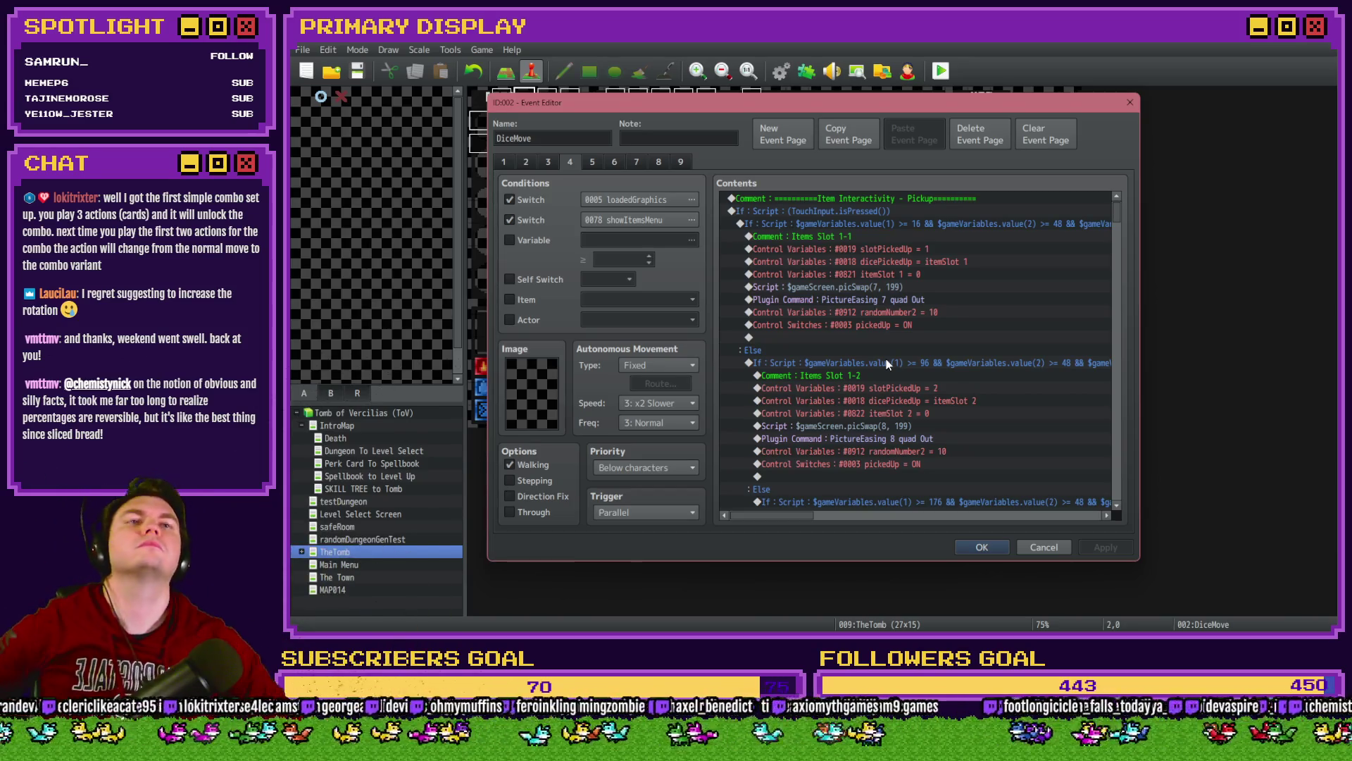
mouse_move(1113, 210)
left_mouse_down()
mouse_move(1126, 382)
mouse_move(1124, 349)
mouse_move(1124, 361)
left_mouse_up()
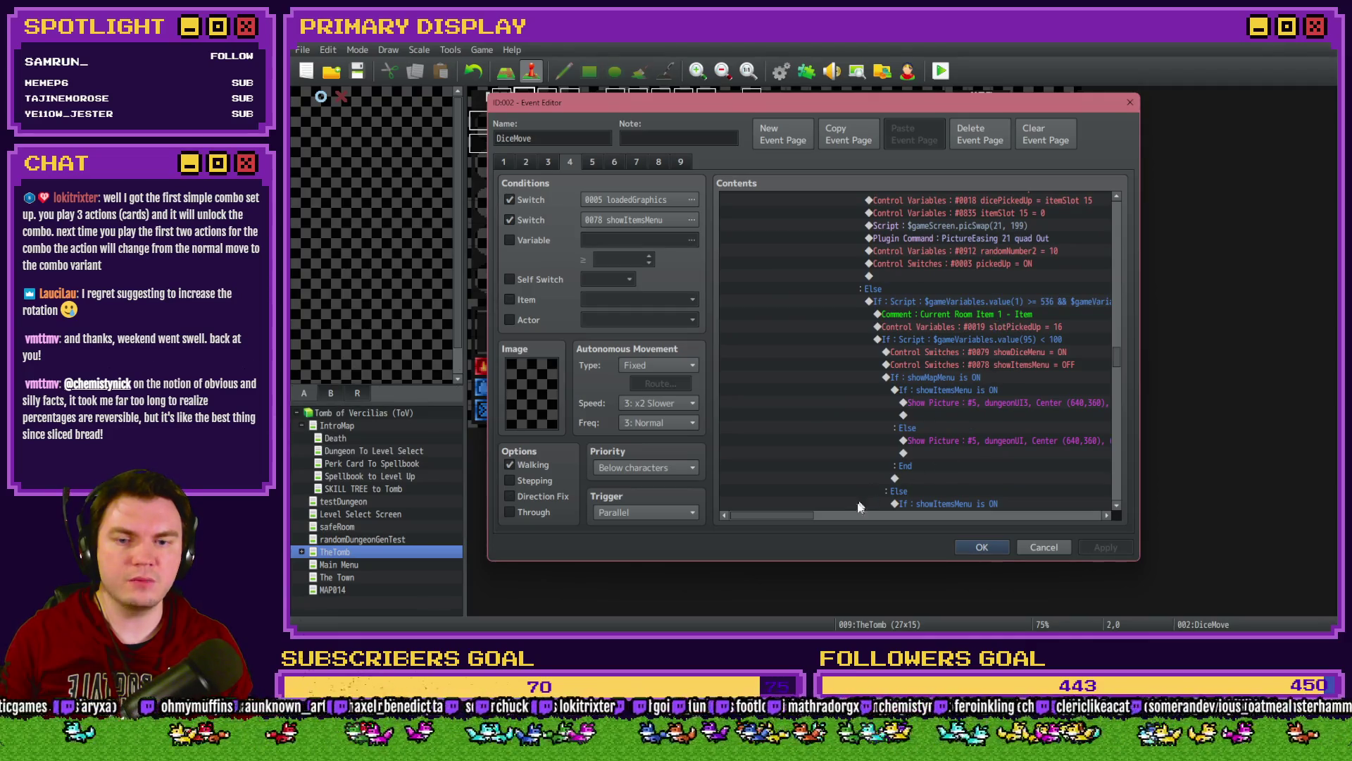
left_click(827, 514)
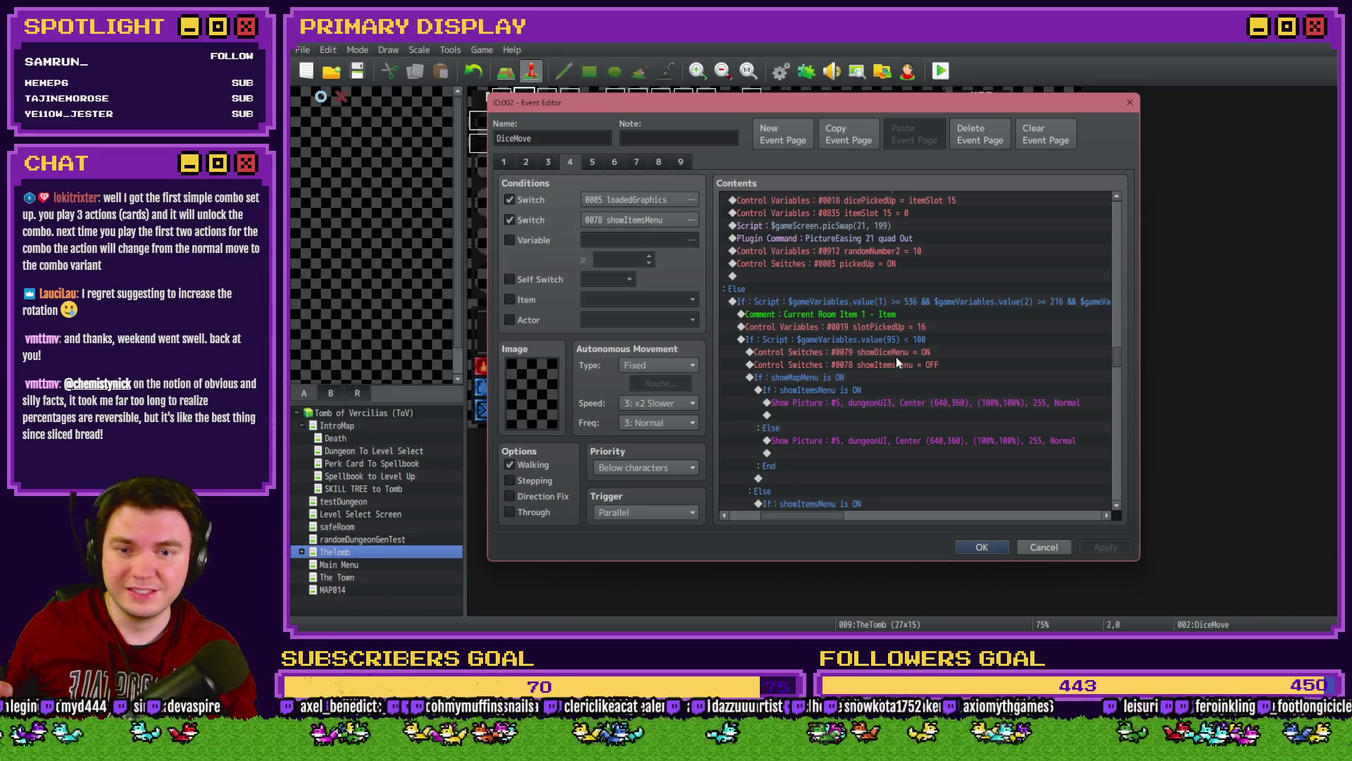
Step: Select the dicePickedUp = currentRoomItem1 and currentRoomItem1 = -1 variable commands
left_click(896, 356)
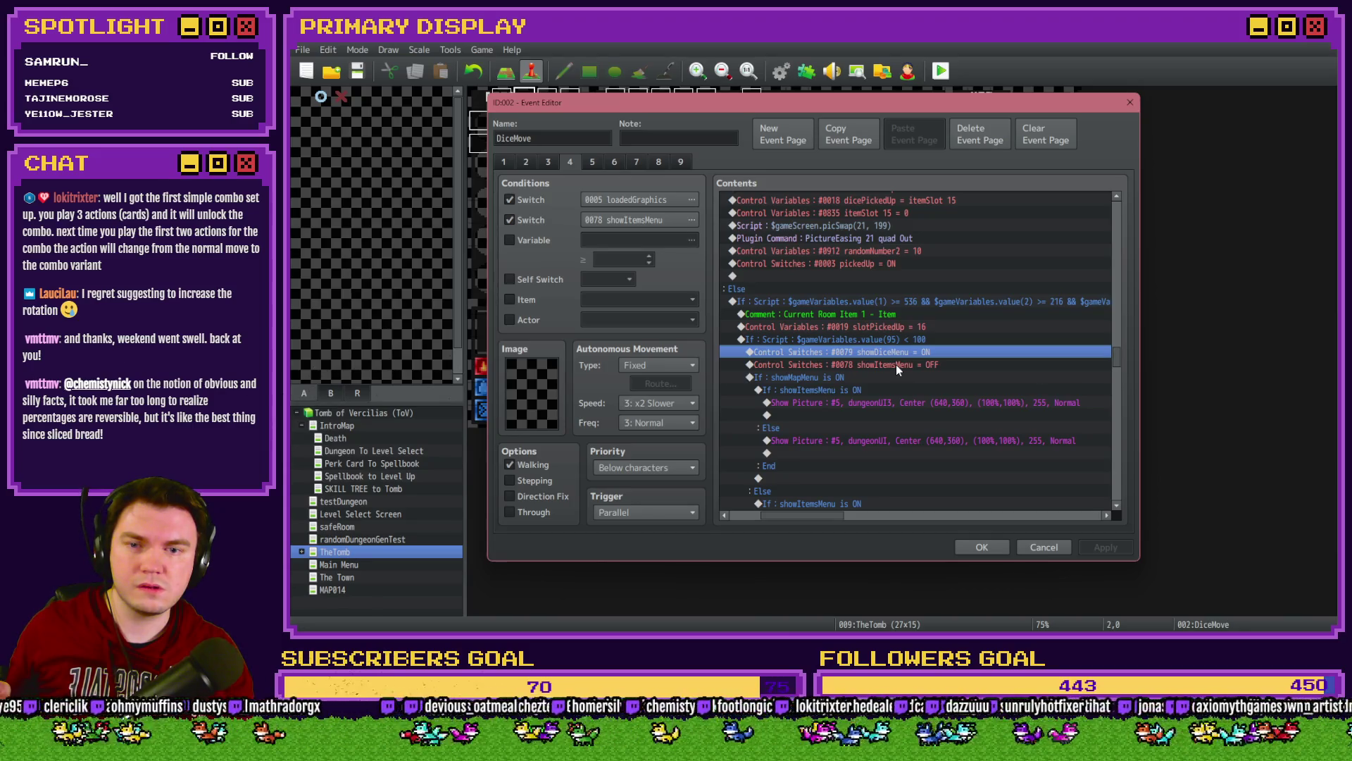
left_click(896, 365)
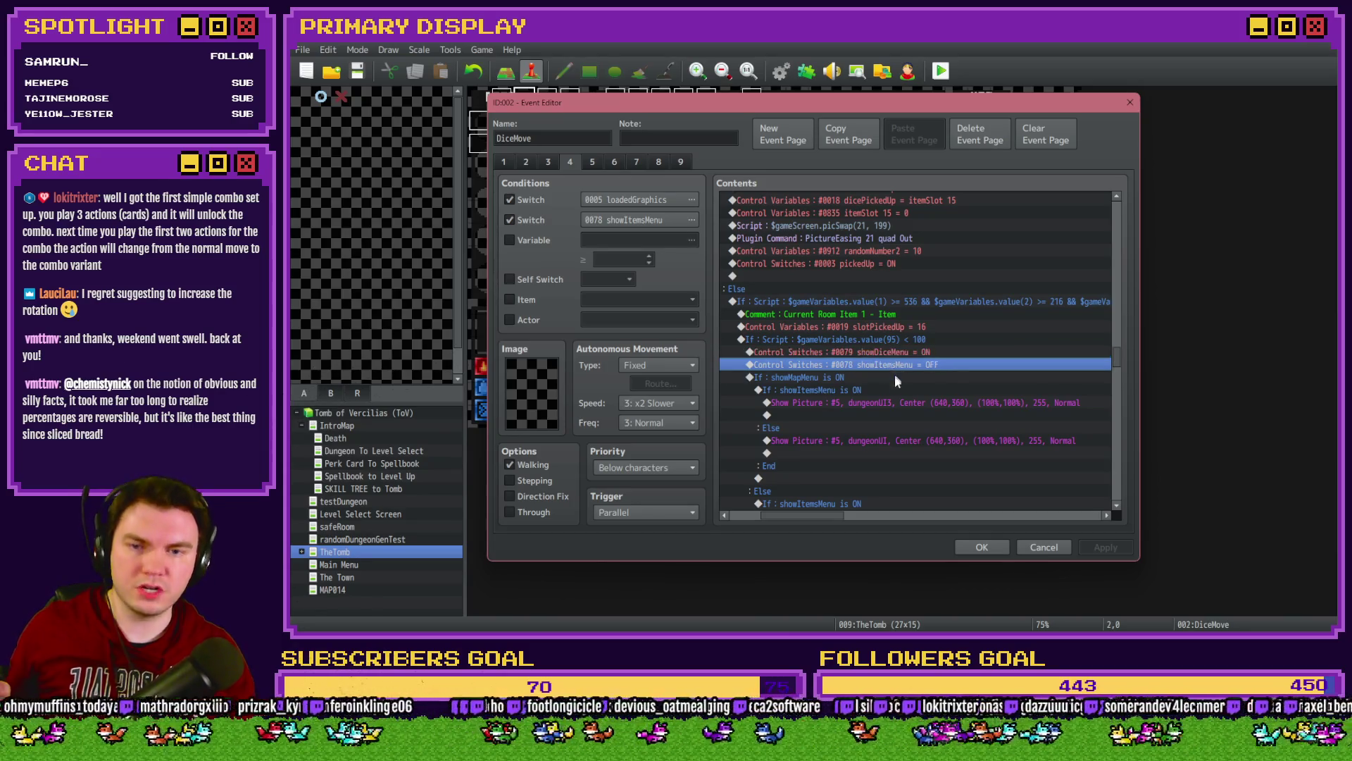
left_click(894, 381, "shift")
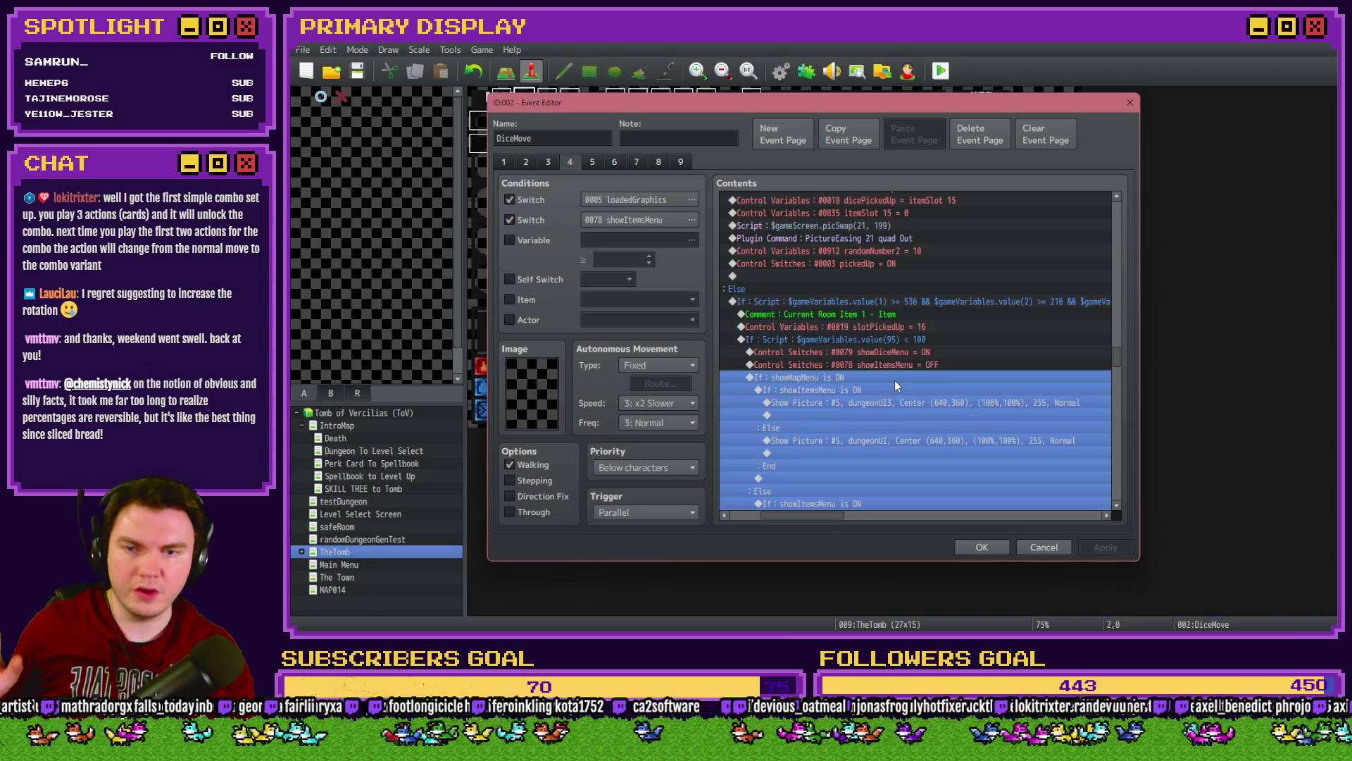
left_click(901, 344, "shift")
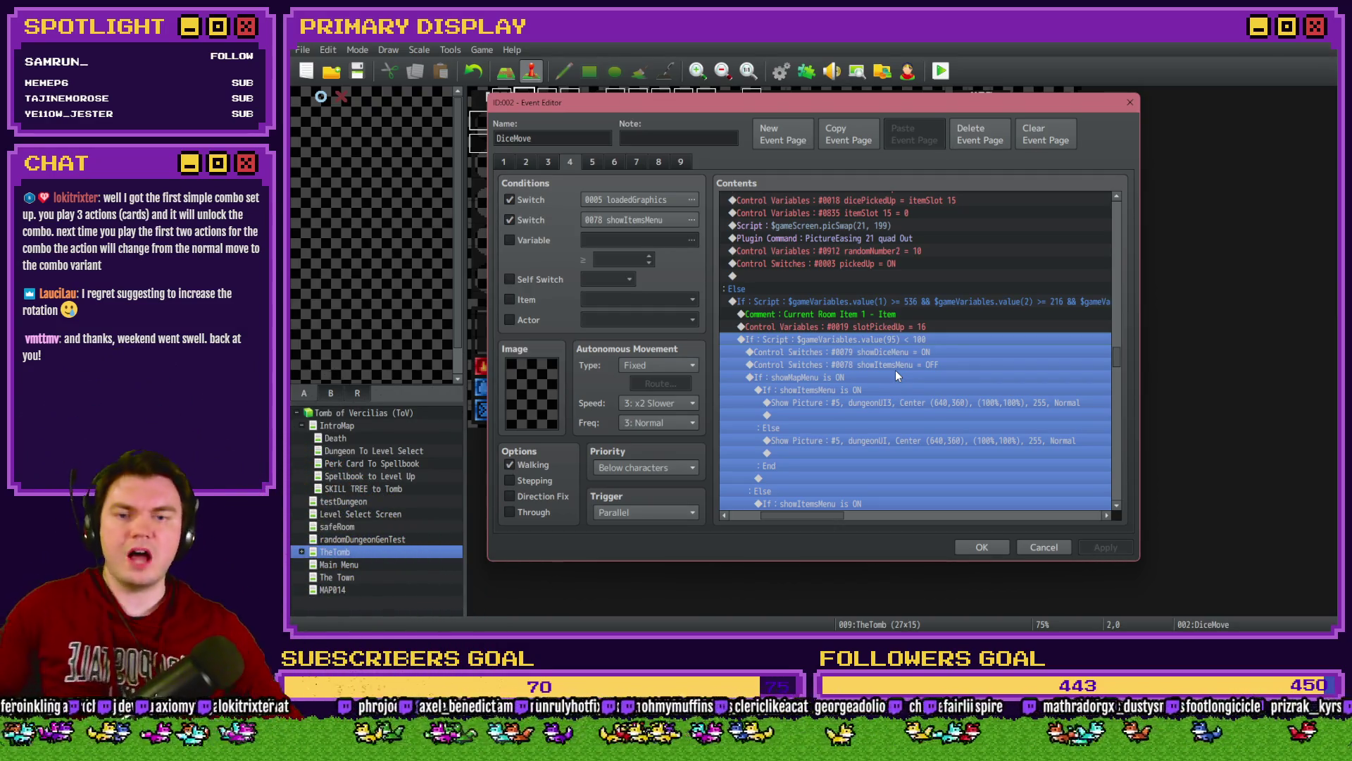
left_click(920, 362)
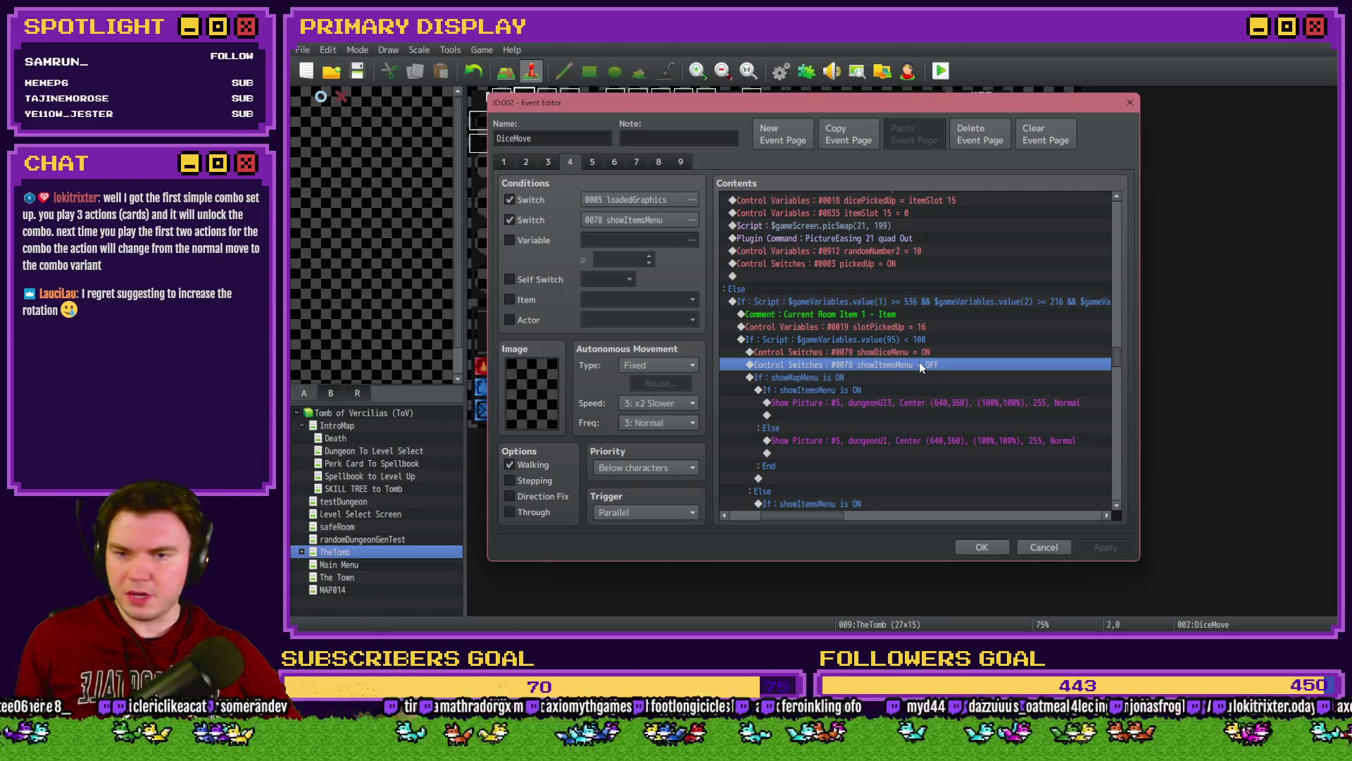
scroll(920, 365, "down", 6)
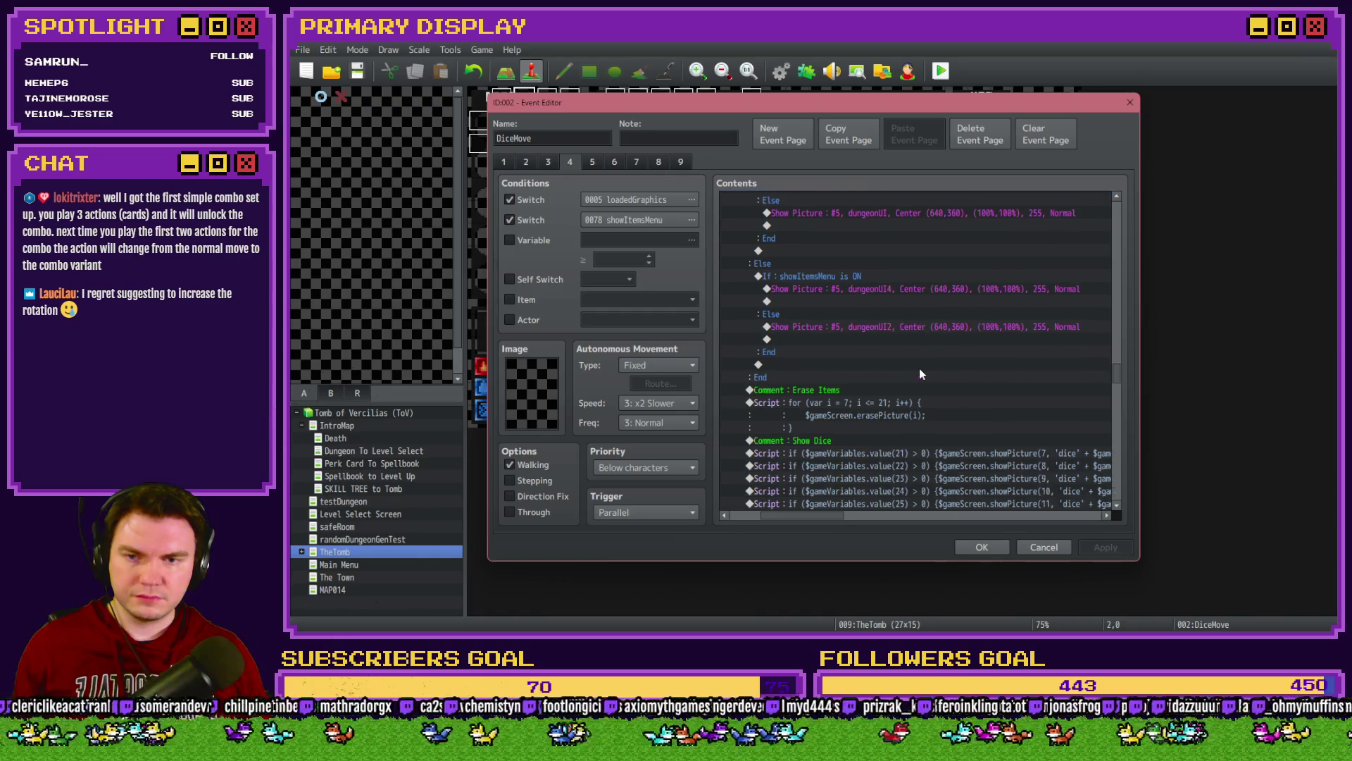
scroll(920, 367, "down", 2)
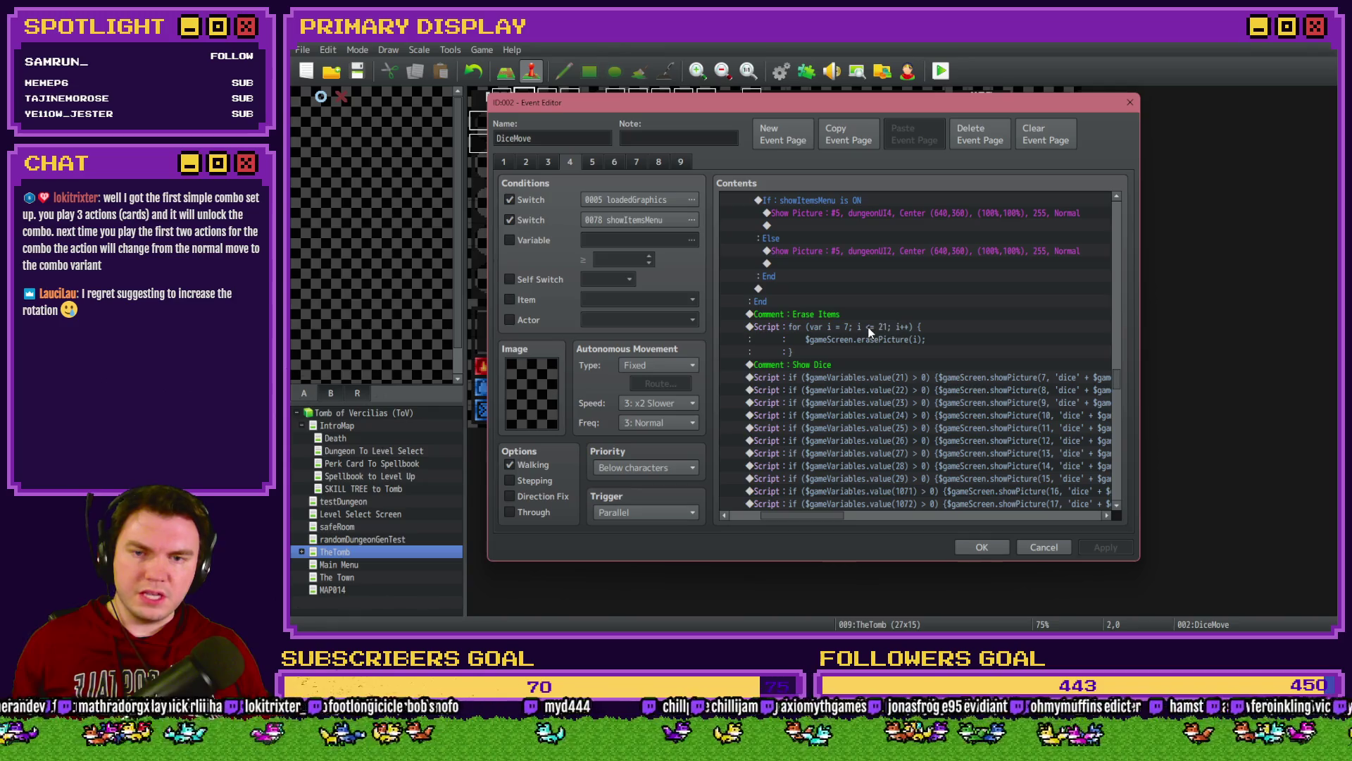
scroll(867, 352, "down", 3)
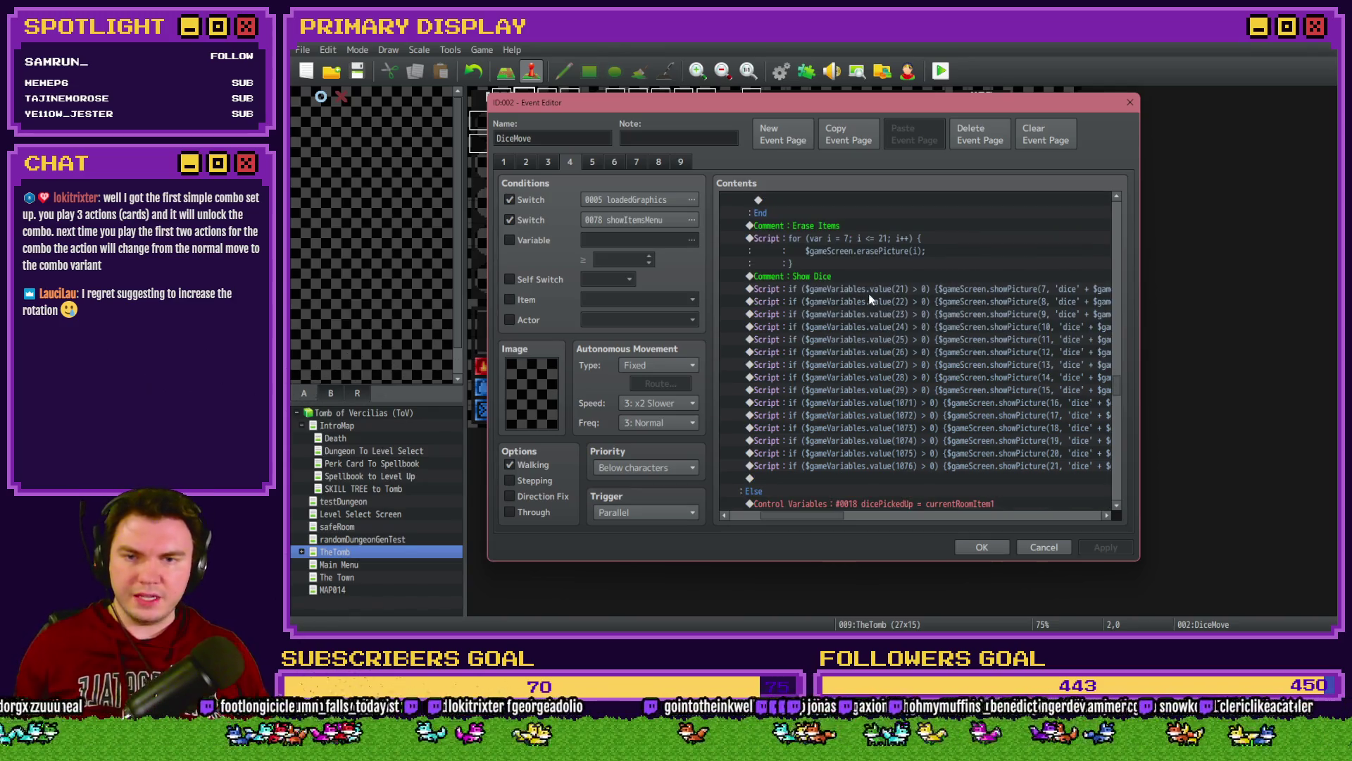
scroll(867, 472, "down", 5)
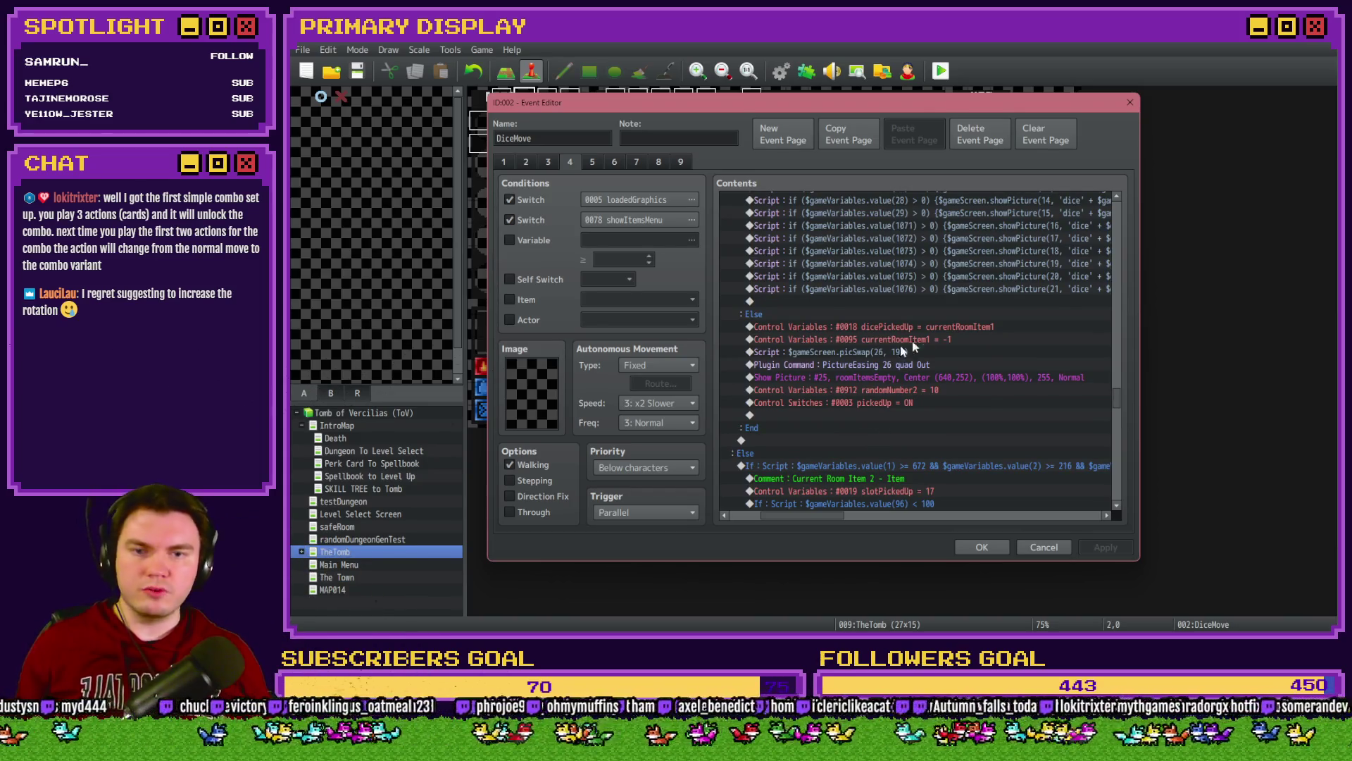
left_click(945, 328)
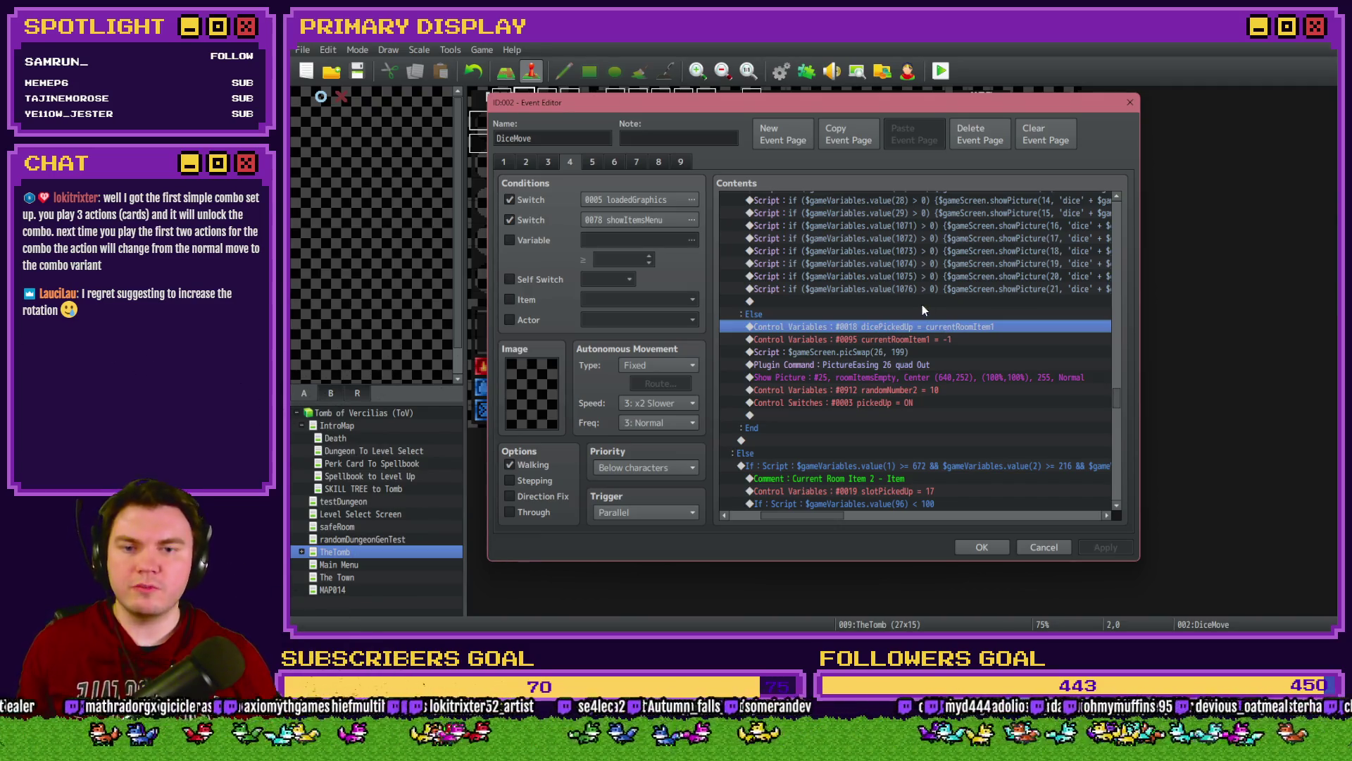
left_click(948, 338)
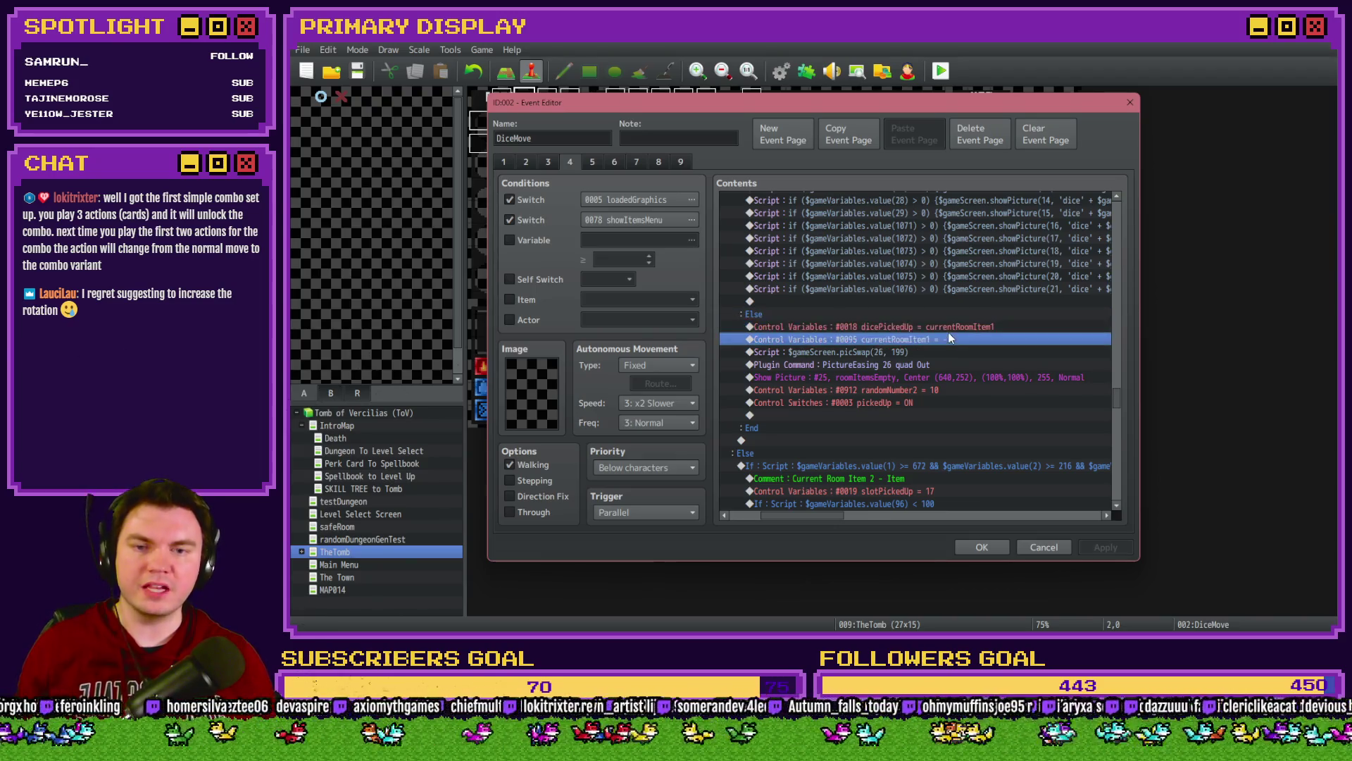
left_click(953, 328)
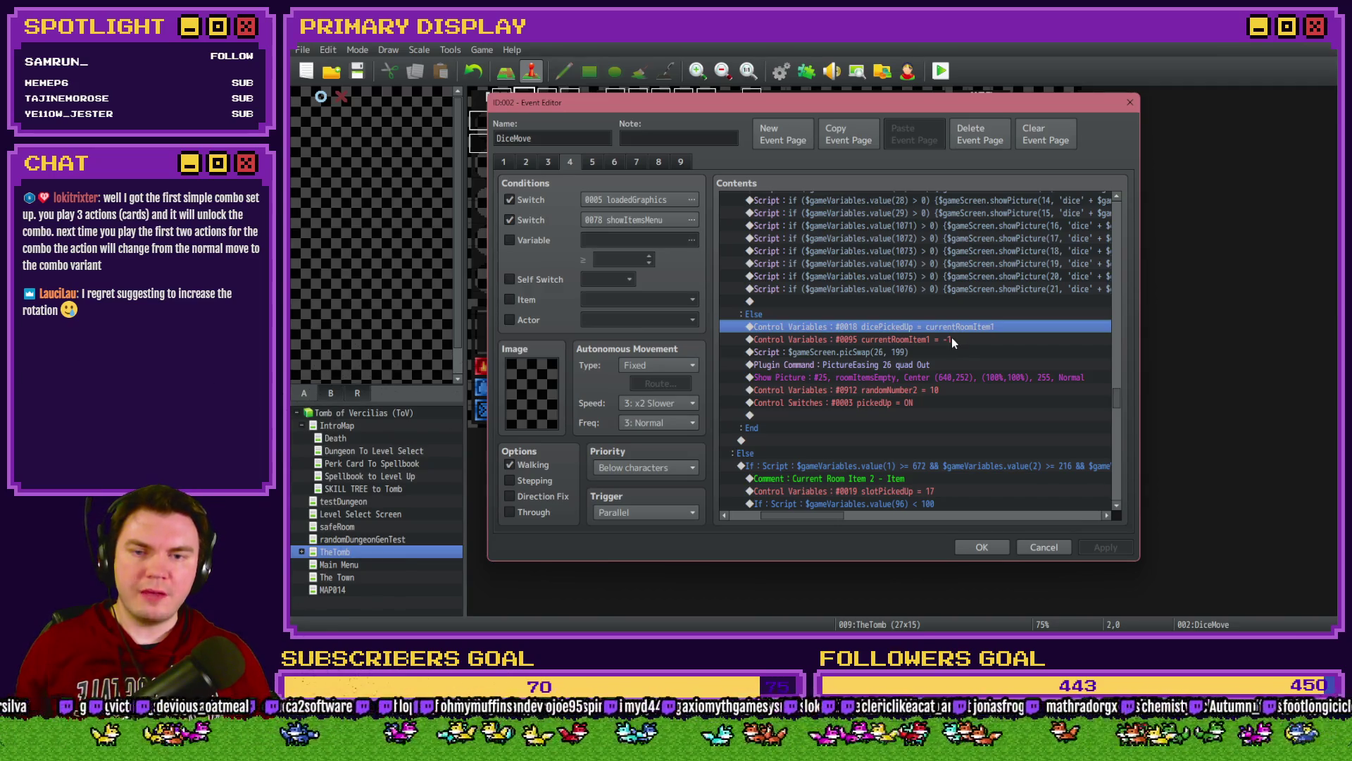
left_click(950, 336, "shift")
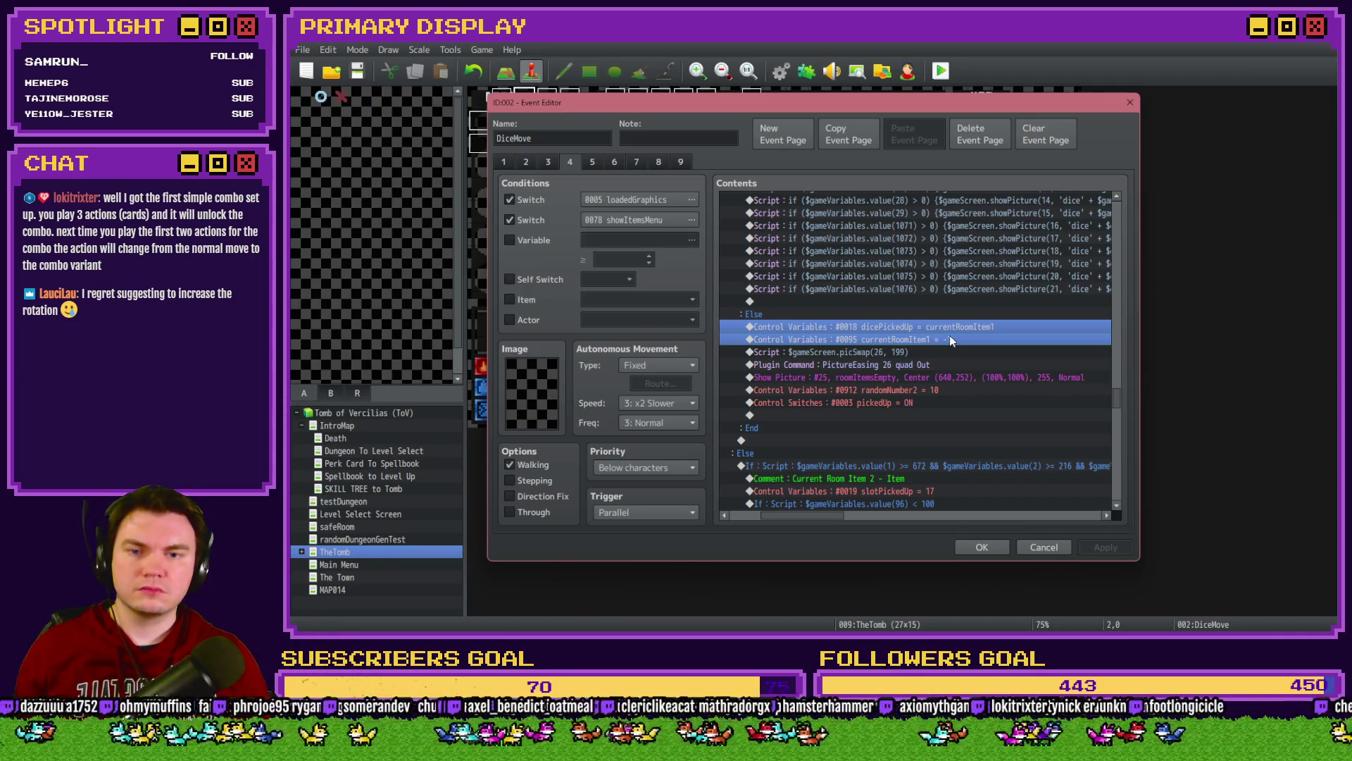
Step: Paste both commands after the pedestal branch's picSwap(24, 199) script and close the event
scroll(953, 344, "up", 10)
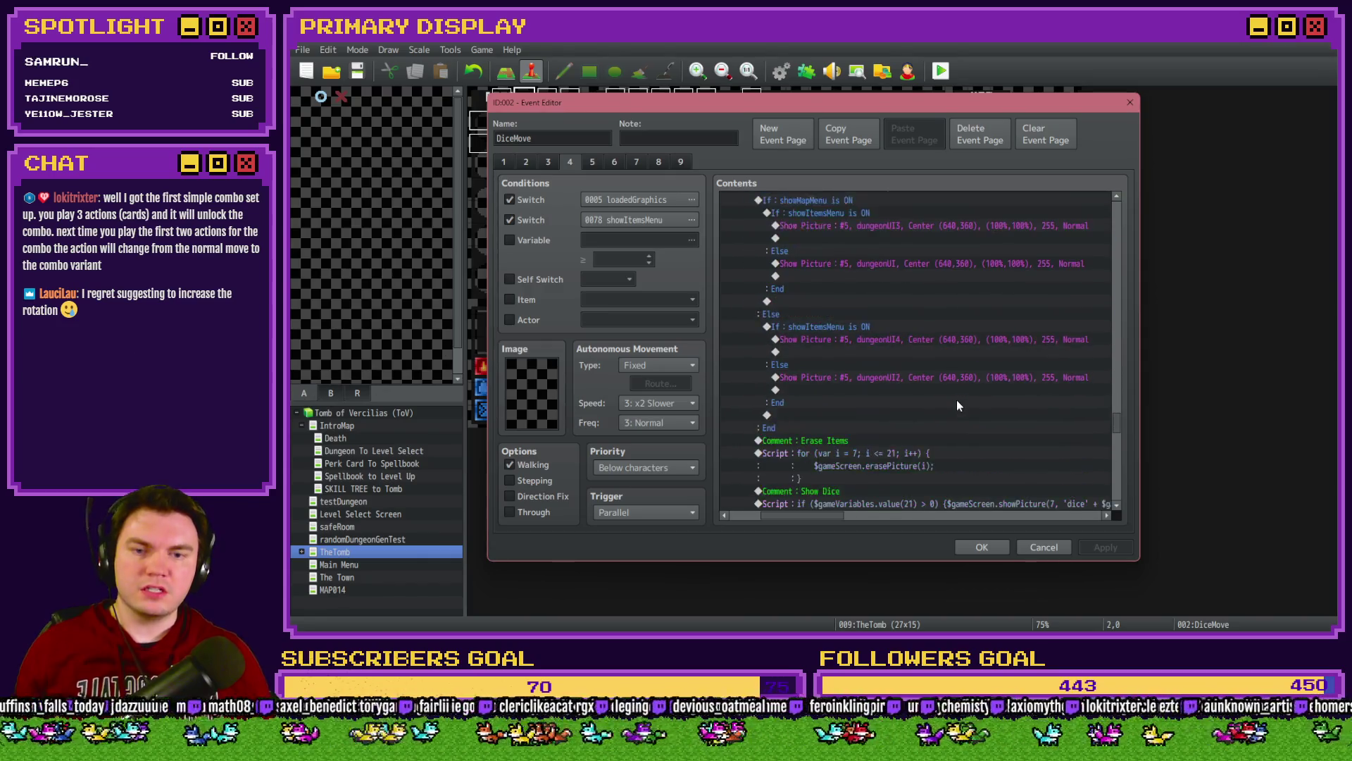
scroll(948, 406, "down", 5)
scroll(930, 352, "down", 4)
left_click(931, 363)
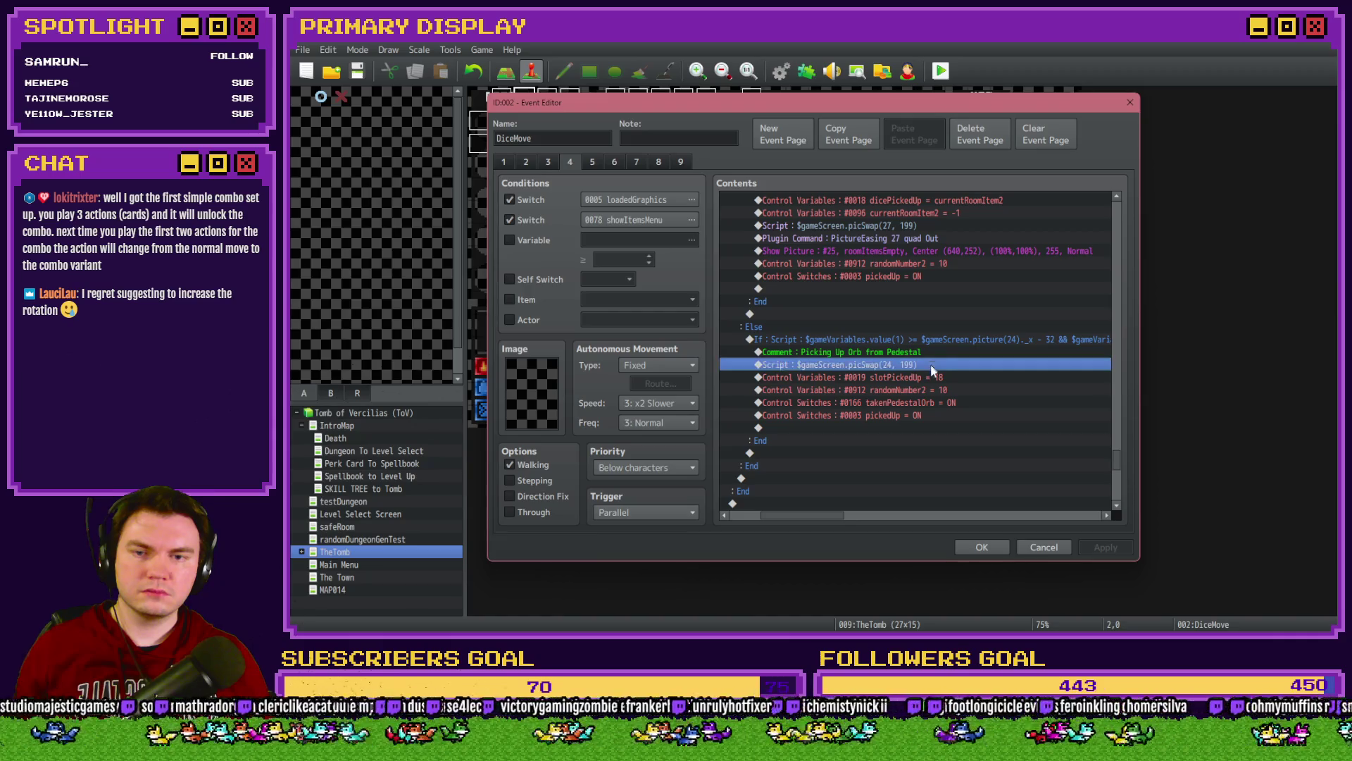
left_click(936, 378)
key("ctrl+v")
left_click(965, 378)
left_click(964, 390)
left_click(962, 376)
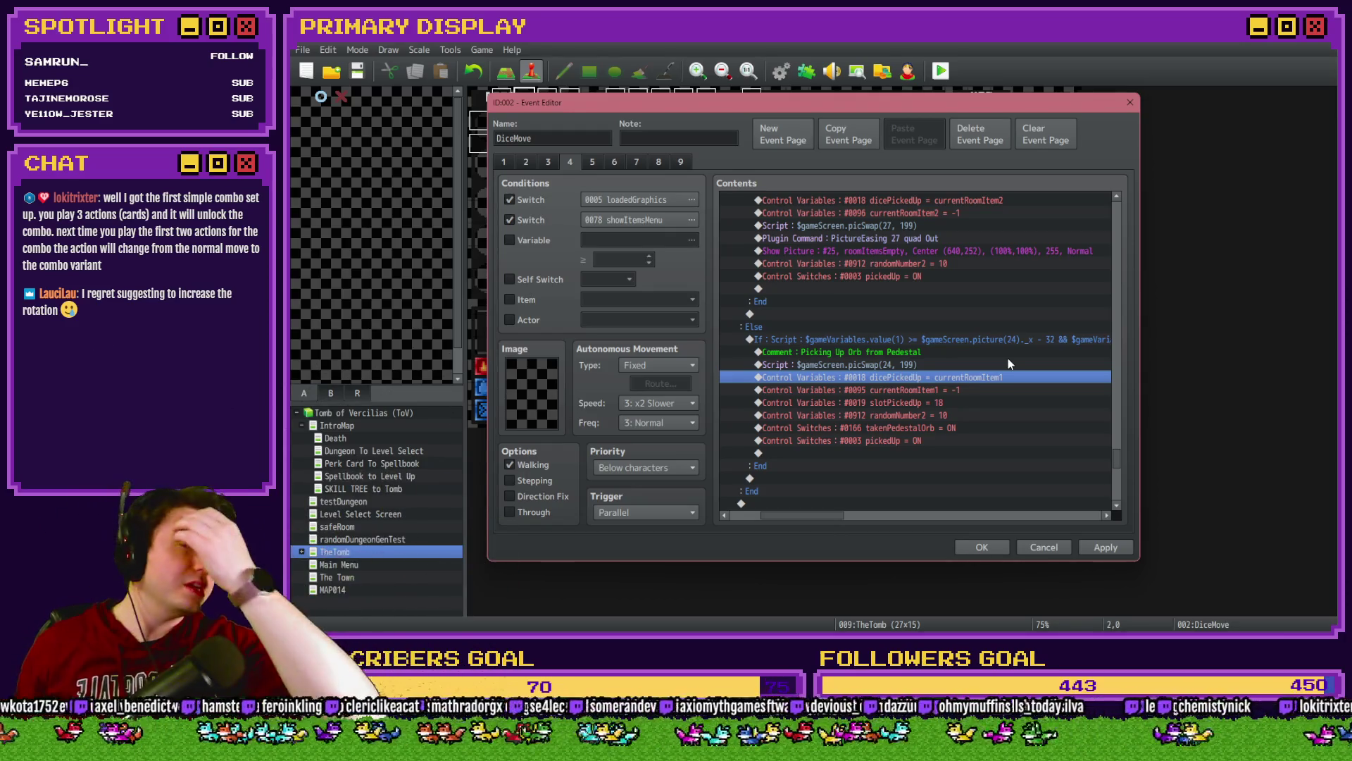
left_click(981, 547)
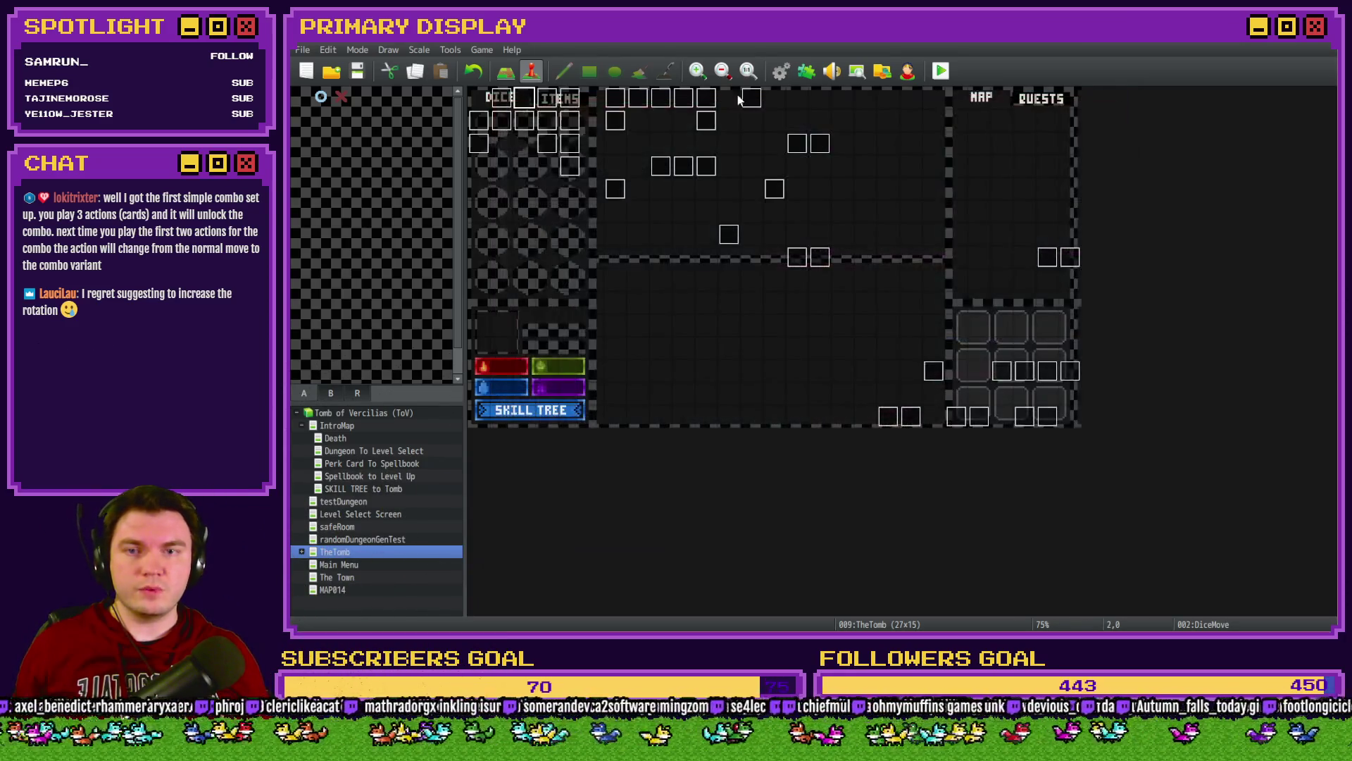
Step: Open the database's Common Events and view the 0003 RTG(Spawn) event
left_click(781, 70)
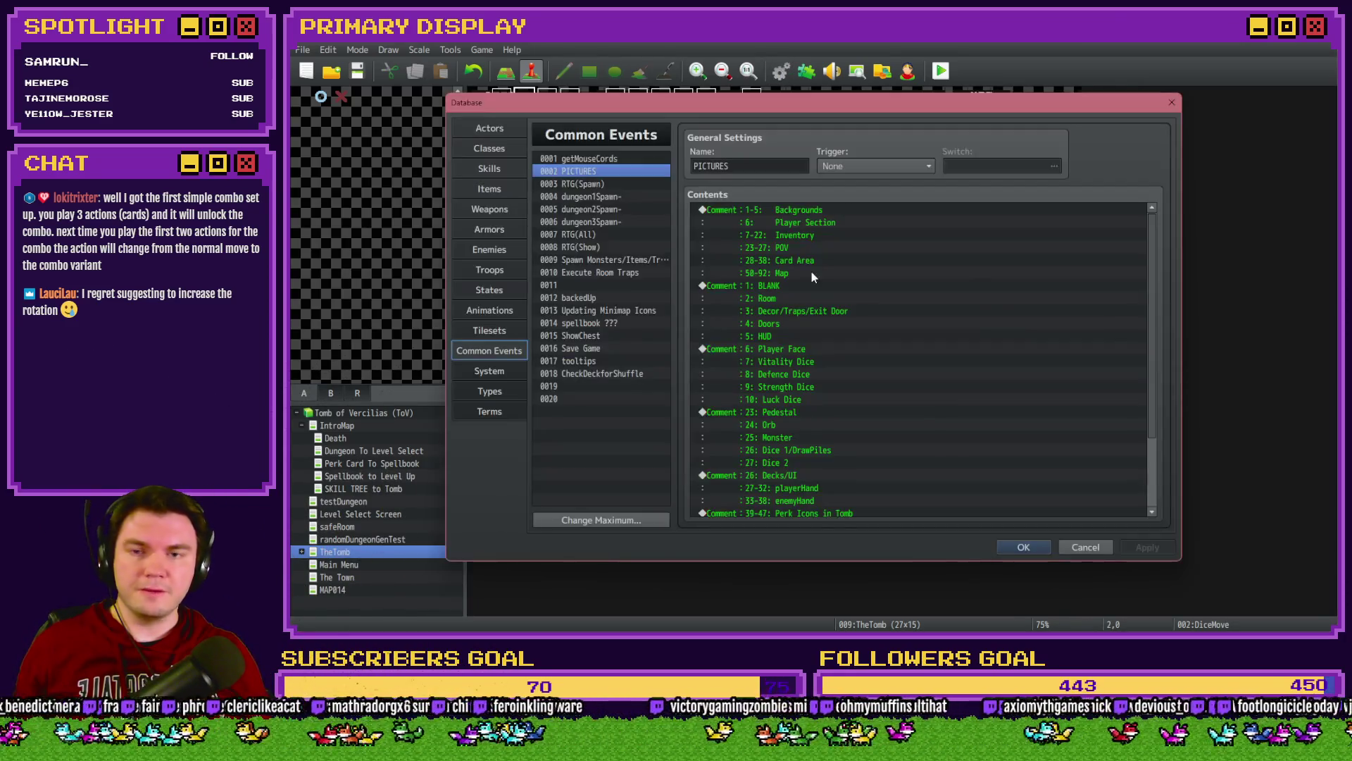
left_click(623, 185)
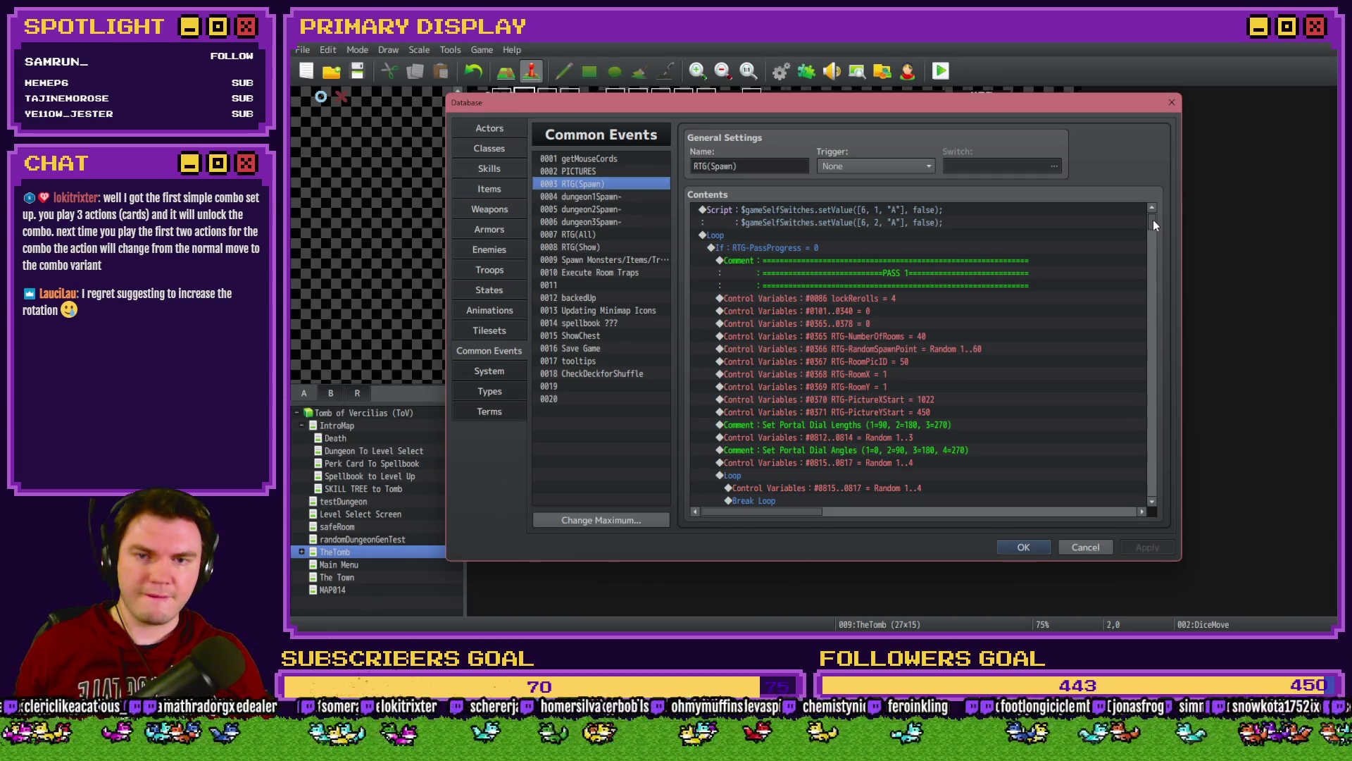
mouse_move(1153, 224)
left_mouse_down()
mouse_move(1151, 396)
mouse_move(1155, 383)
left_mouse_up()
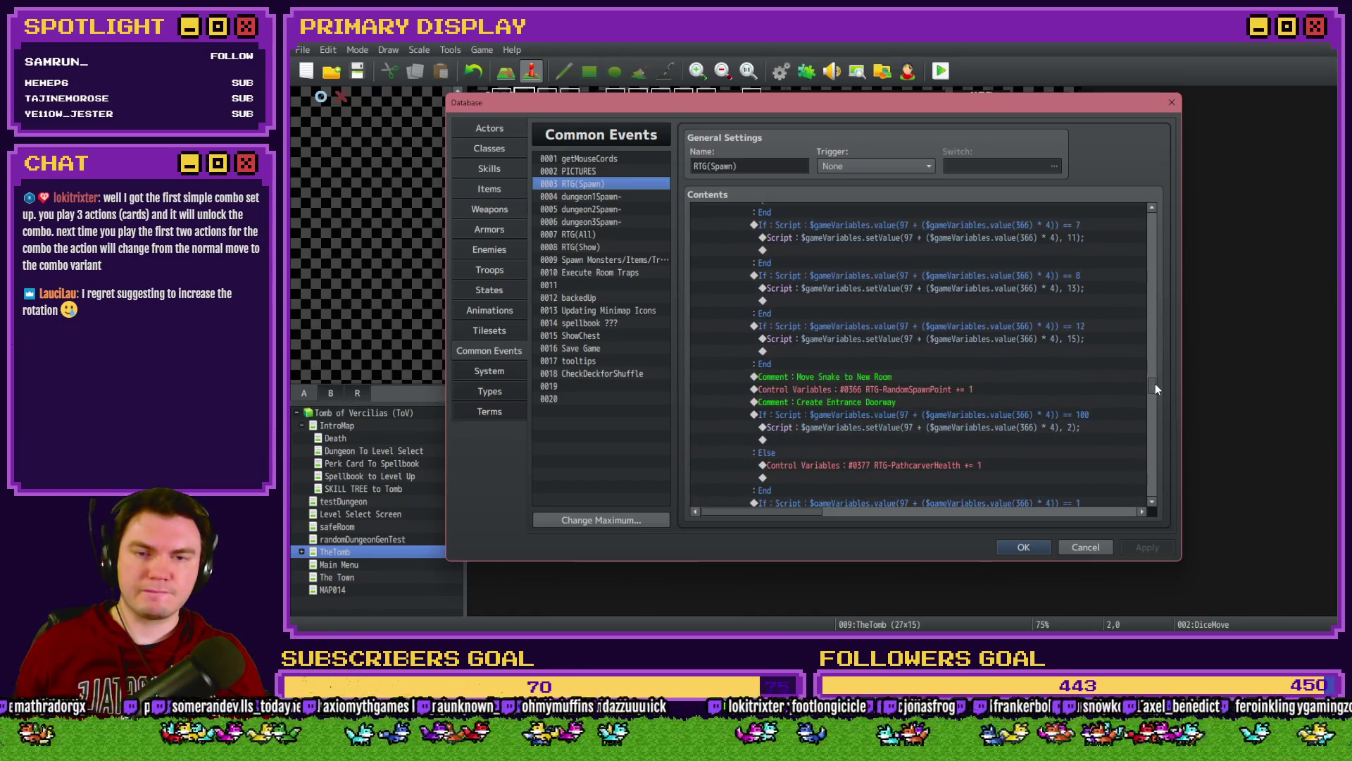
Step: Scroll through the full 0009 Spawn Monsters/Items/Traps common event
left_click(591, 262)
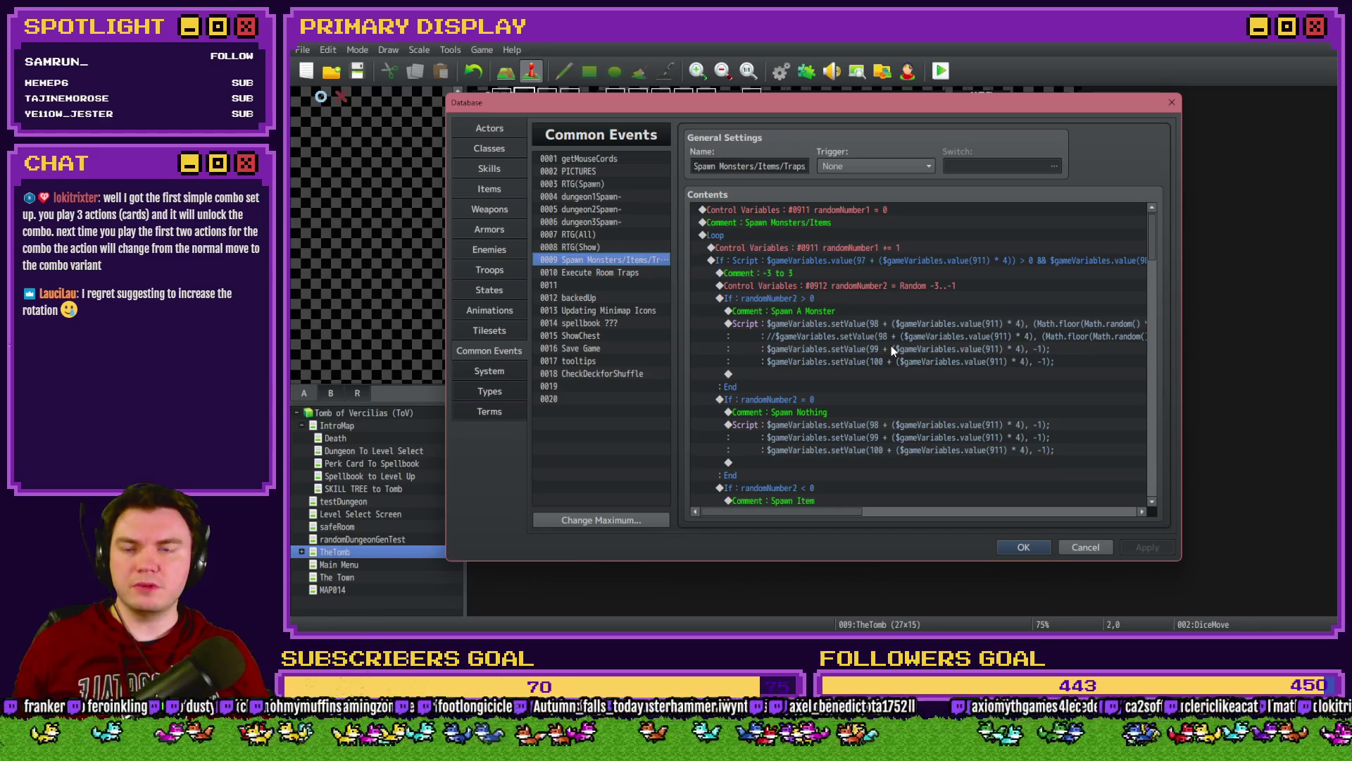
scroll(890, 346, "down", 4)
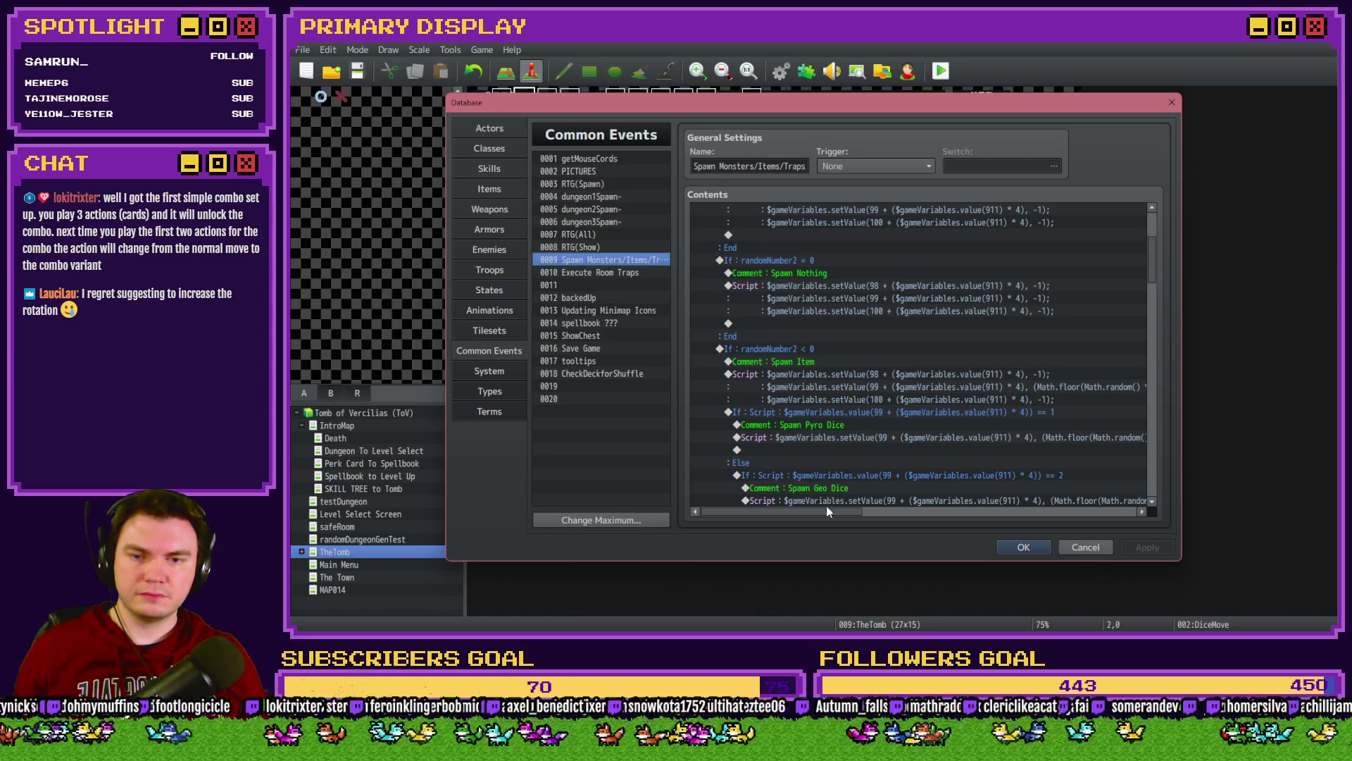
mouse_move(841, 515)
left_mouse_down()
mouse_move(889, 513)
mouse_move(839, 516)
left_mouse_up()
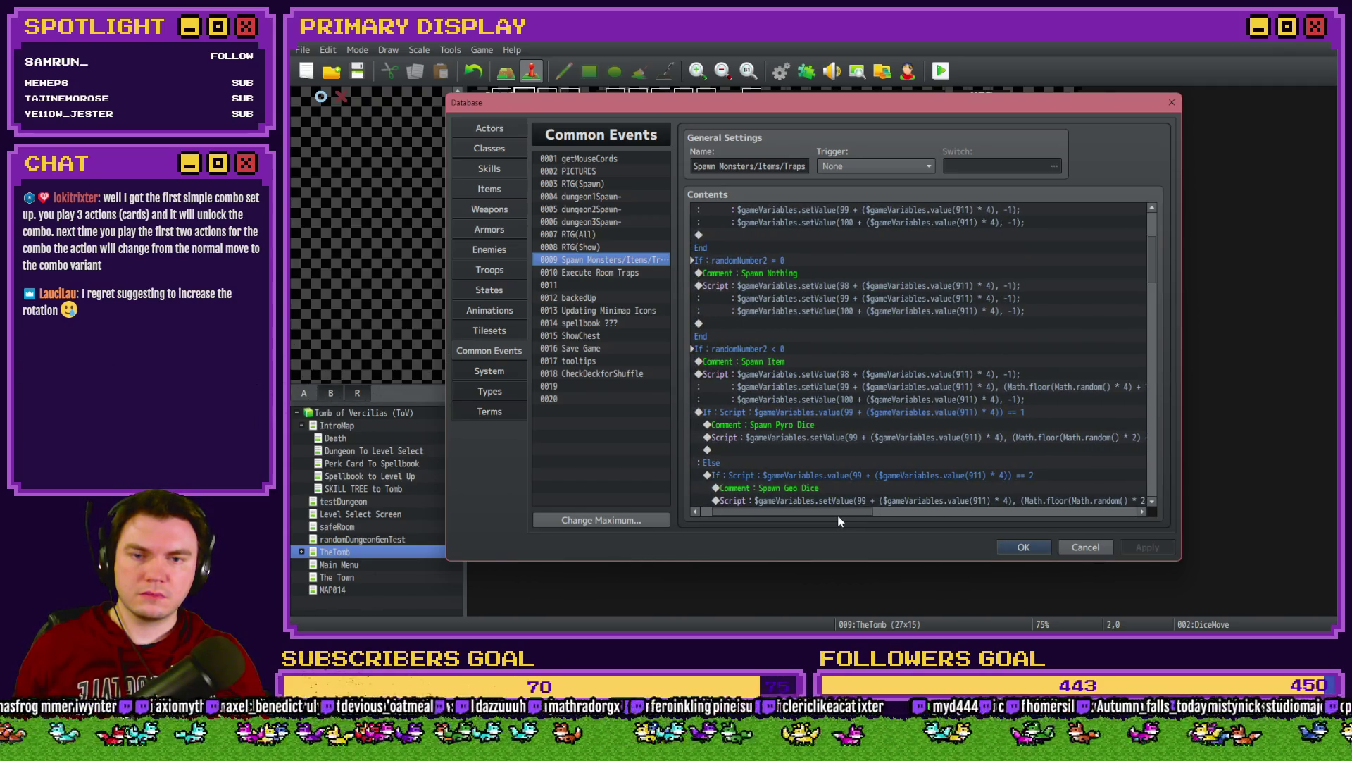
left_click_drag(839, 517, 801, 518)
scroll(856, 454, "down", 3)
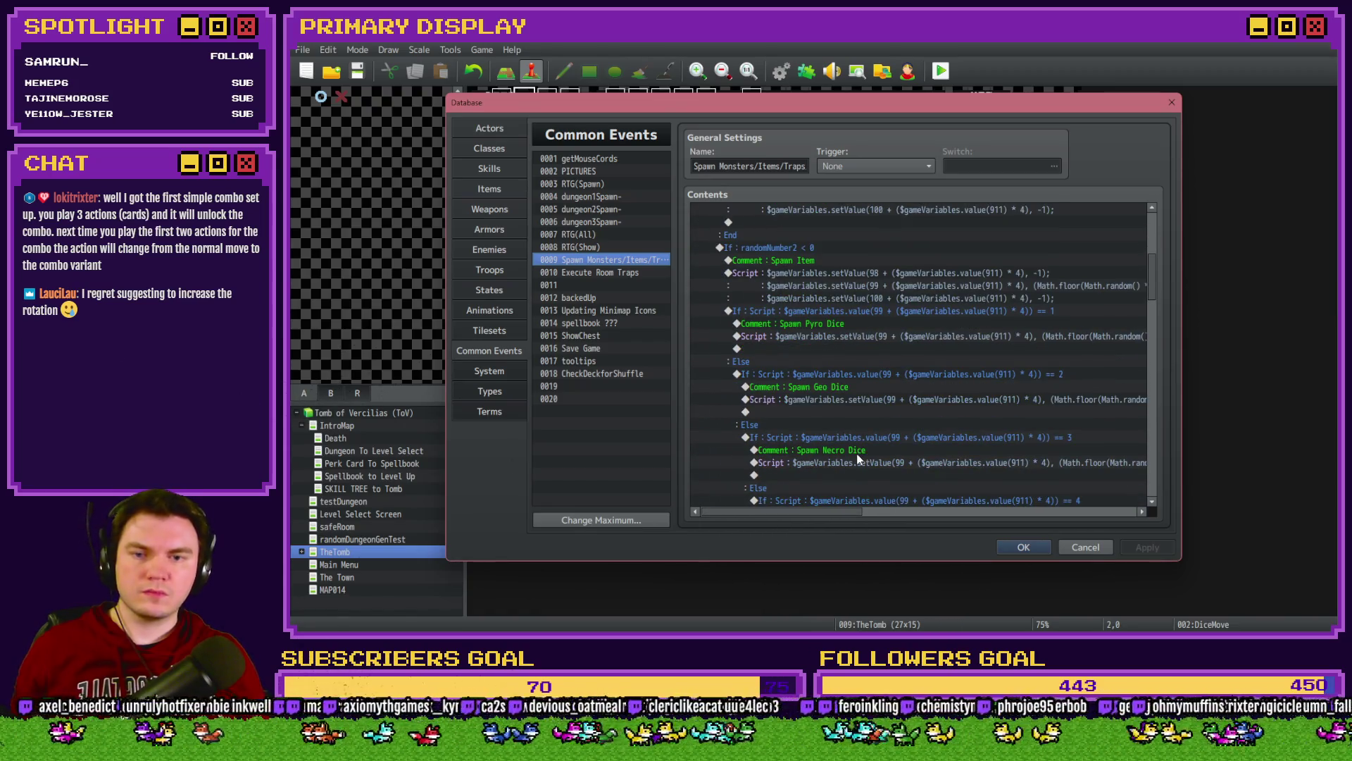
scroll(858, 458, "down", 10)
scroll(858, 451, "down", 10)
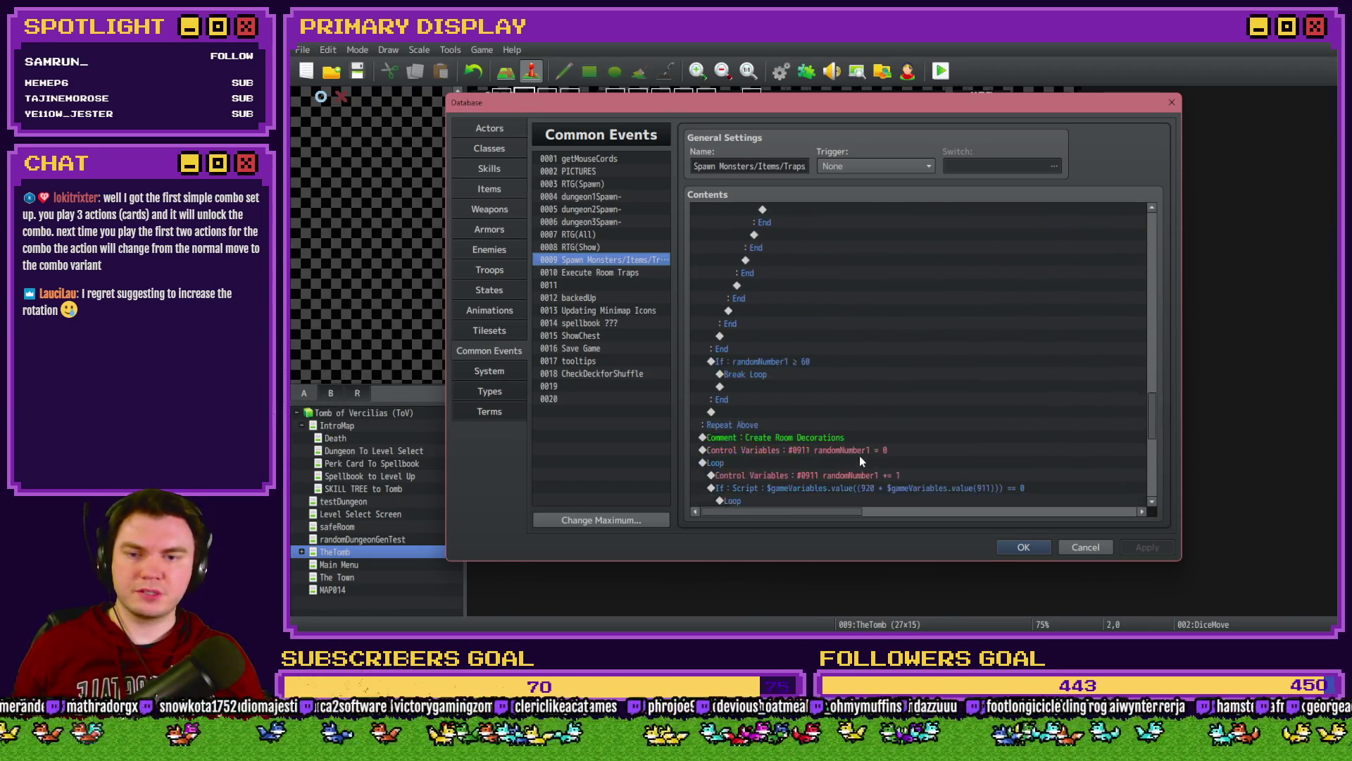
scroll(859, 455, "down", 3)
scroll(817, 445, "down", 6)
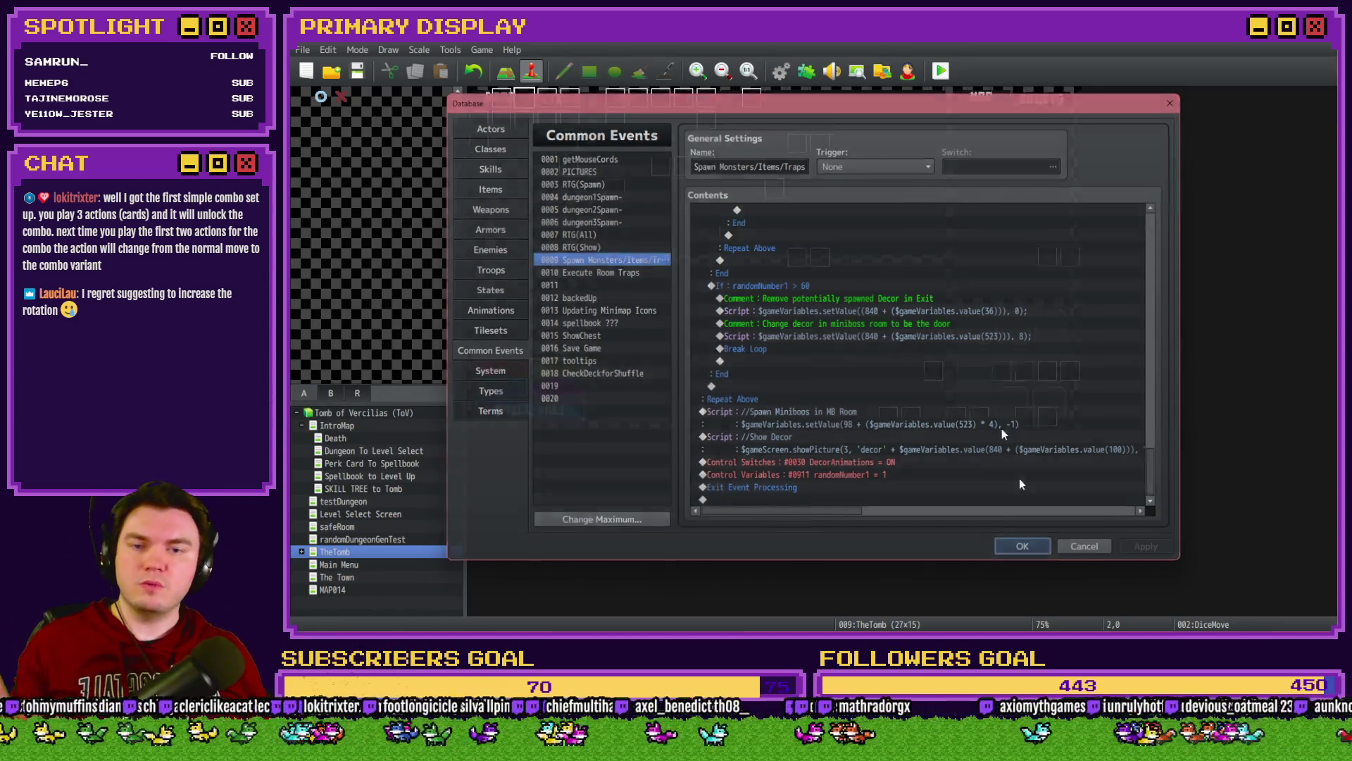
Step: Close the database, keep the changes and save the game for playtesting
left_click(1024, 547)
key("ctrl+o")
left_click(771, 353)
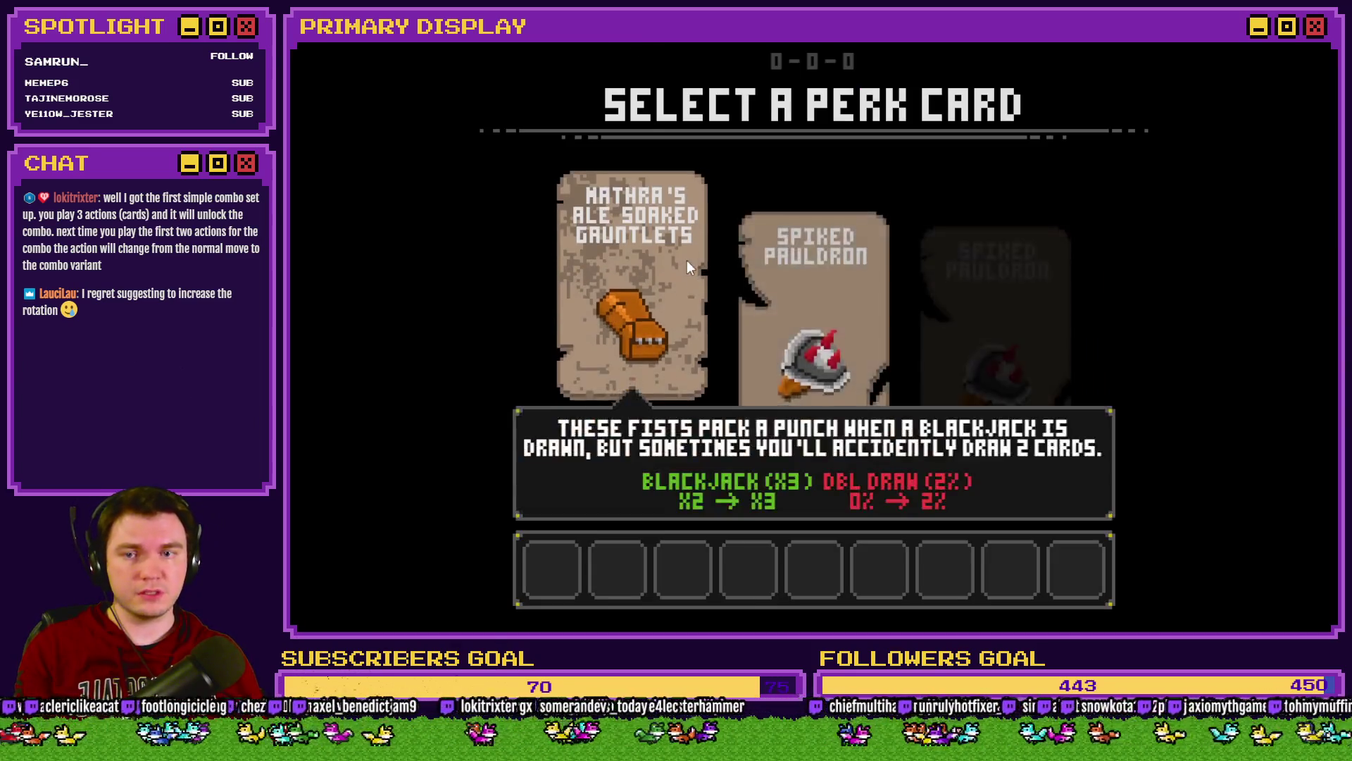
Step: Pick the gauntlets perk card and inspect the debug variables overlay
left_click(702, 249)
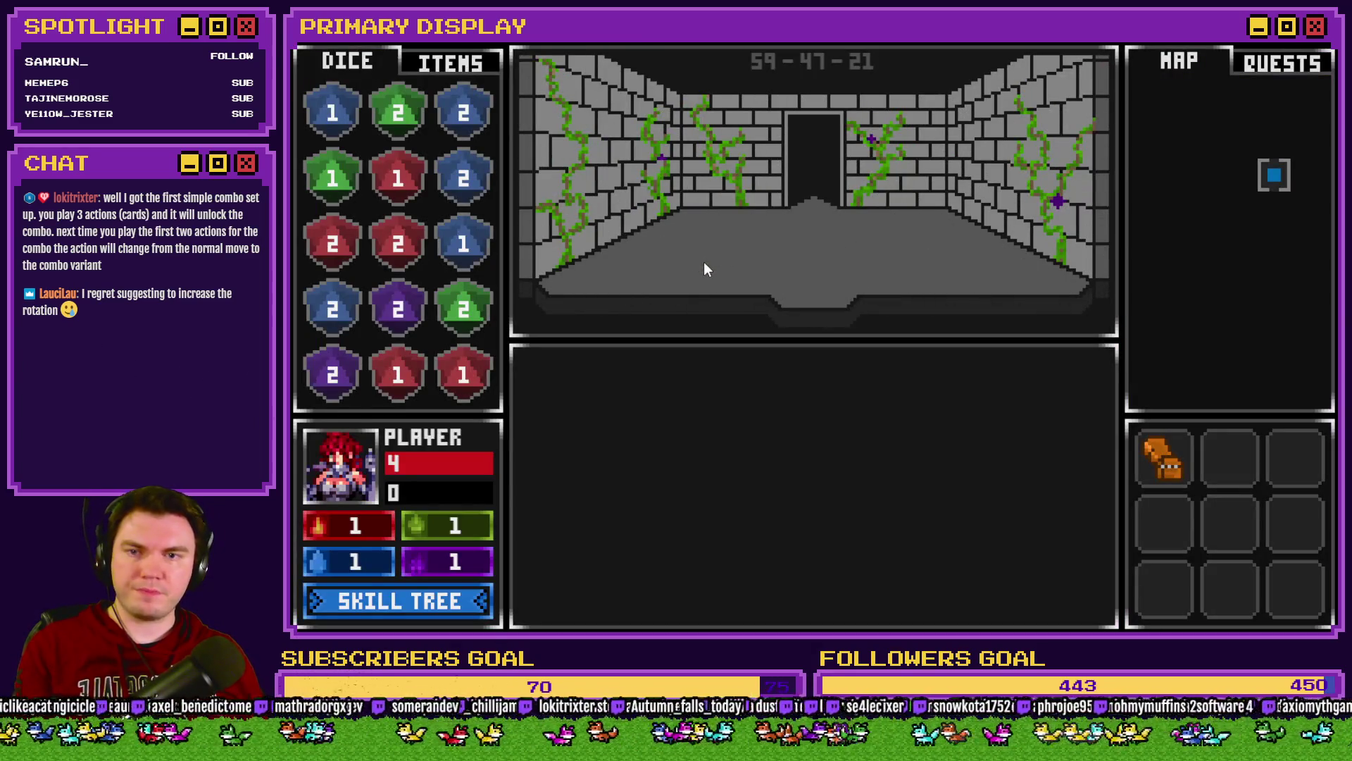
key("F1")
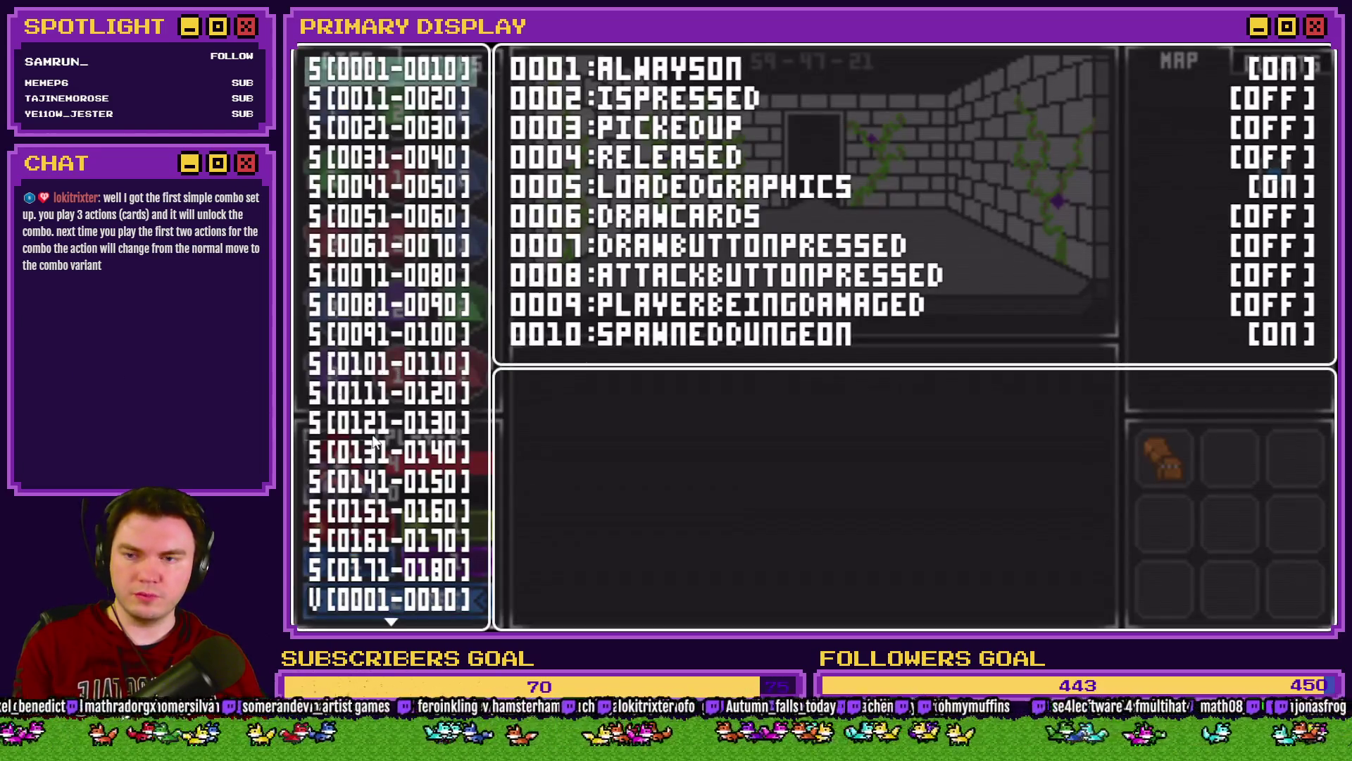
scroll(391, 571, "down", 11)
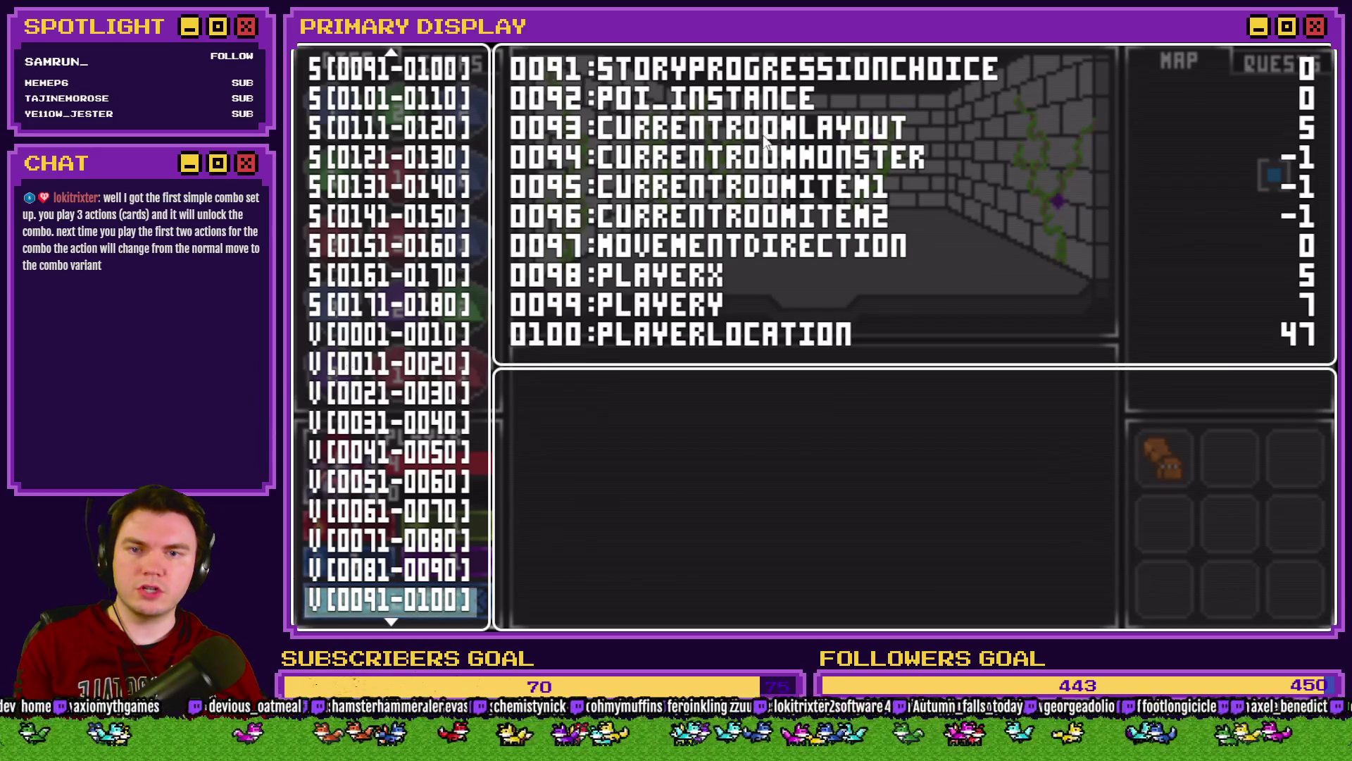
key("F1")
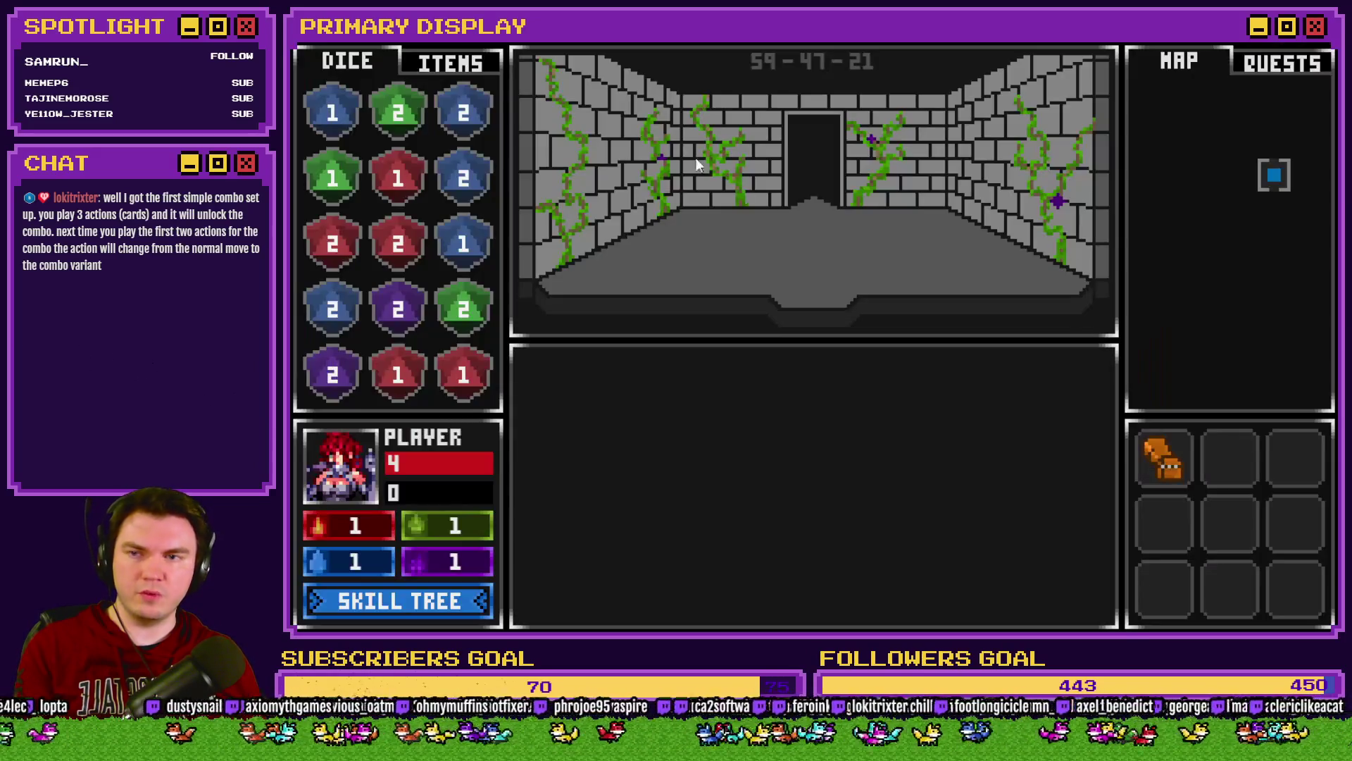
Step: Drop the red potion on the floor, check room item variables, then retrieve it
left_click(423, 62)
mouse_move(328, 130)
left_mouse_down()
mouse_move(643, 239)
mouse_move(760, 245)
left_mouse_up()
key("F1")
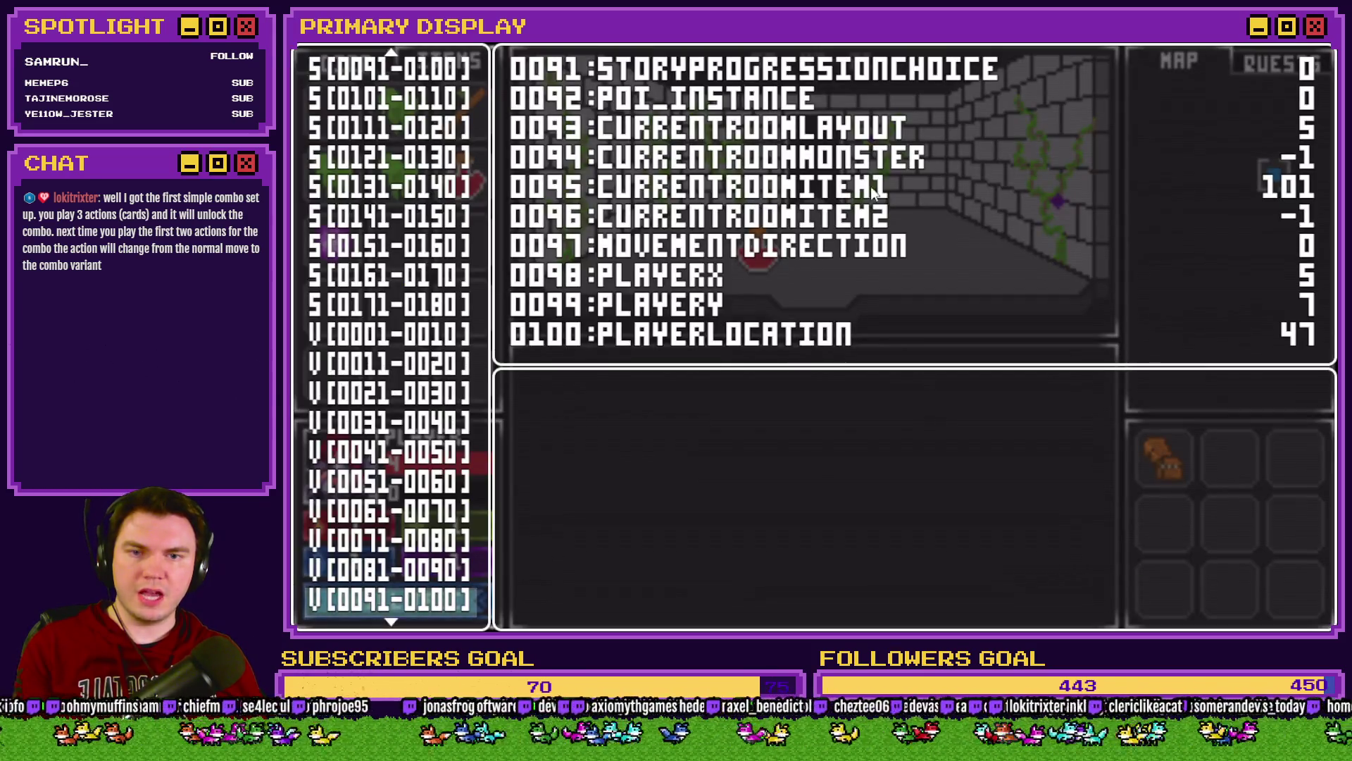
key("F1")
mouse_move(757, 247)
left_mouse_down()
mouse_move(432, 157)
mouse_move(405, 167)
left_mouse_up()
key("F1")
key("F1")
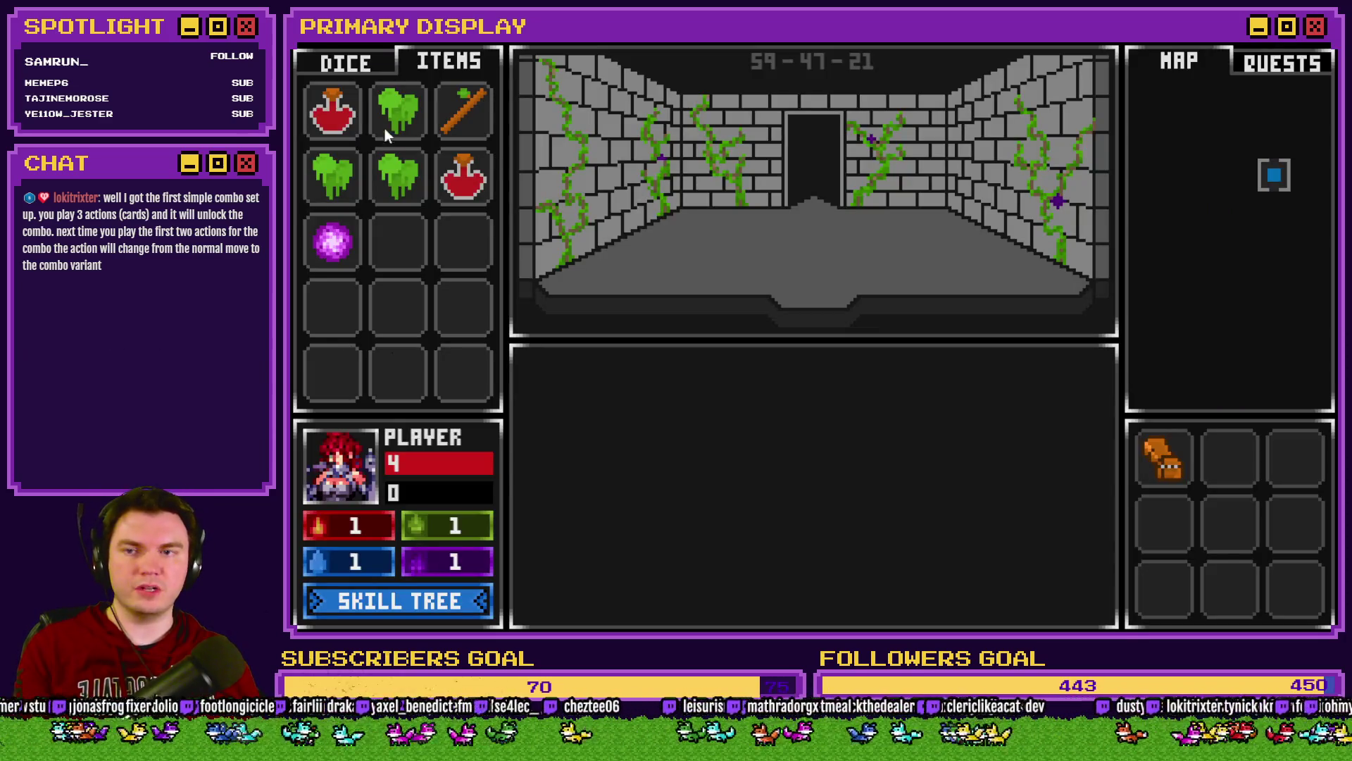
Step: Place the red potion and a green slime on two floor slots, check CURRENTROOMITEM, then end the playtest
left_click_drag(333, 111, 624, 242)
left_click_drag(391, 119, 870, 246)
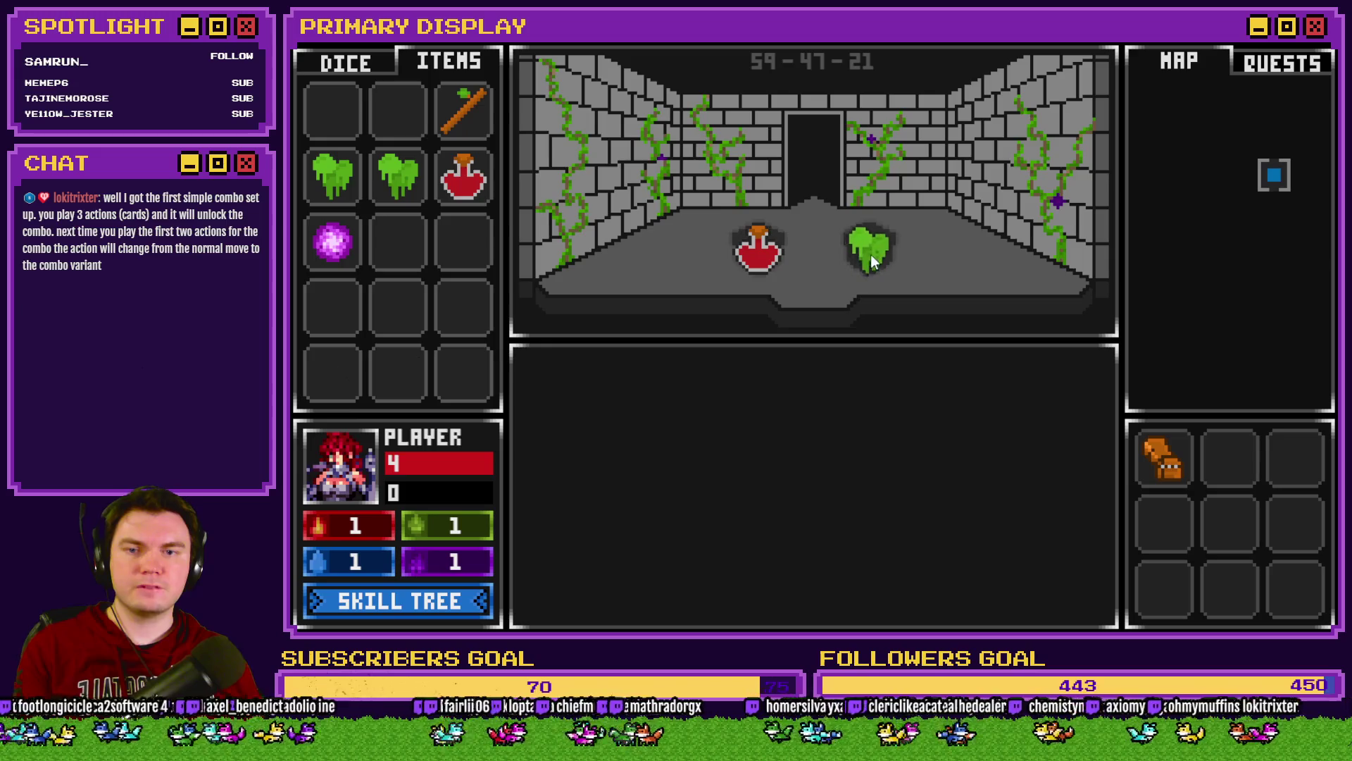
key("F1")
key("F1")
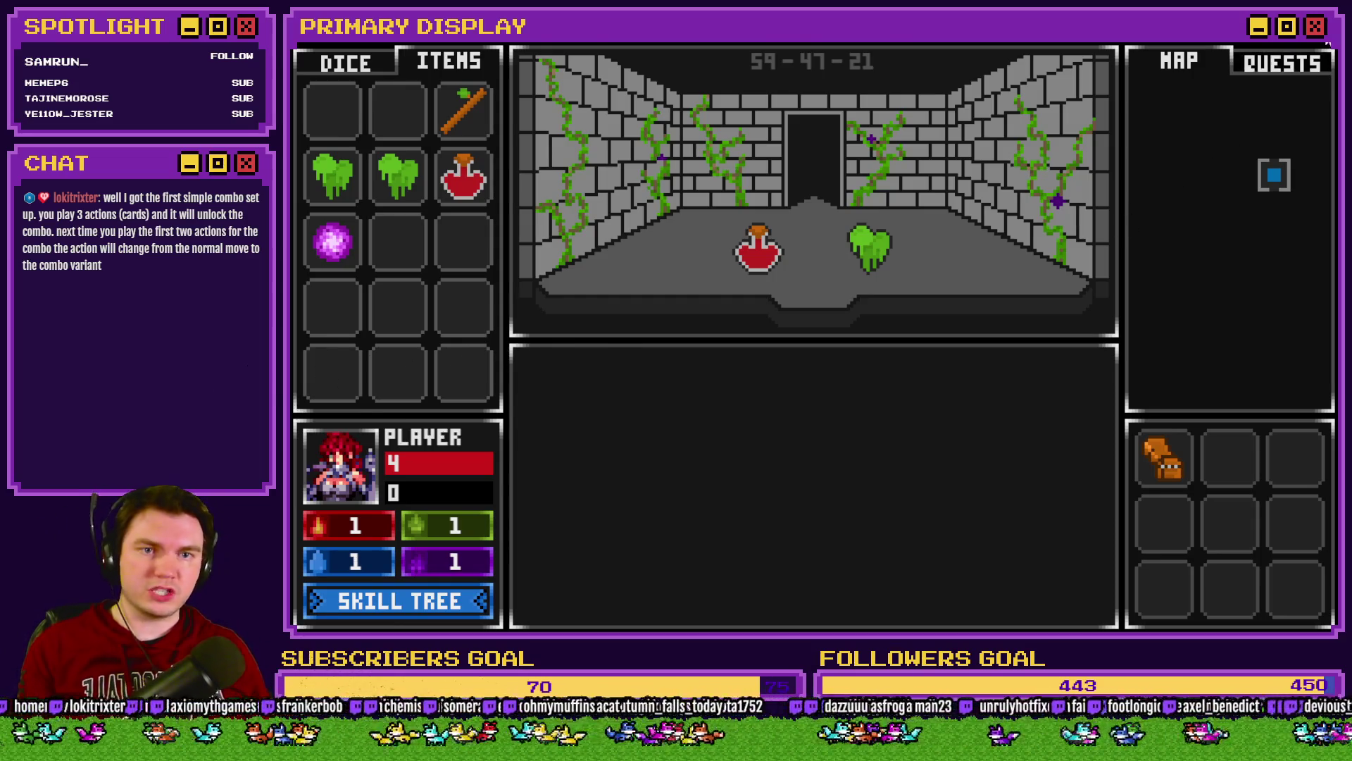
key("alt+F4")
left_click(782, 72)
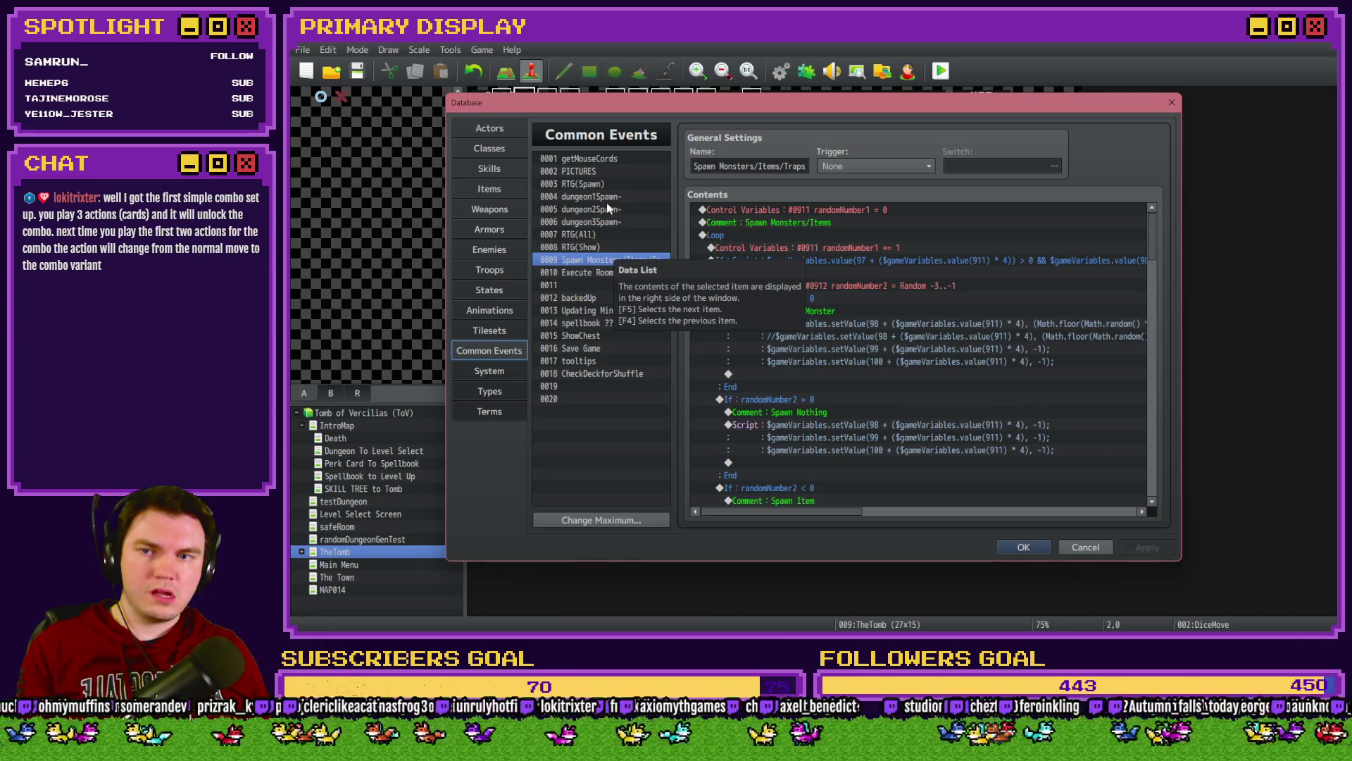
Step: In RTG(Spawn), locate the Set Orb Pedestal Spawn loop and insert a command inside its inner If
left_click(602, 183)
left_click_drag(1152, 220, 1155, 442)
scroll(1155, 442, "up", 2)
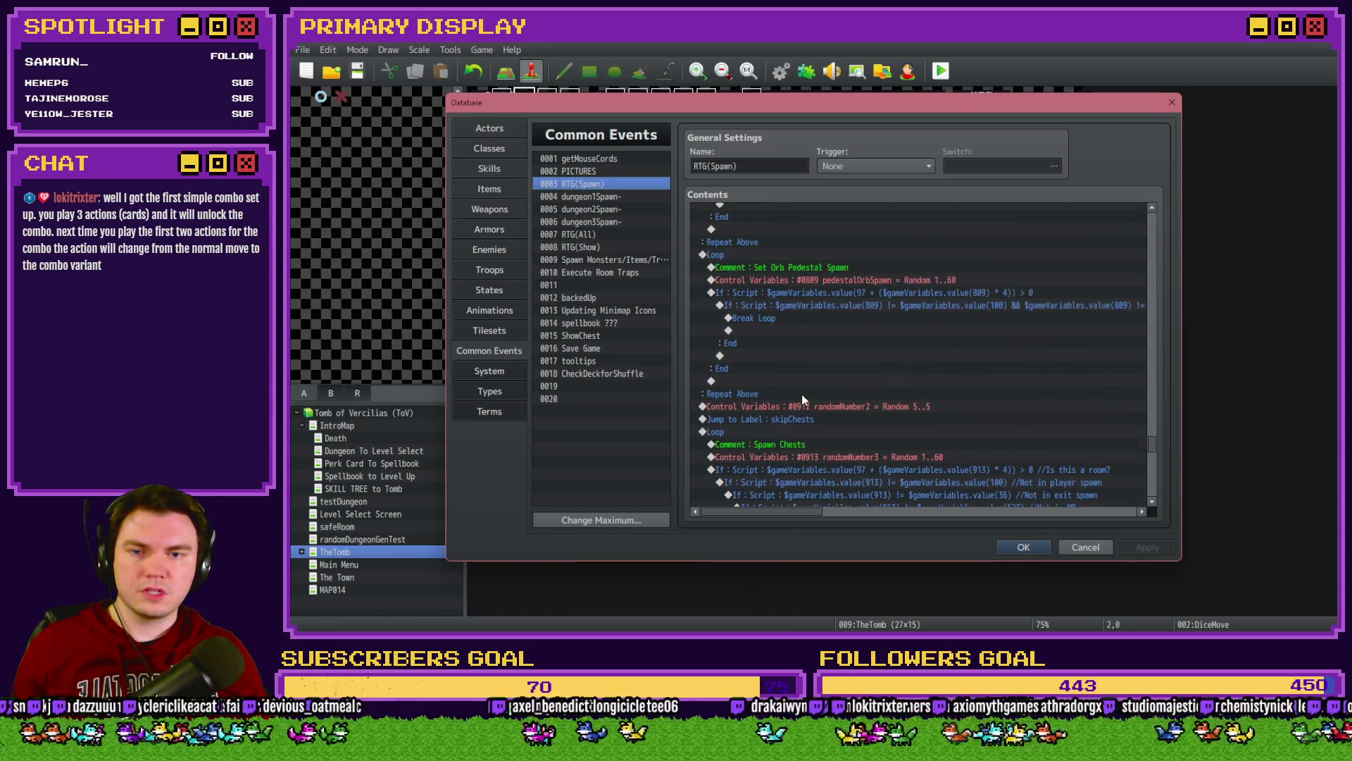
left_click(794, 268)
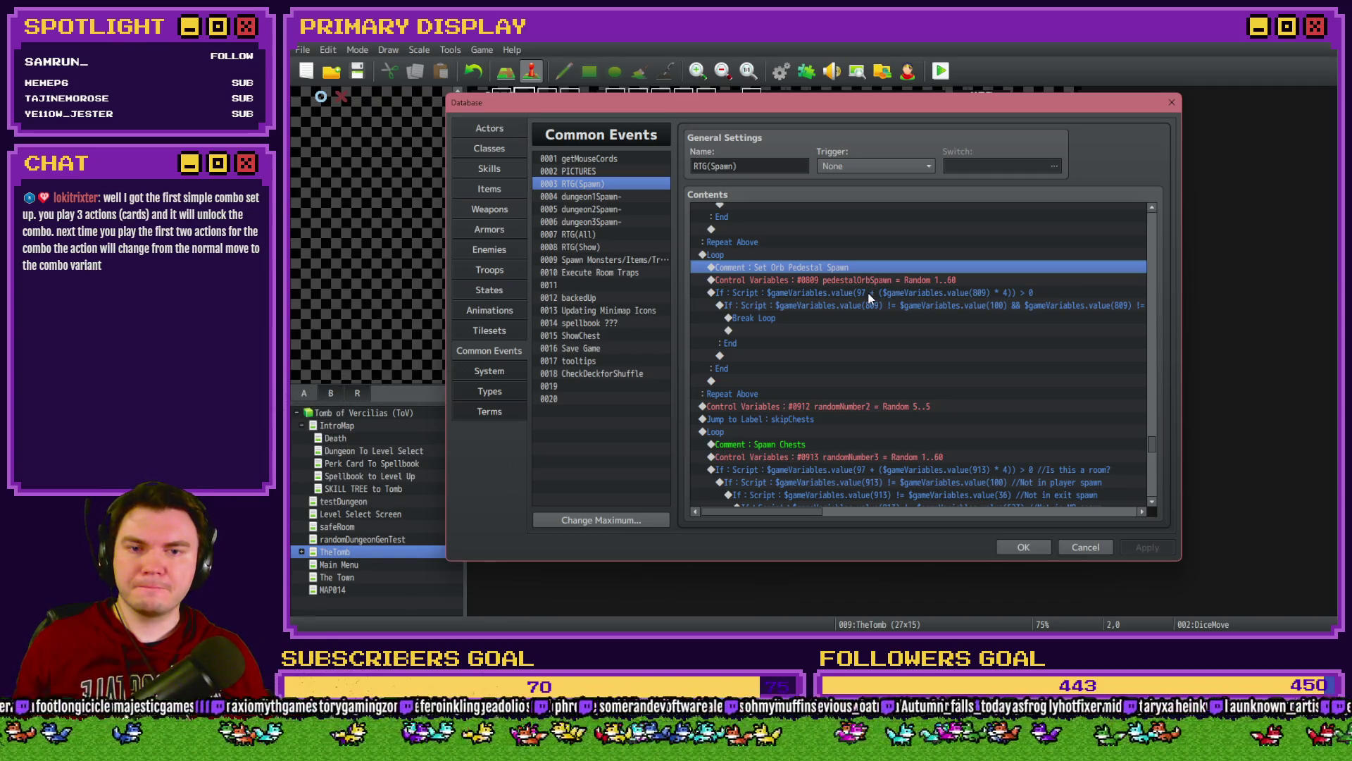
left_click(867, 293)
left_click(865, 306)
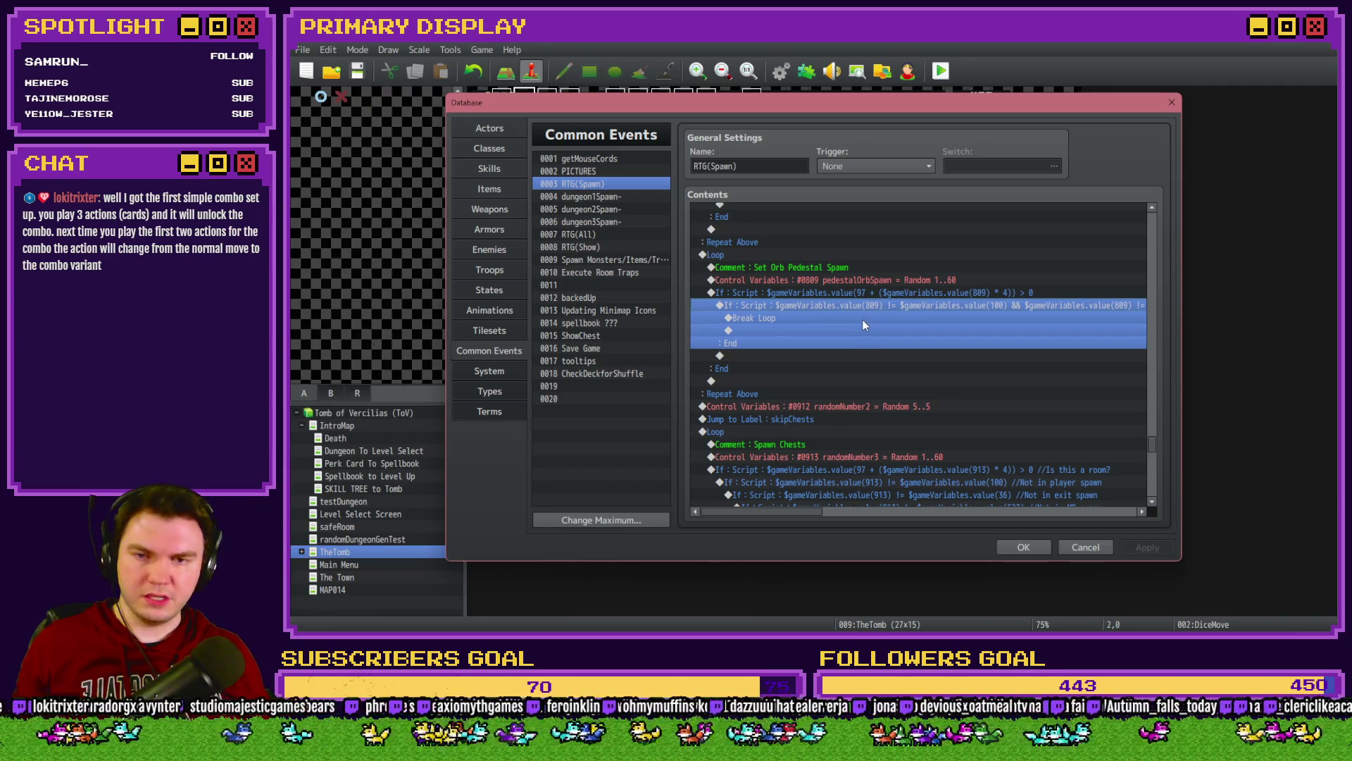
double_click(862, 319)
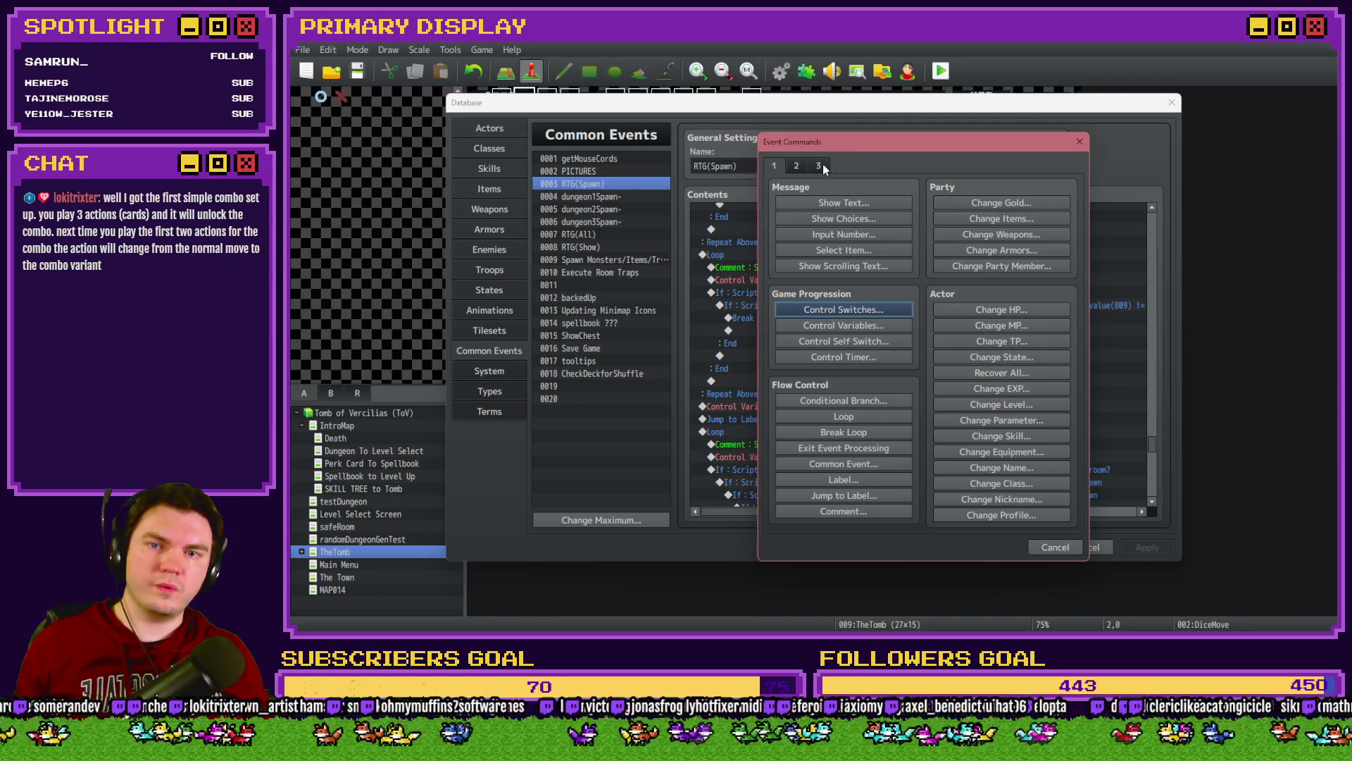
Step: Add a Script command beginning with $game inside the inner If
left_click(821, 165)
left_click(1016, 495)
type("$gameVariables.setValue(")
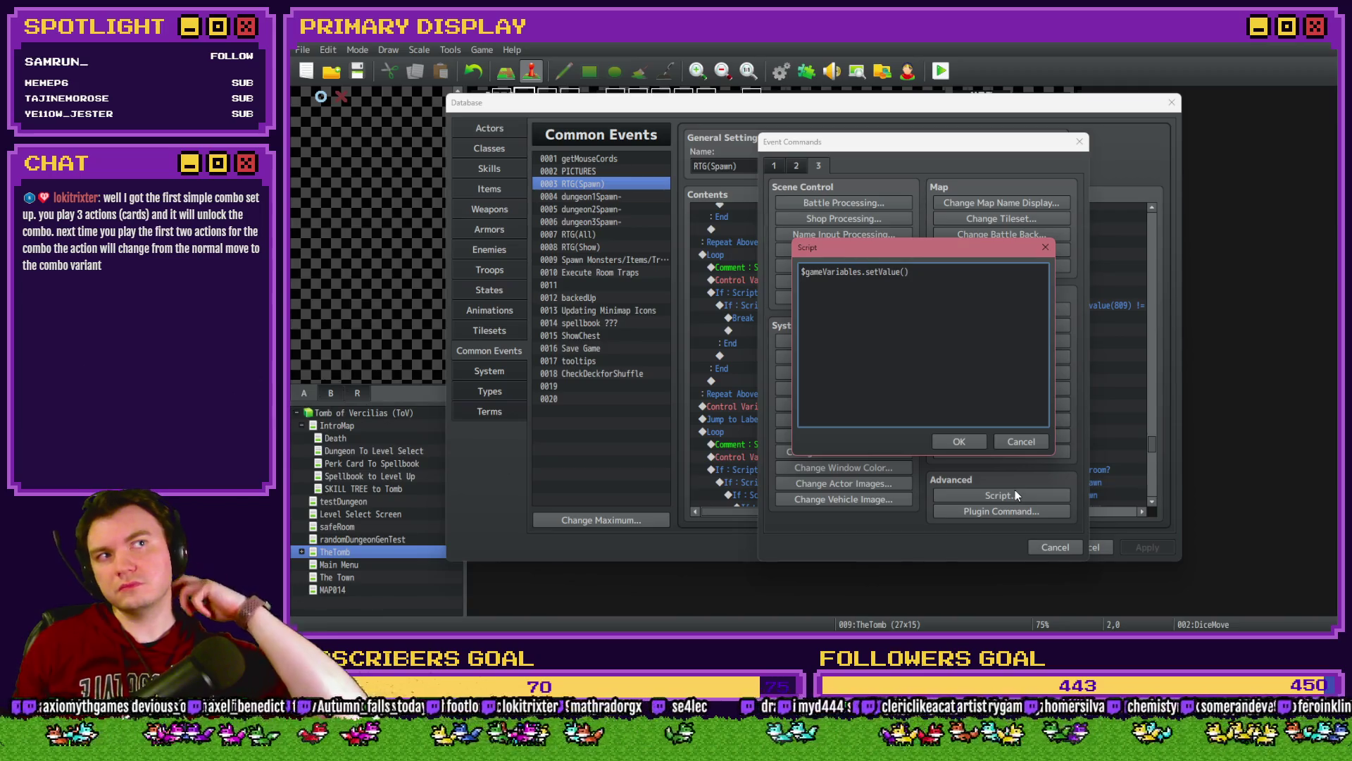
left_click(959, 441)
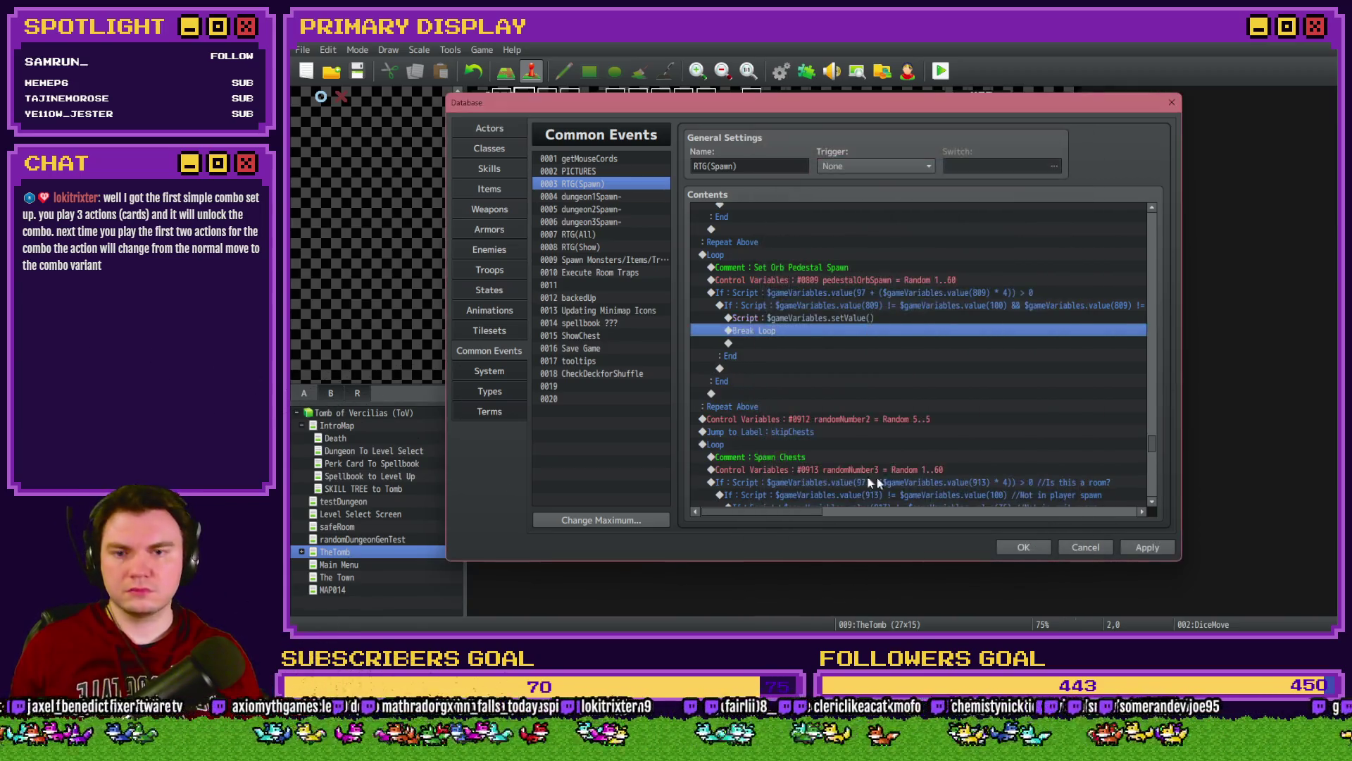
key("Up")
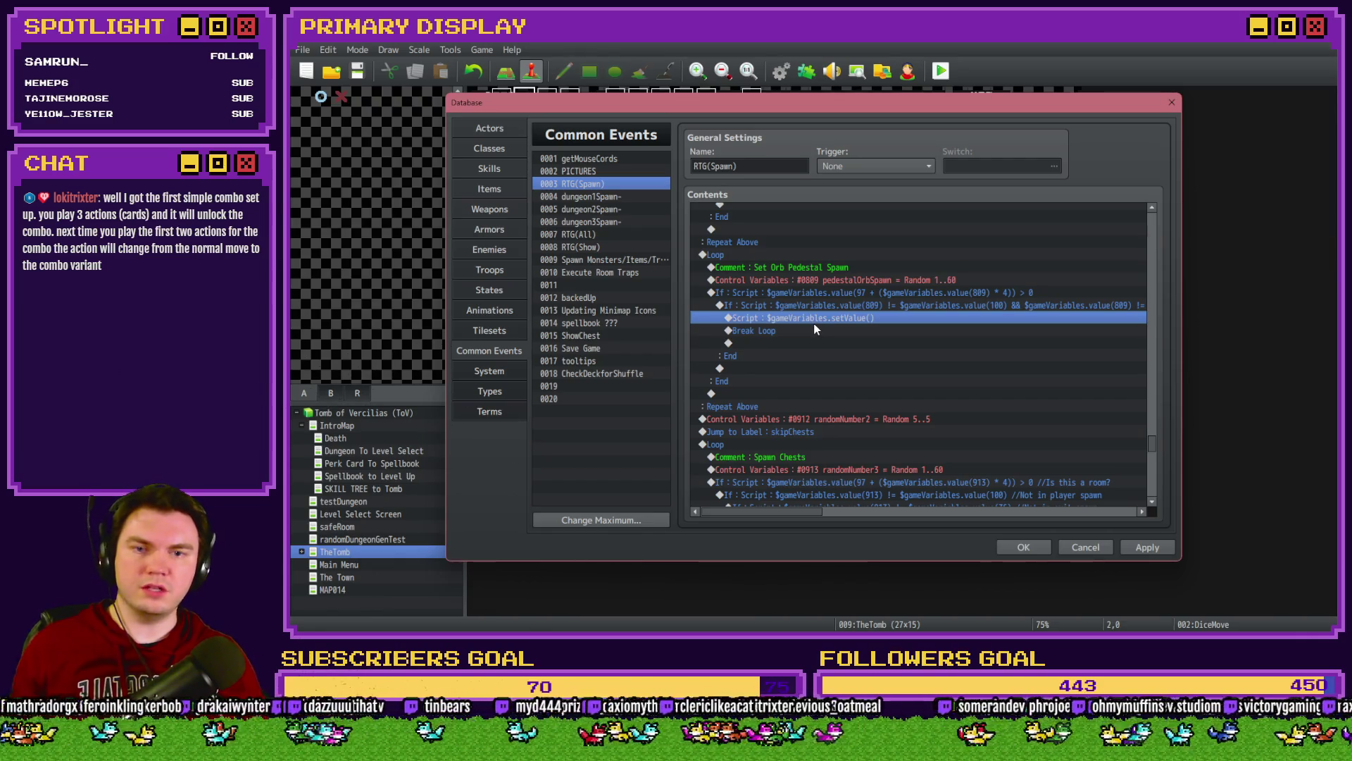
Step: Complete it as $gameVariables.setValue(99 + ($gameVariables.value(100) * 4), 104), save, and playtest
double_click(813, 323)
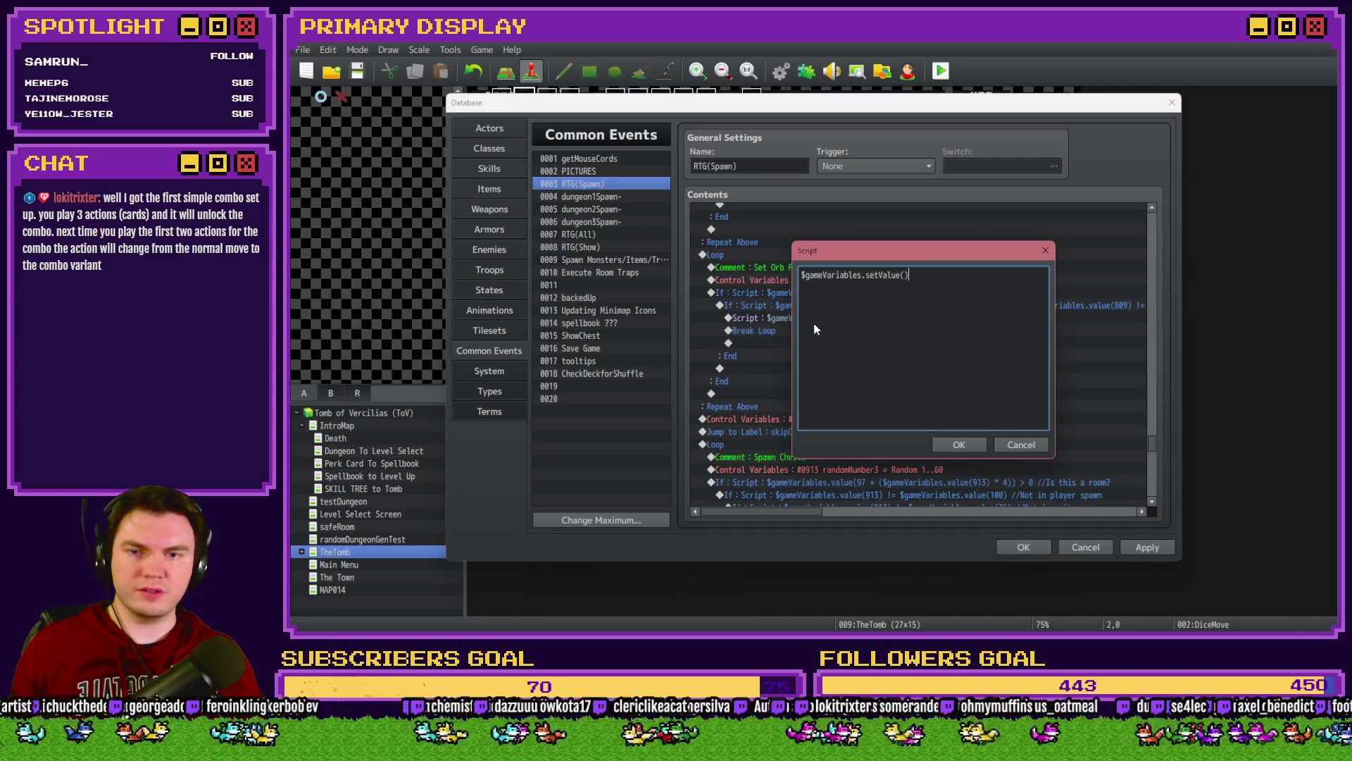
type("99")
mouse_move(935, 251)
left_mouse_down()
mouse_move(932, 455)
mouse_move(926, 352)
left_mouse_up()
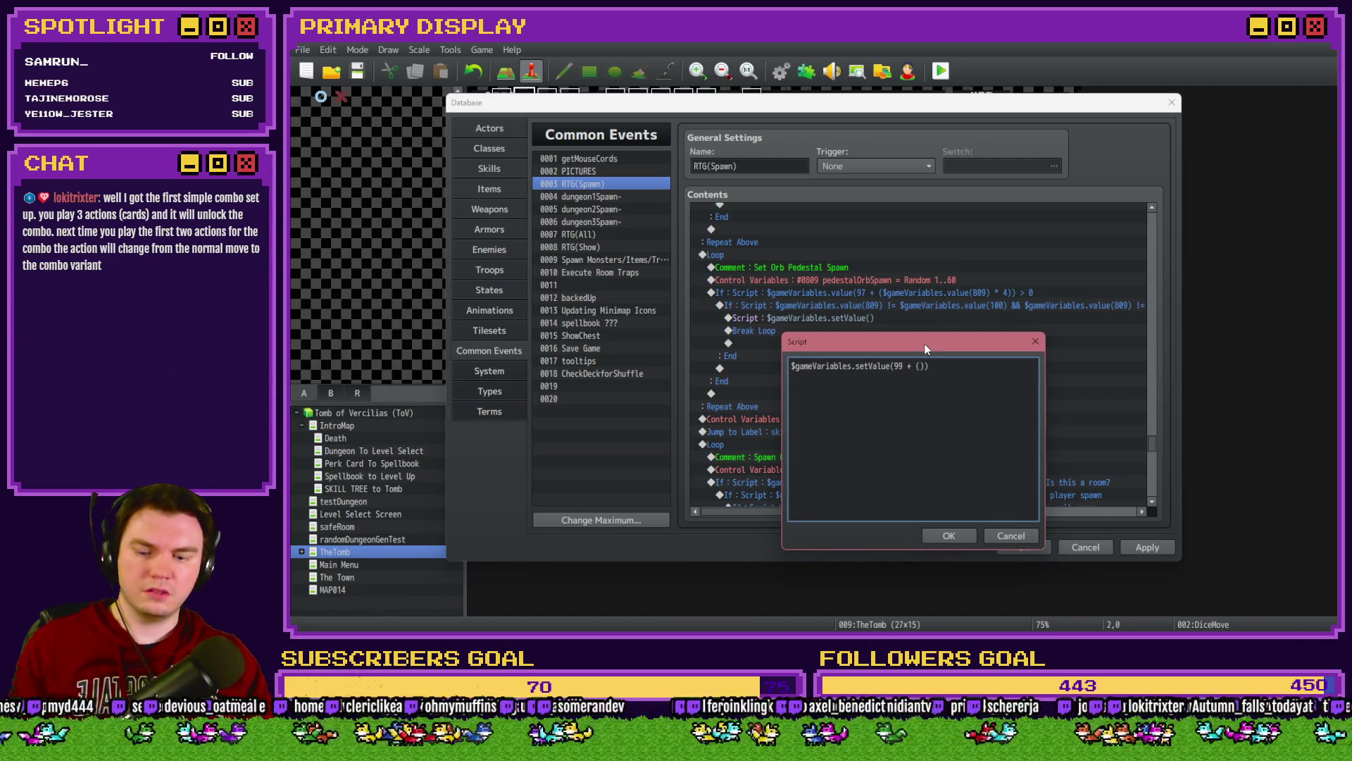
type("$gameVariables.value(")
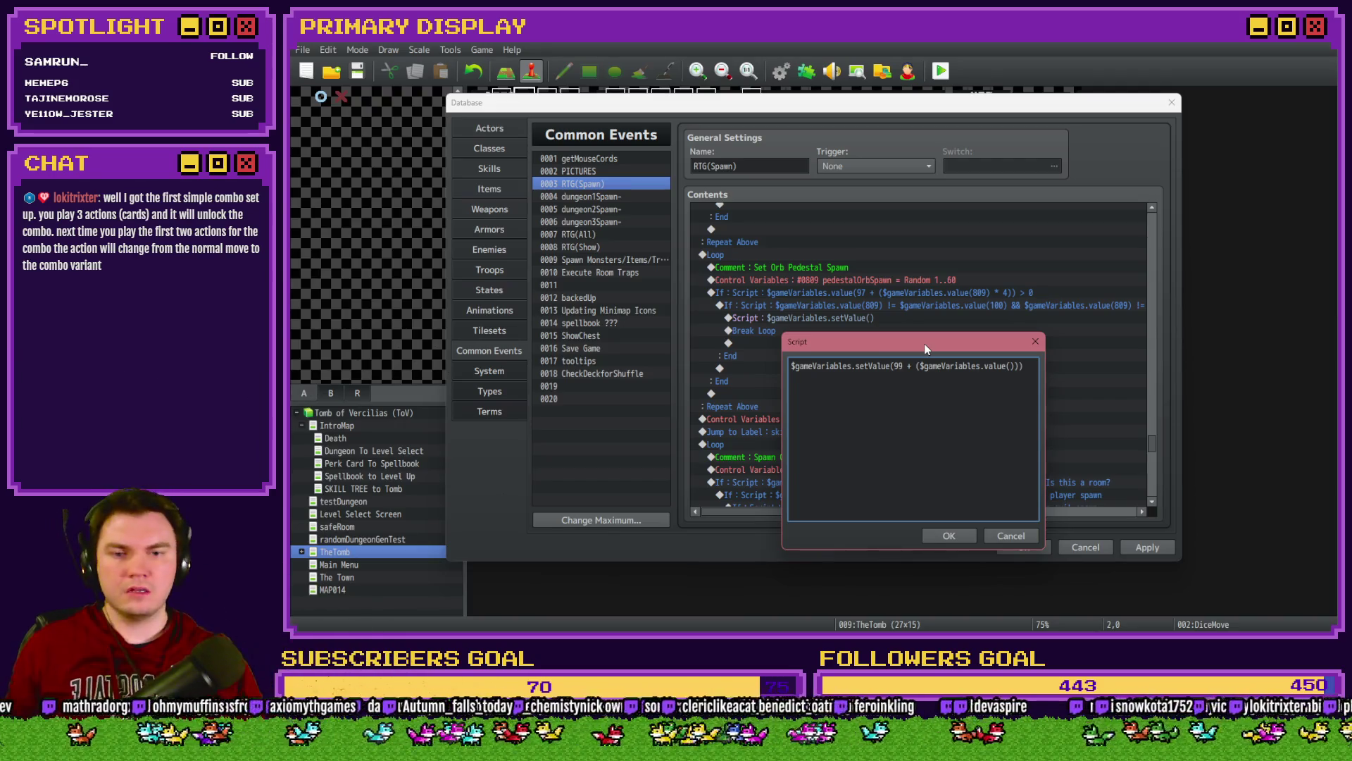
type("100")
type(" * 4))")
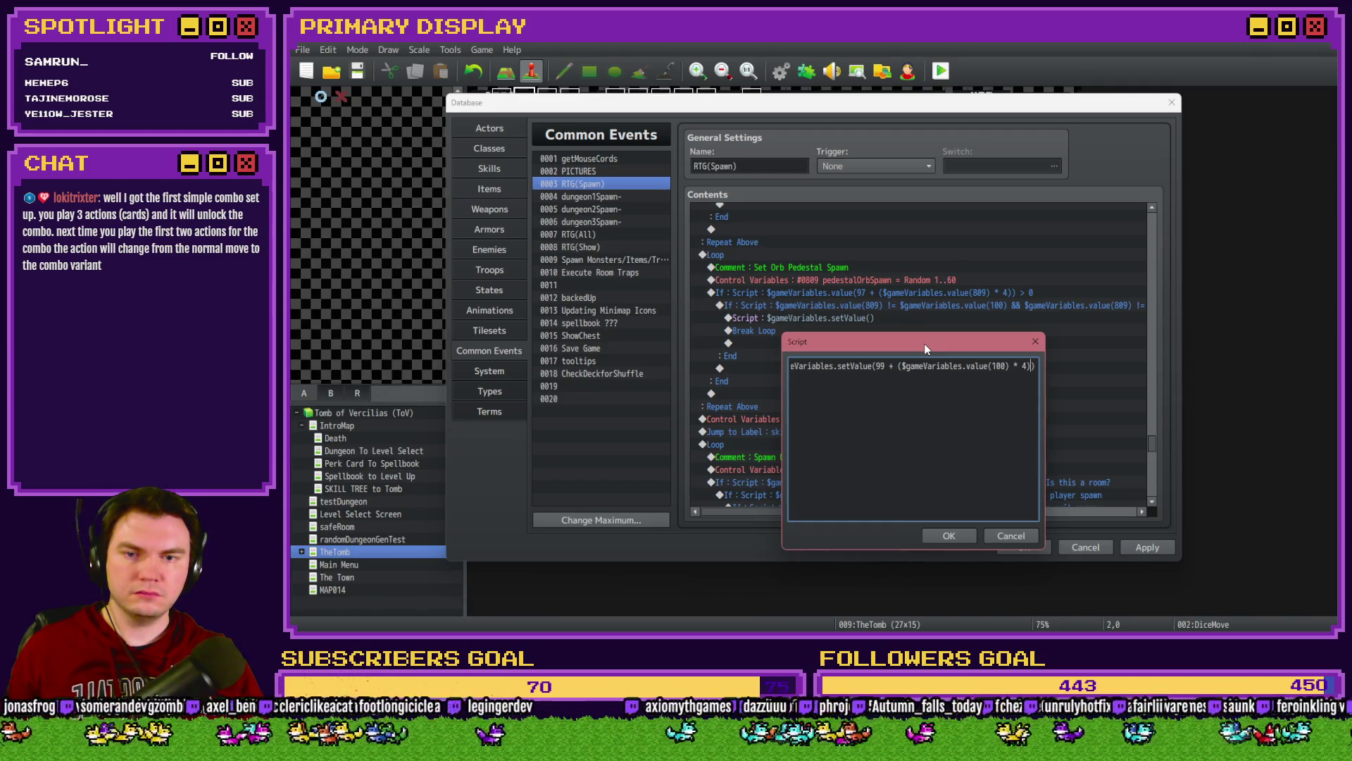
type(", ")
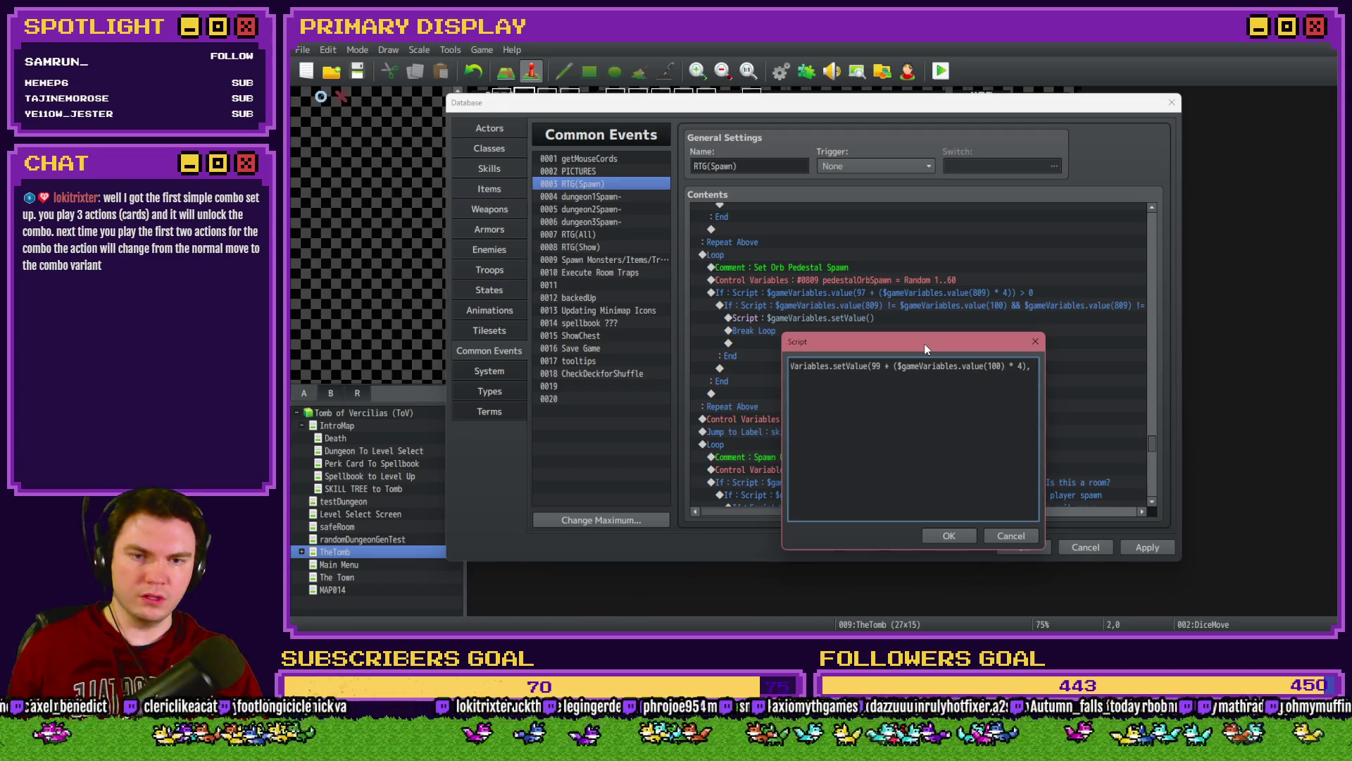
type("104)")
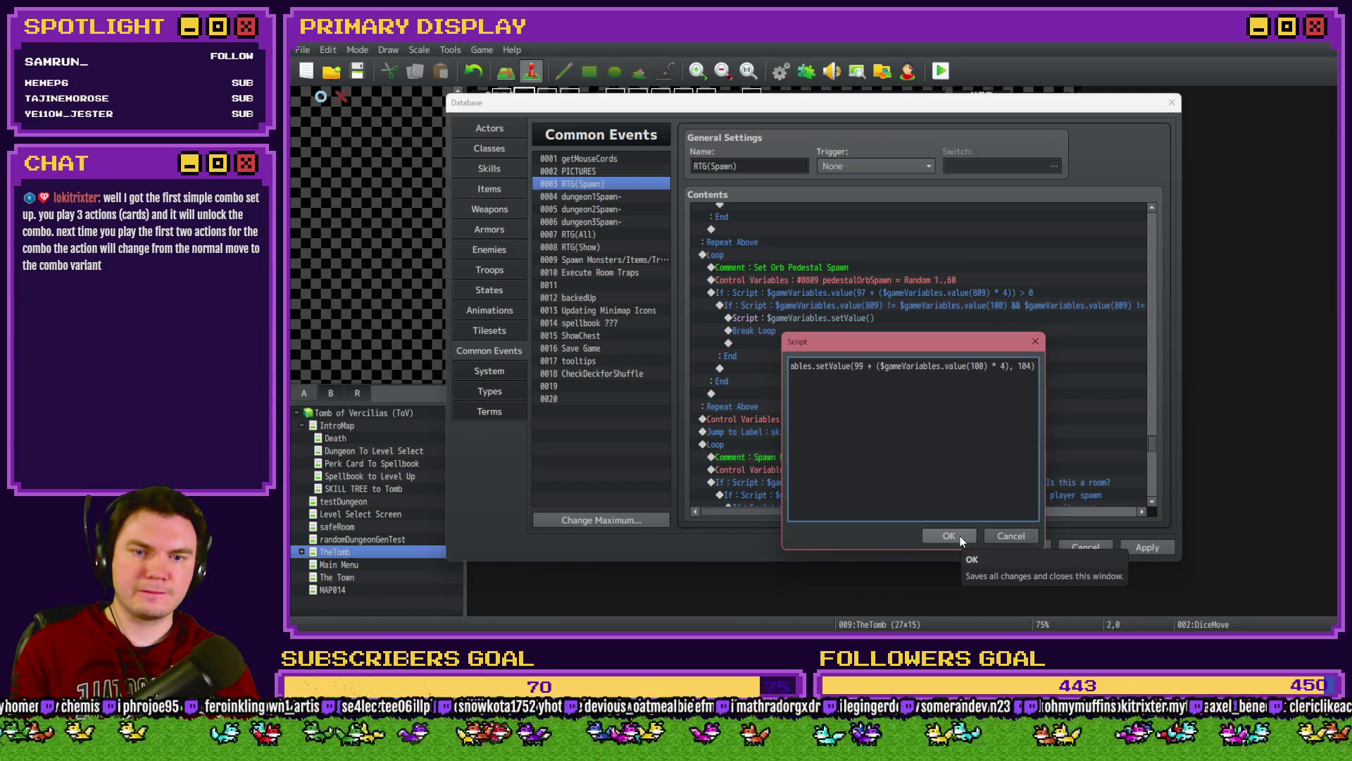
left_click(949, 536)
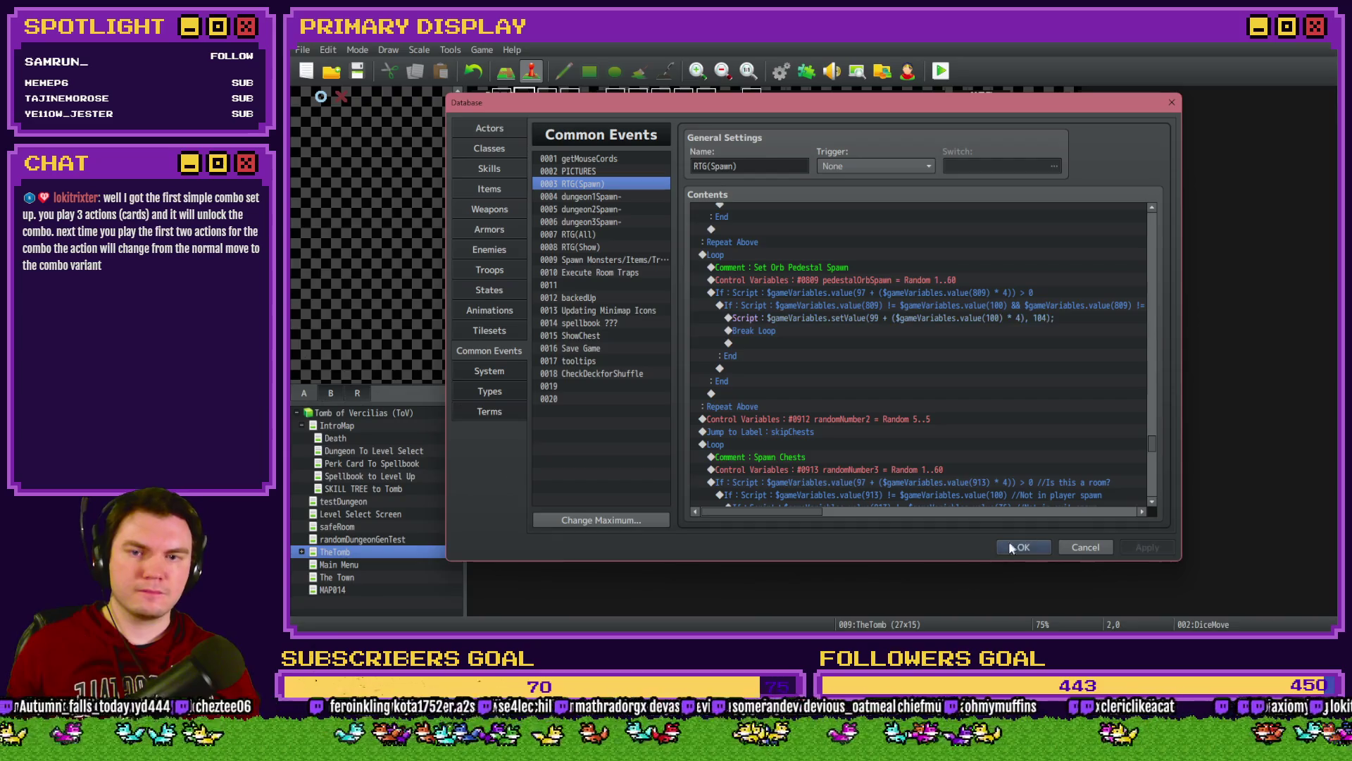
left_click(1020, 547)
left_click(941, 70)
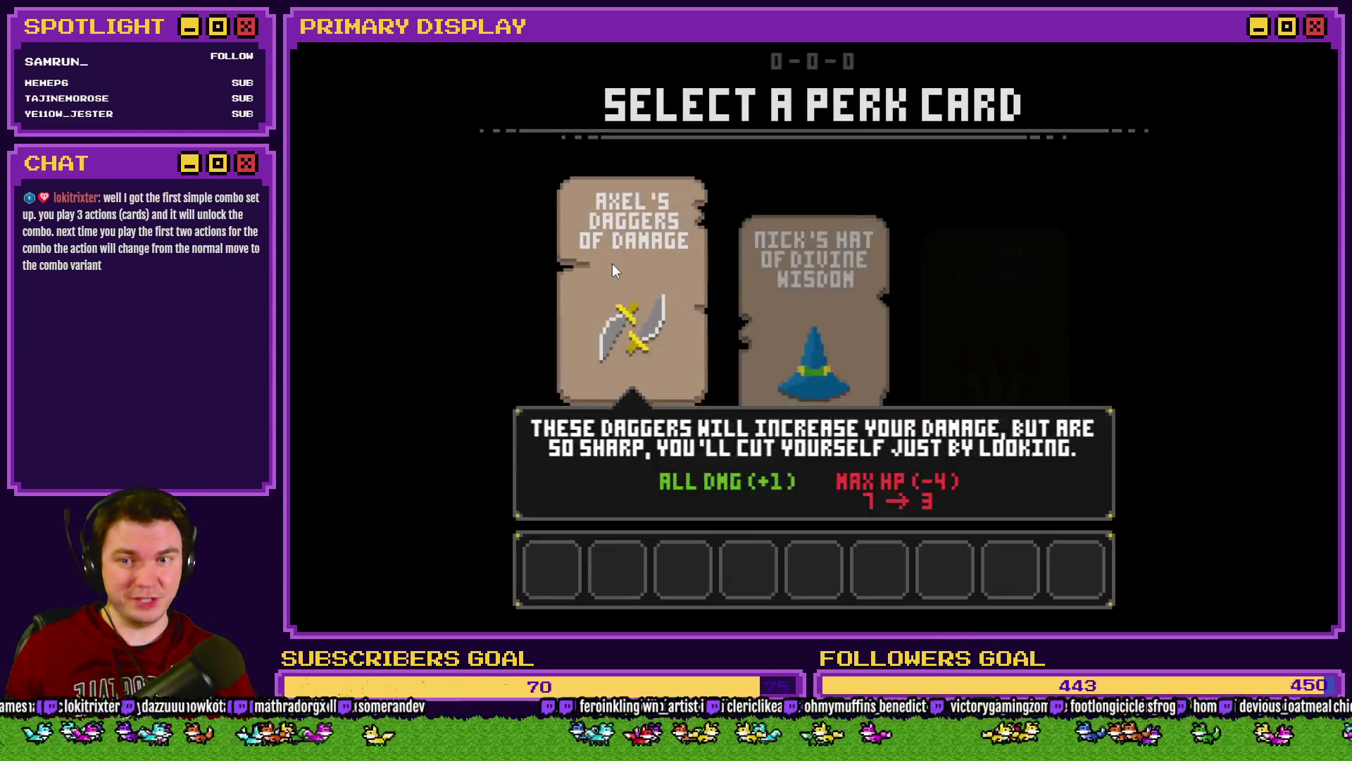
left_click(614, 266)
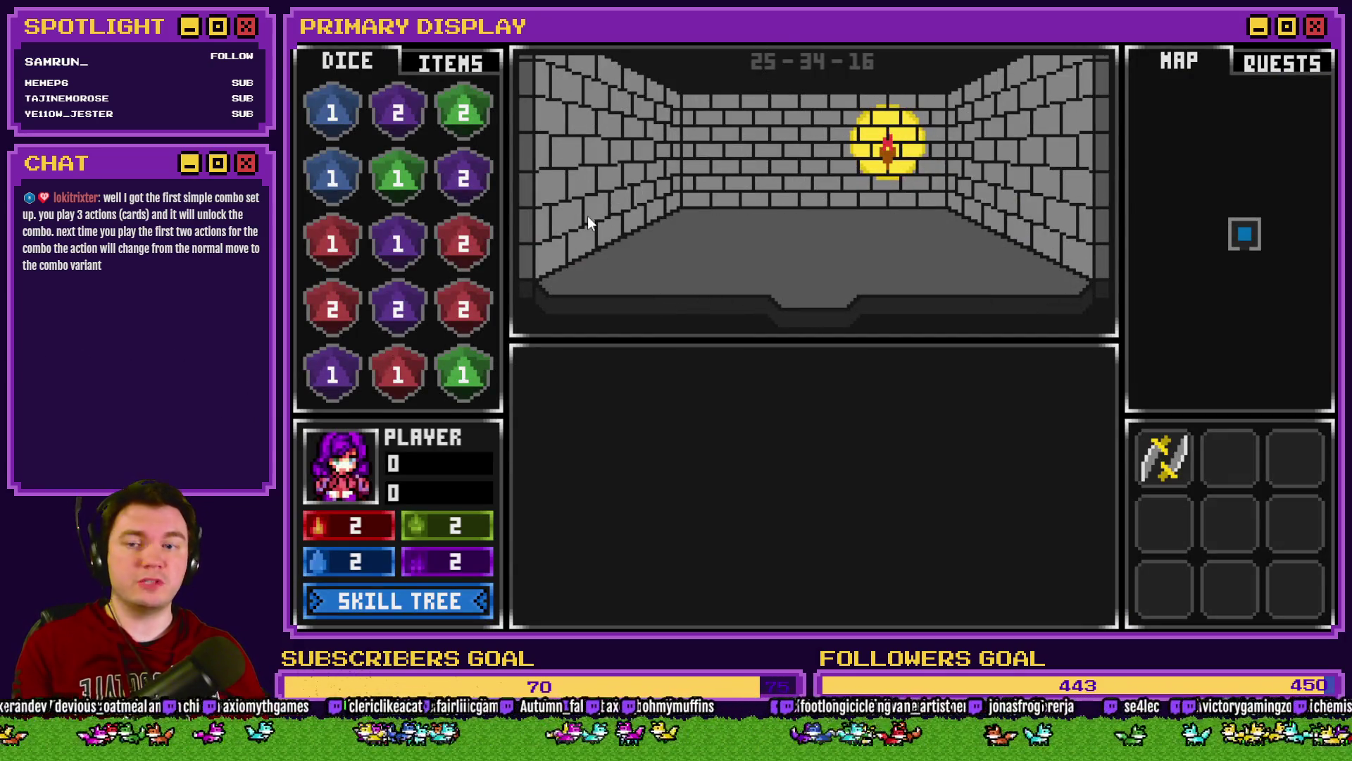
key("F9")
scroll(421, 531, "down", 10)
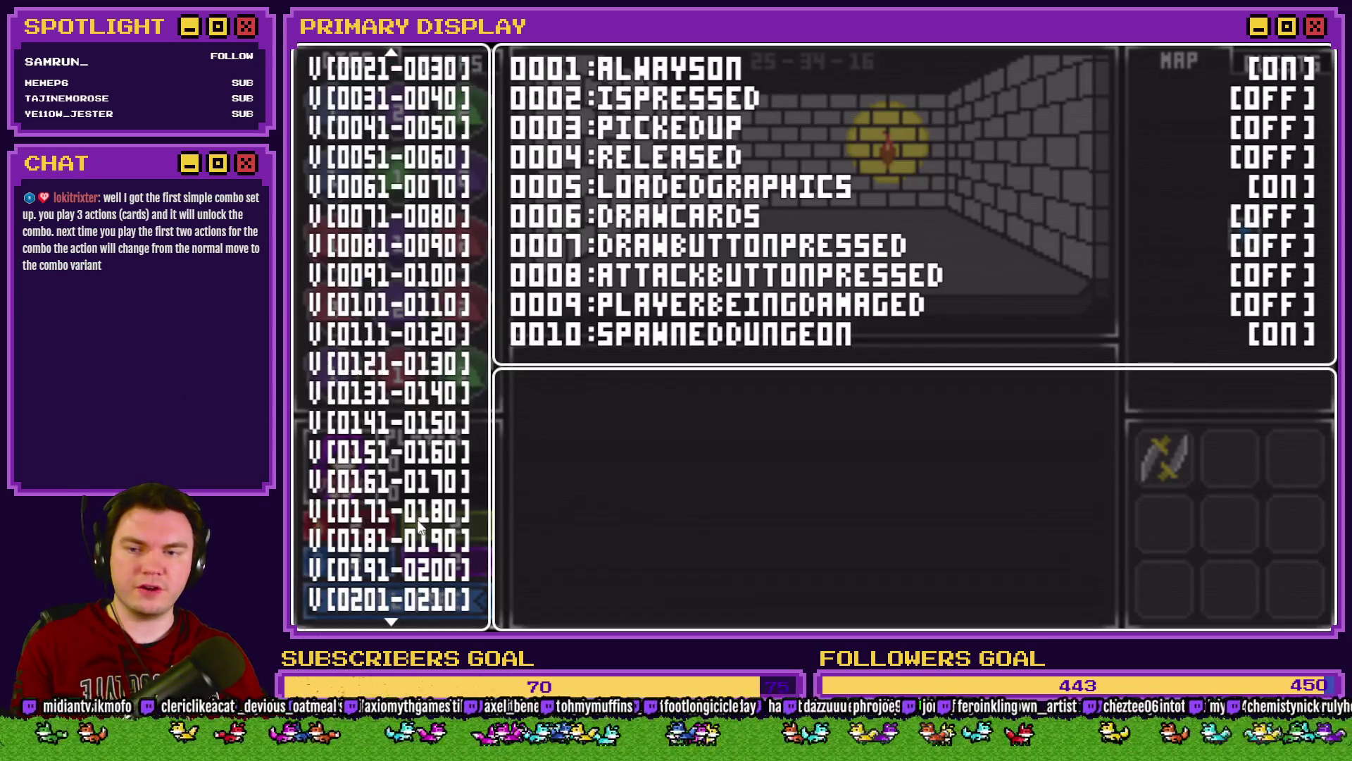
mouse_move(395, 520)
key("Up")
key("Up")
key("Up")
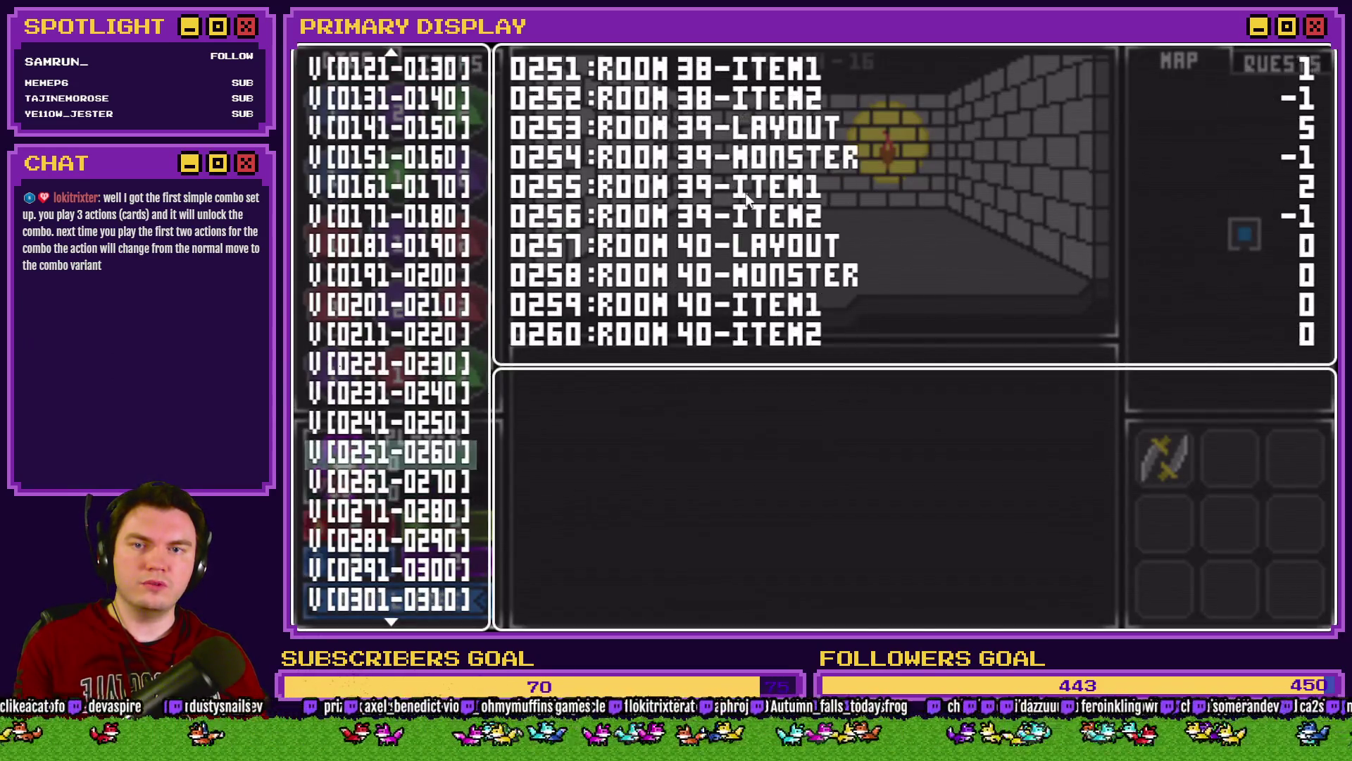
key("Up")
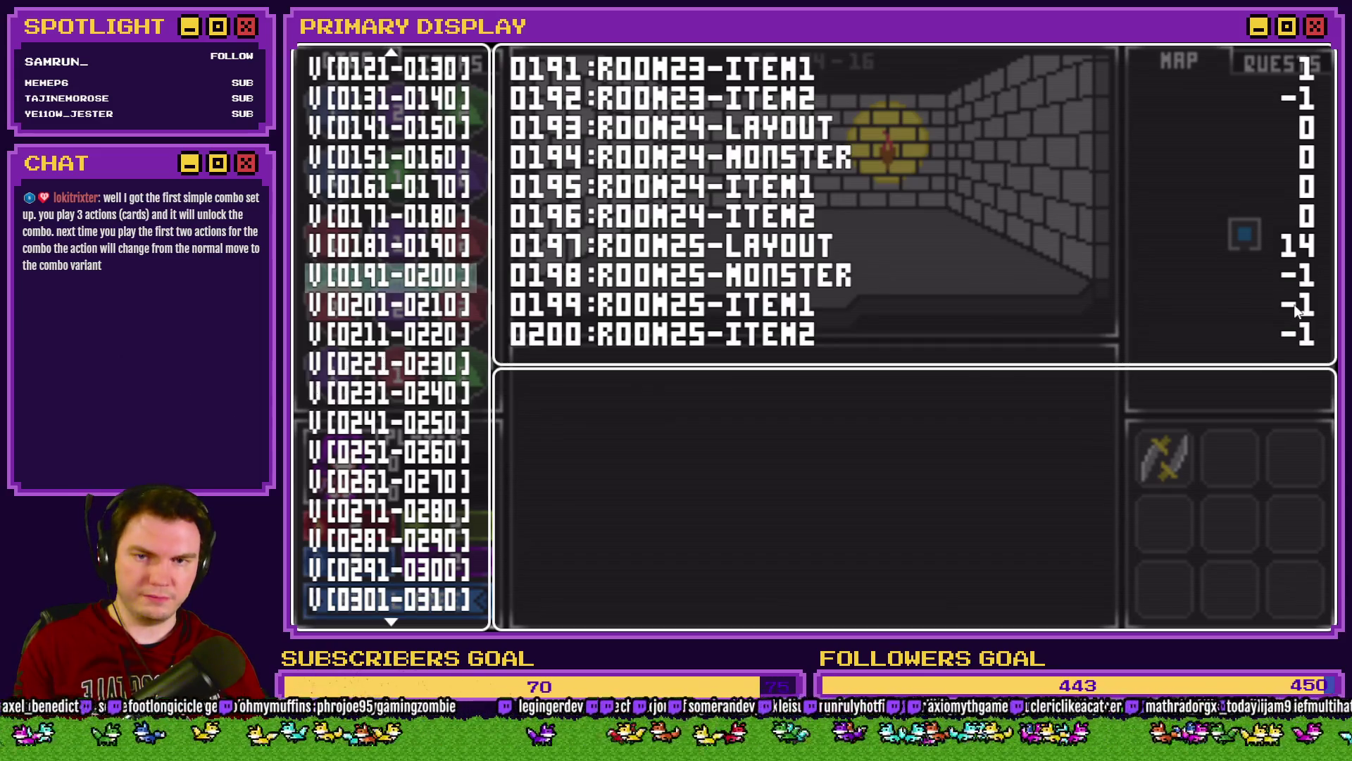
key("Down")
key("Down")
key("Down")
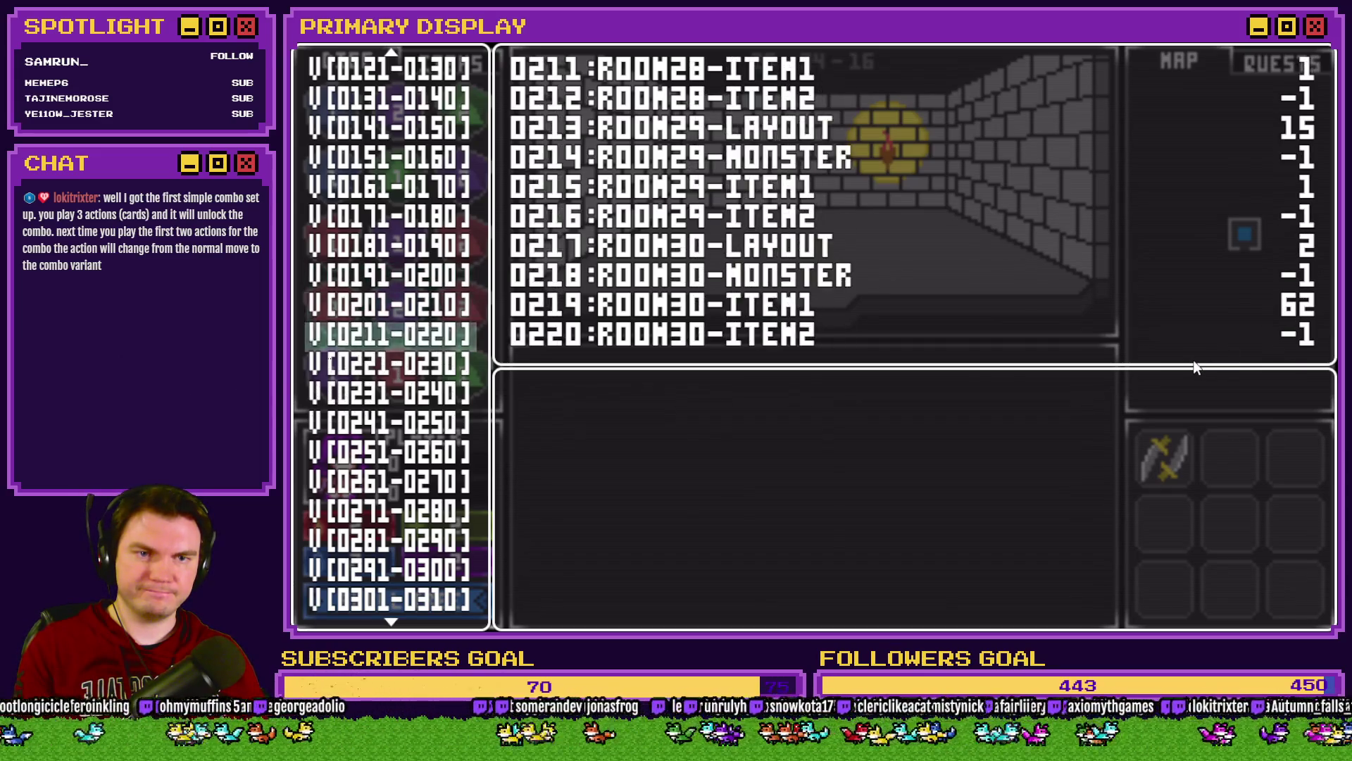
key("Up")
key("Up")
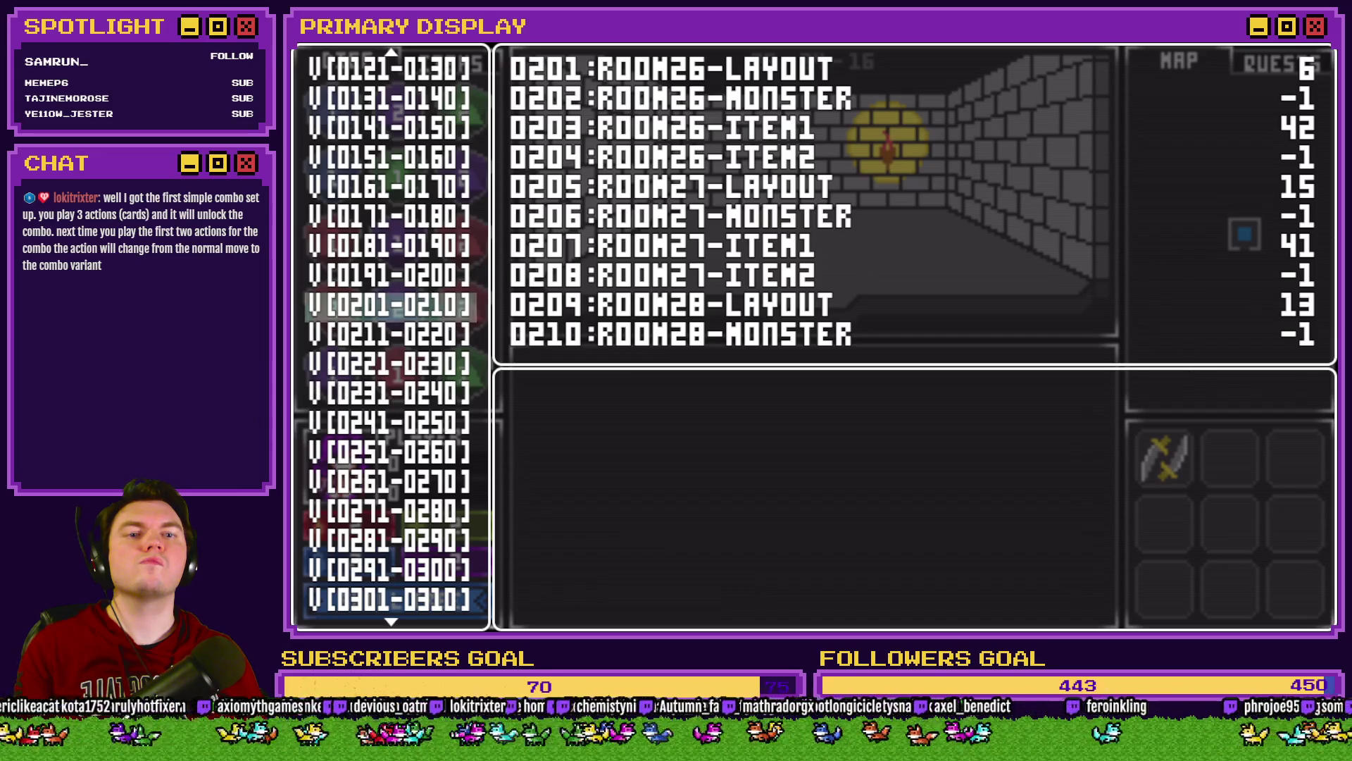
key("alt+F4")
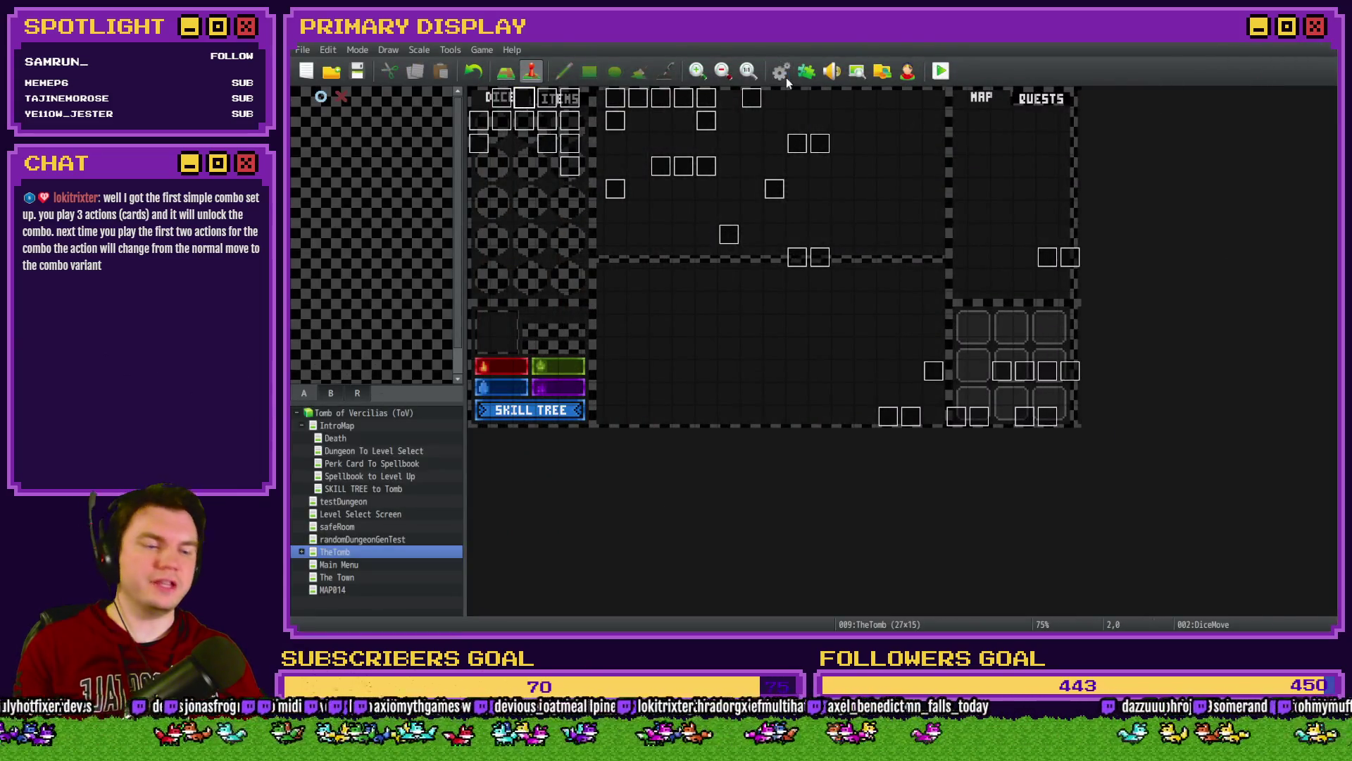
Step: Scroll RTG(Spawn) to the orb pedestal loop and select its setValue item 104 script line
left_click(782, 72)
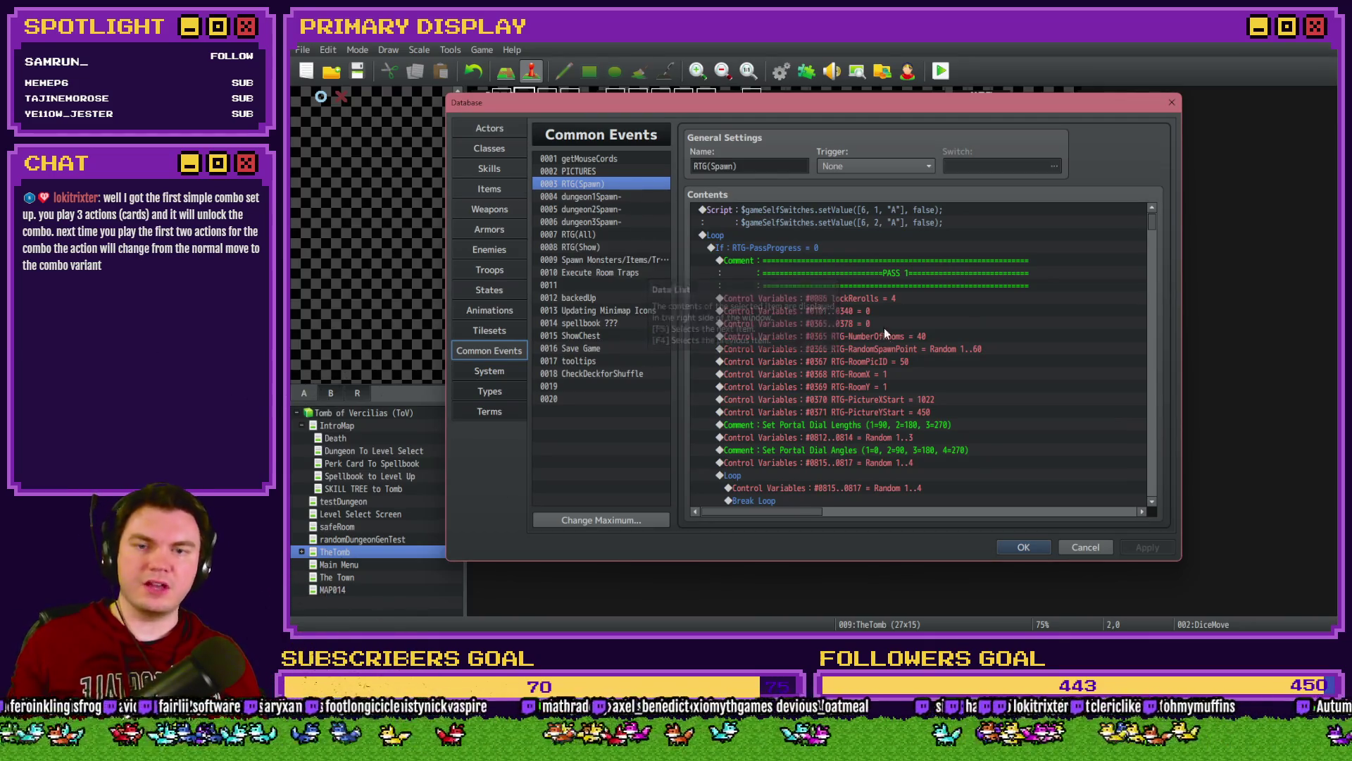
scroll(1113, 327, "down", 3)
mouse_move(1152, 232)
left_mouse_down()
mouse_move(1151, 471)
mouse_move(1159, 447)
left_mouse_up()
left_click(953, 403)
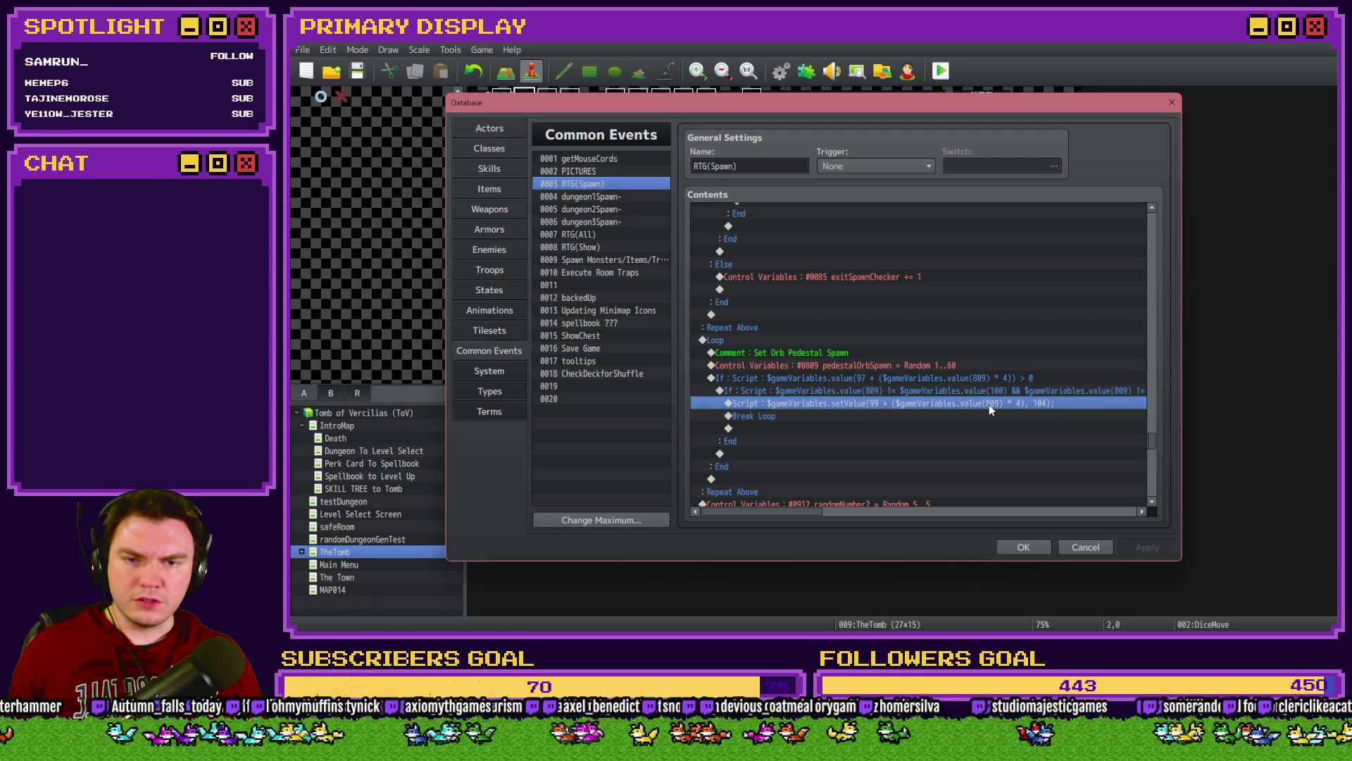
left_click(1028, 396)
left_click(1029, 403)
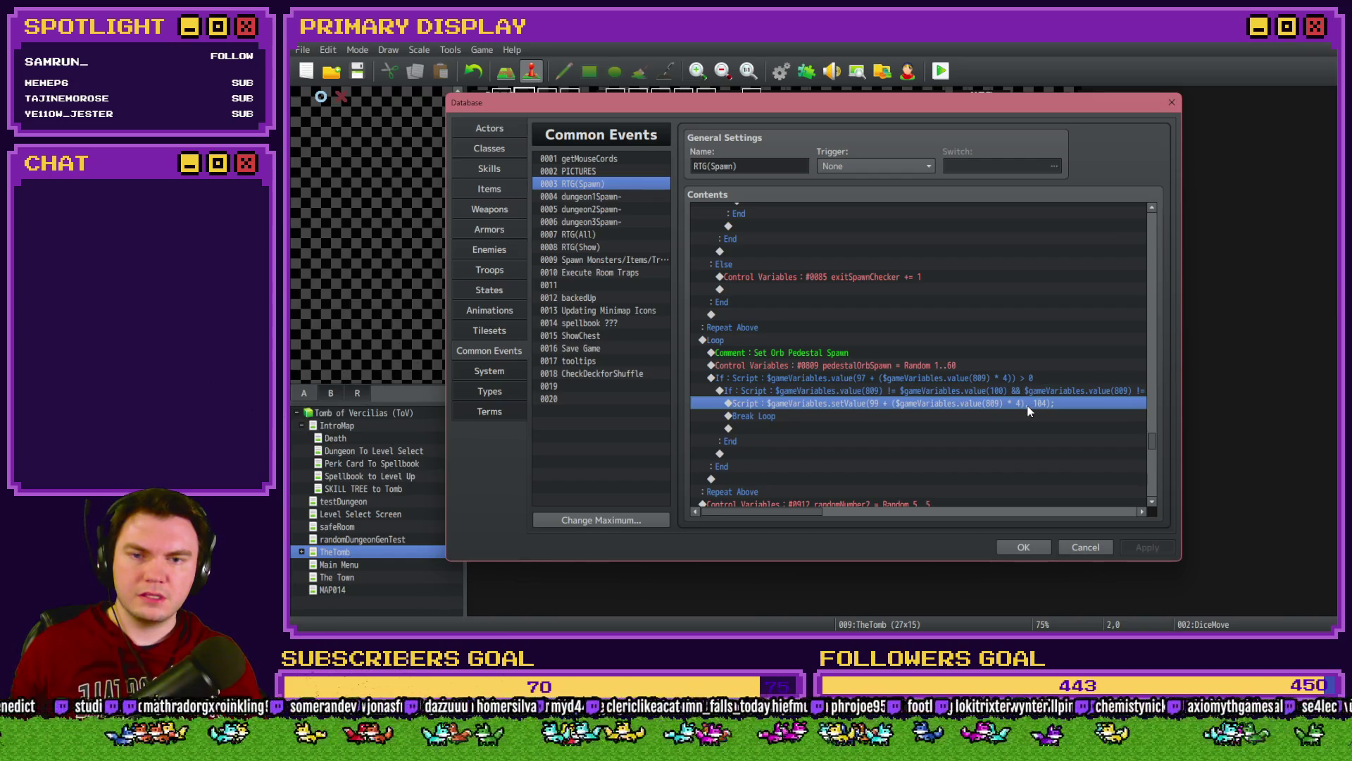
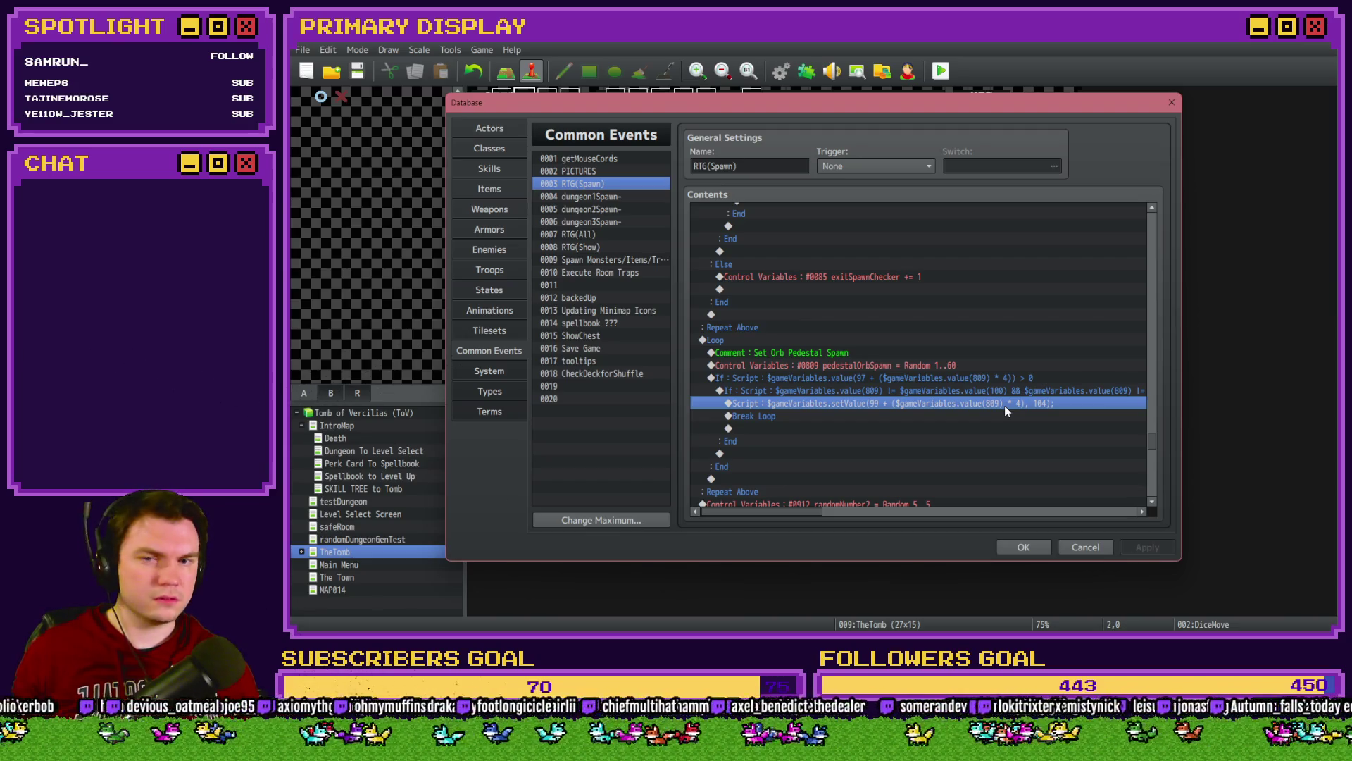
Step: Insert a Flash Screen command right after the Script line in the RTG(Spawn) common event
double_click(837, 421)
left_click(797, 165)
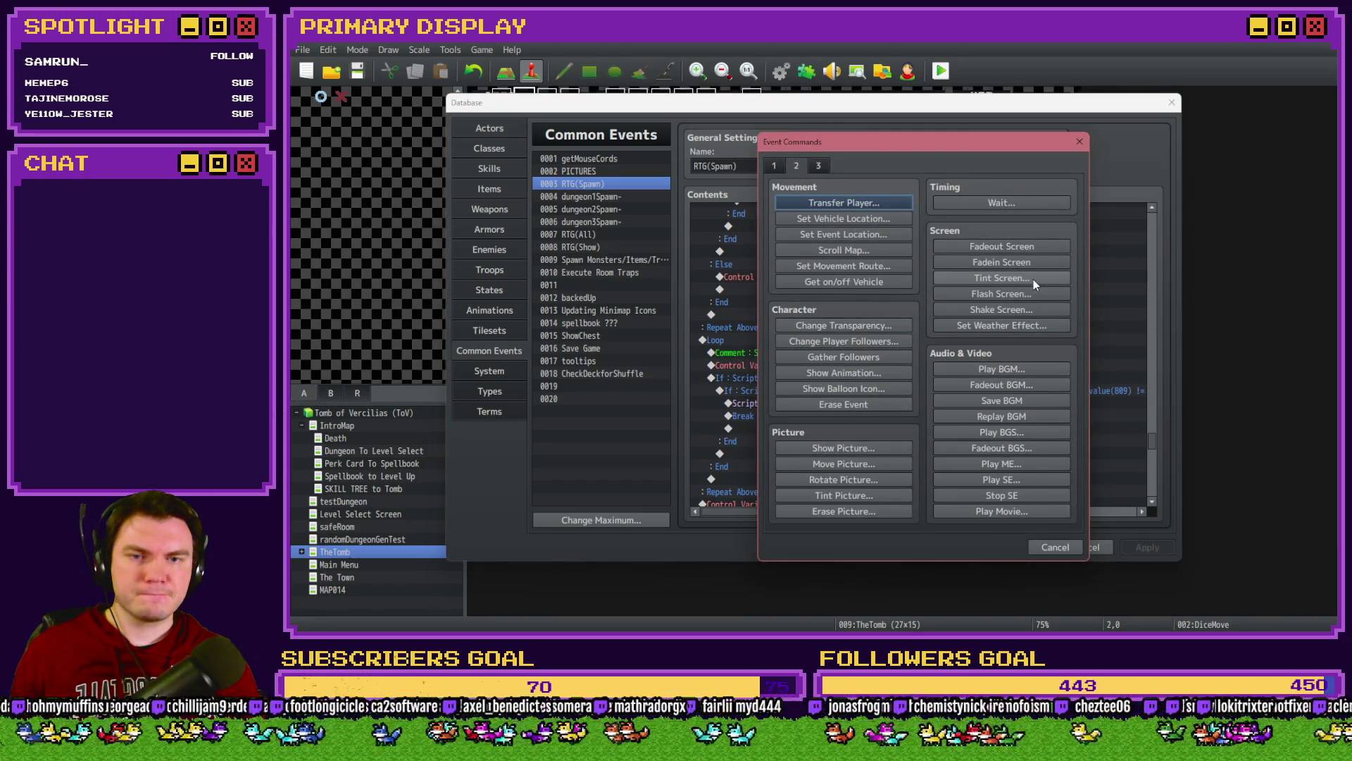
left_click(1033, 279)
left_click(957, 434)
Step: Close the Database keeping changes, save the project and launch a playtest
left_click(1025, 548)
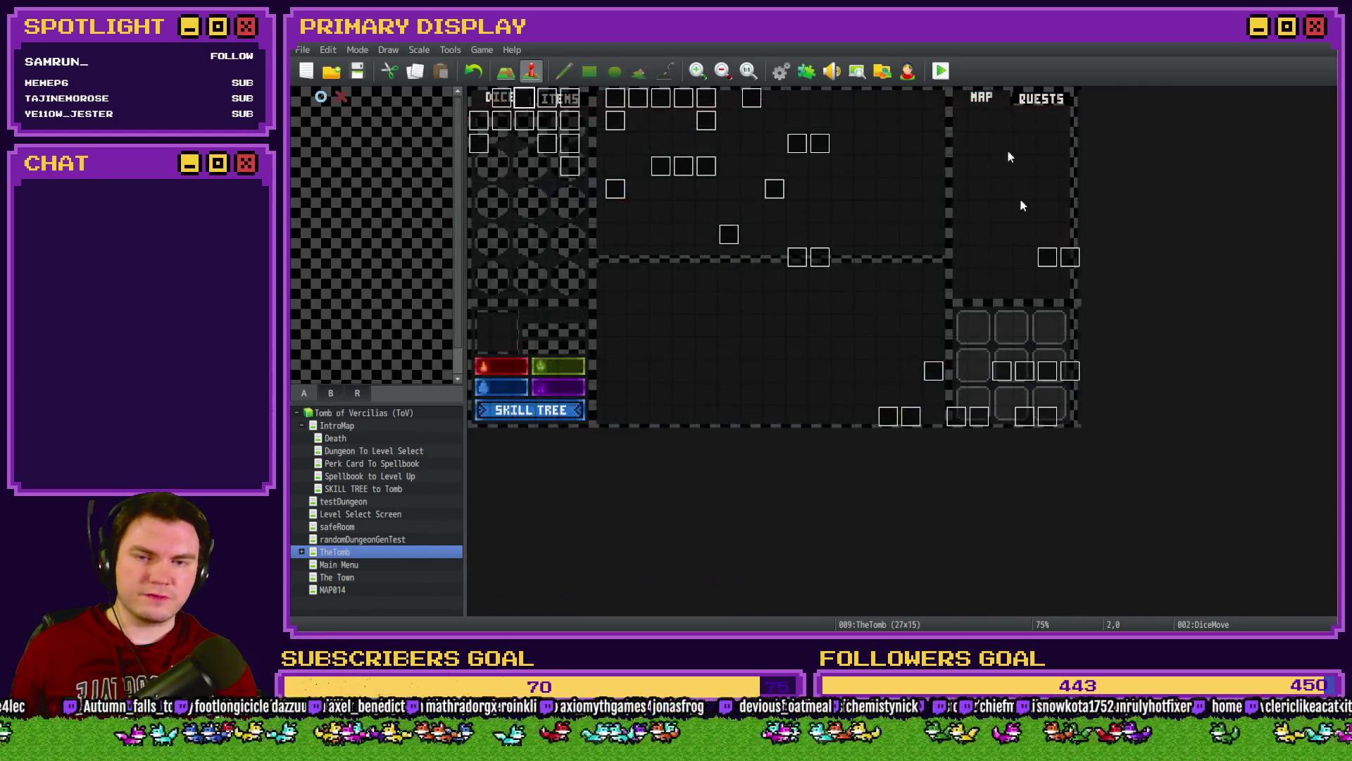
left_click(941, 70)
left_click(775, 355)
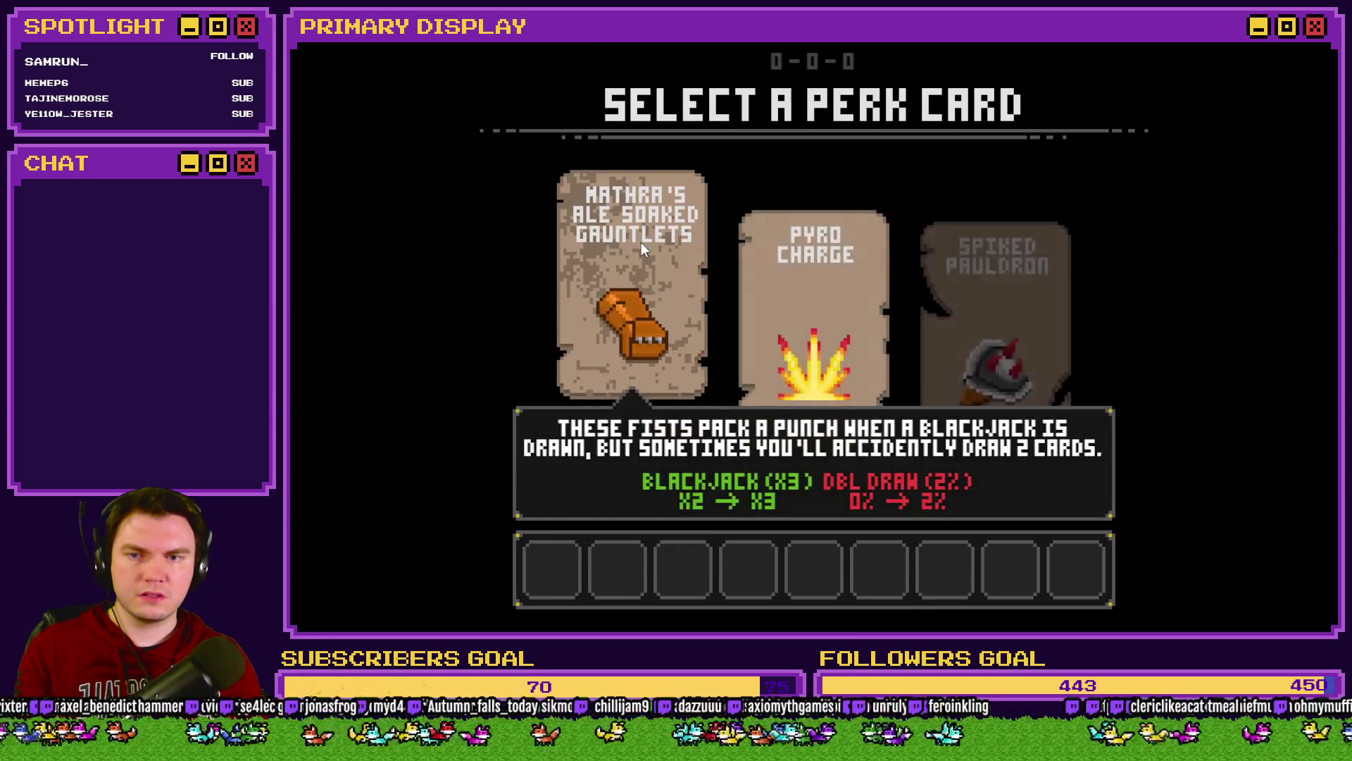
Step: Place the Gauntlets card in the first slot, then view debug variables 0801-0810 including PedestalOrbSpawn
left_click(641, 243)
key("F9")
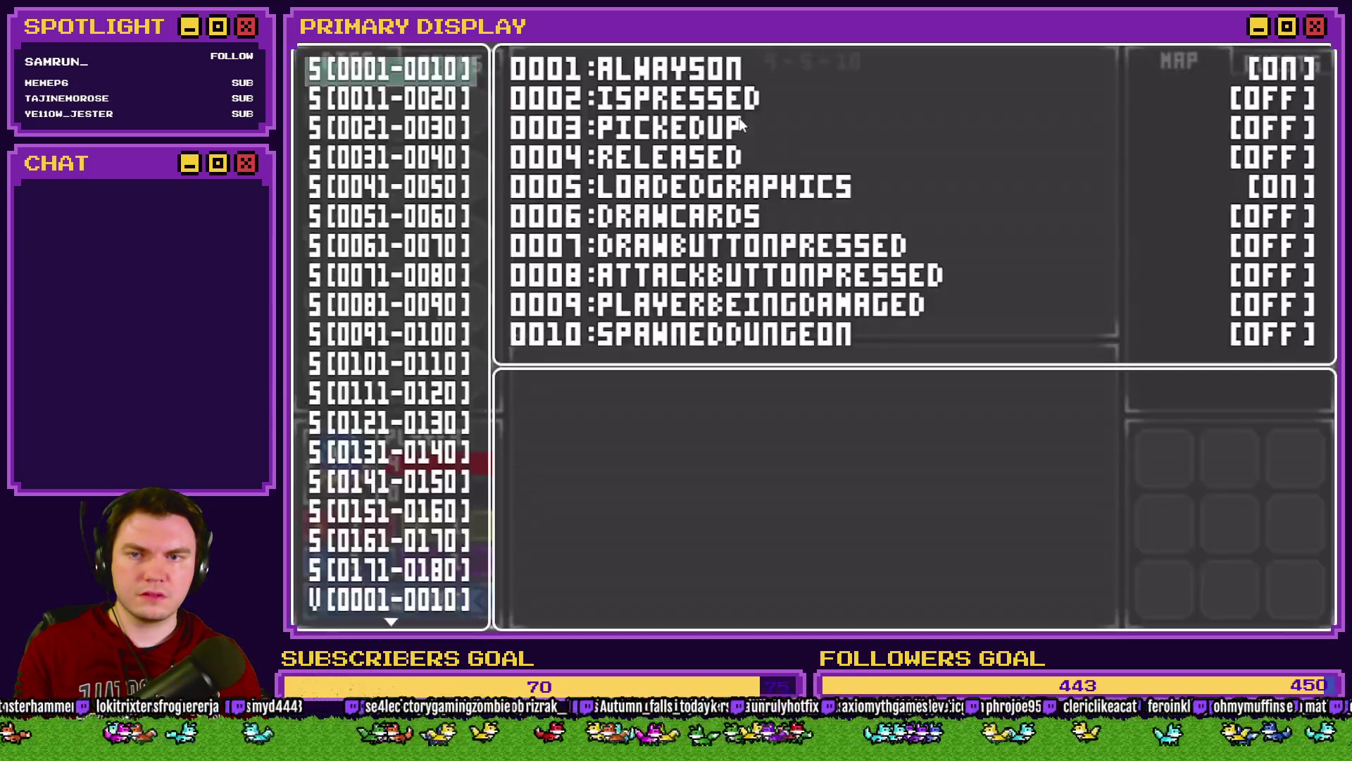
scroll(410, 379, "down", 15)
scroll(411, 379, "down", 20)
scroll(394, 380, "down", 15)
left_click(400, 395)
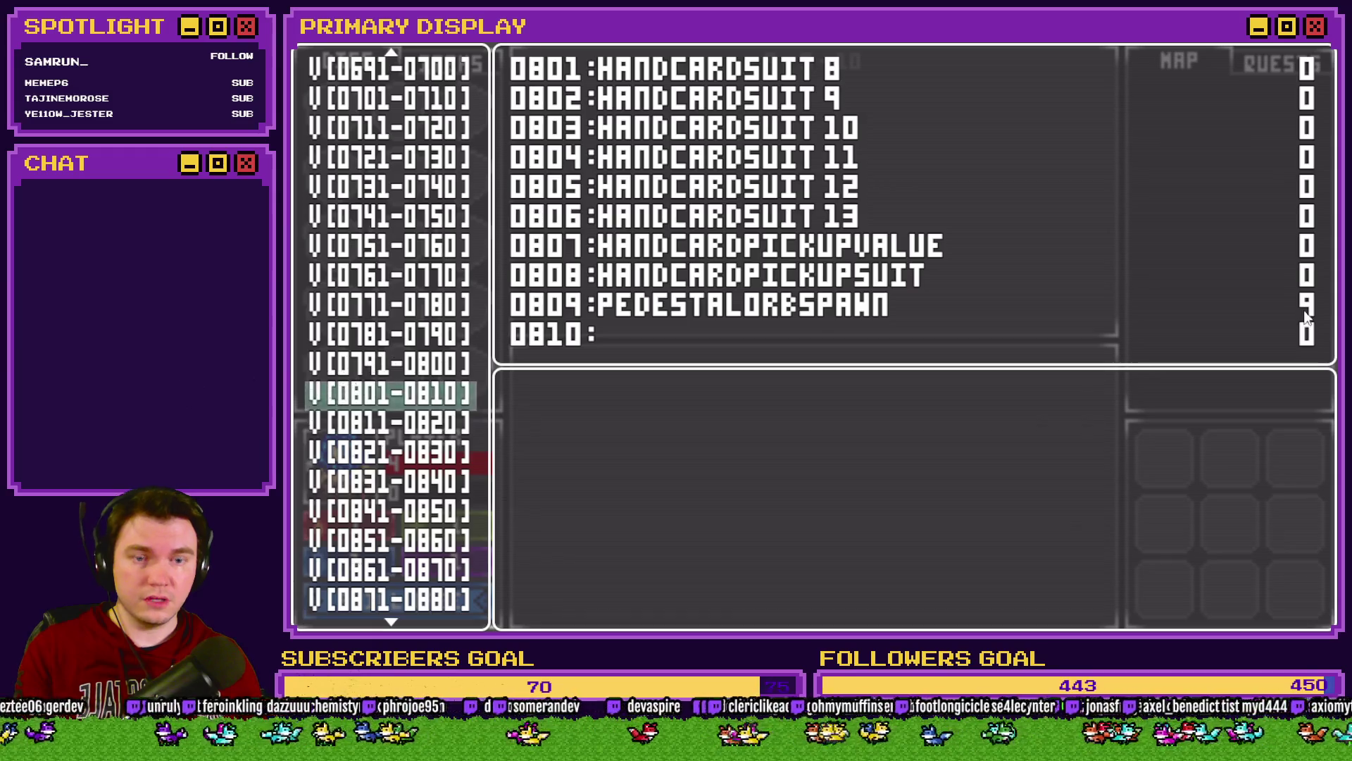
Step: Check the room variables 0221-0230, showing ROOM9-ITEM1 at 104, then close the playtest
scroll(367, 470, "up", 20)
scroll(366, 471, "up", 20)
left_click(392, 278)
left_click(389, 260)
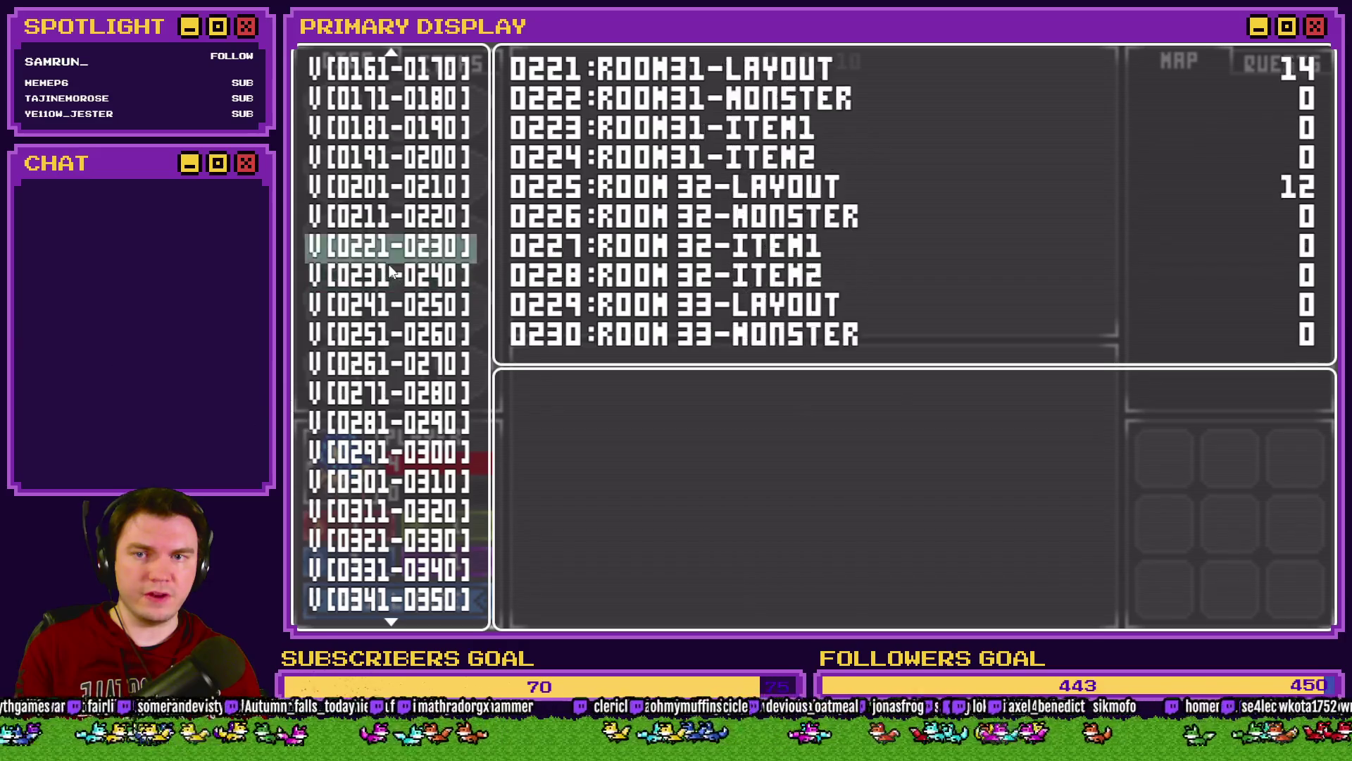
scroll(391, 273, "up", 10)
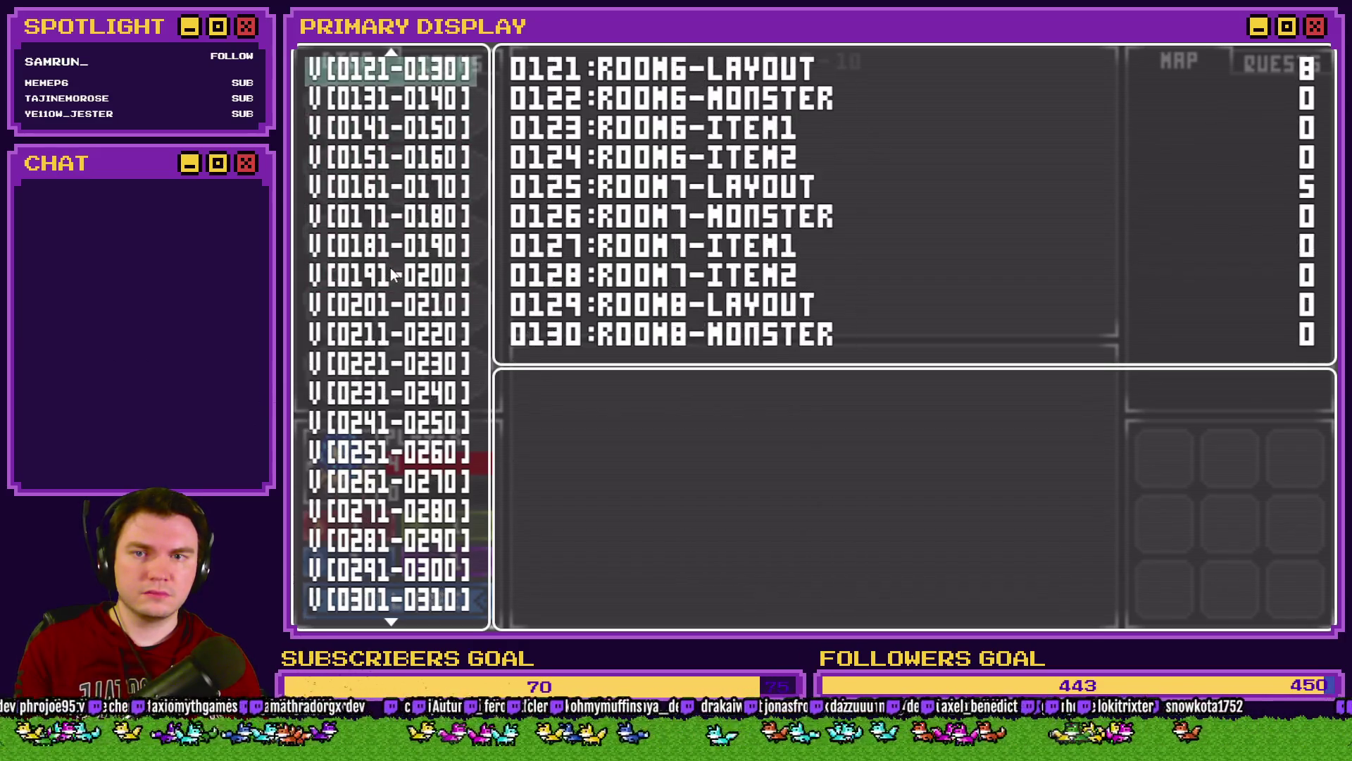
scroll(391, 273, "down", 1)
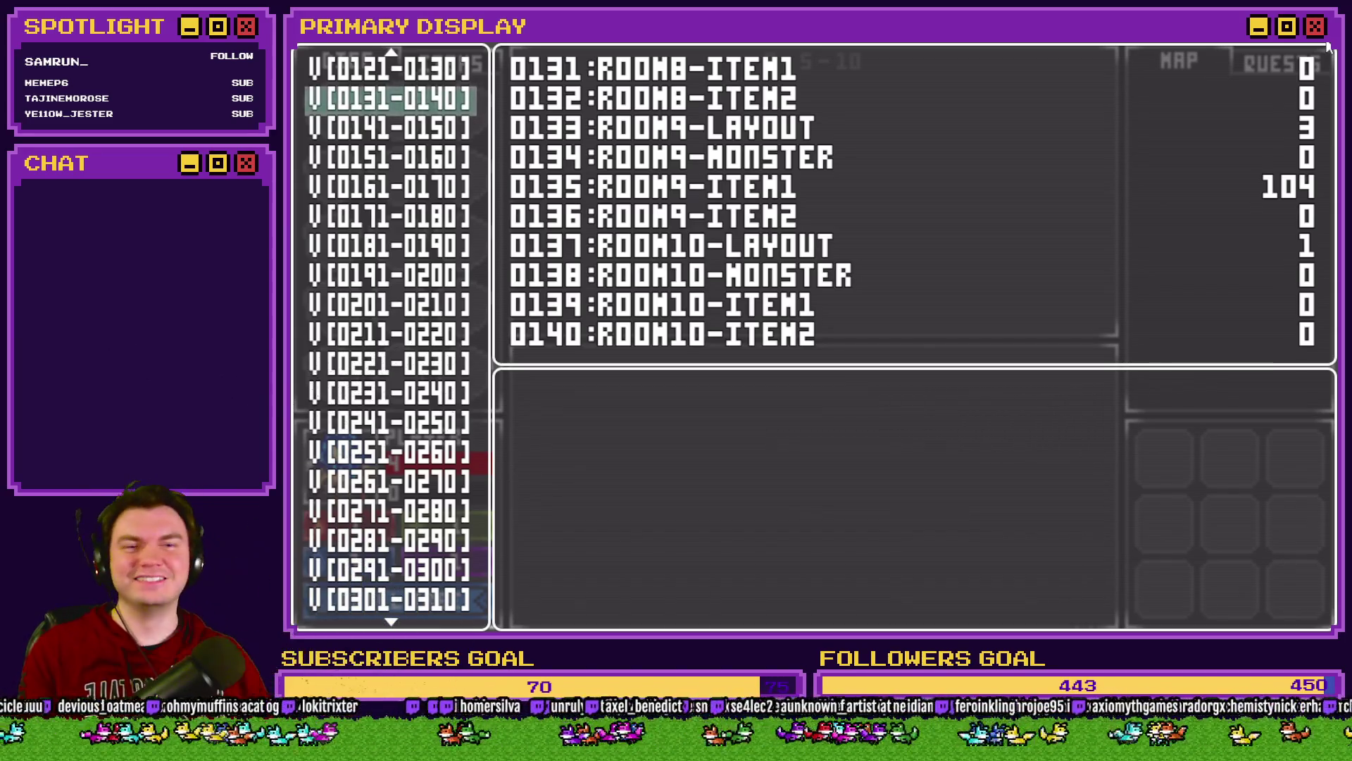
left_click(1328, 47)
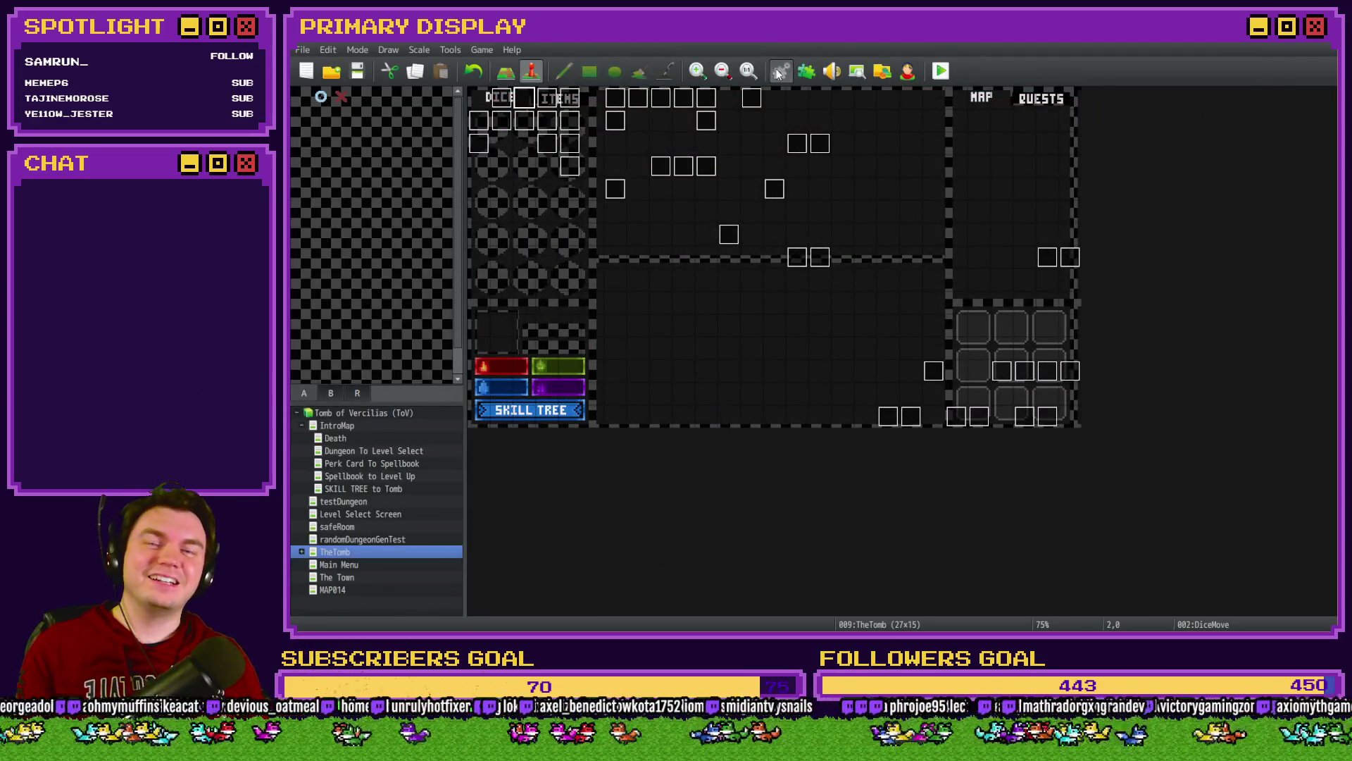
Step: Delete the Flash Screen command from the RTG(Spawn) common event
left_click(779, 73)
left_click_drag(1153, 234, 1165, 450)
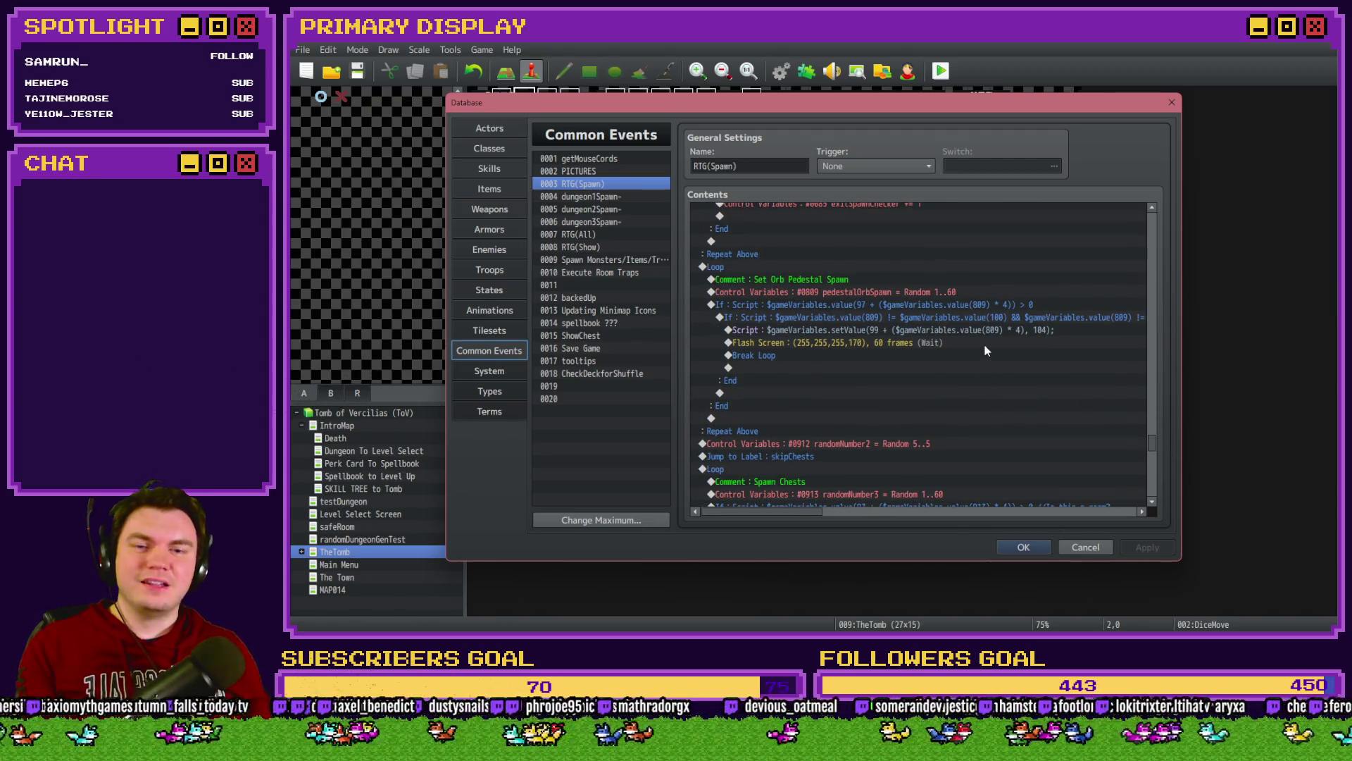
left_click(984, 343)
key("Delete")
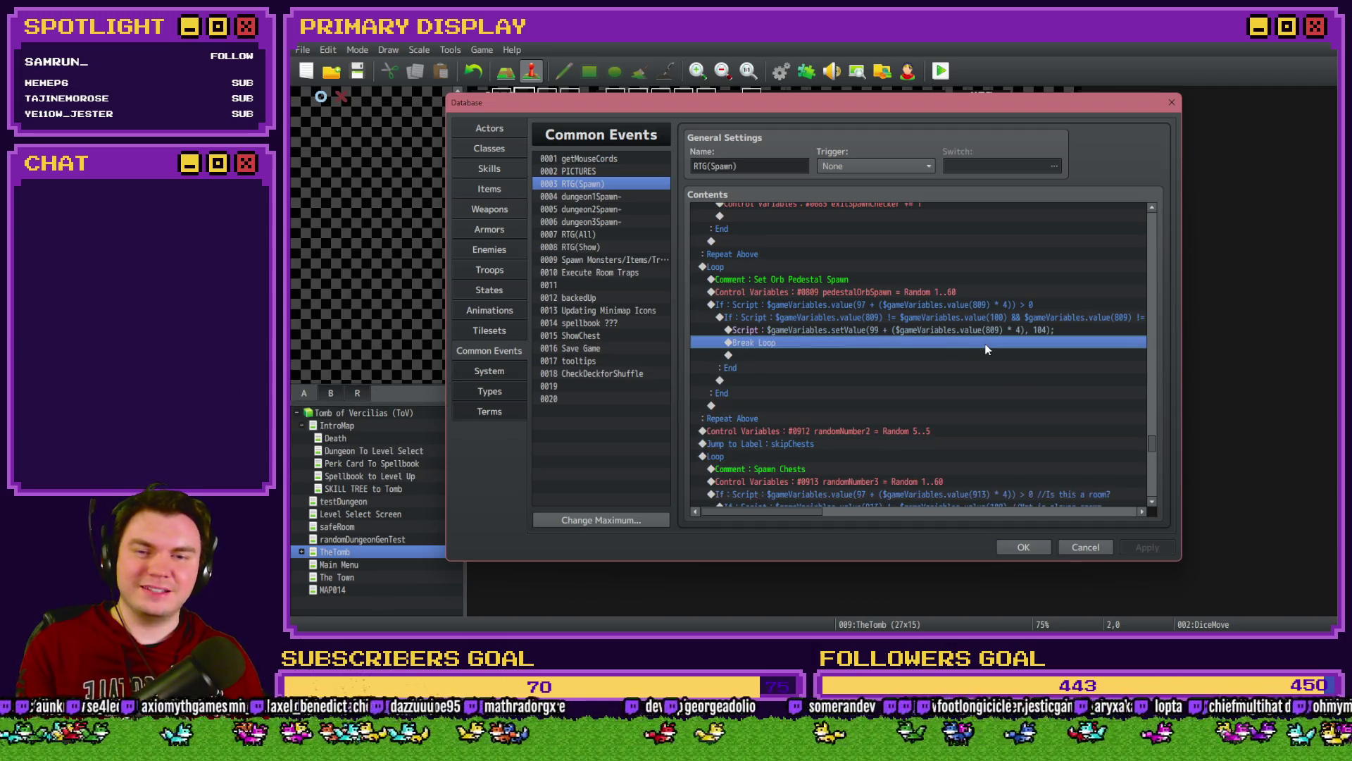
Step: Wrap line 2 of the Pedestal Orb Room script in /* */ and close the Database
left_click_drag(1153, 448, 1155, 474)
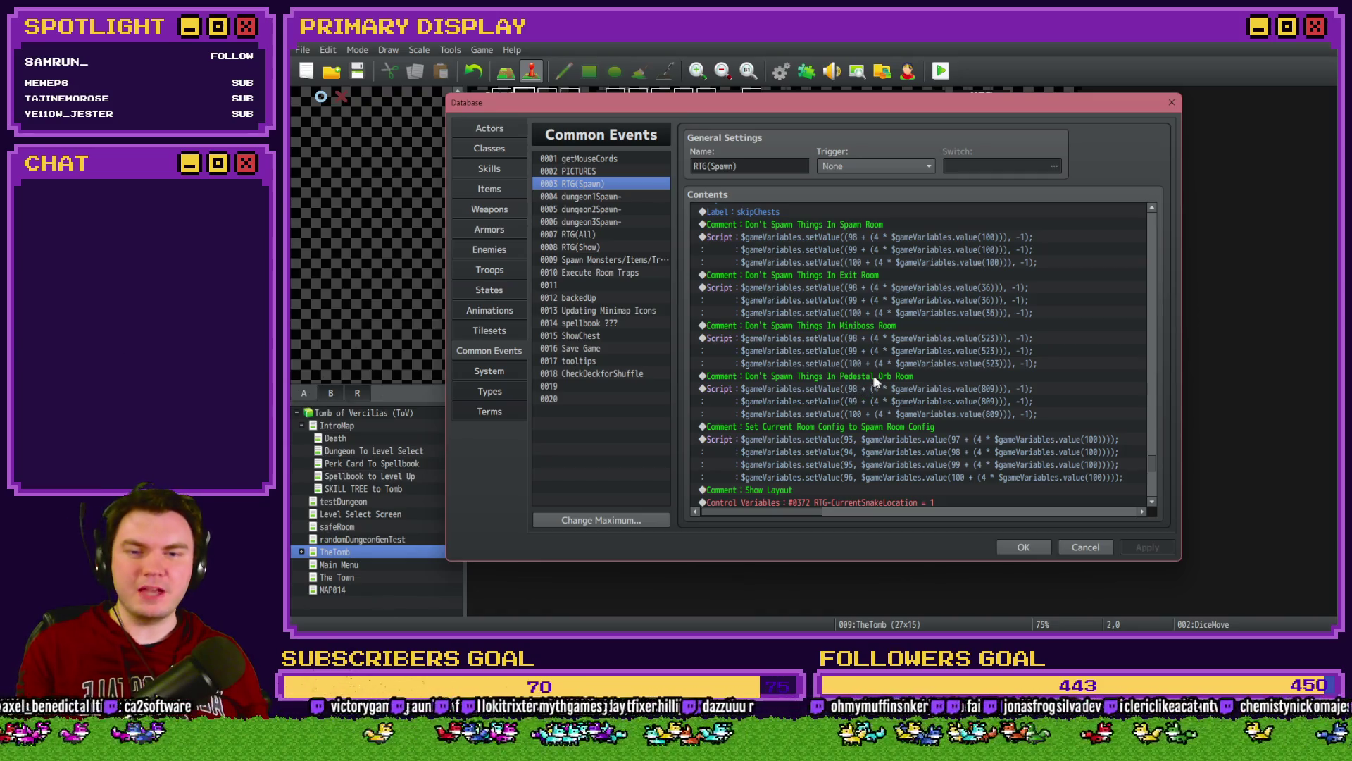
left_click(889, 387)
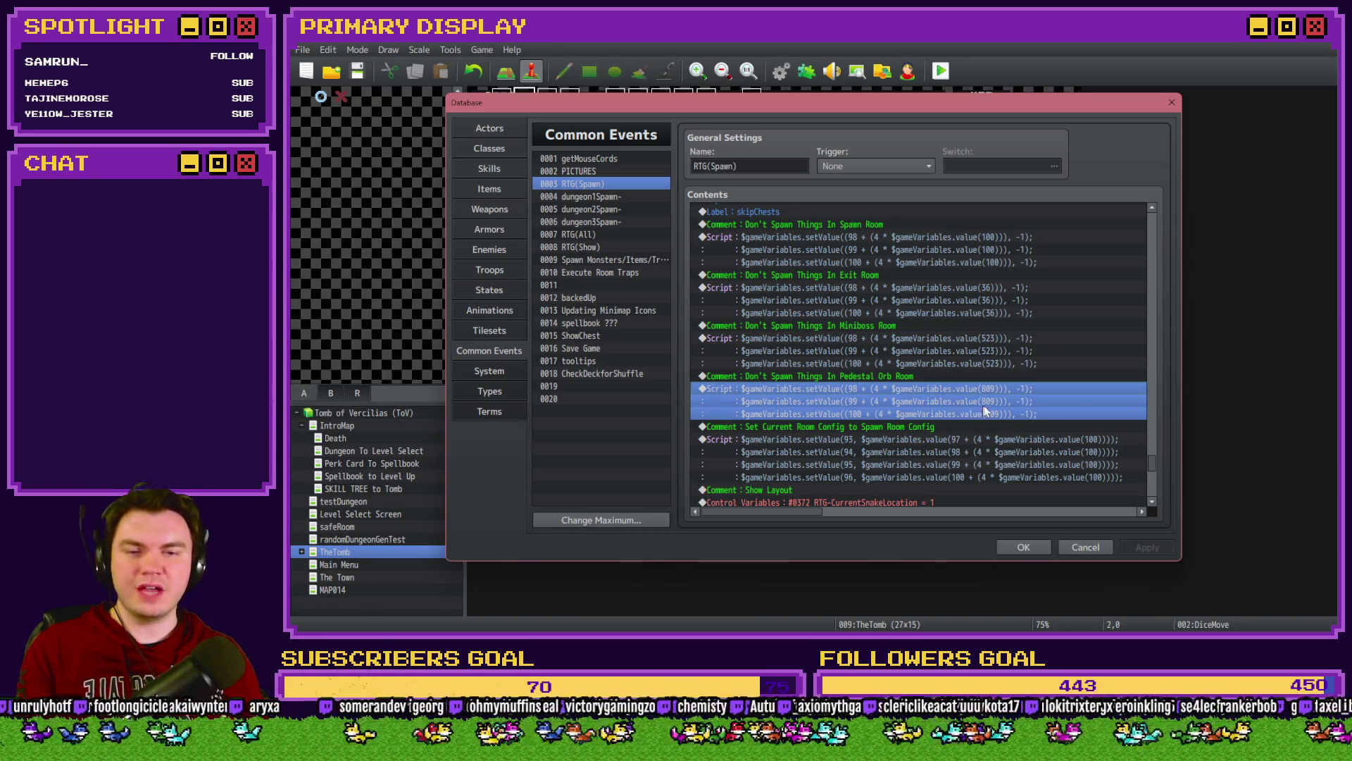
double_click(1025, 412)
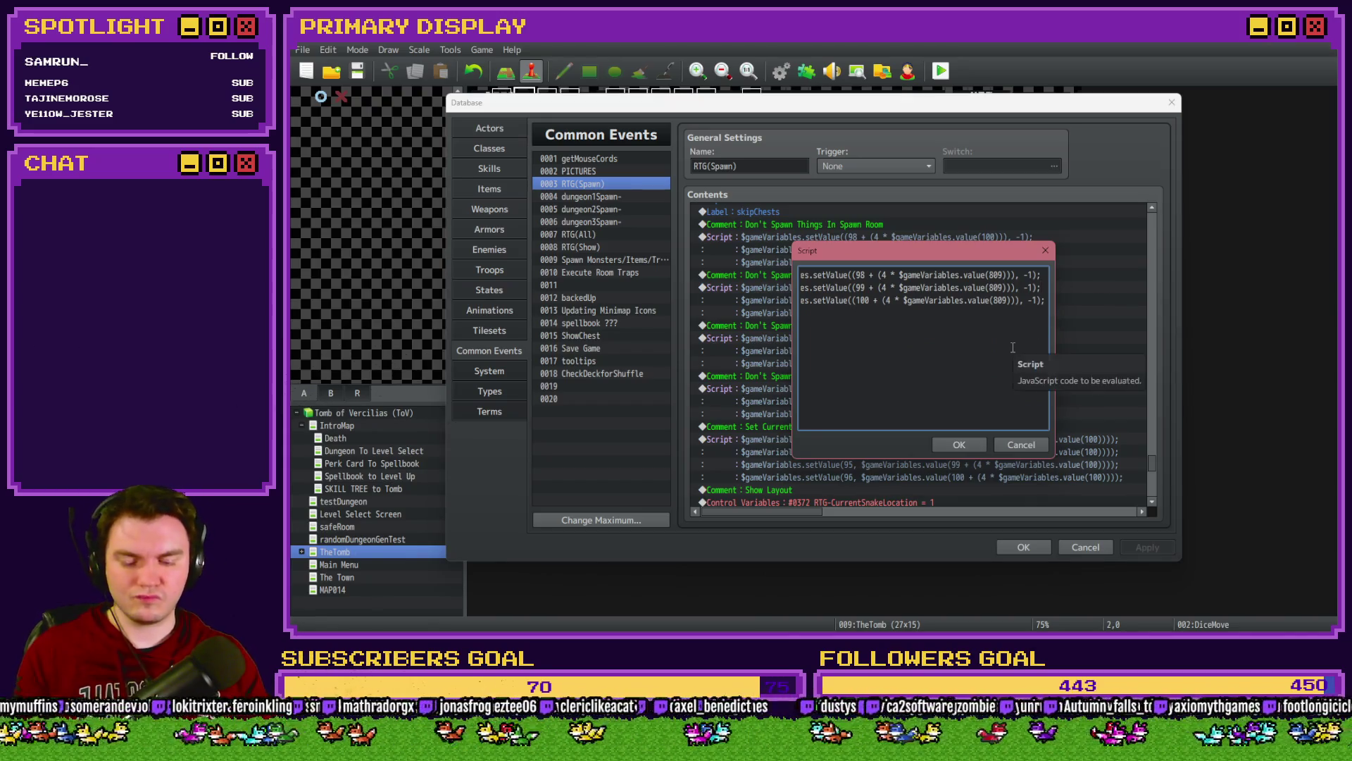
type("*/")
key("Home")
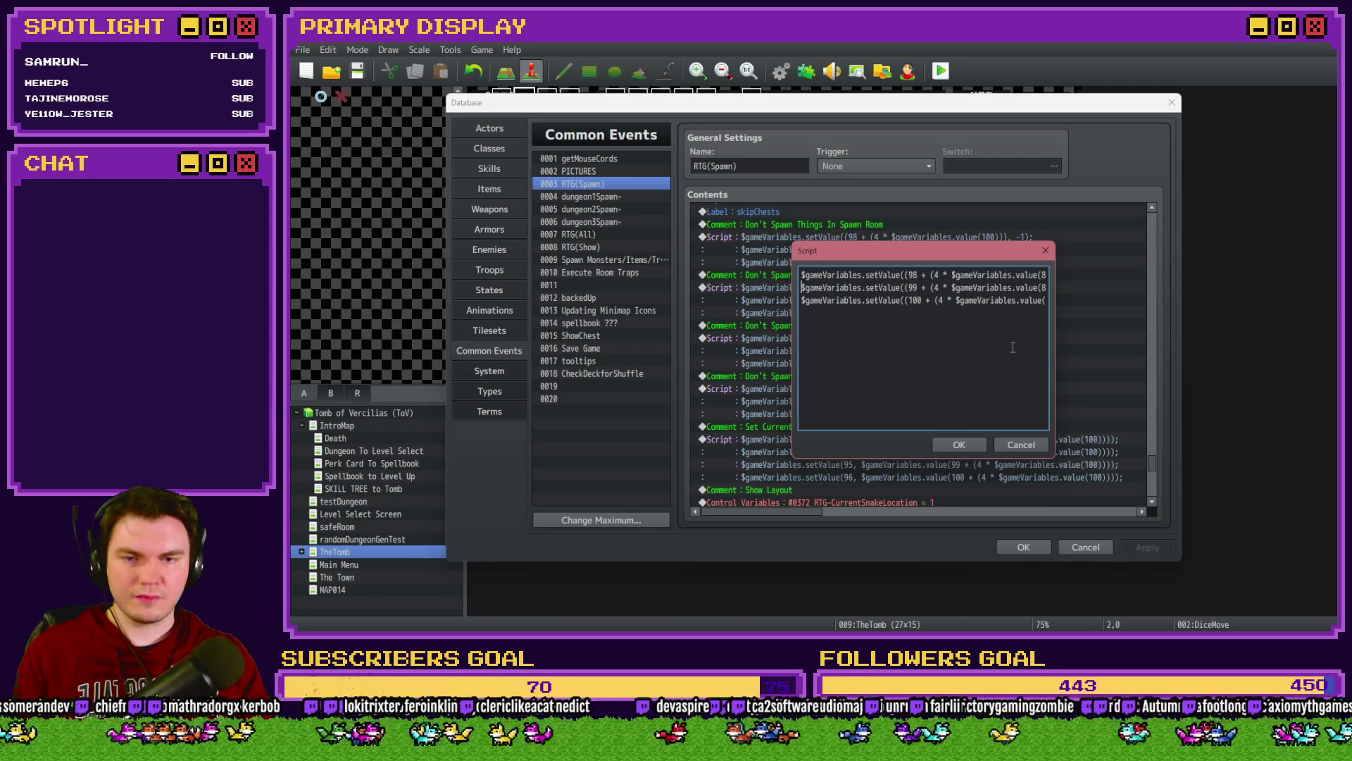
type("/*")
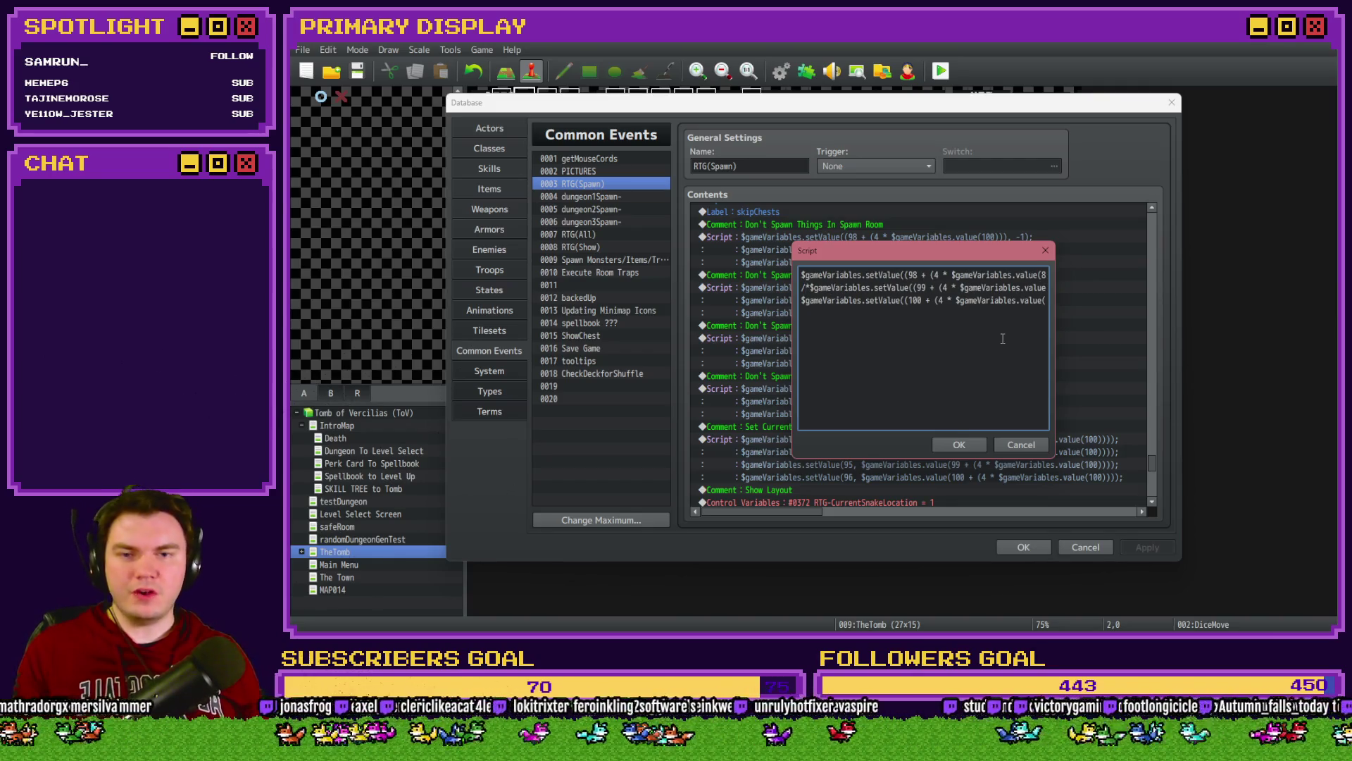
left_click(960, 442)
left_click(1019, 548)
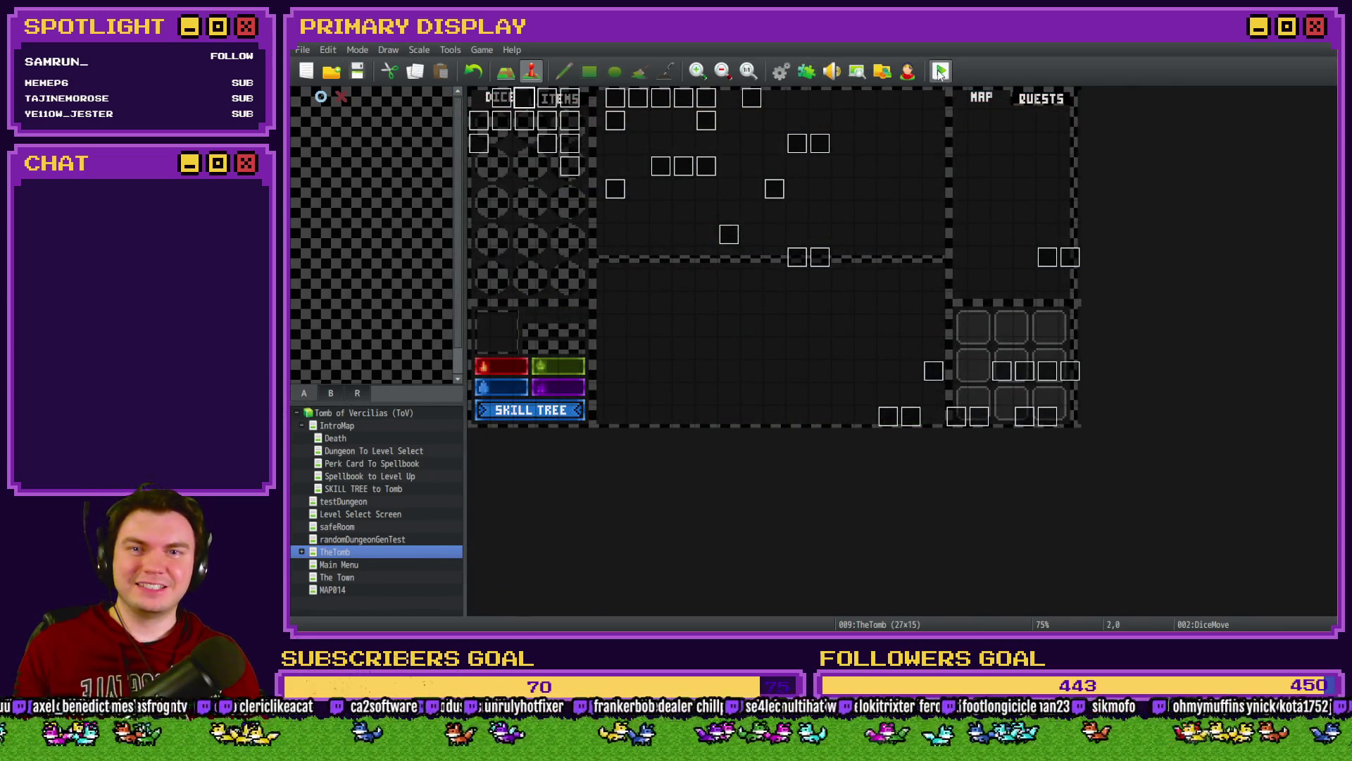
Step: Start a playtest and walk through the dungeon rooms to the orb pedestal room
key("ctrl+r")
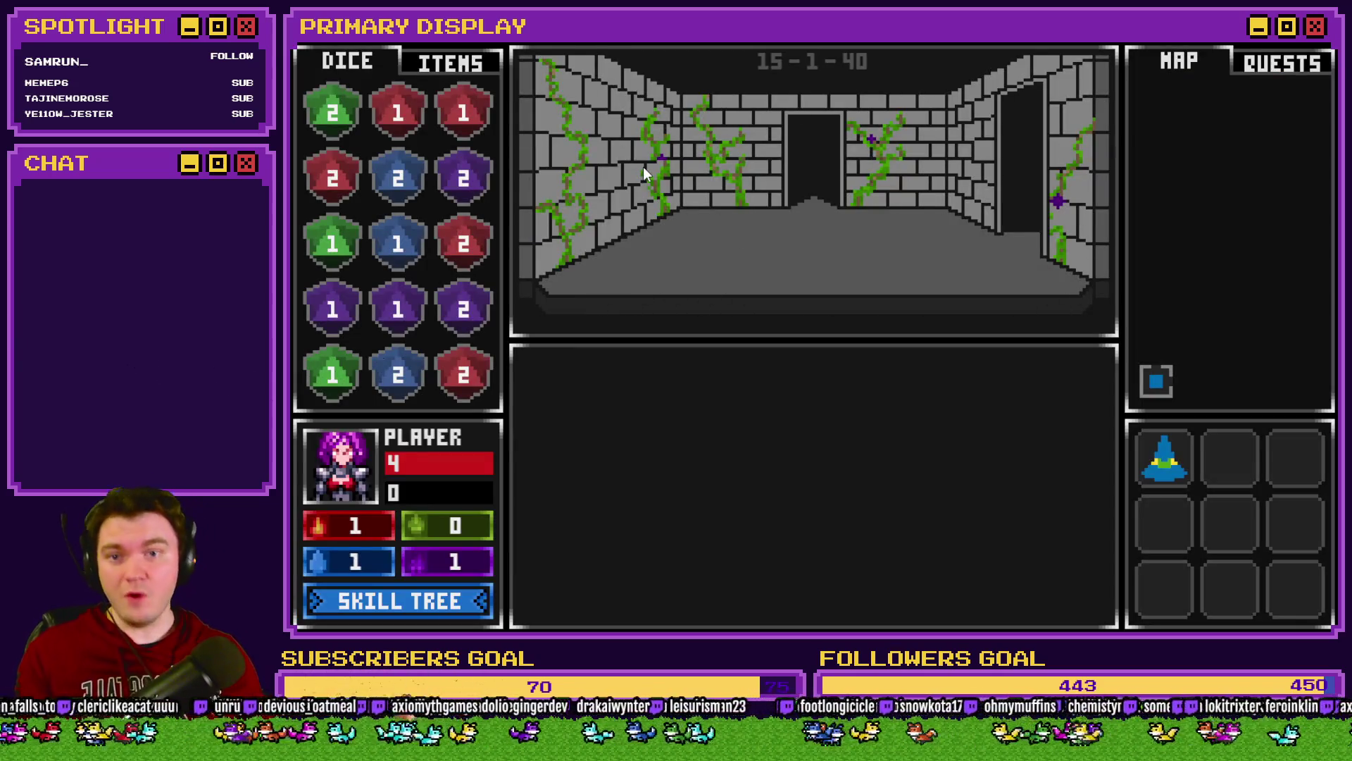
key("w")
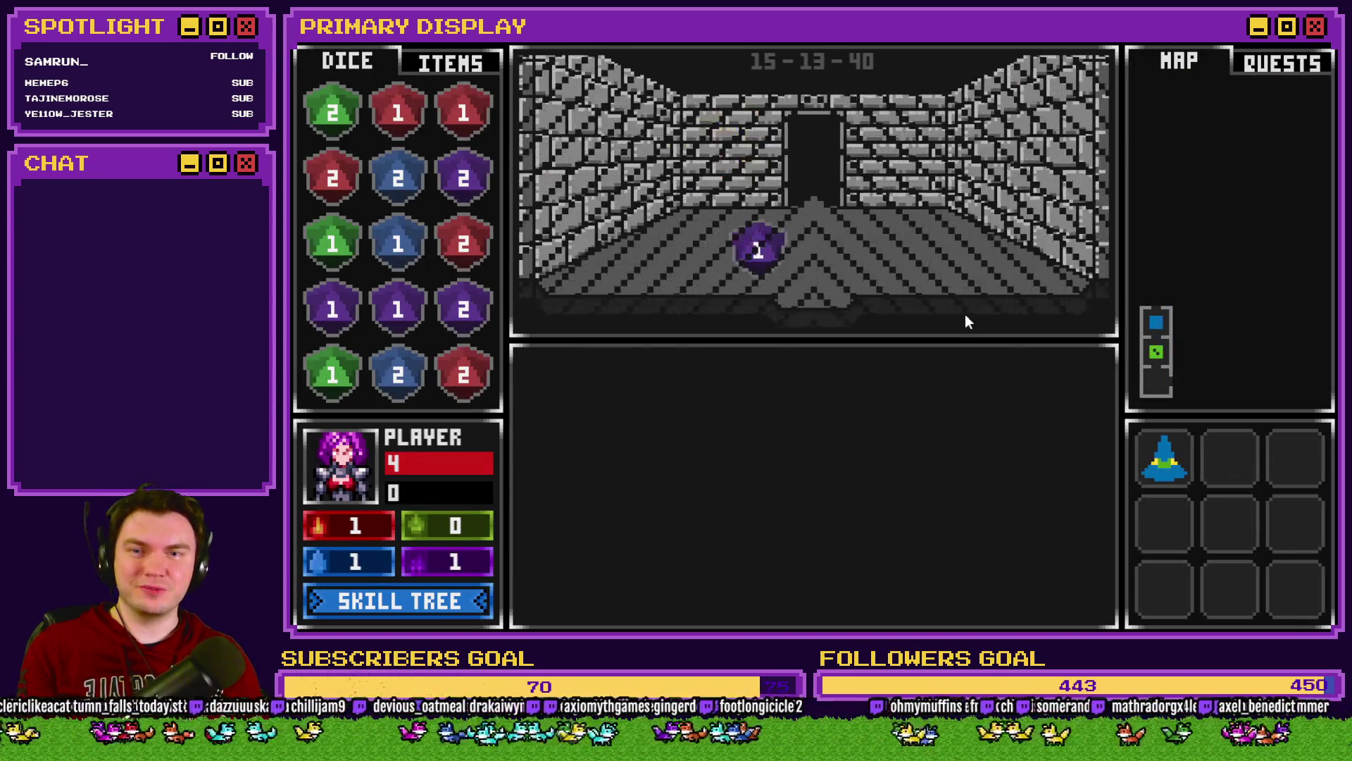
key("w")
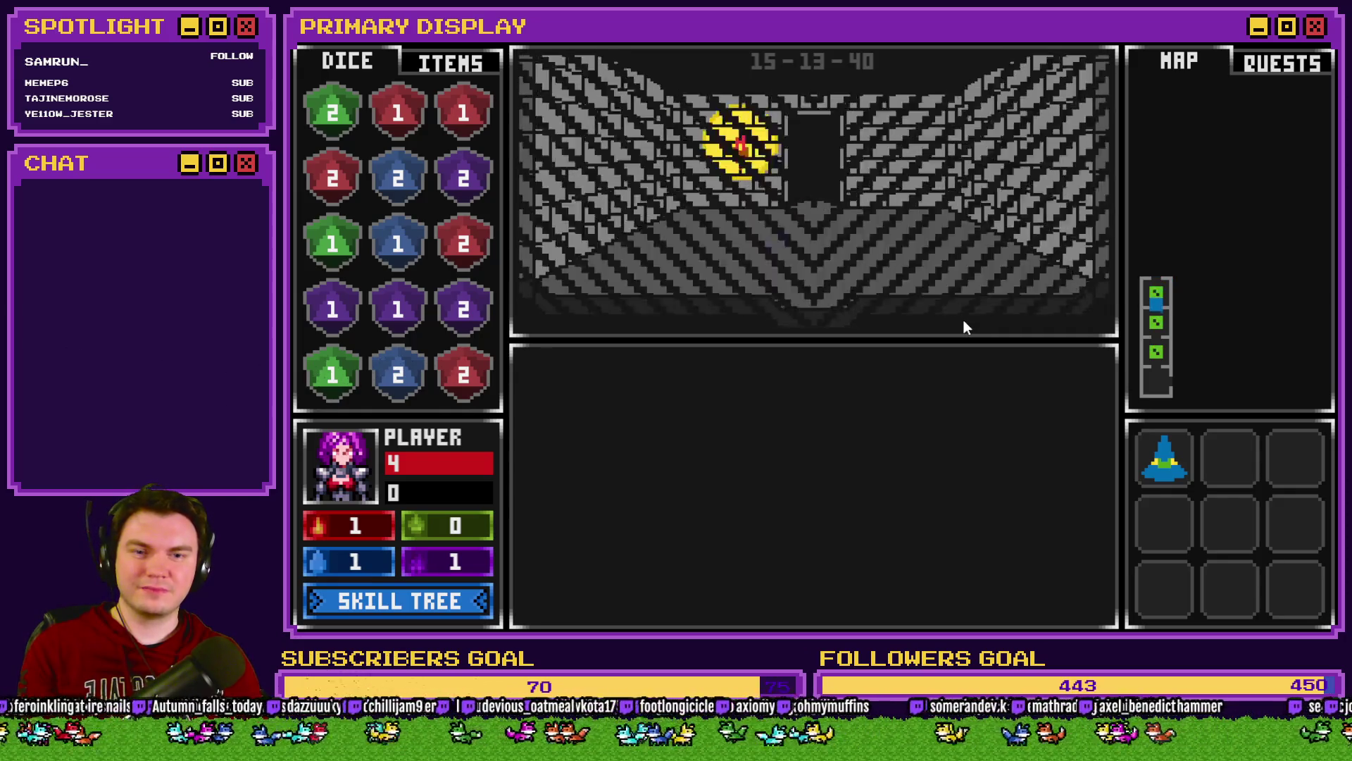
key("w")
key("w")
key("w")
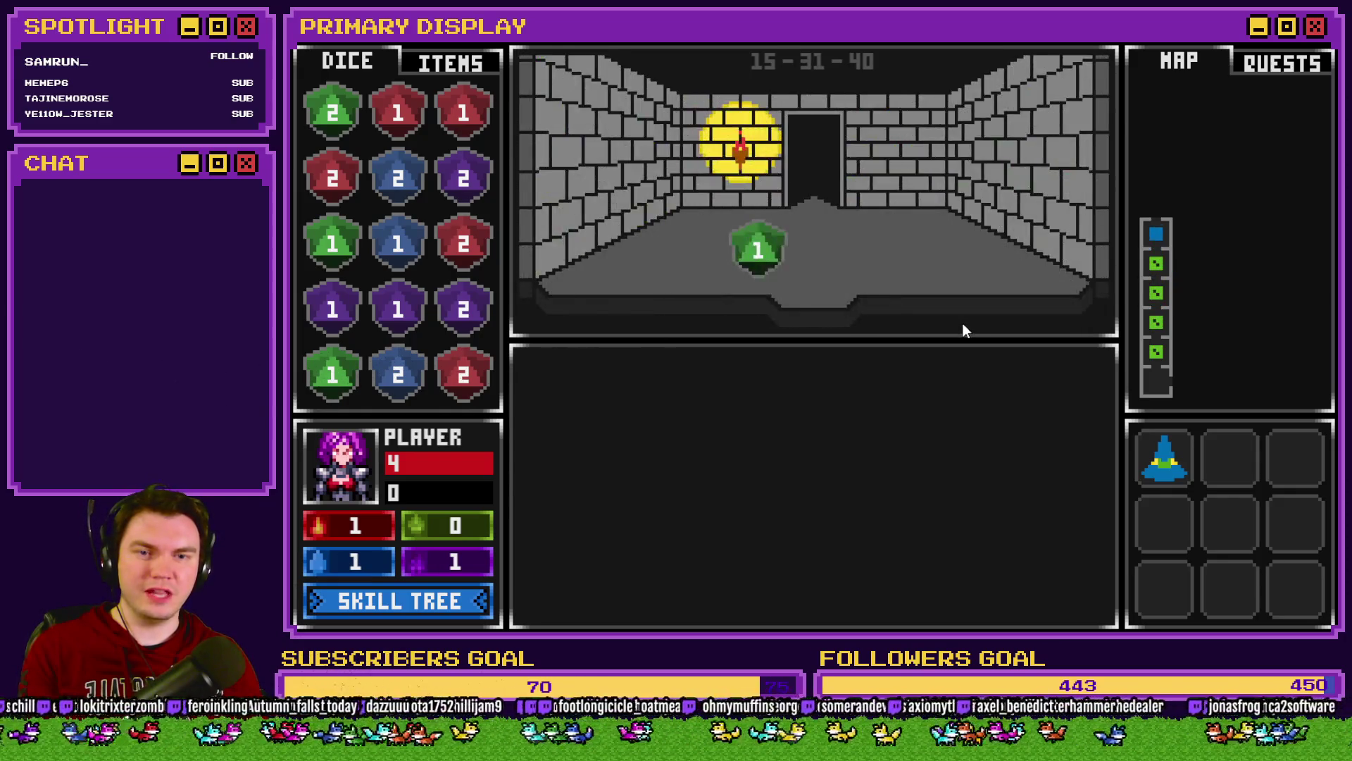
key("d")
key("d")
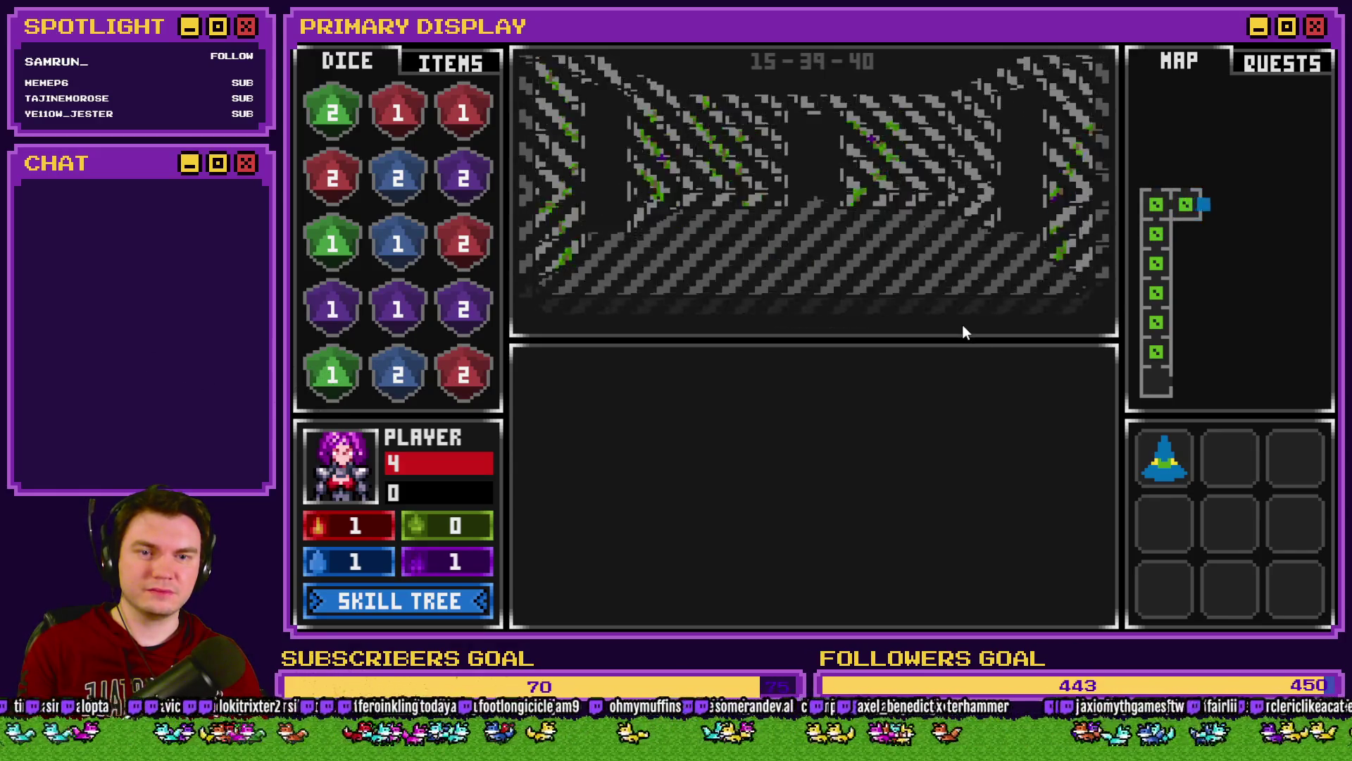
key("s")
key("s")
key("s")
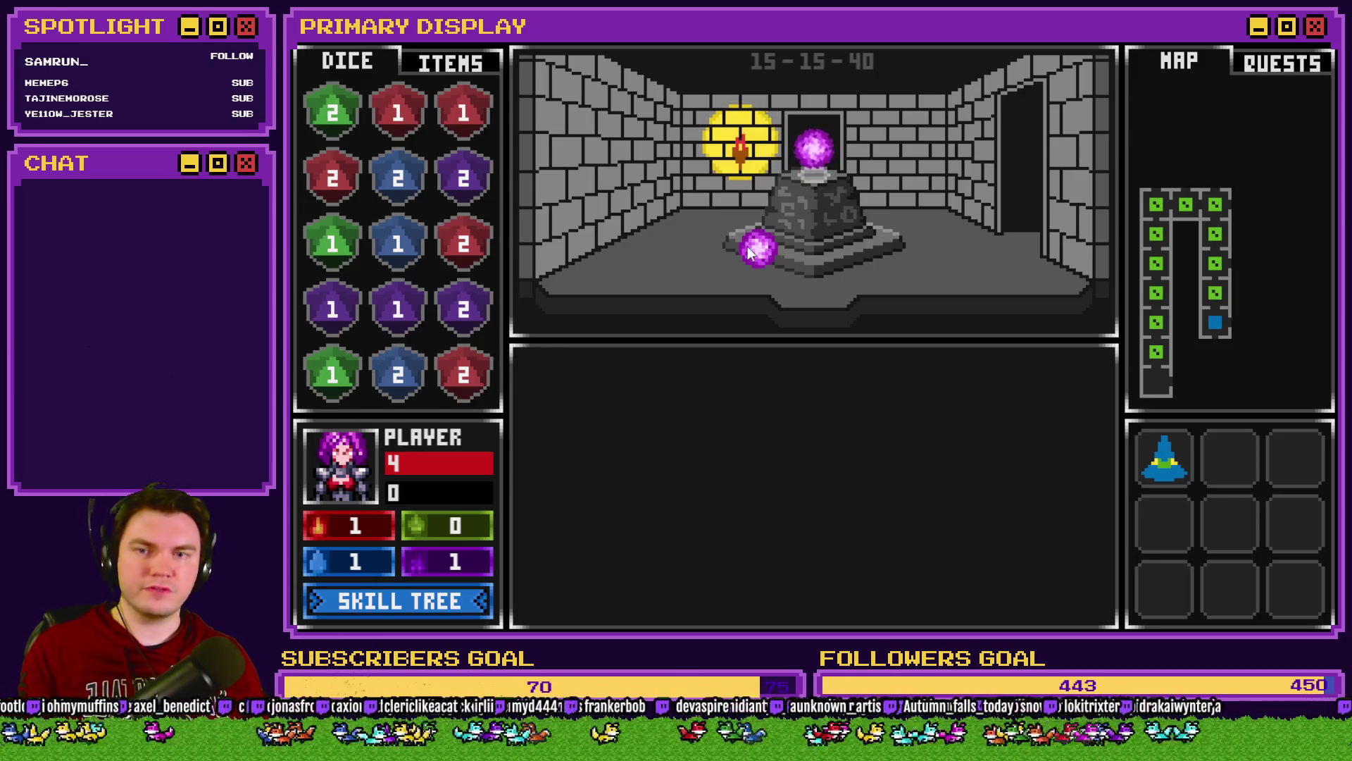
Step: Check variables 0091-0100 (CURRENTROOMITEM1 at 104), close the game, and open the Int/Movement event
key("F9")
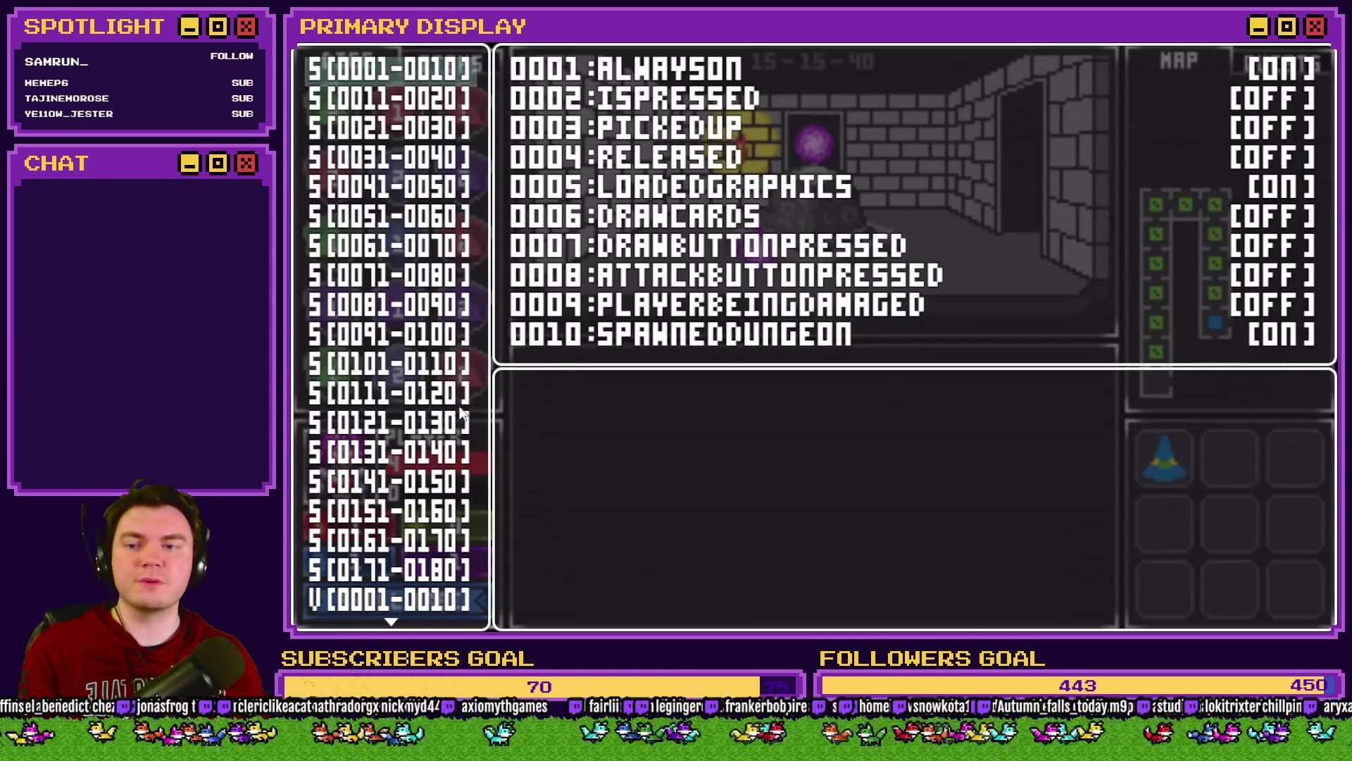
scroll(407, 426, "down", 6)
scroll(407, 426, "down", 5)
left_click(386, 479)
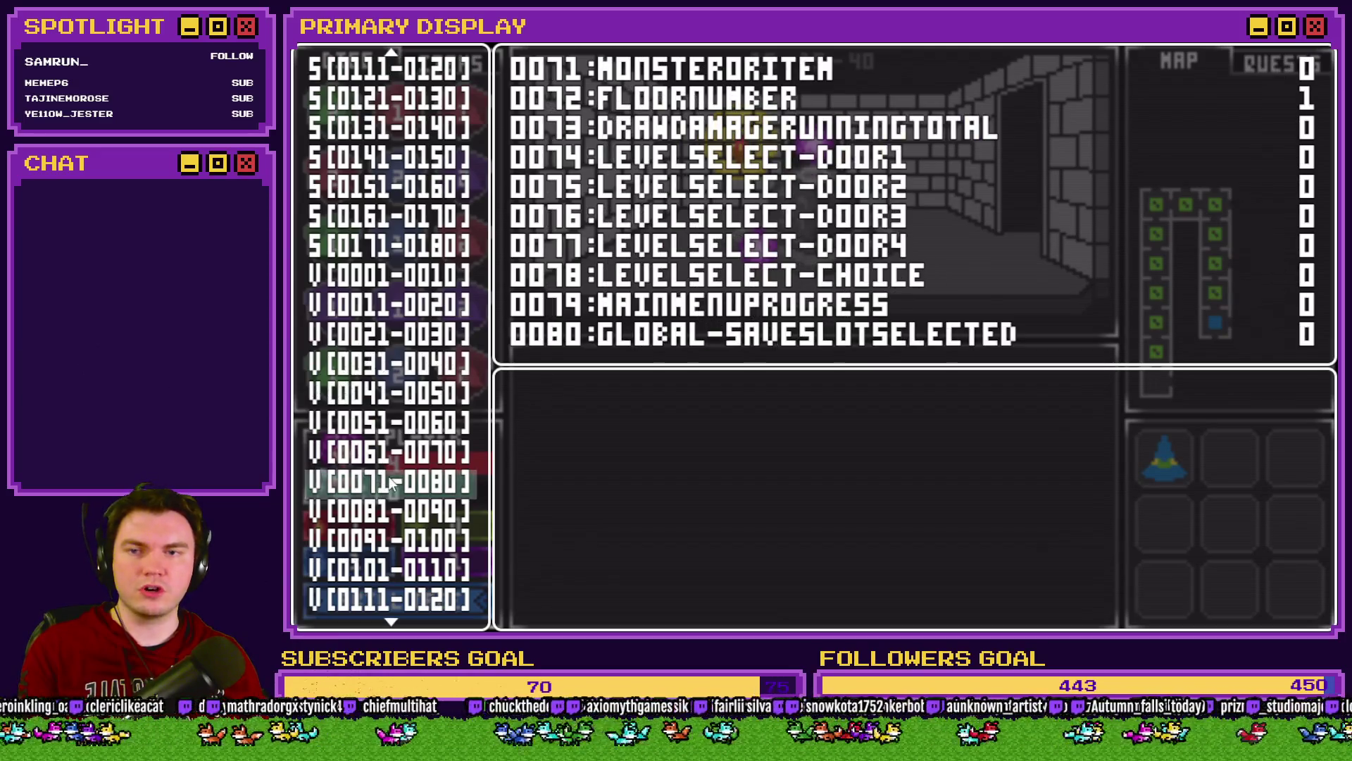
key("Down")
key("Down")
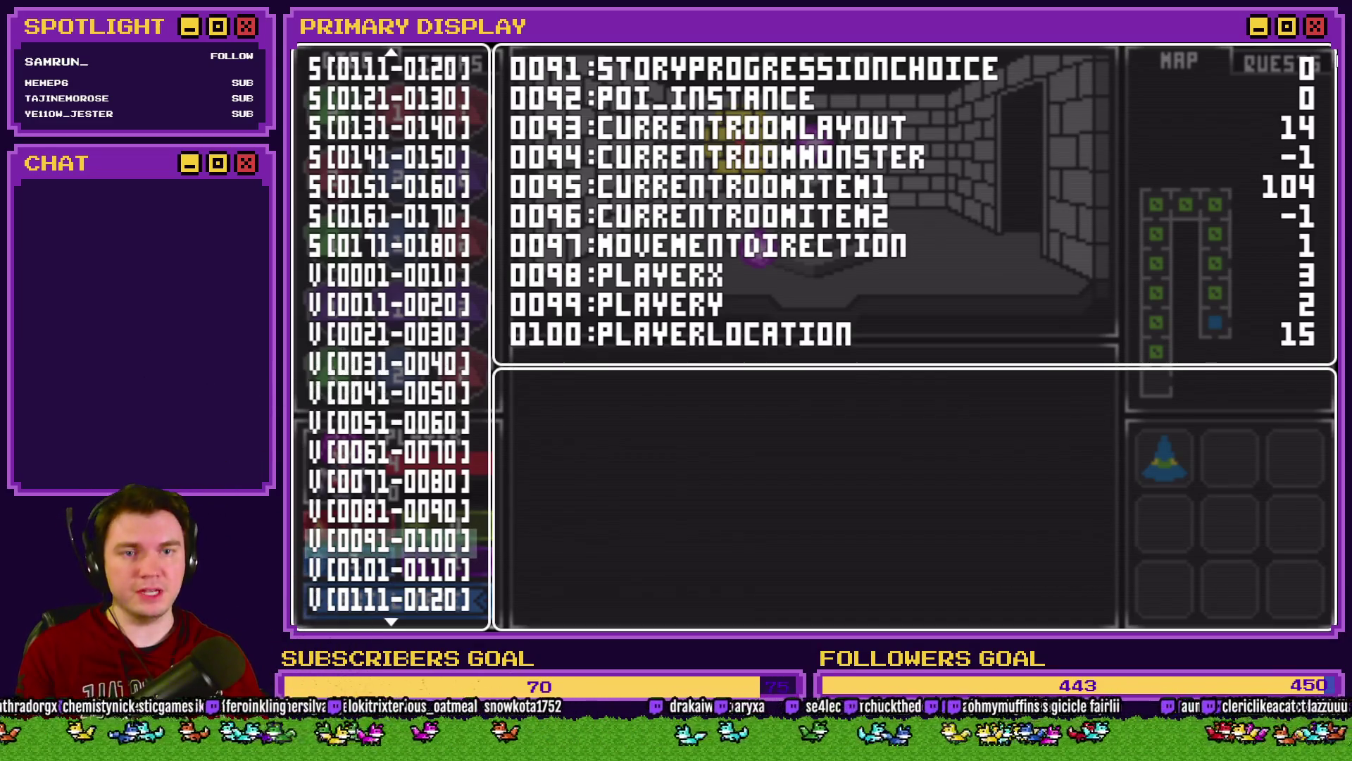
key("alt+F4")
double_click(507, 99)
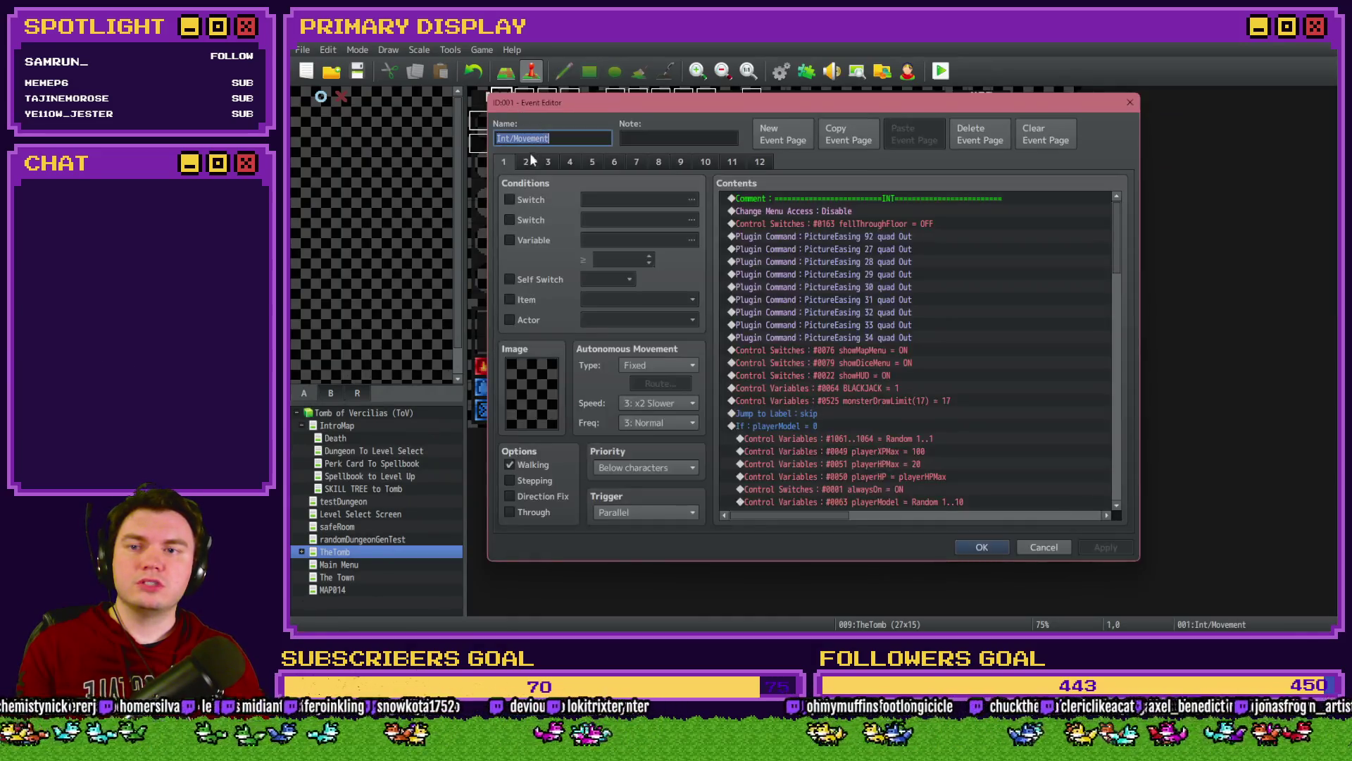
left_click(567, 163)
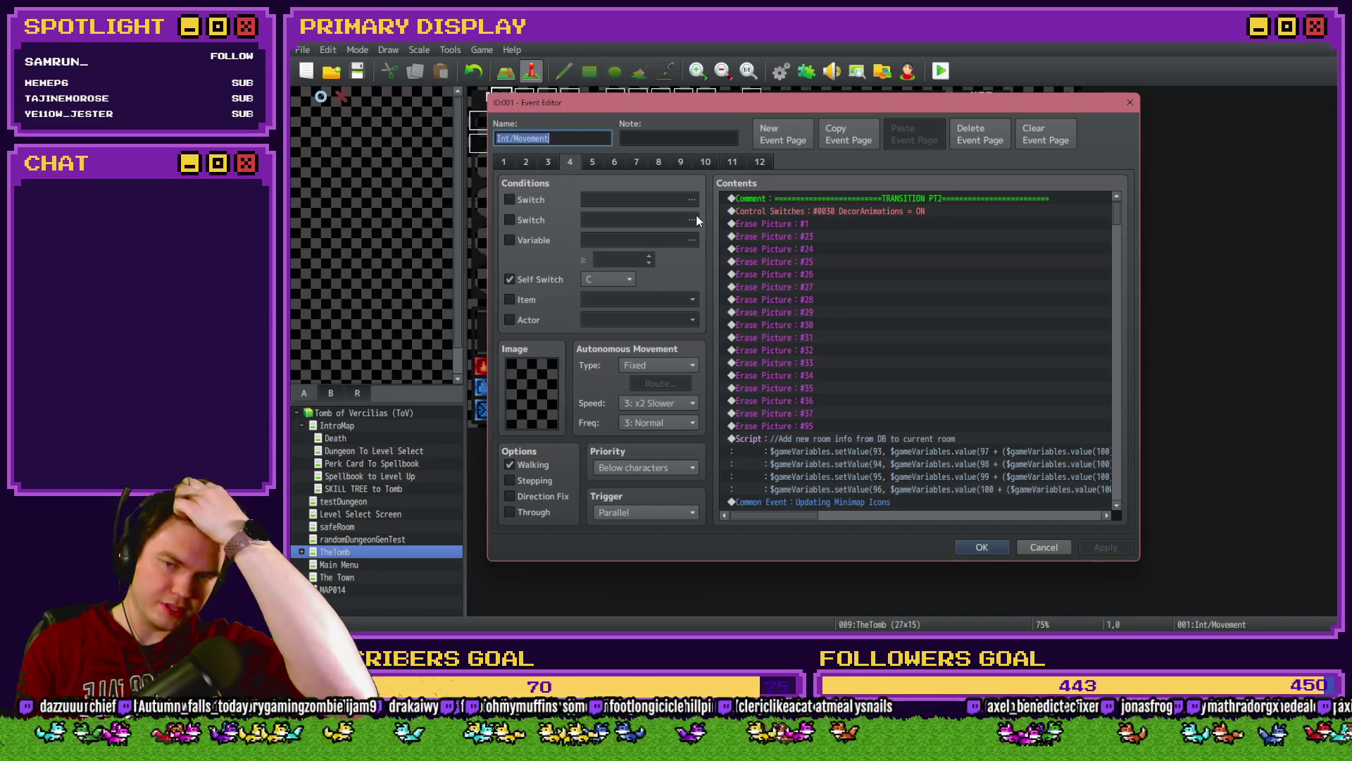
scroll(754, 353, "down", 3)
scroll(860, 349, "down", 3)
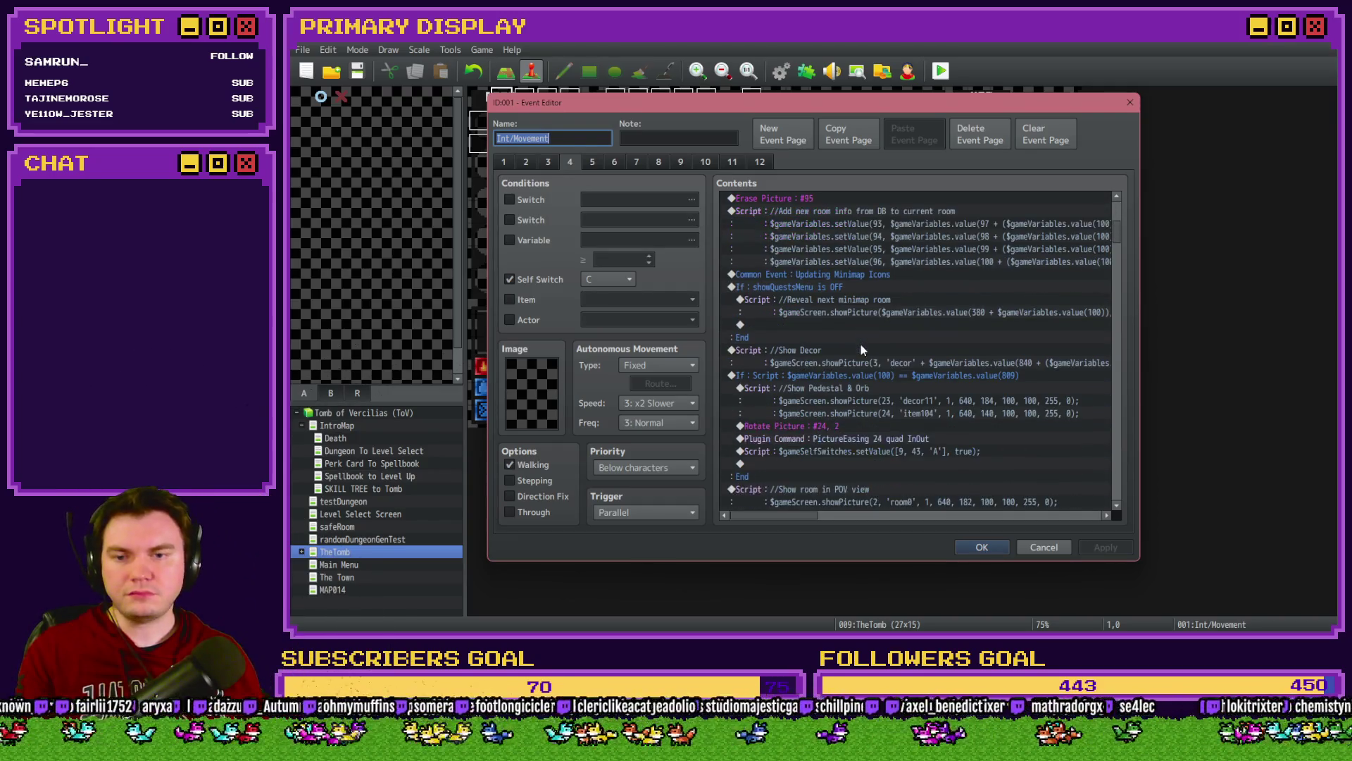
scroll(864, 349, "down", 4)
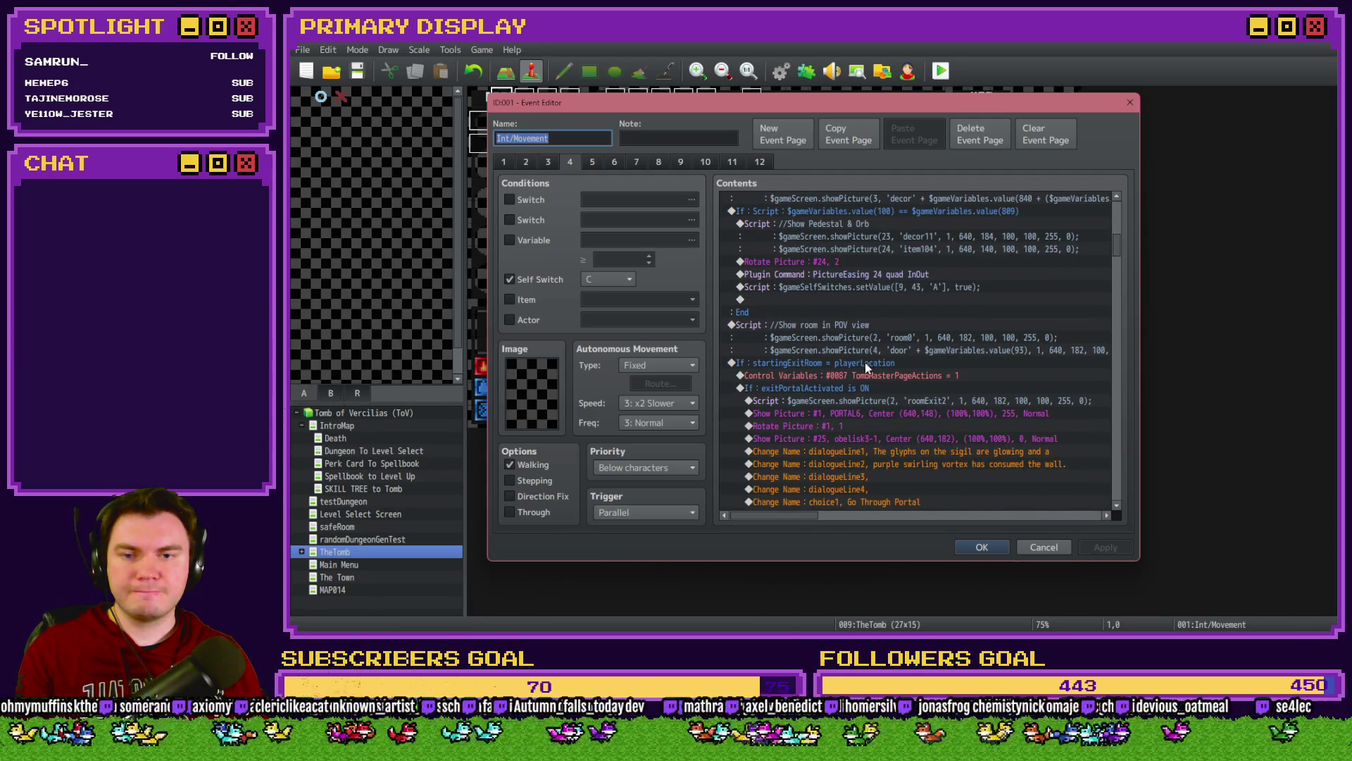
scroll(856, 393, "down", 8)
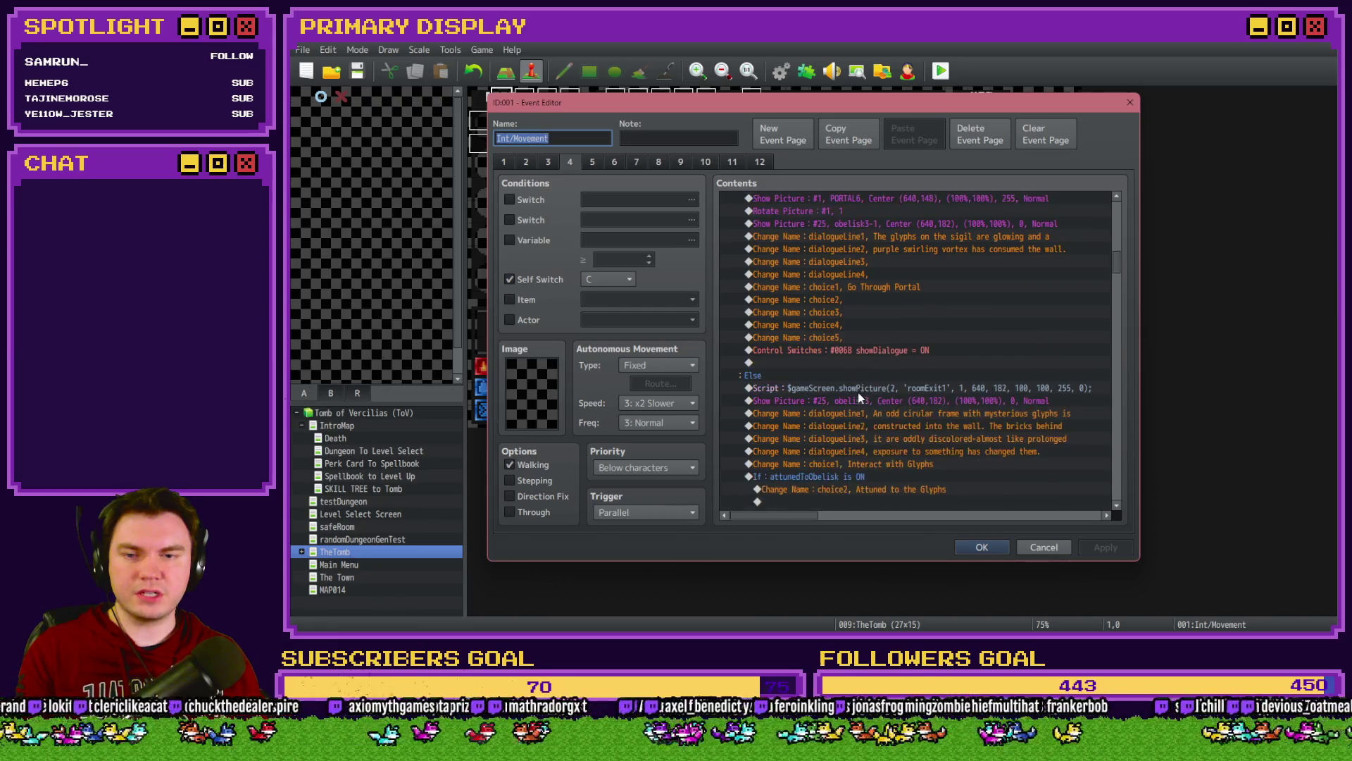
scroll(859, 391, "down", 7)
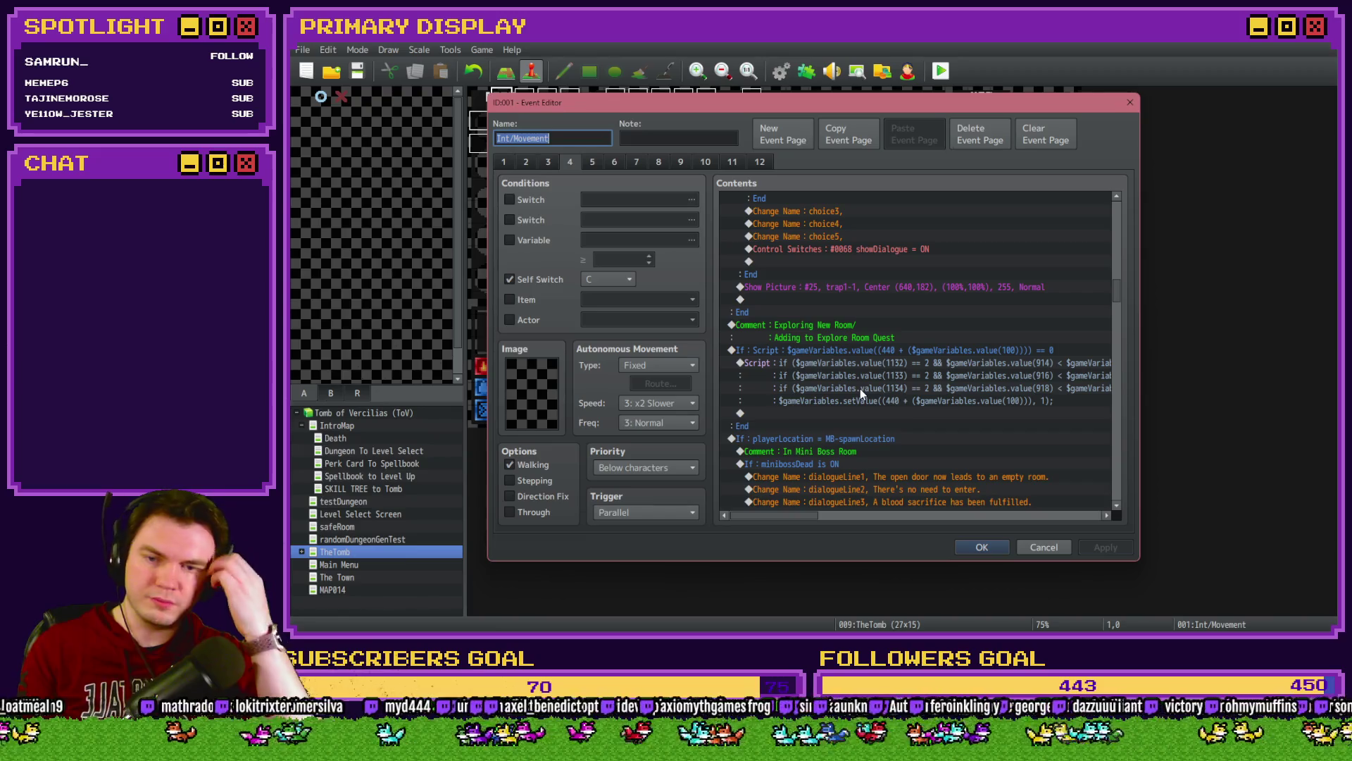
scroll(860, 388, "down", 3)
scroll(872, 356, "down", 10)
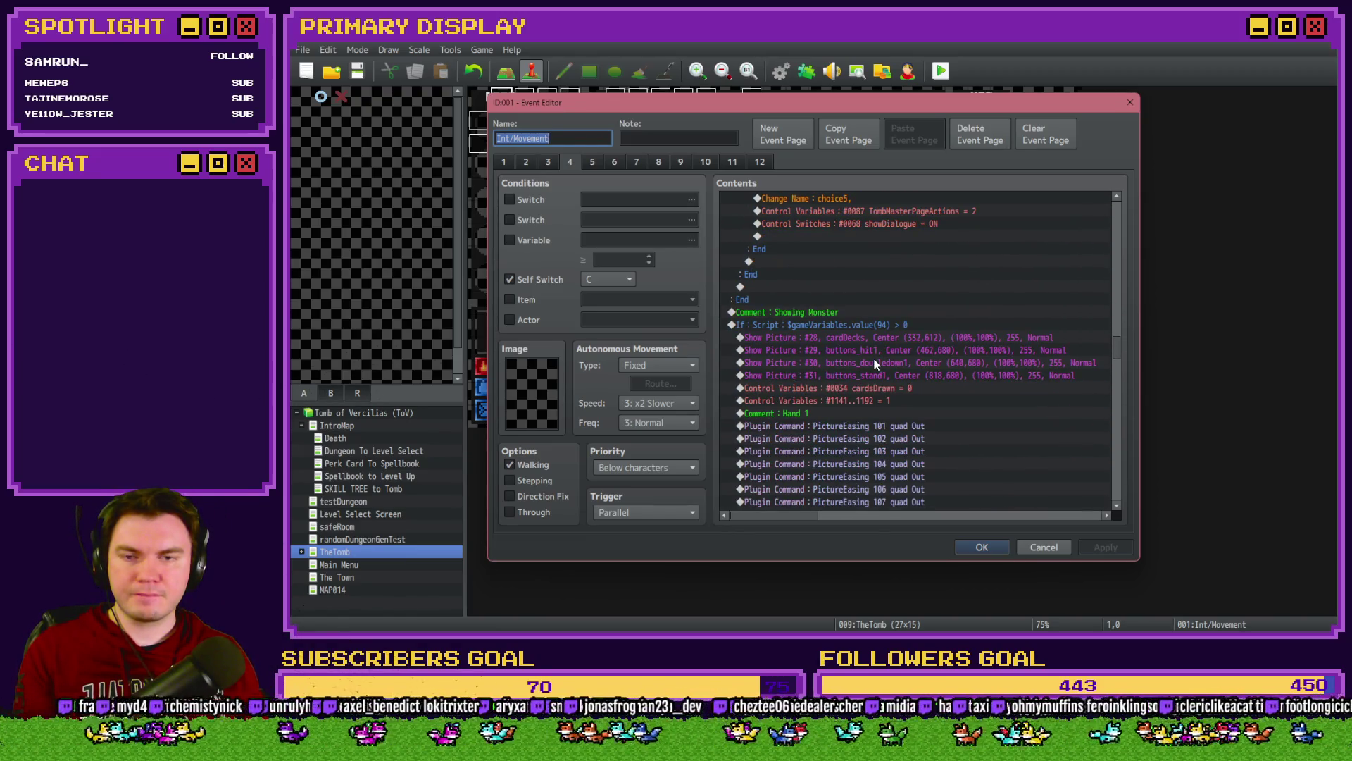
scroll(818, 318, "down", 10)
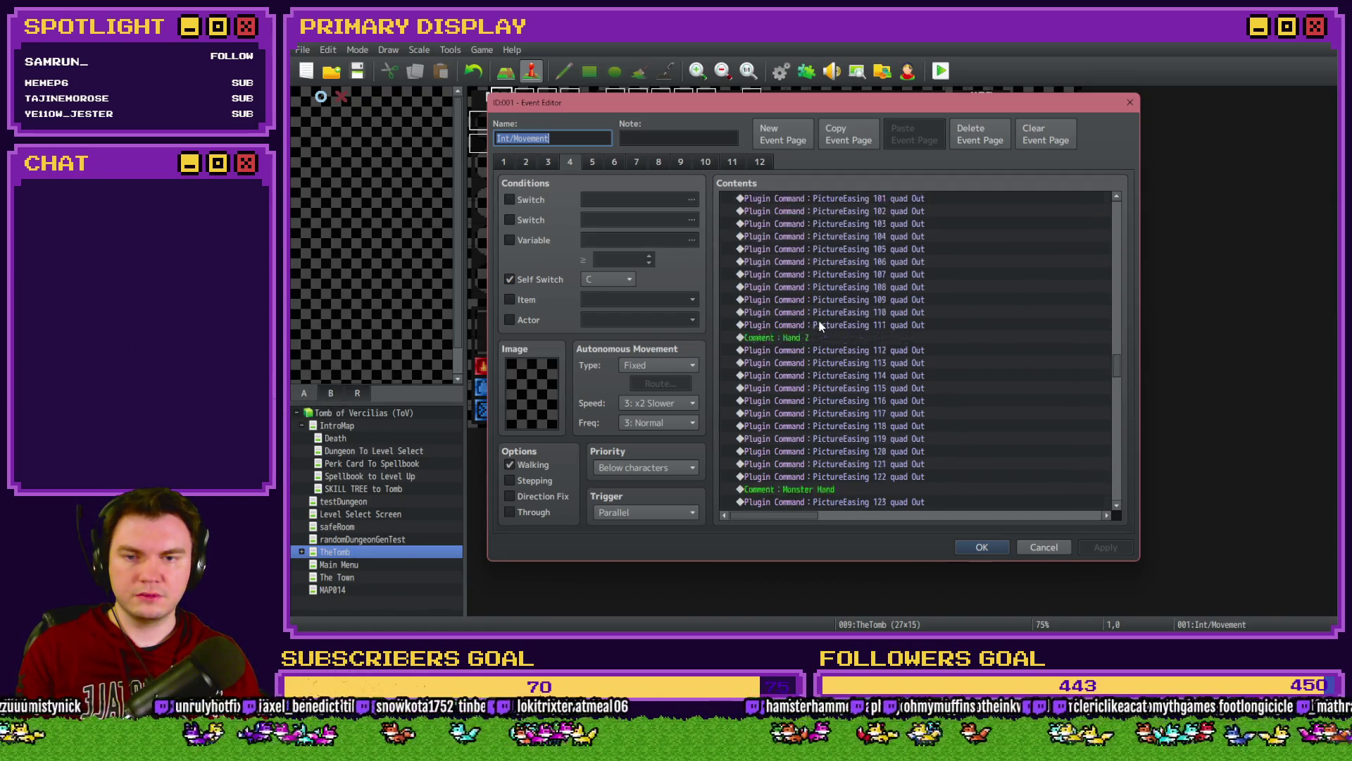
scroll(820, 325, "down", 5)
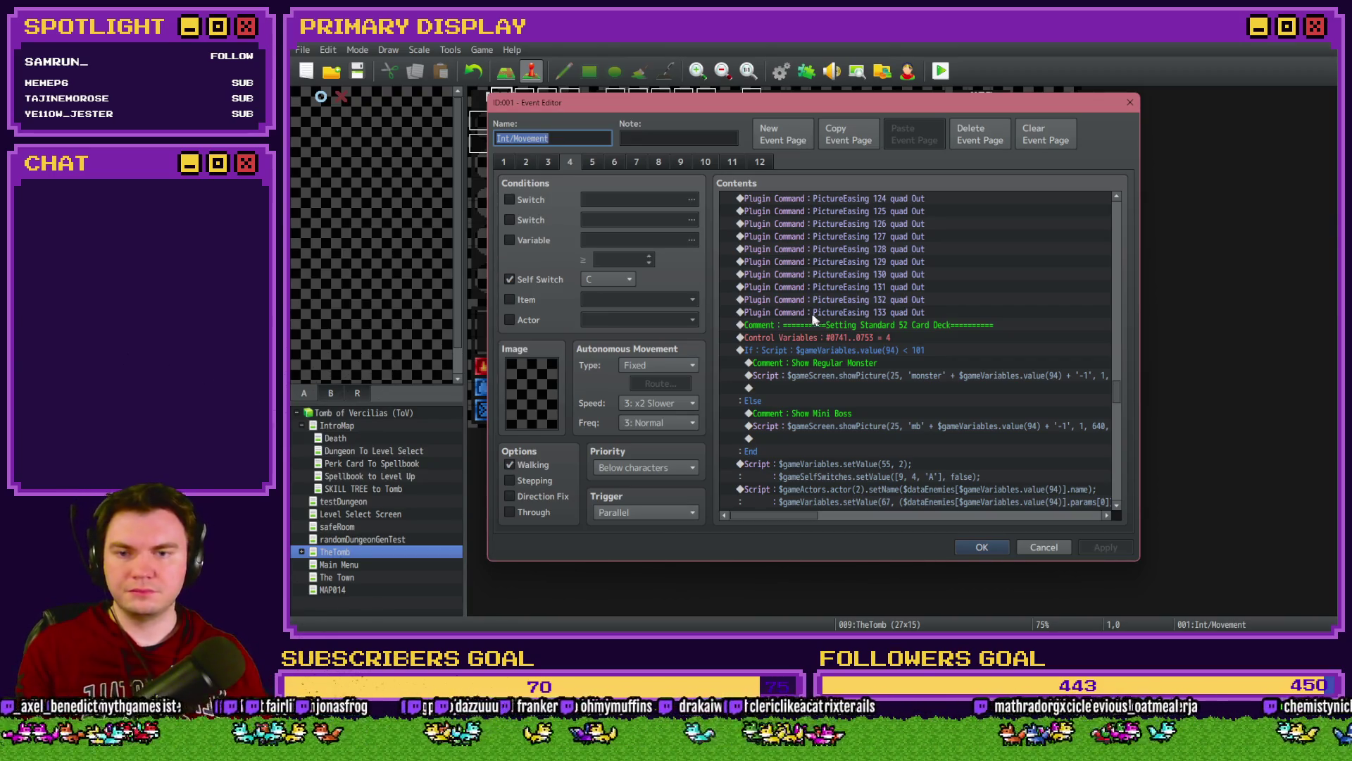
scroll(819, 320, "down", 1)
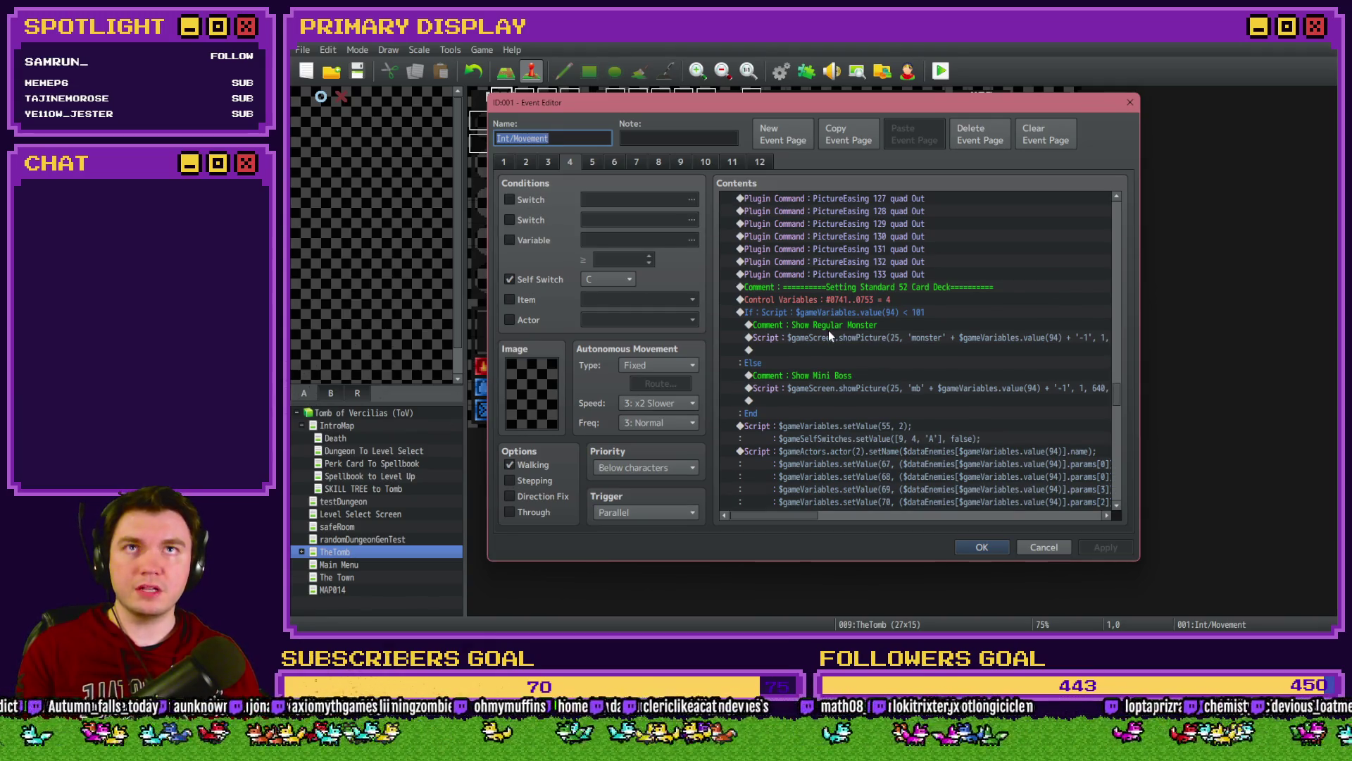
scroll(830, 331, "down", 3)
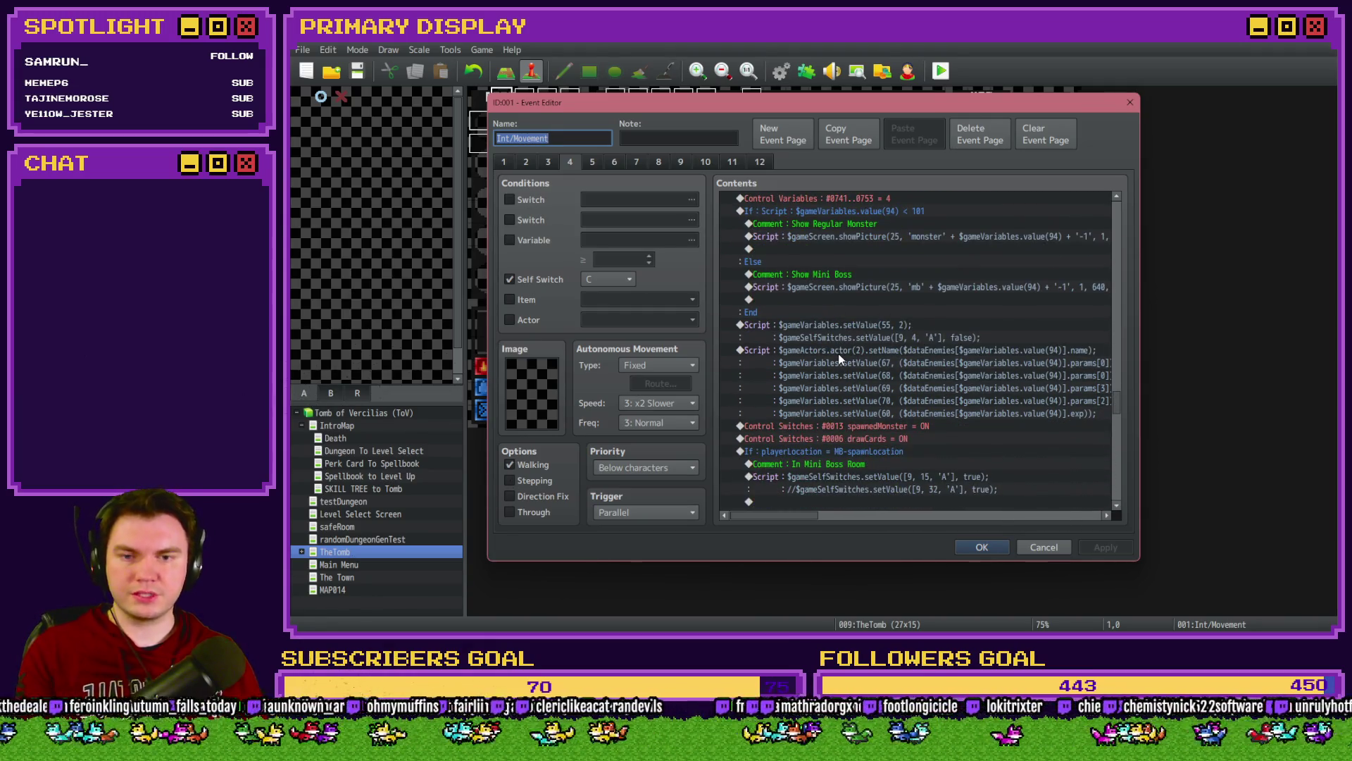
scroll(840, 361, "down", 3)
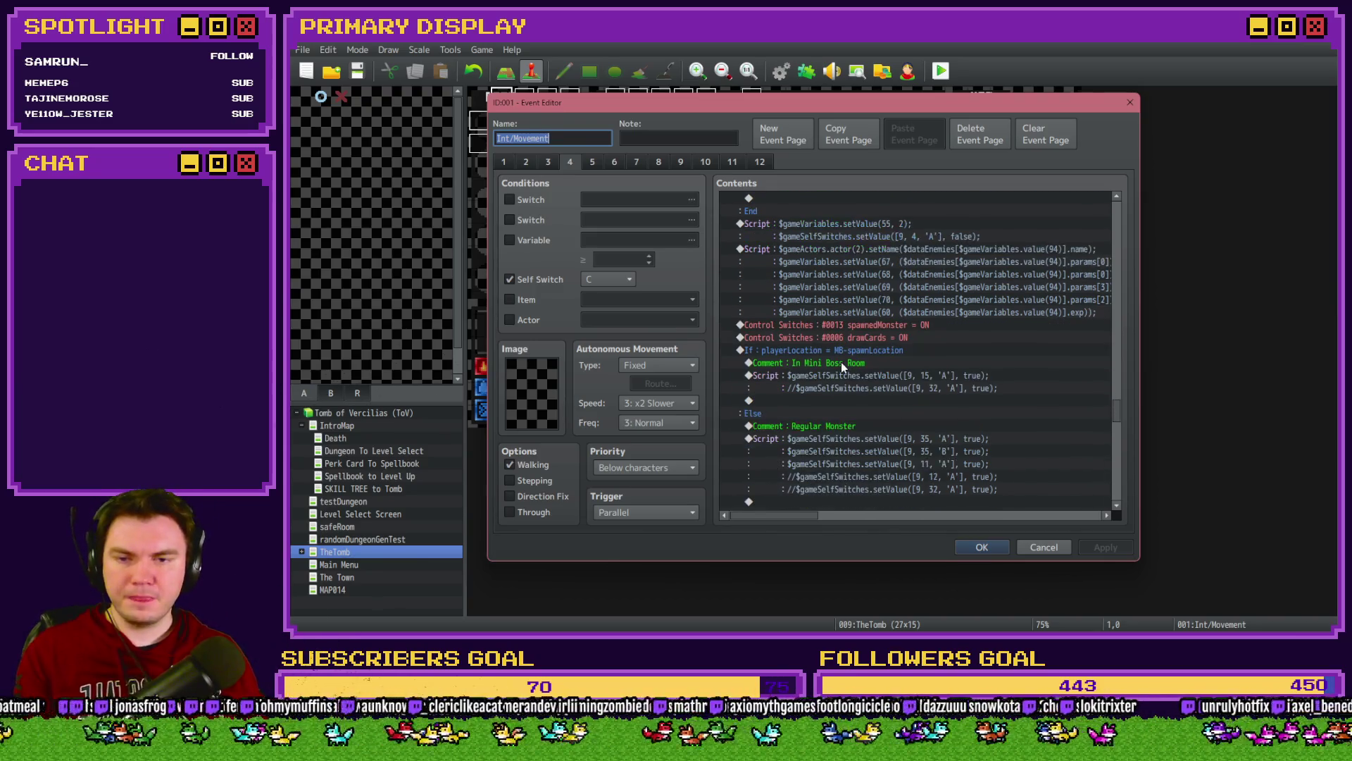
scroll(843, 365, "down", 6)
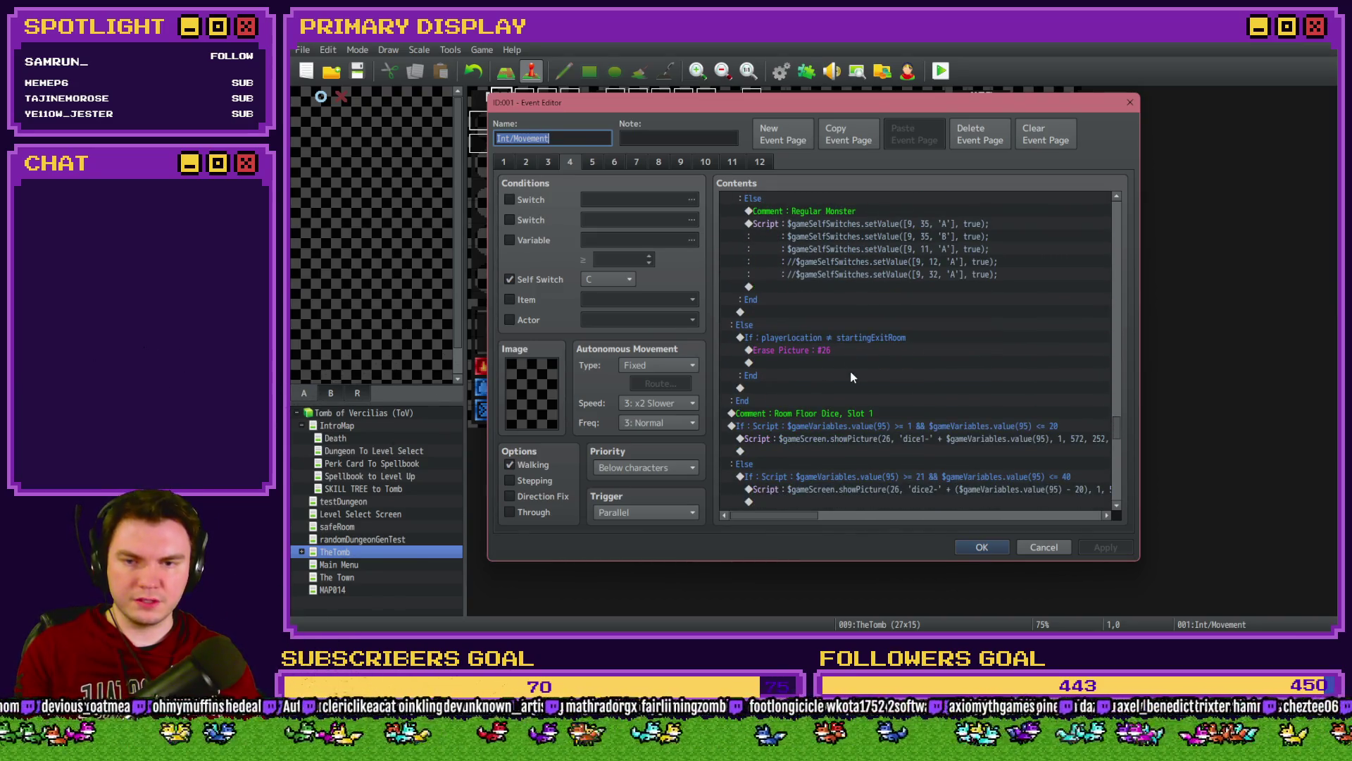
scroll(852, 378, "down", 2)
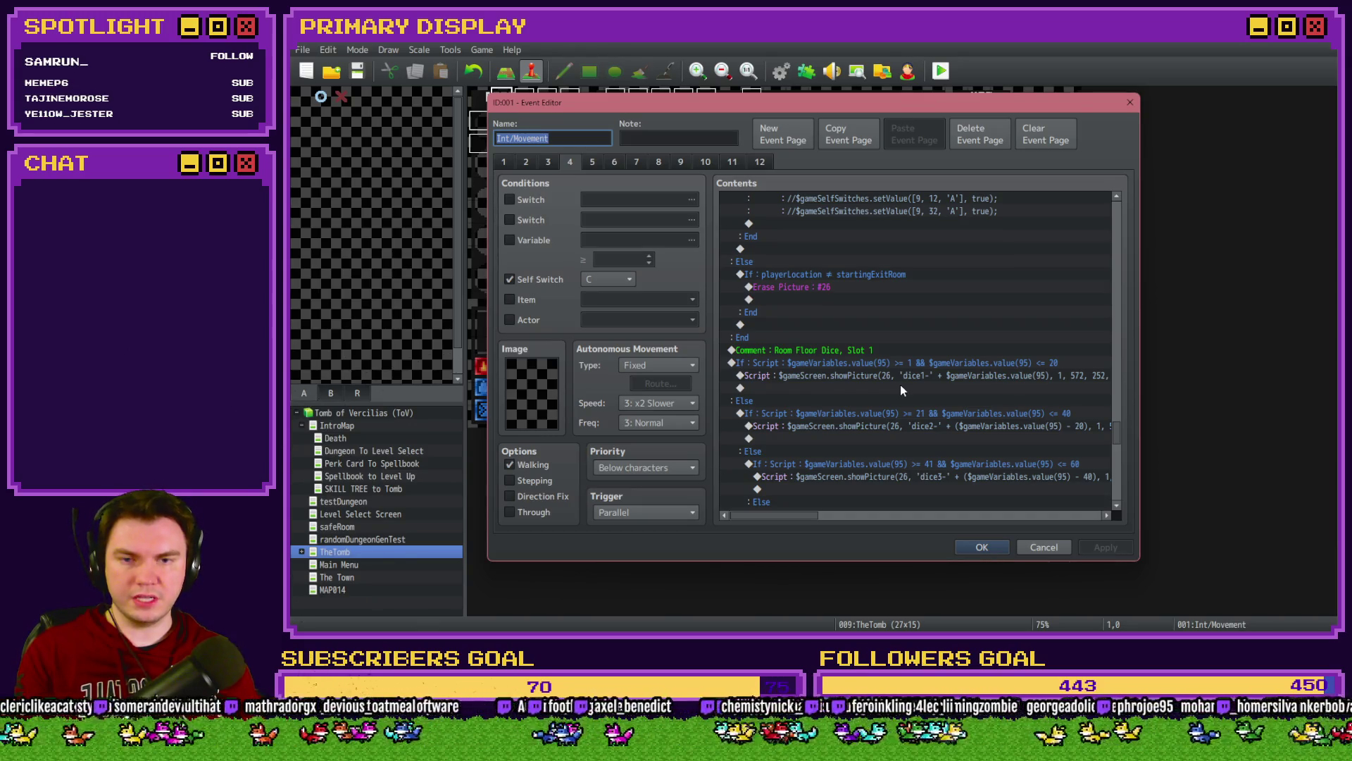
scroll(893, 427, "down", 3)
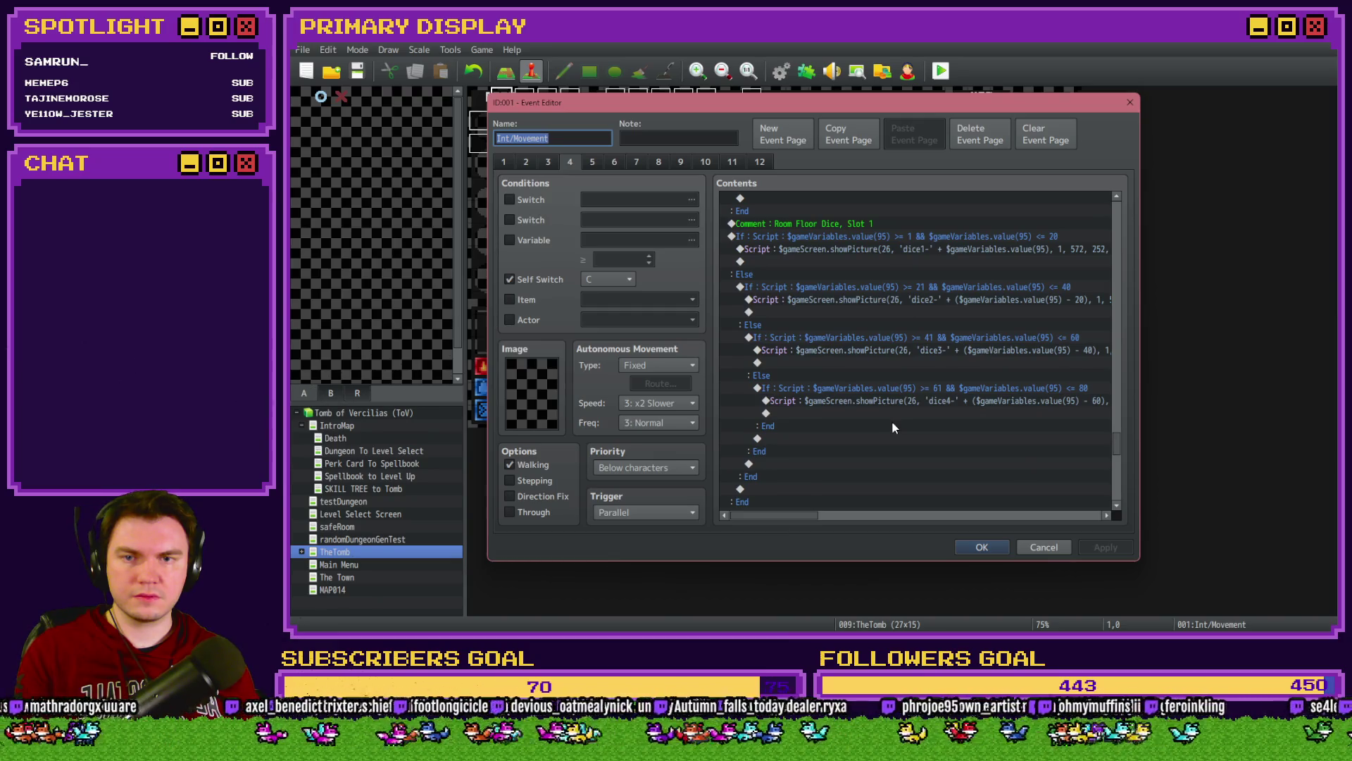
scroll(893, 427, "down", 2)
scroll(893, 426, "down", 6)
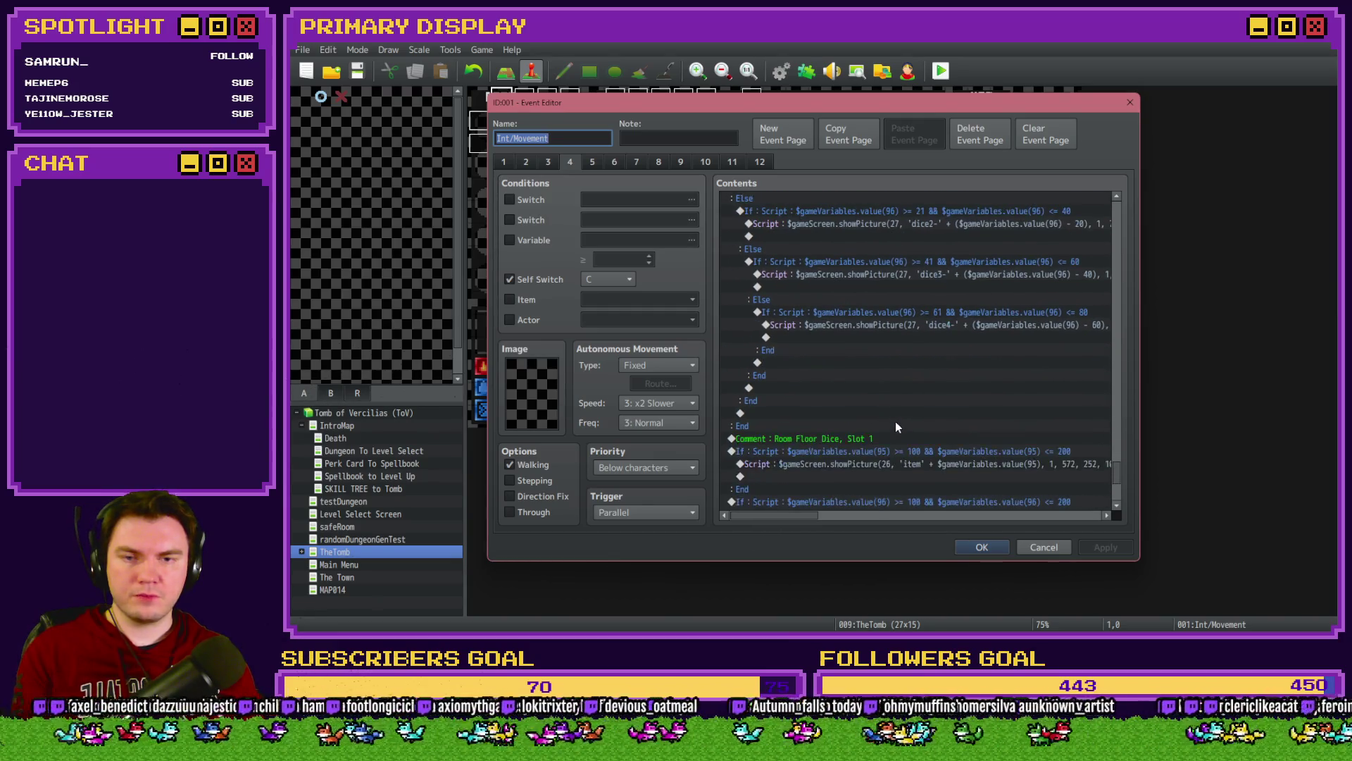
scroll(896, 427, "down", 2)
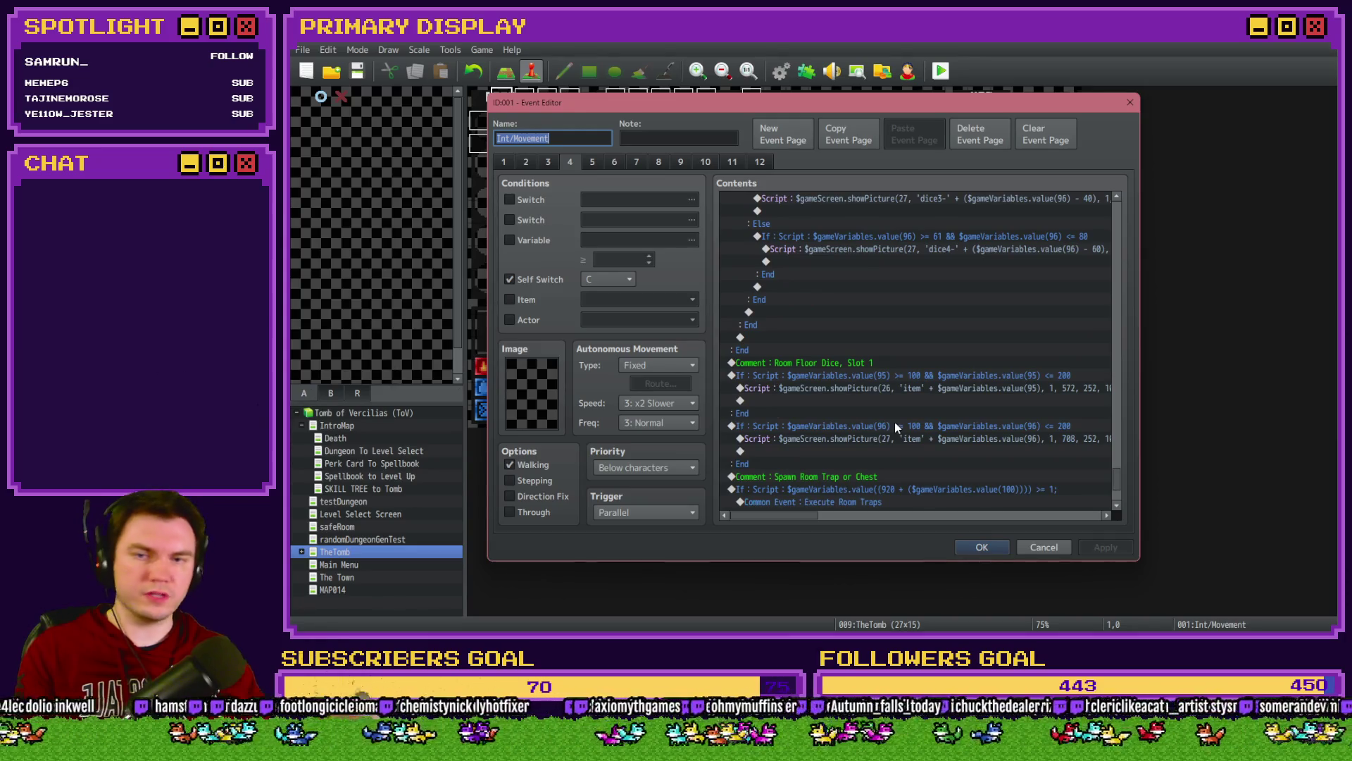
scroll(890, 373, "down", 3)
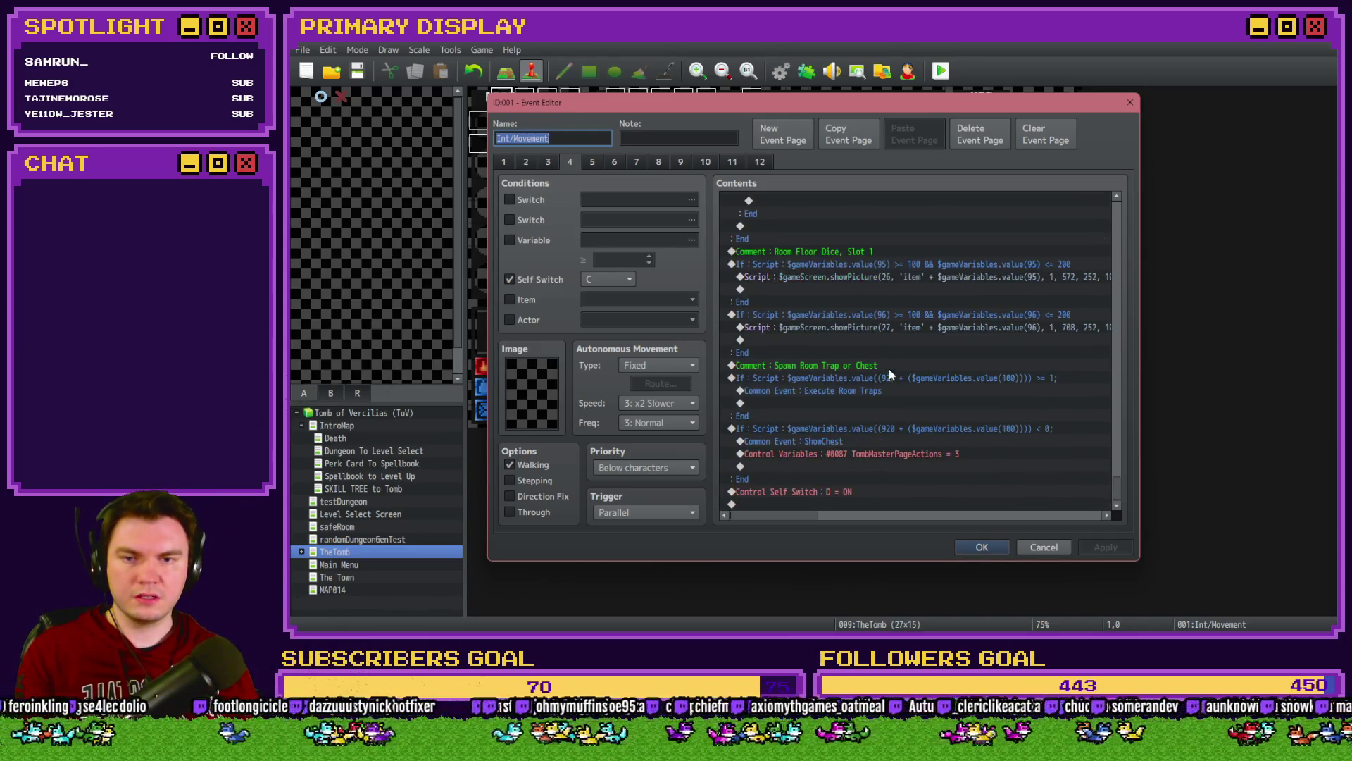
Step: Rename the 'Room Floor Dice, Slot 1' comment to 'Room Floor Items, Slot 1'
left_click(865, 251)
left_click(865, 265)
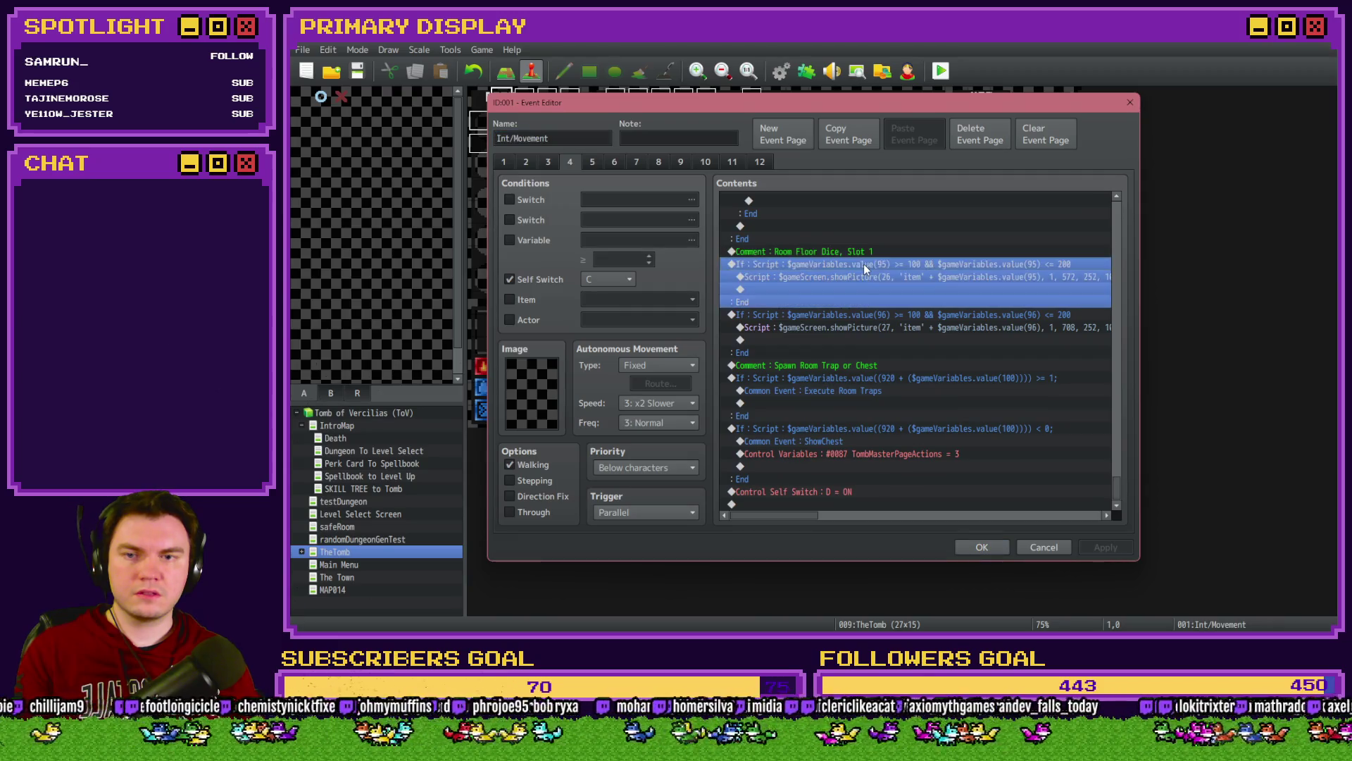
left_click(855, 315)
left_click(857, 254)
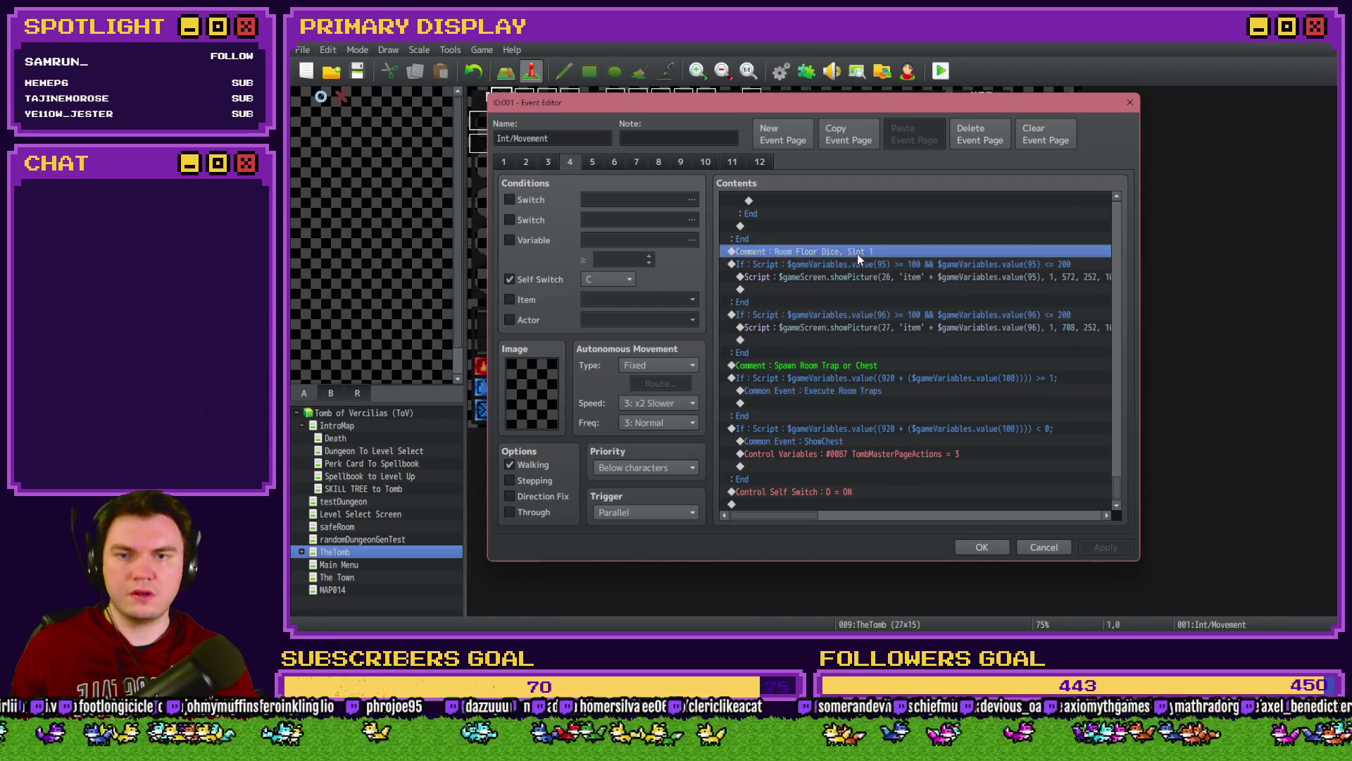
key("space")
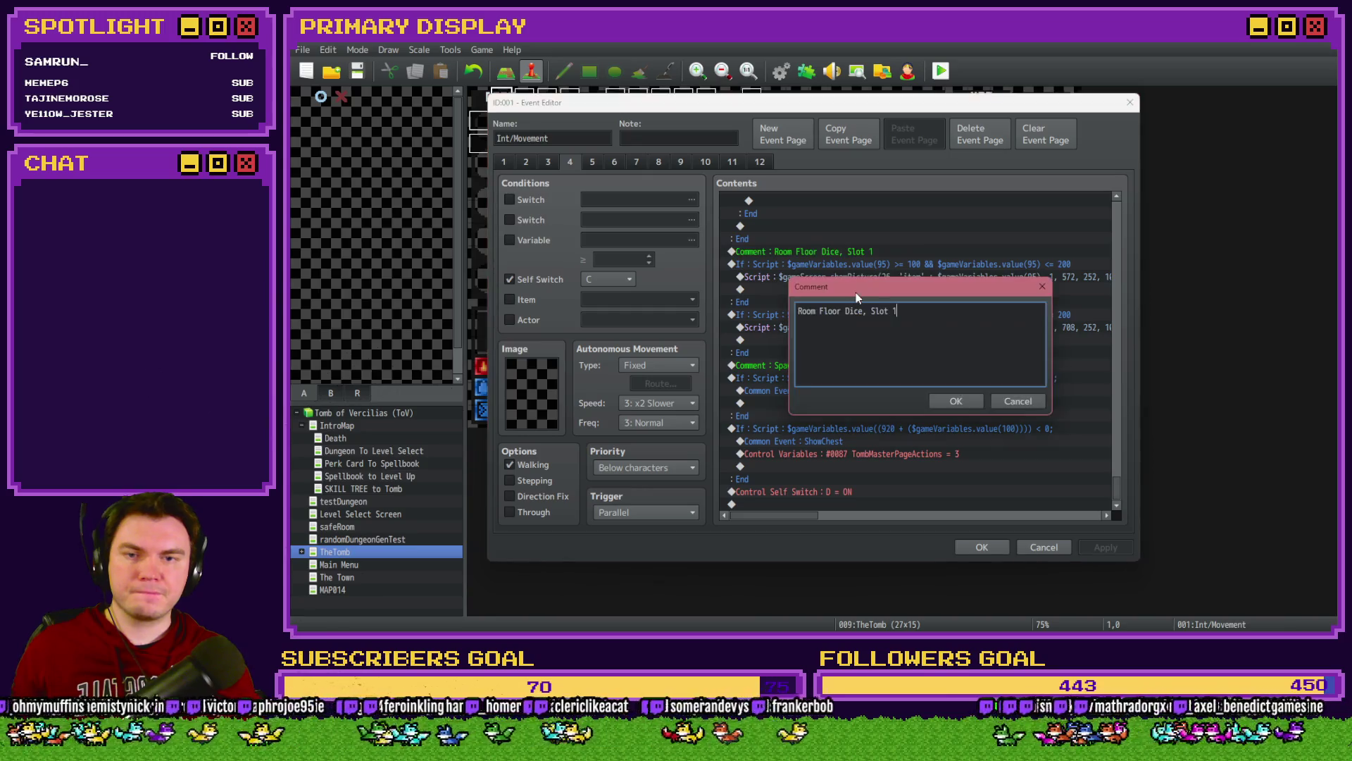
double_click(853, 310)
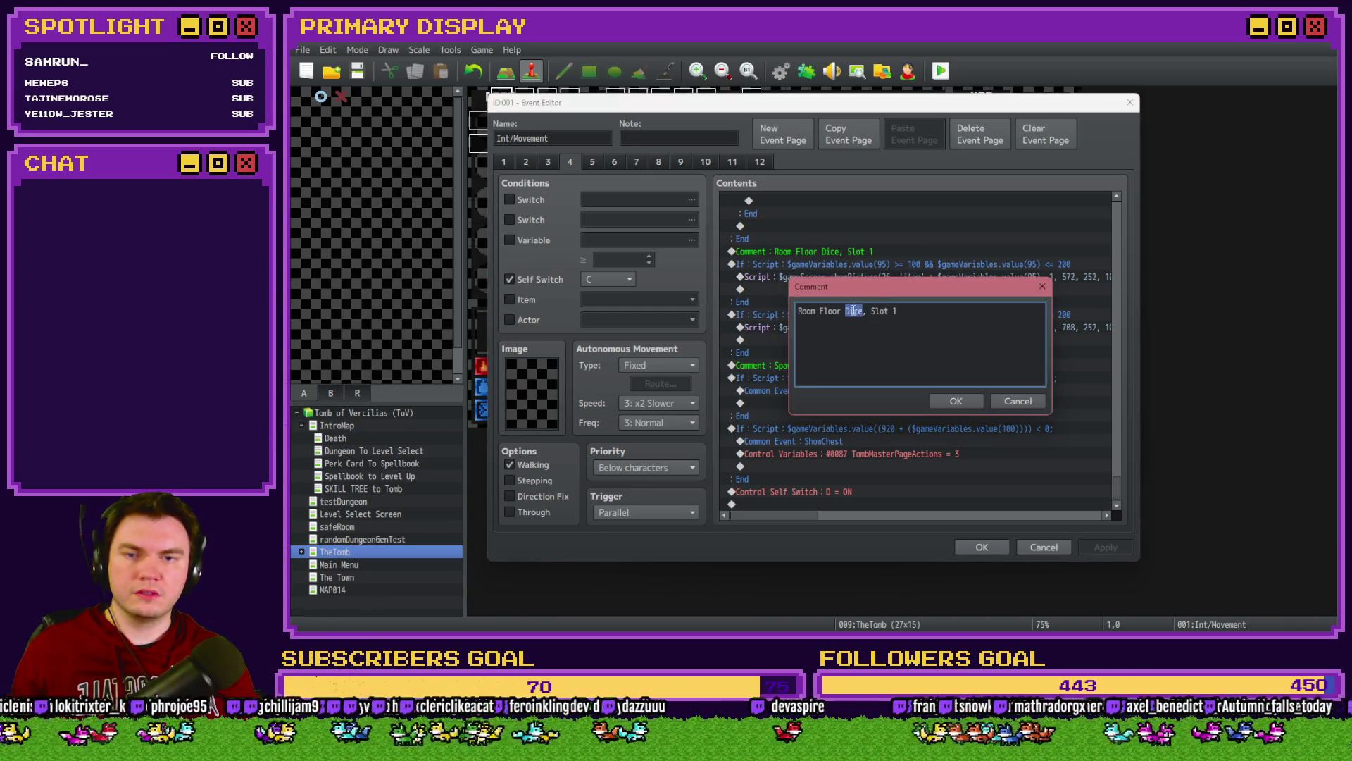
type("Items")
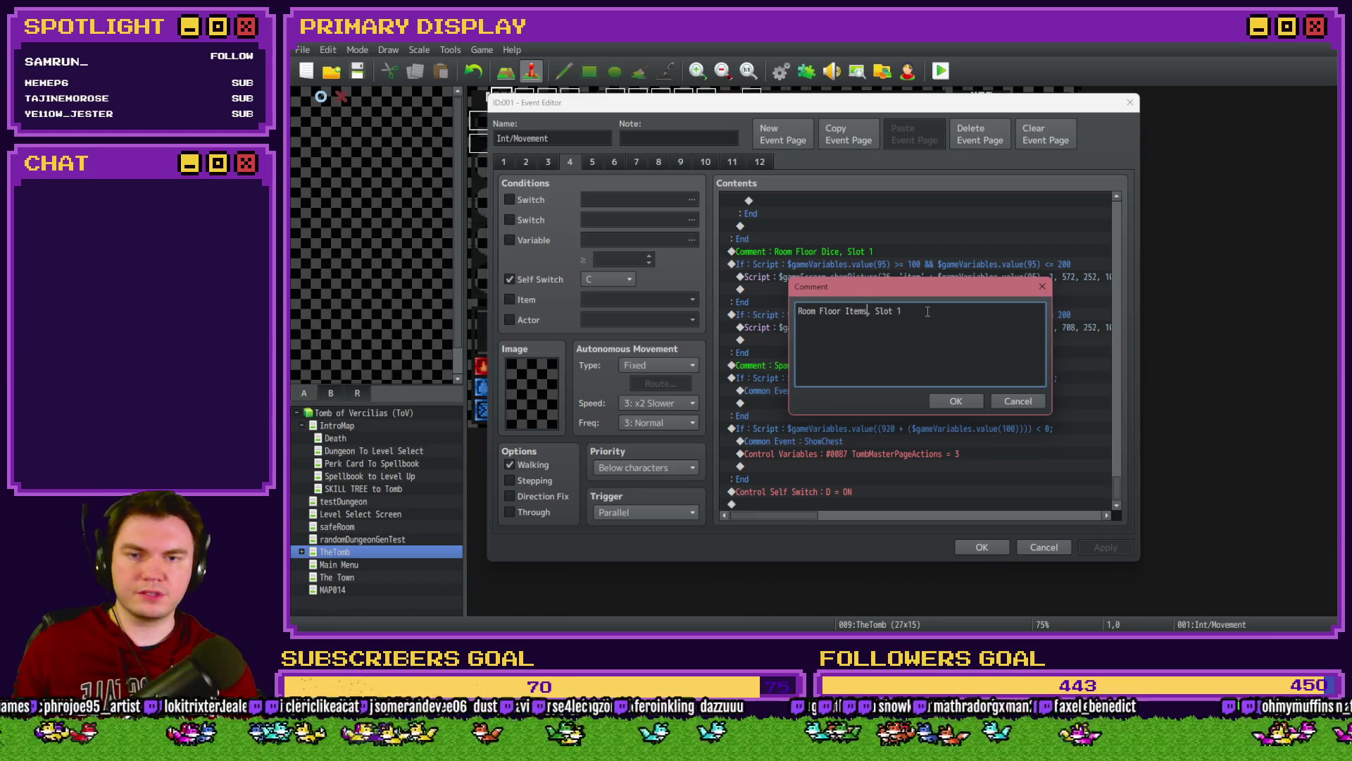
left_click(954, 400)
Step: Copy the comment above the second floor-item branch as a 'Slot 2' comment
key("ctrl+c")
left_click(869, 344)
key("ctrl+v")
key("space")
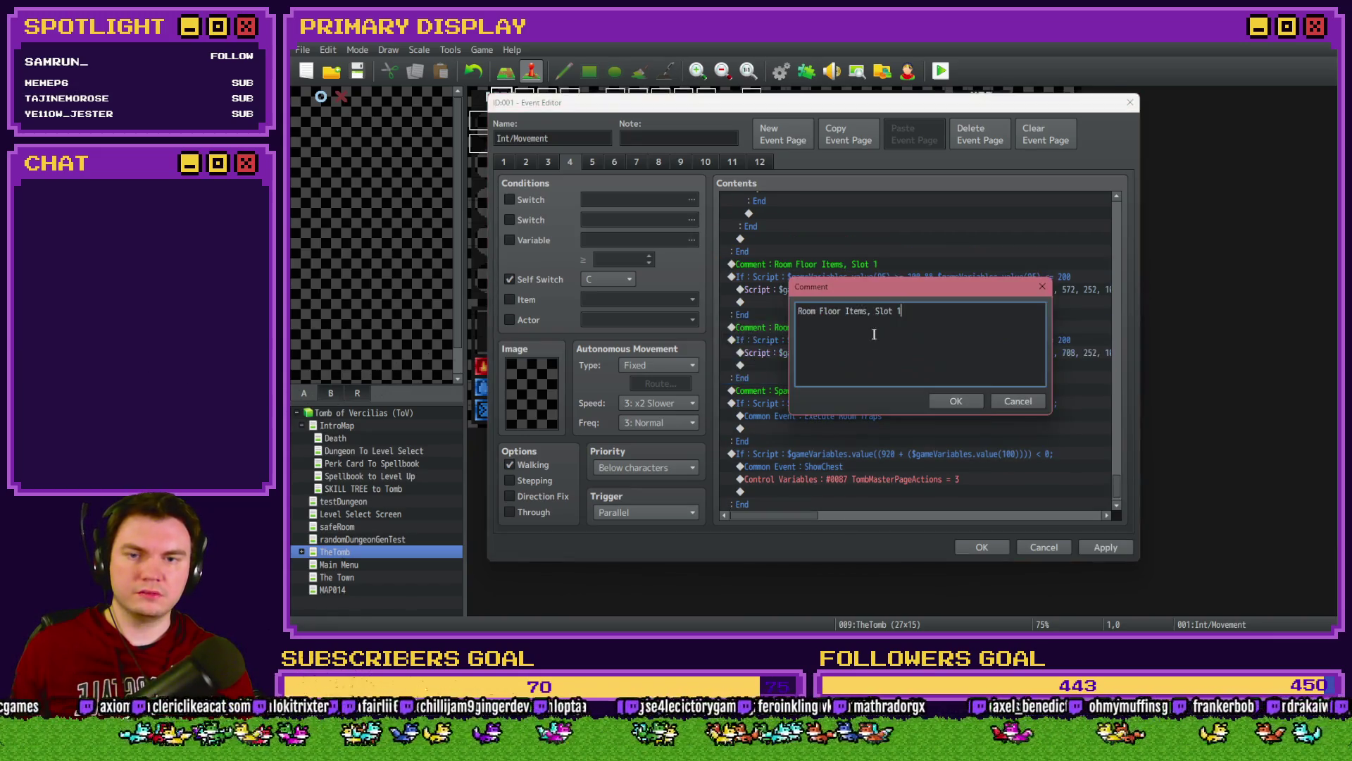
key("ctrl+Return")
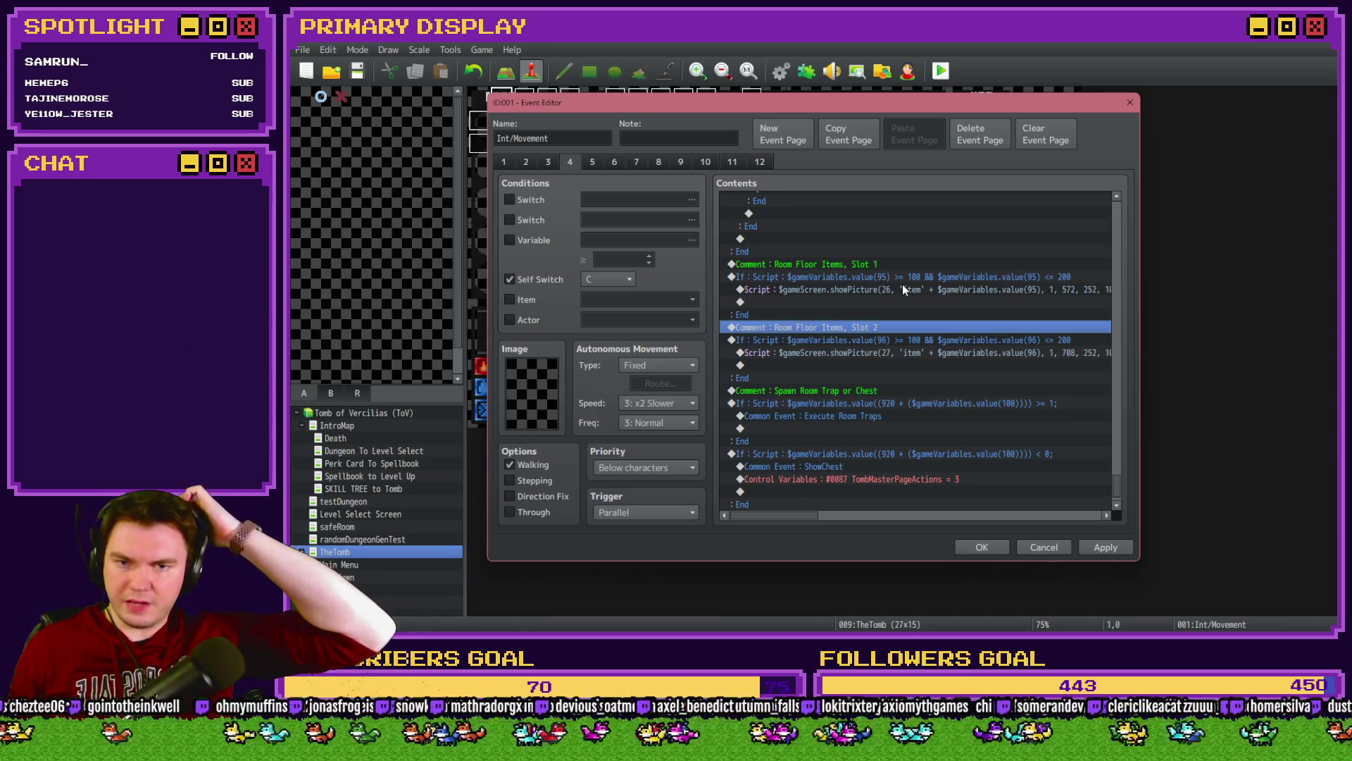
key("space")
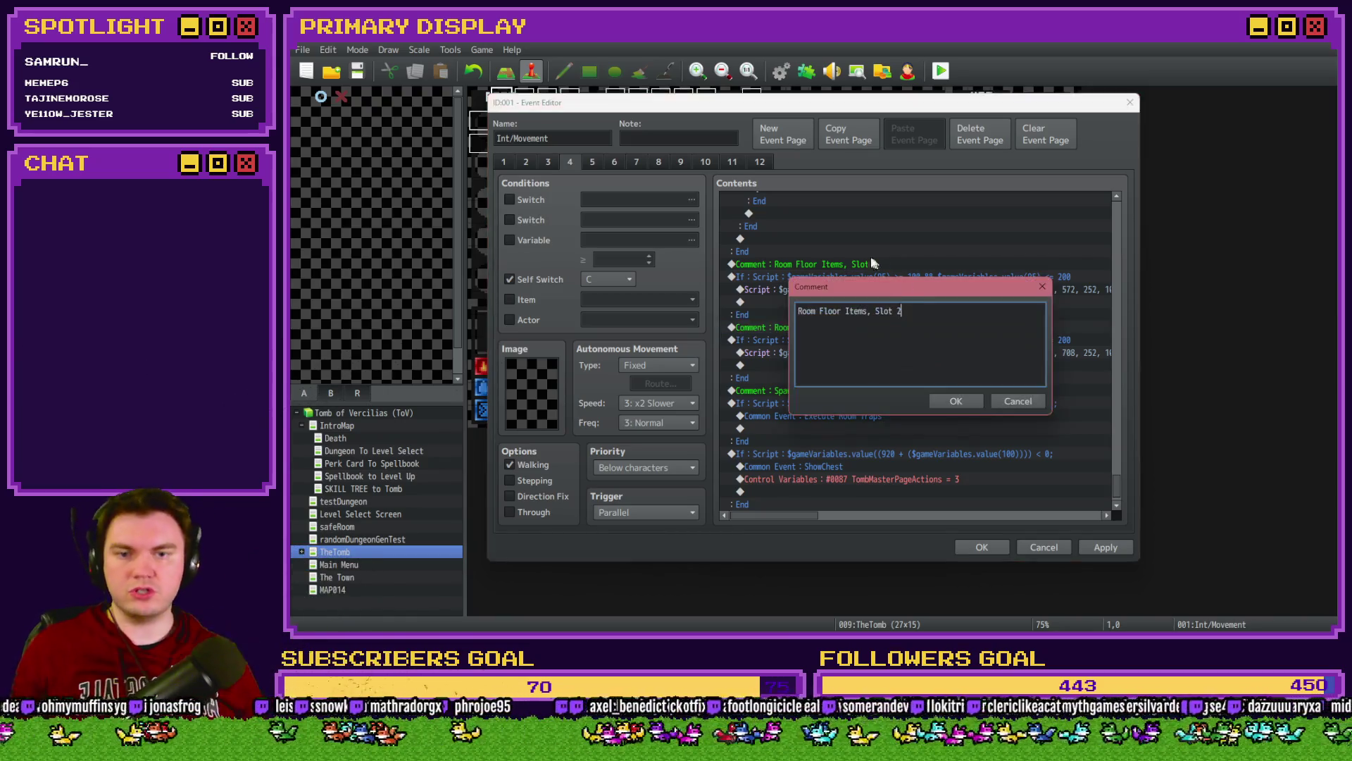
left_click(956, 400)
Step: Append '&& $gameVariables.value(95) != 104' to the Slot 1 branch condition
double_click(1013, 340)
left_click(1005, 411)
key("End")
type("$$")
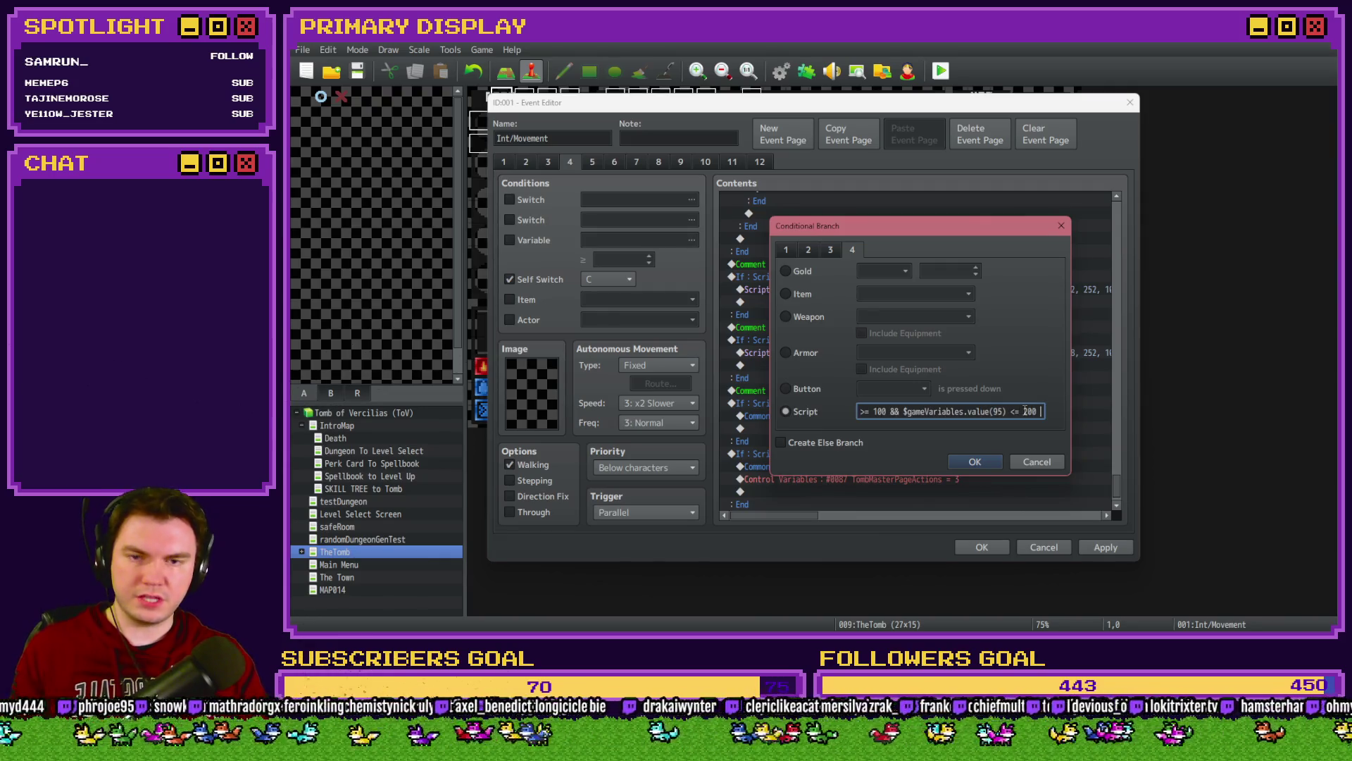
key("BackSpace")
key("BackSpace")
key("BackSpace")
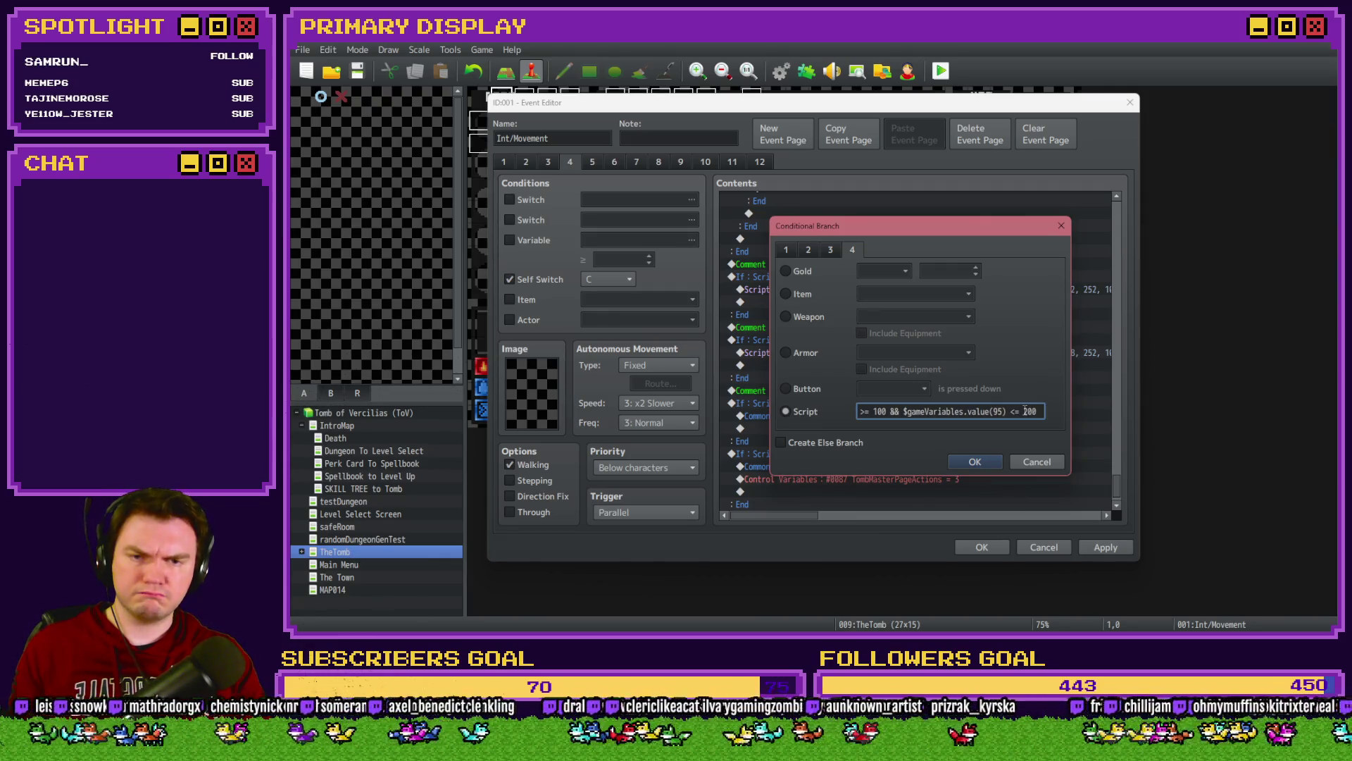
type("&& $gameVariables.value()")
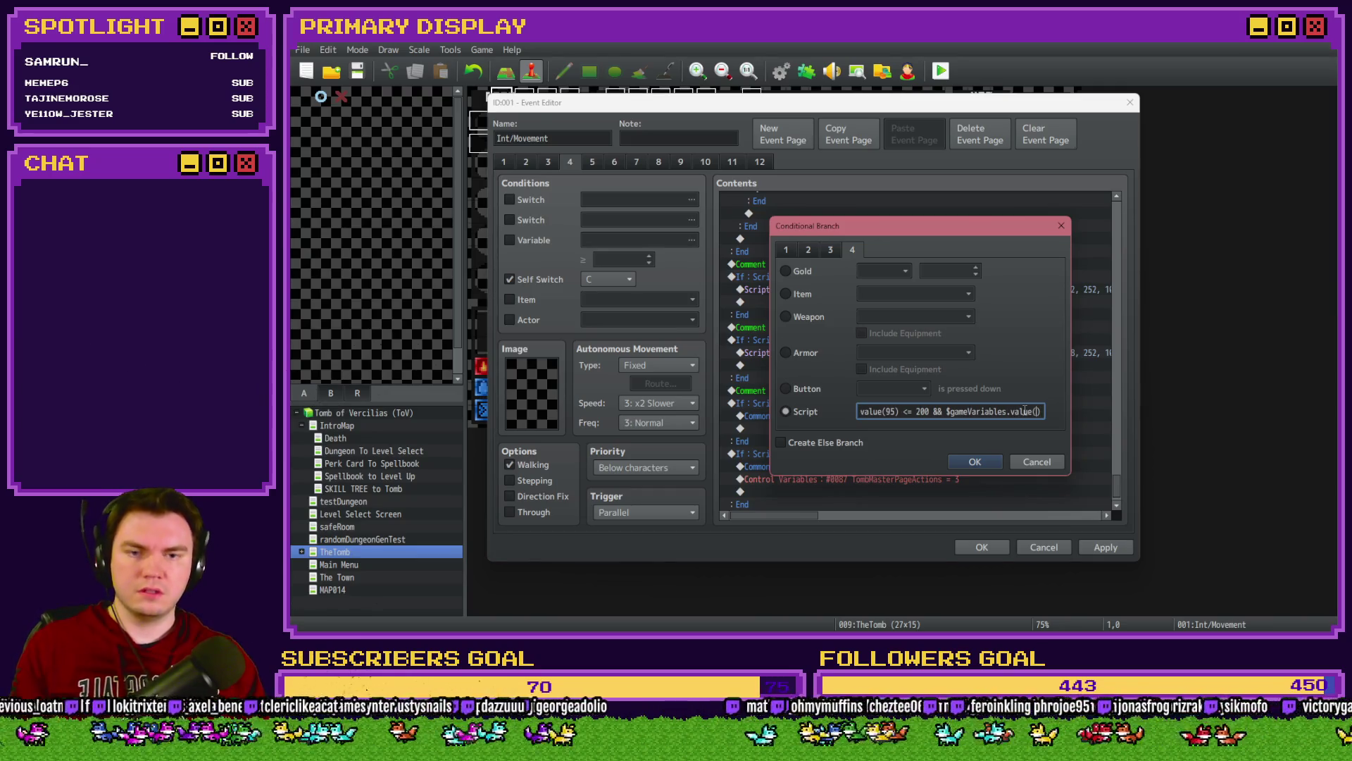
type("99")
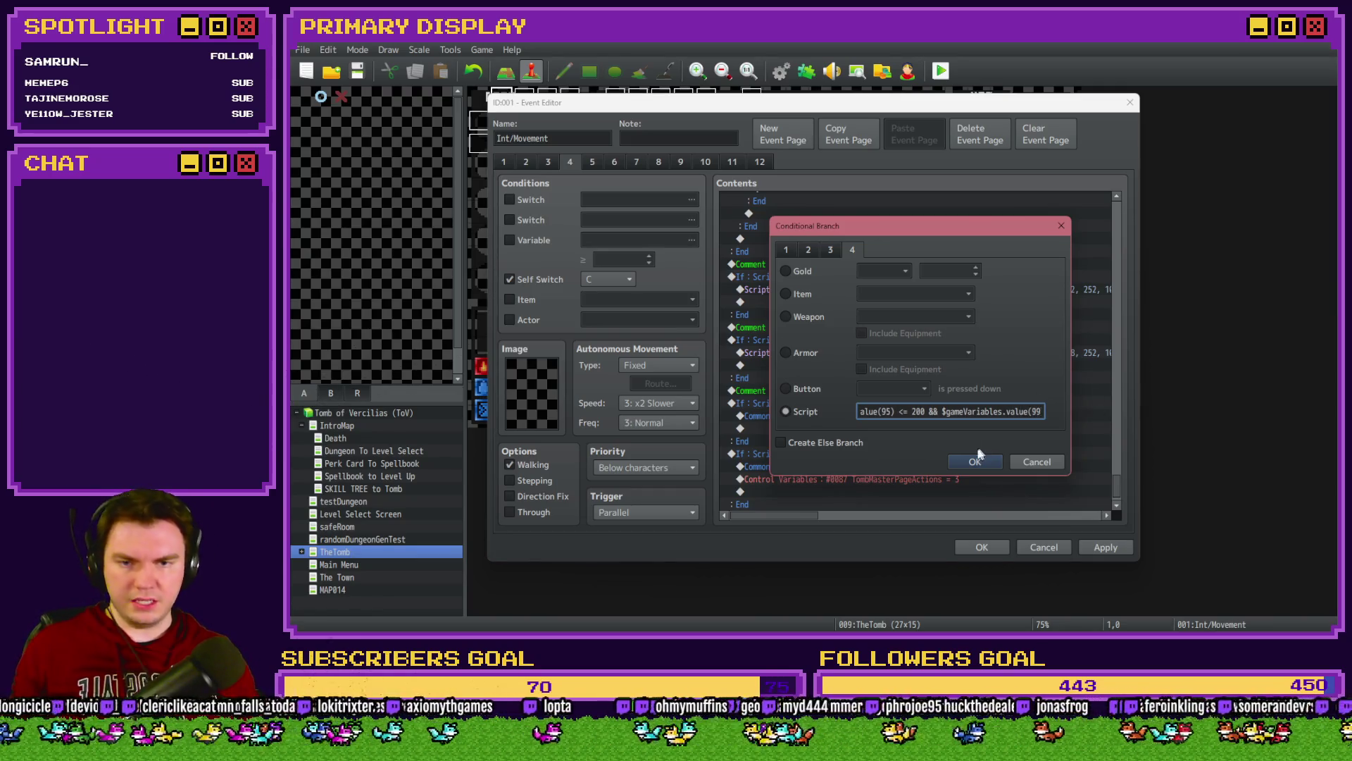
left_click_drag(944, 414, 792, 411)
left_click(921, 411)
left_click_drag(986, 417, 1050, 414)
mouse_move(981, 229)
left_mouse_down()
mouse_move(923, 482)
mouse_move(978, 366)
mouse_move(983, 312)
left_mouse_up()
left_click(976, 500)
key("End")
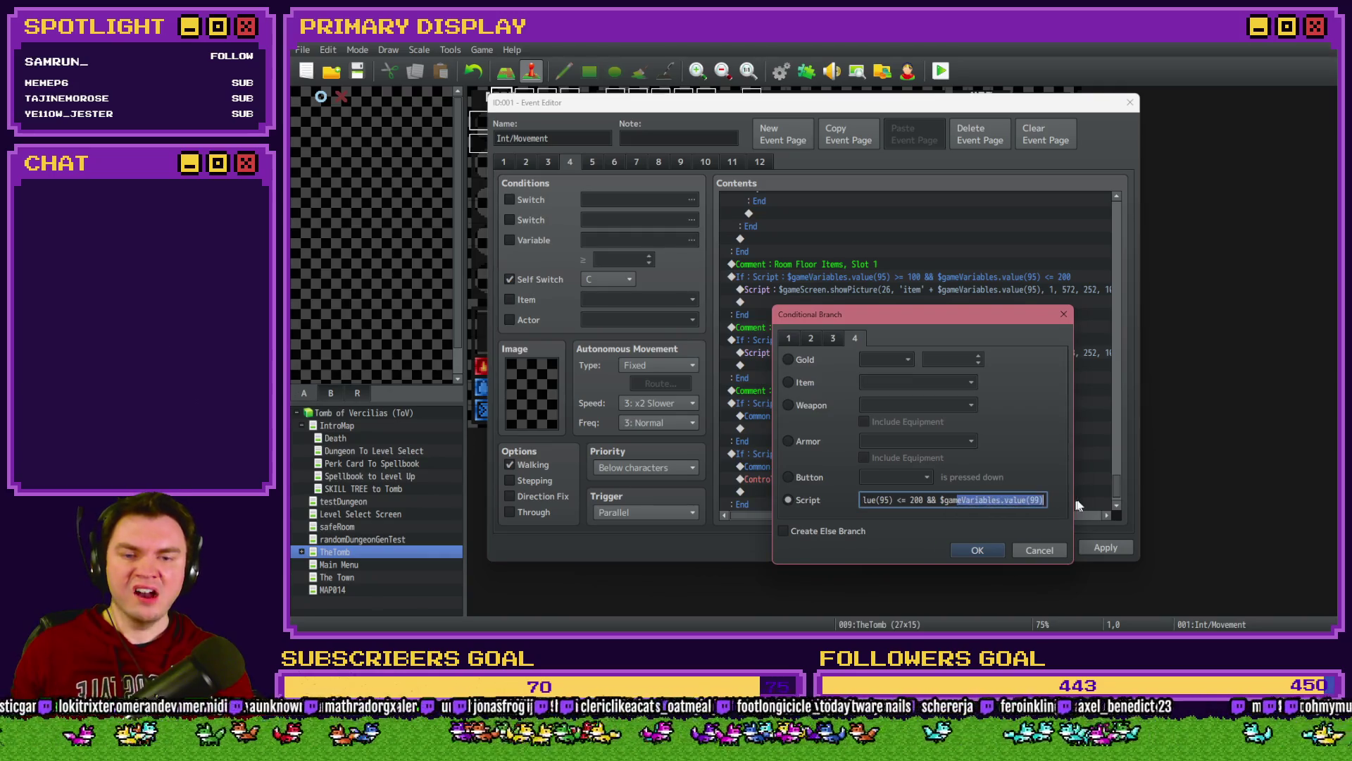
double_click(1036, 500)
type("95)")
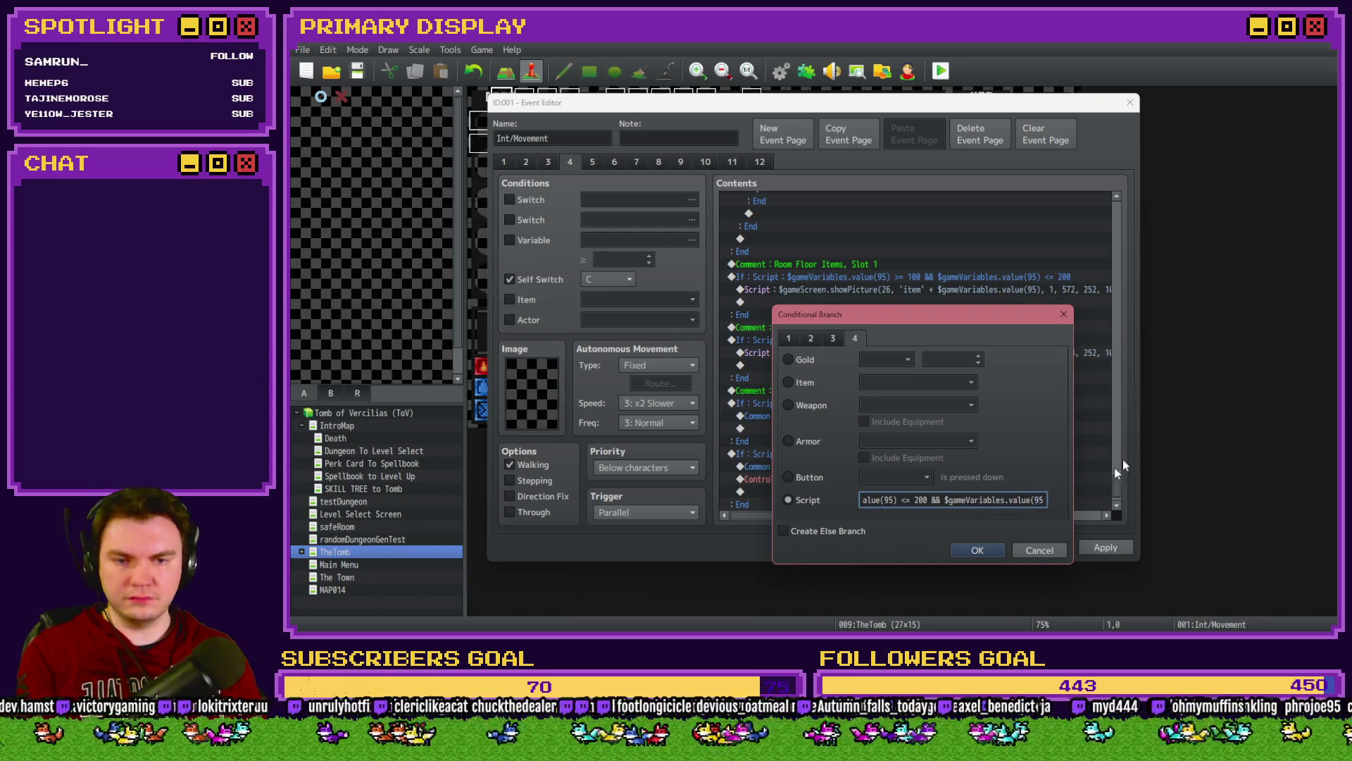
type(" !")
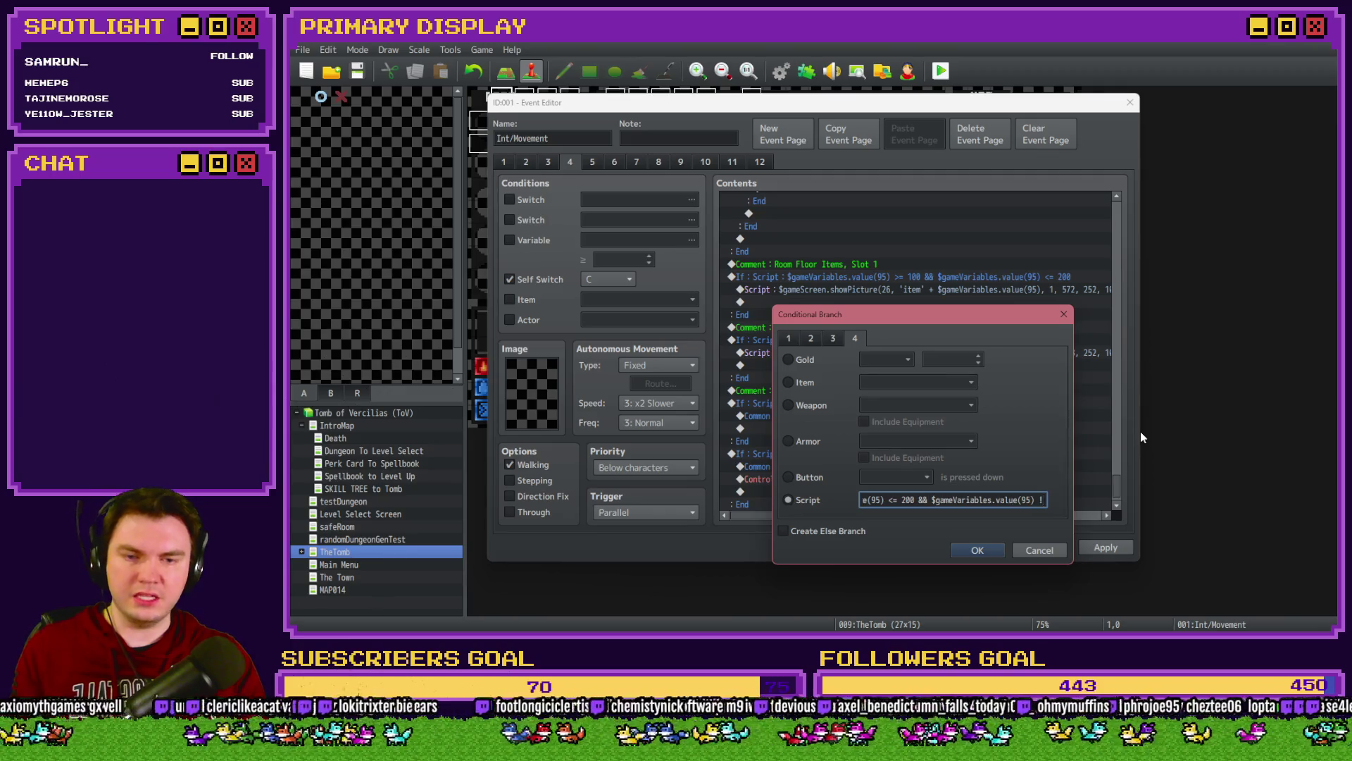
type("= 104")
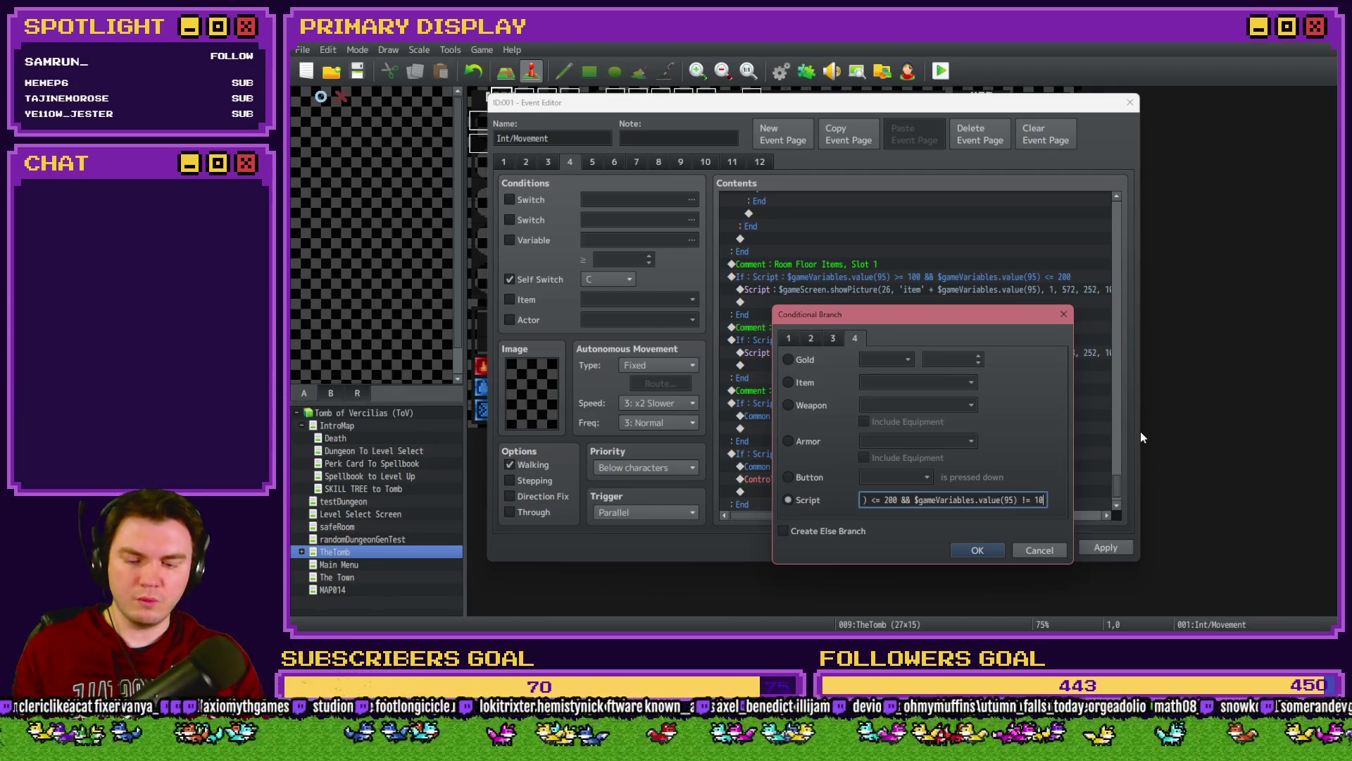
key("shift+Left")
key("shift+Left")
key("shift+Left")
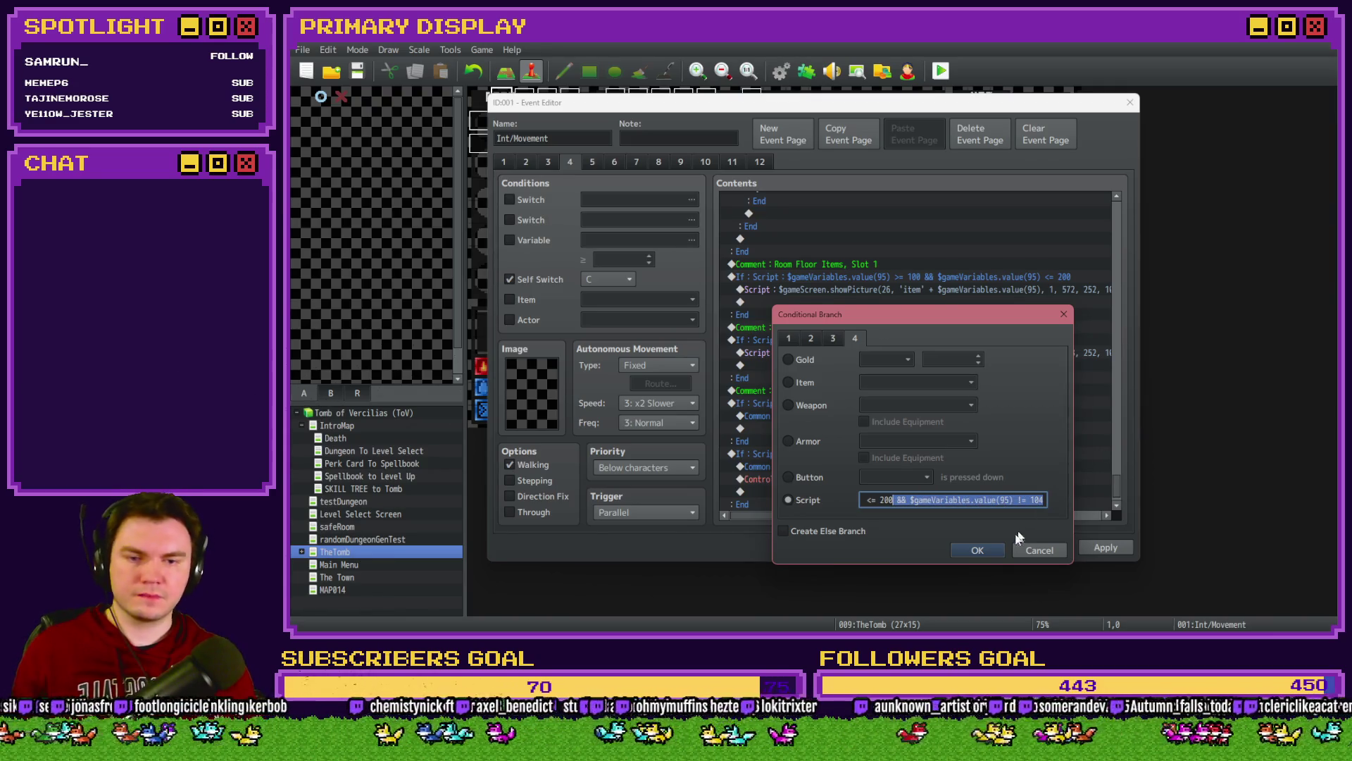
left_click(978, 550)
Step: Add the same clause to the Slot 2 condition using variable 96, then confirm the event
left_click(959, 367)
double_click(959, 368)
left_click(1013, 411)
key("End")
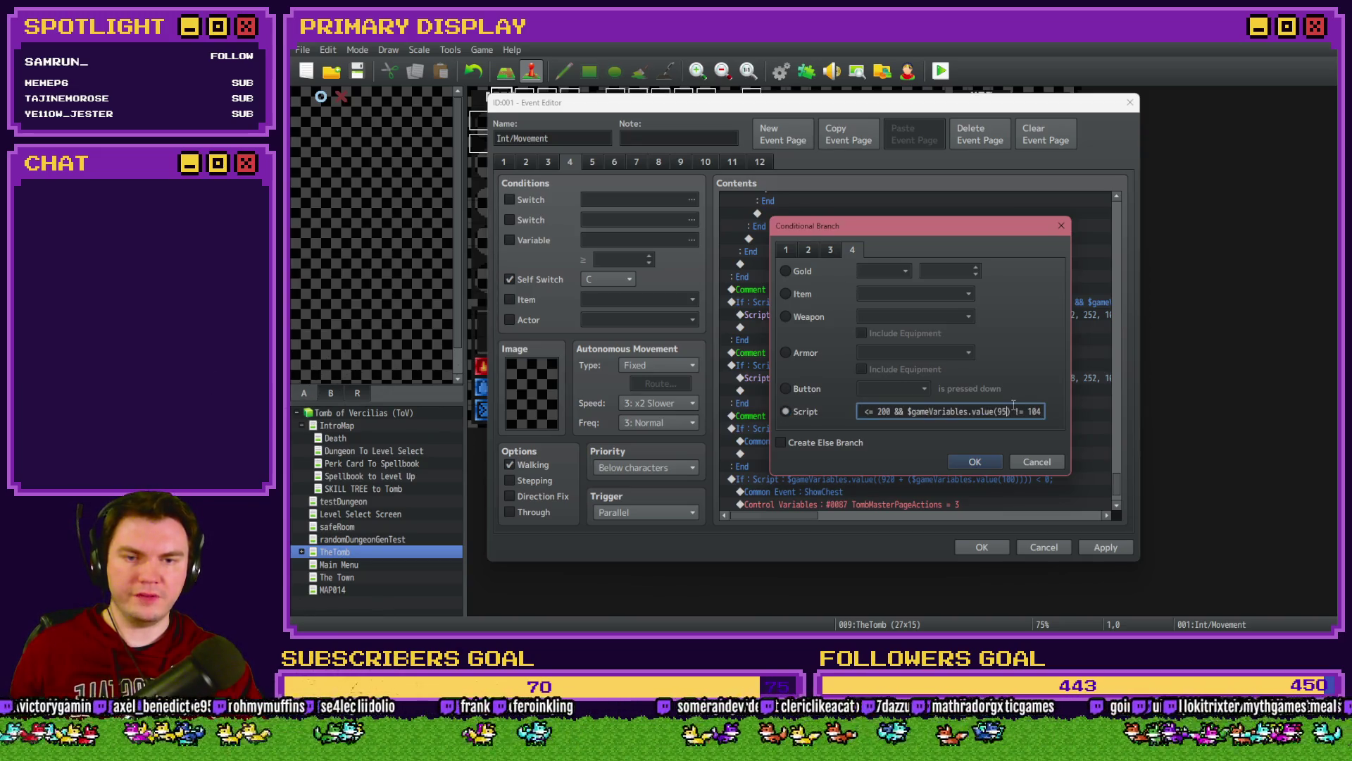
left_click(1013, 406)
key("BackSpace")
type("6")
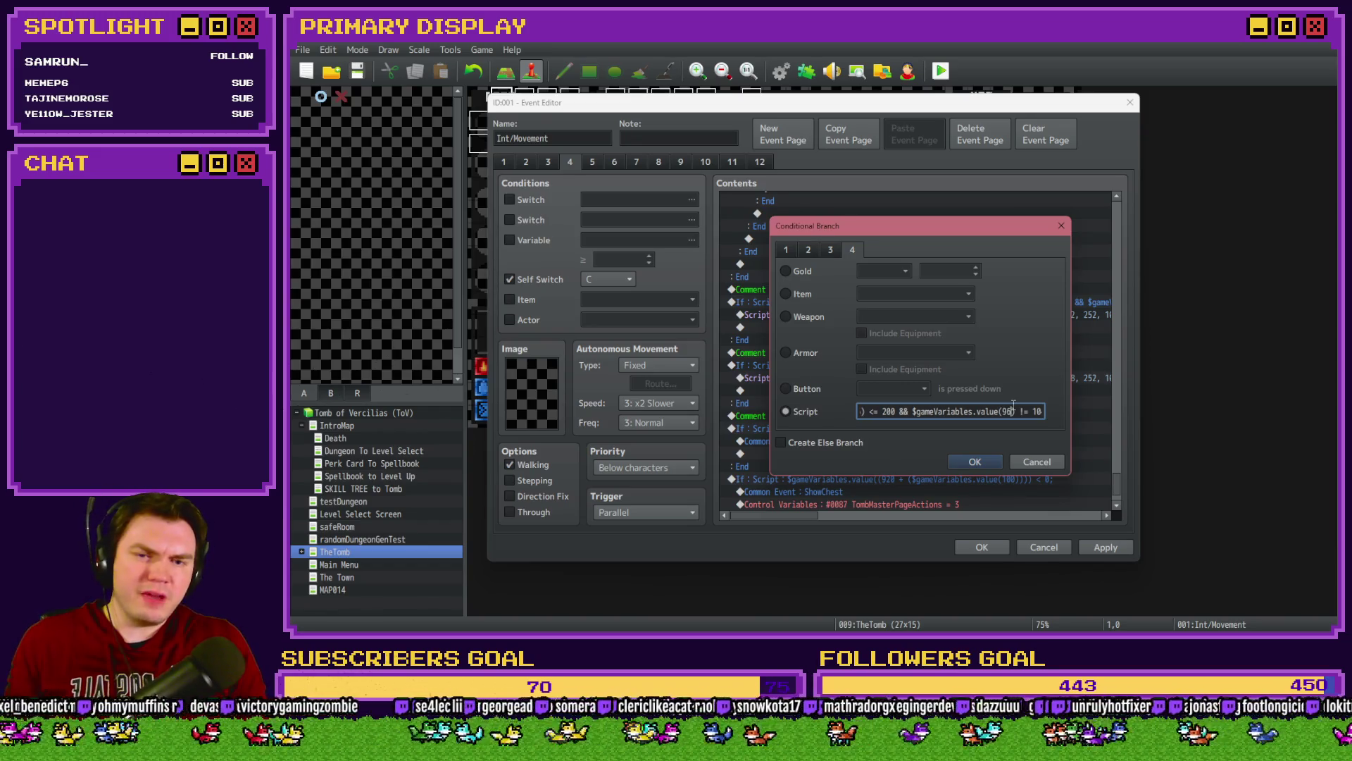
key("Return")
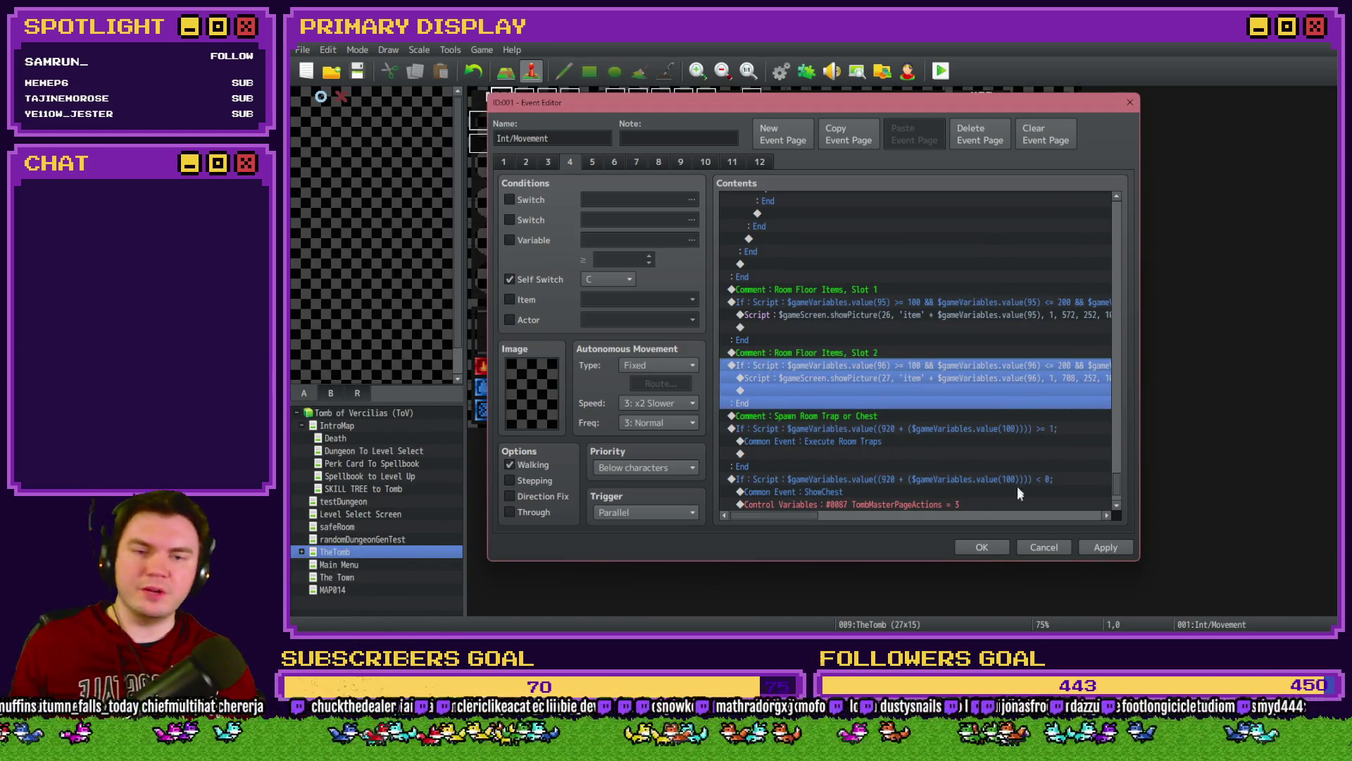
left_click(986, 548)
Step: Playtest, choose the Pyro Charge perk card, and walk to the pedestal room
left_click(944, 69)
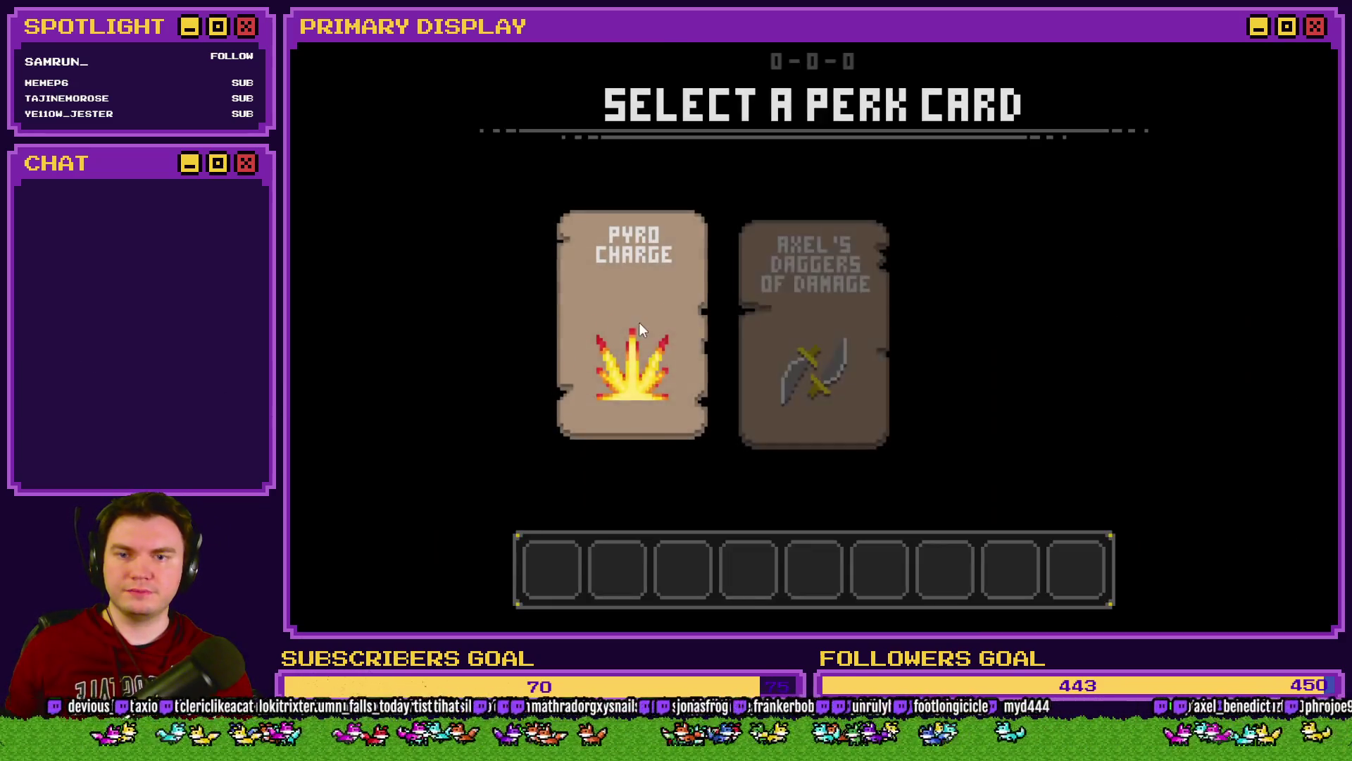
left_click(640, 326)
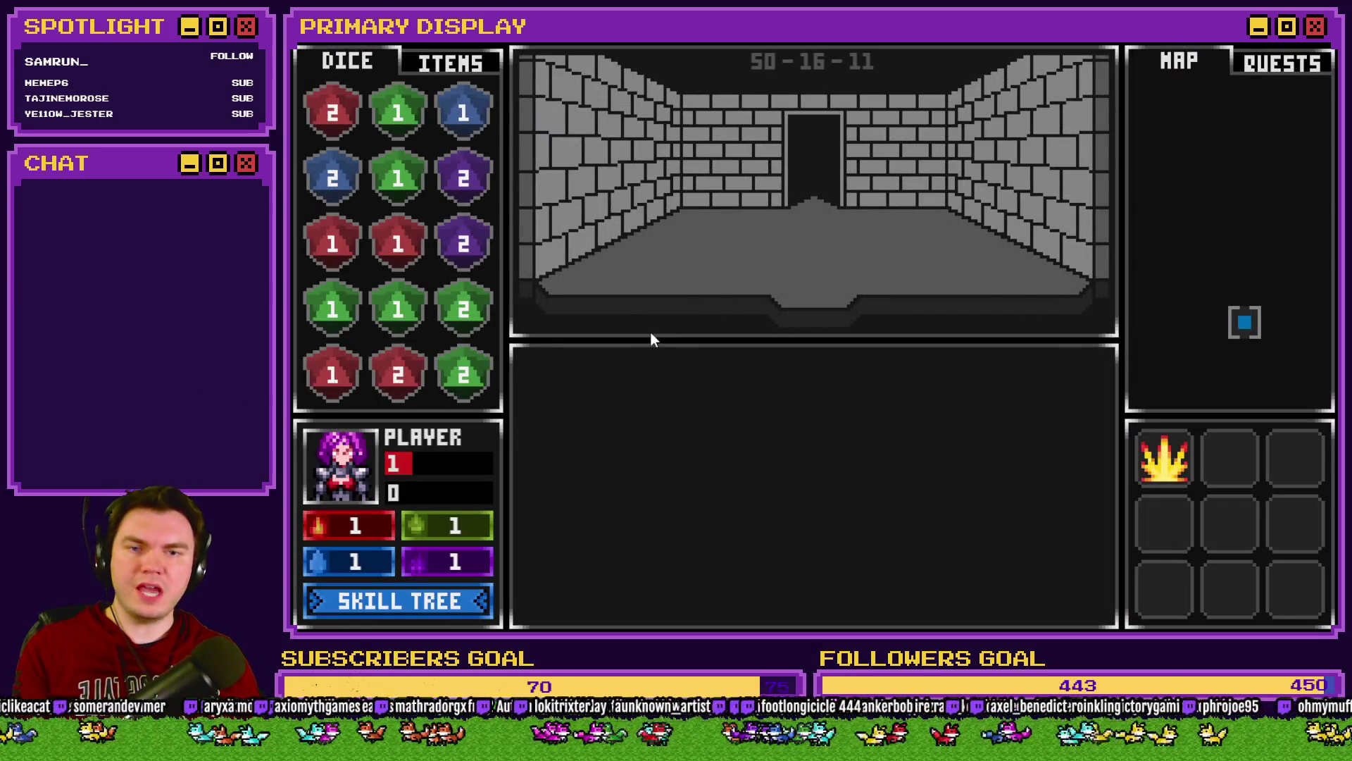
key("Up")
key("Up")
key("Up")
key("Up")
key("Up")
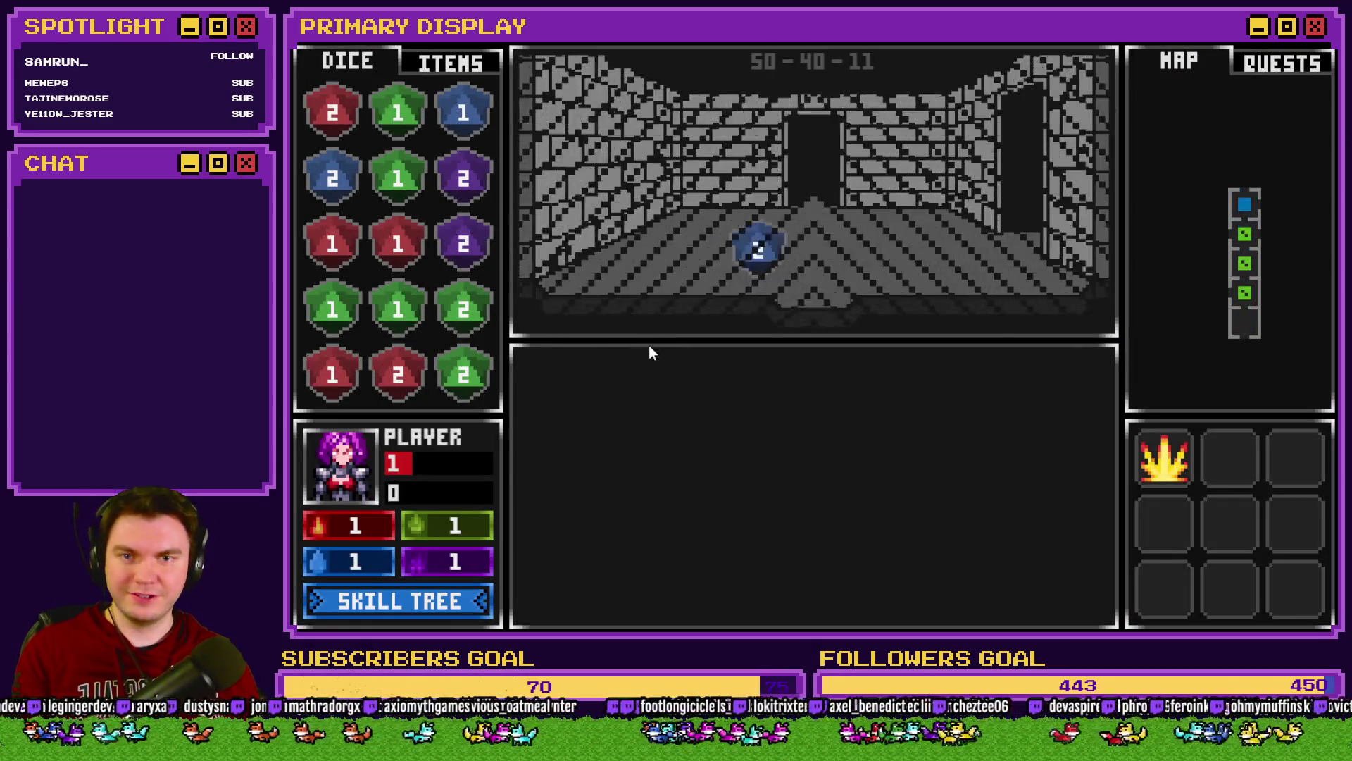
key("Left")
key("Up")
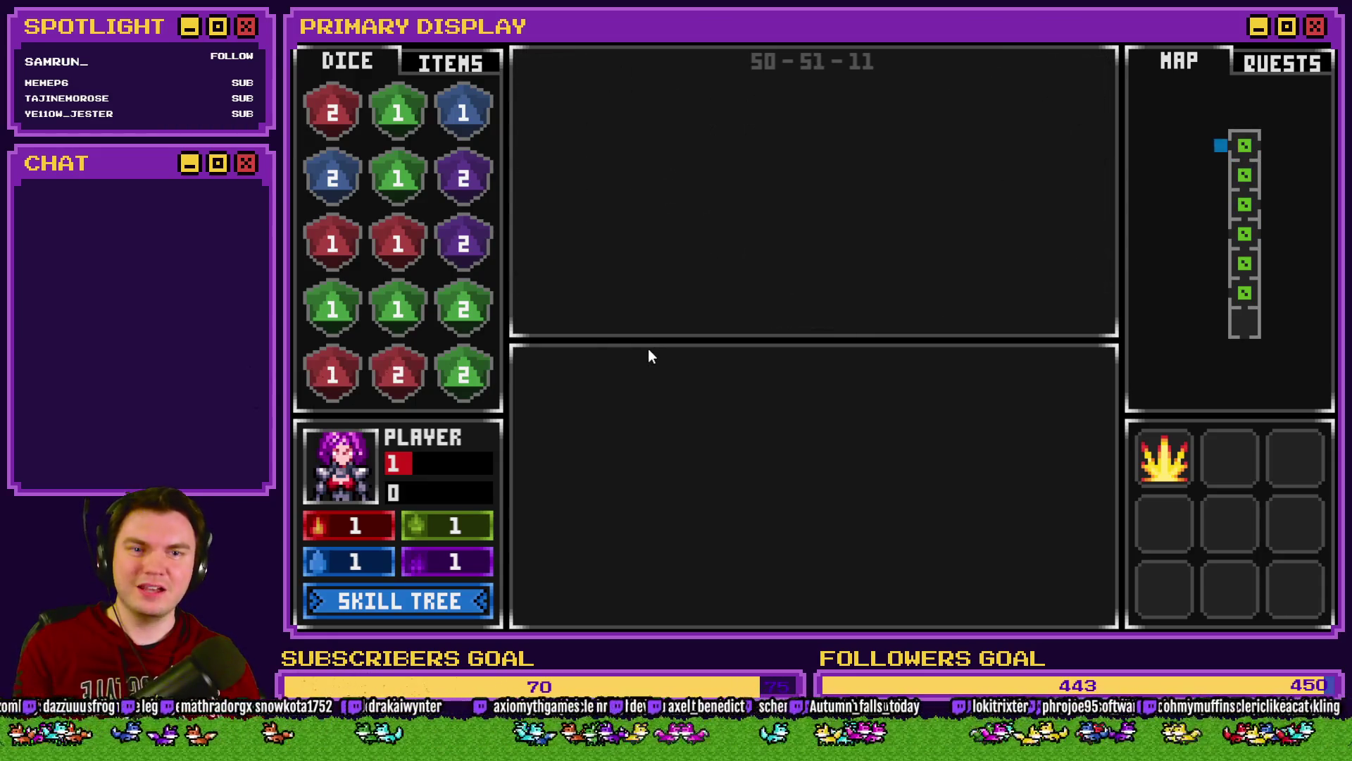
key("Up")
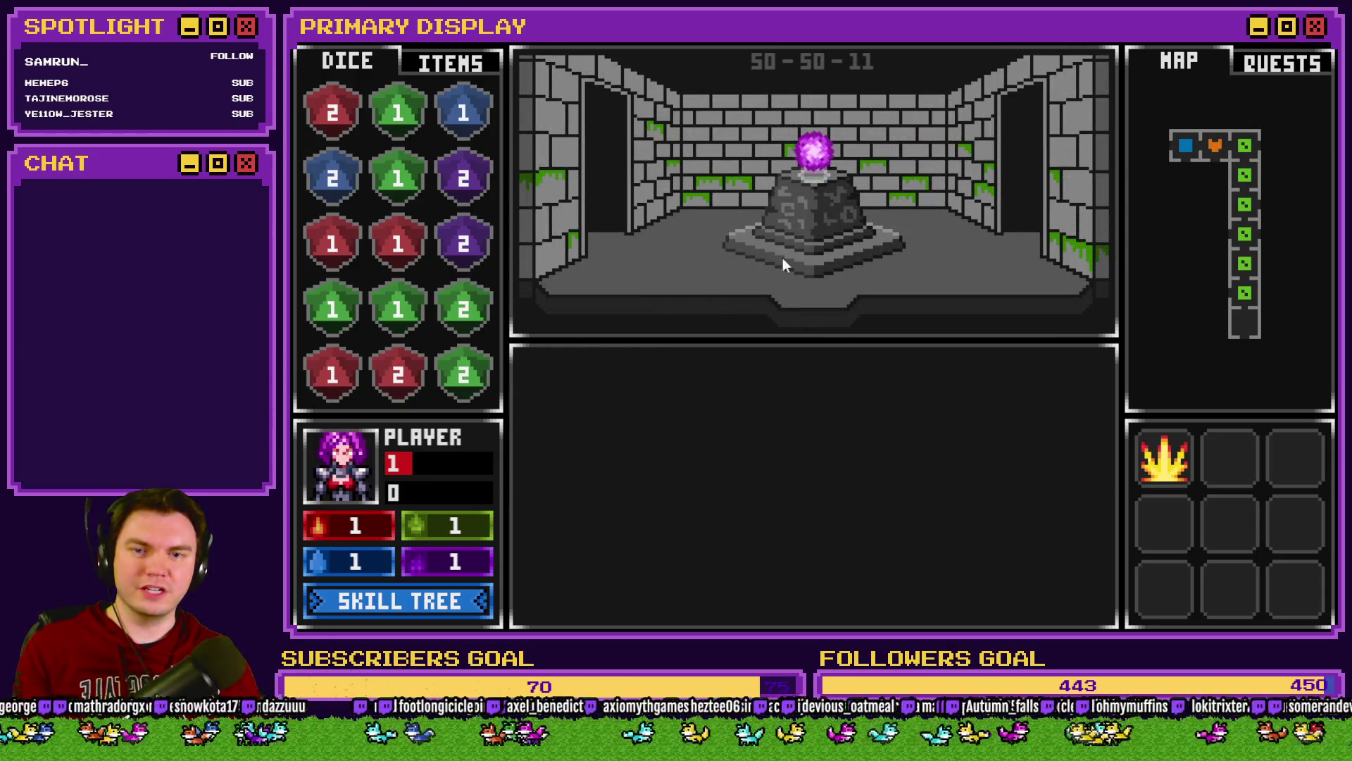
Step: Open the ITEMS inventory, take the purple orb from the pedestal and drop it into the third-row slot
left_click(810, 147)
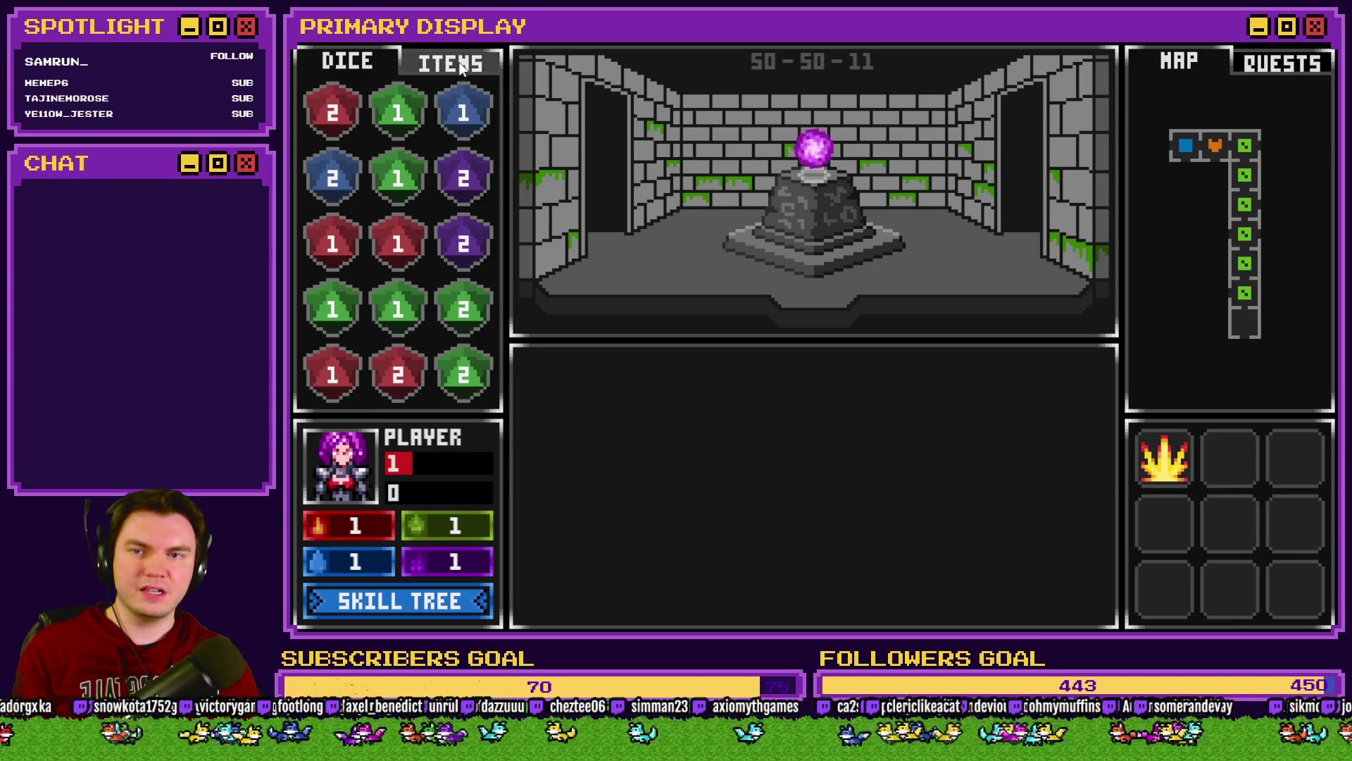
mouse_move(803, 171)
left_mouse_down()
mouse_move(523, 218)
mouse_move(470, 269)
mouse_move(623, 243)
mouse_move(810, 176)
left_mouse_up()
left_click_drag(463, 246, 925, 262)
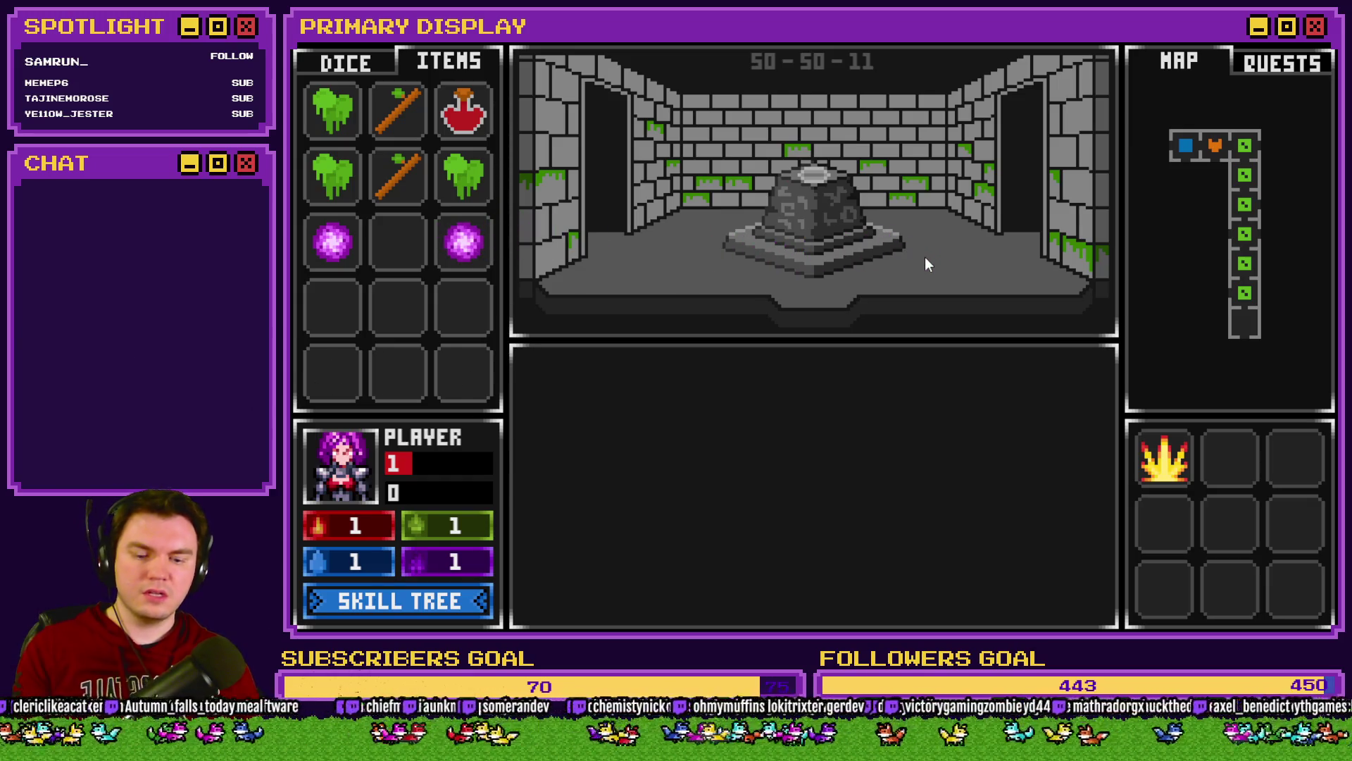
mouse_move(411, 251)
left_mouse_down()
mouse_move(422, 262)
mouse_move(837, 169)
left_mouse_up()
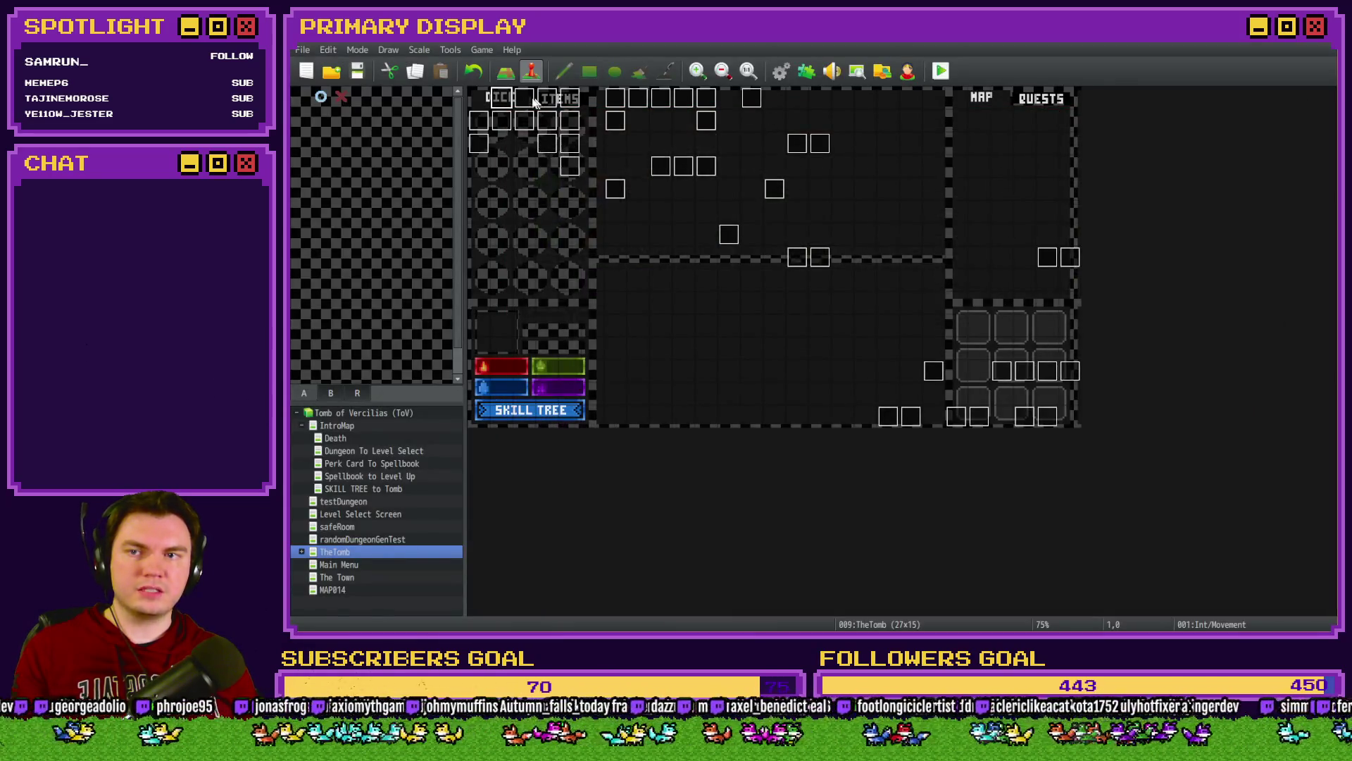
Step: Inspect the random item generation command in the Int/Movement event without changes
double_click(511, 103)
scroll(888, 343, "down", 3)
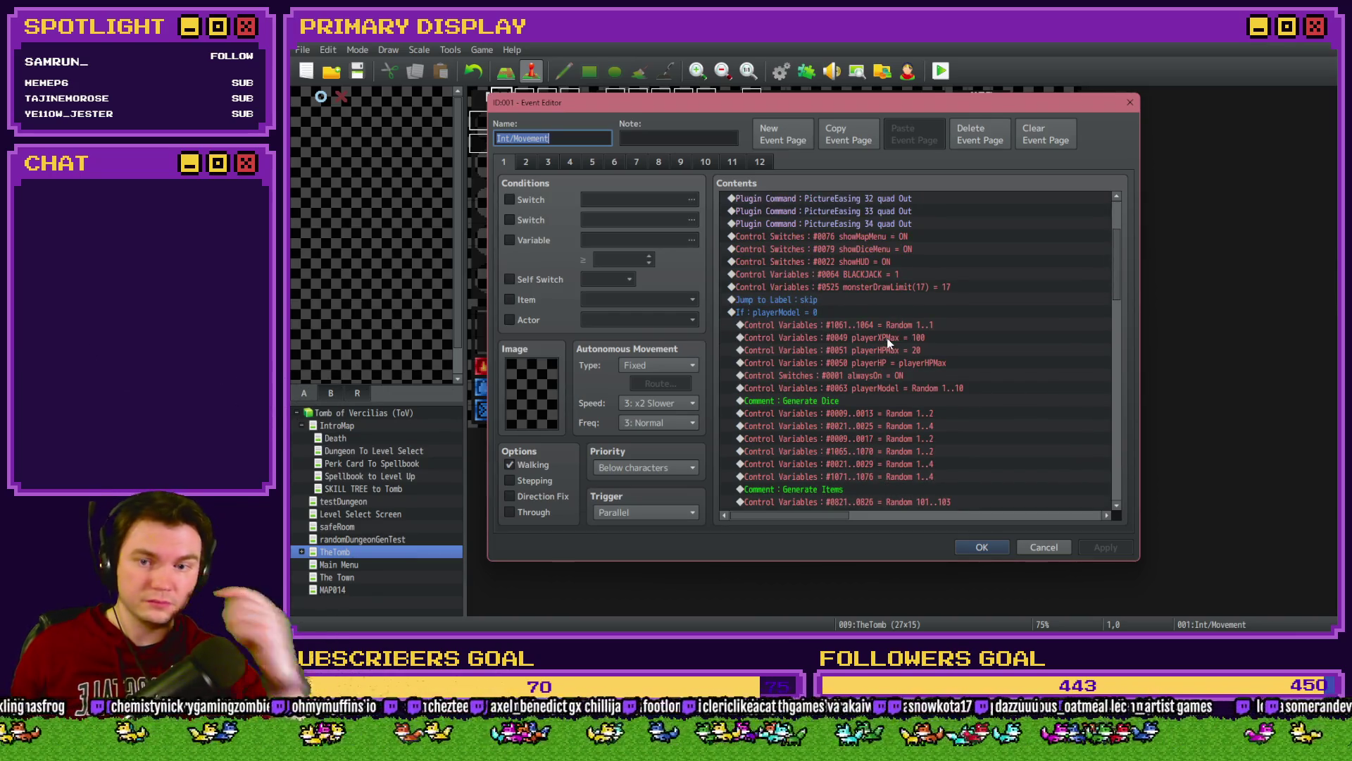
scroll(902, 369, "down", 3)
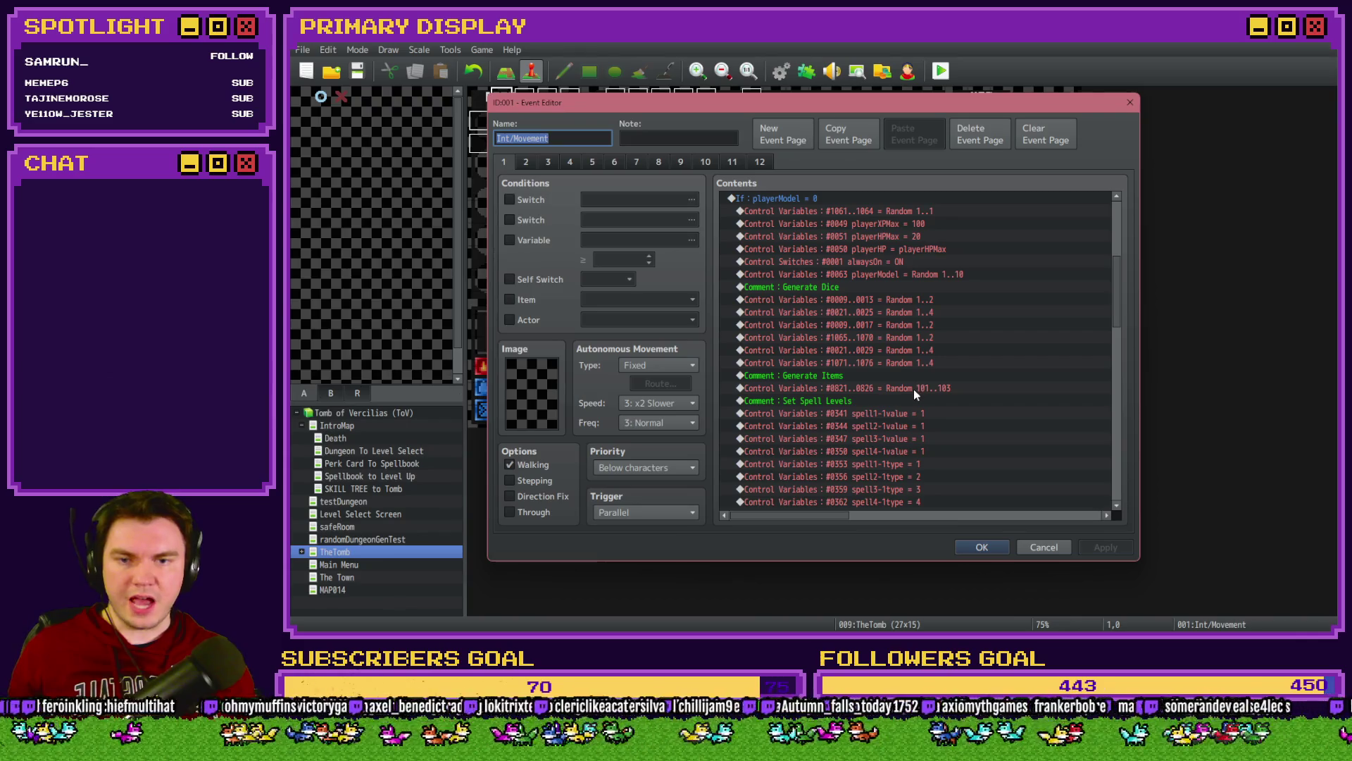
left_click(914, 388)
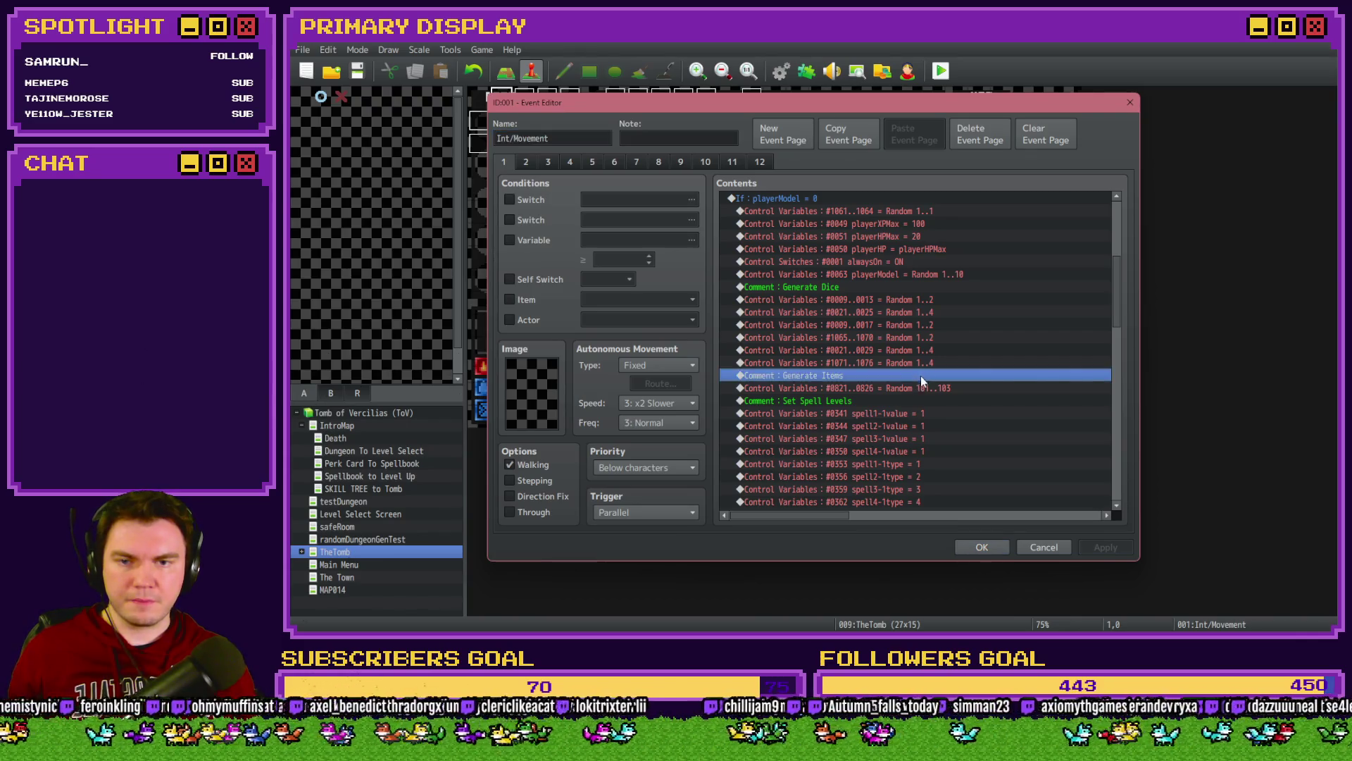
left_click(982, 547)
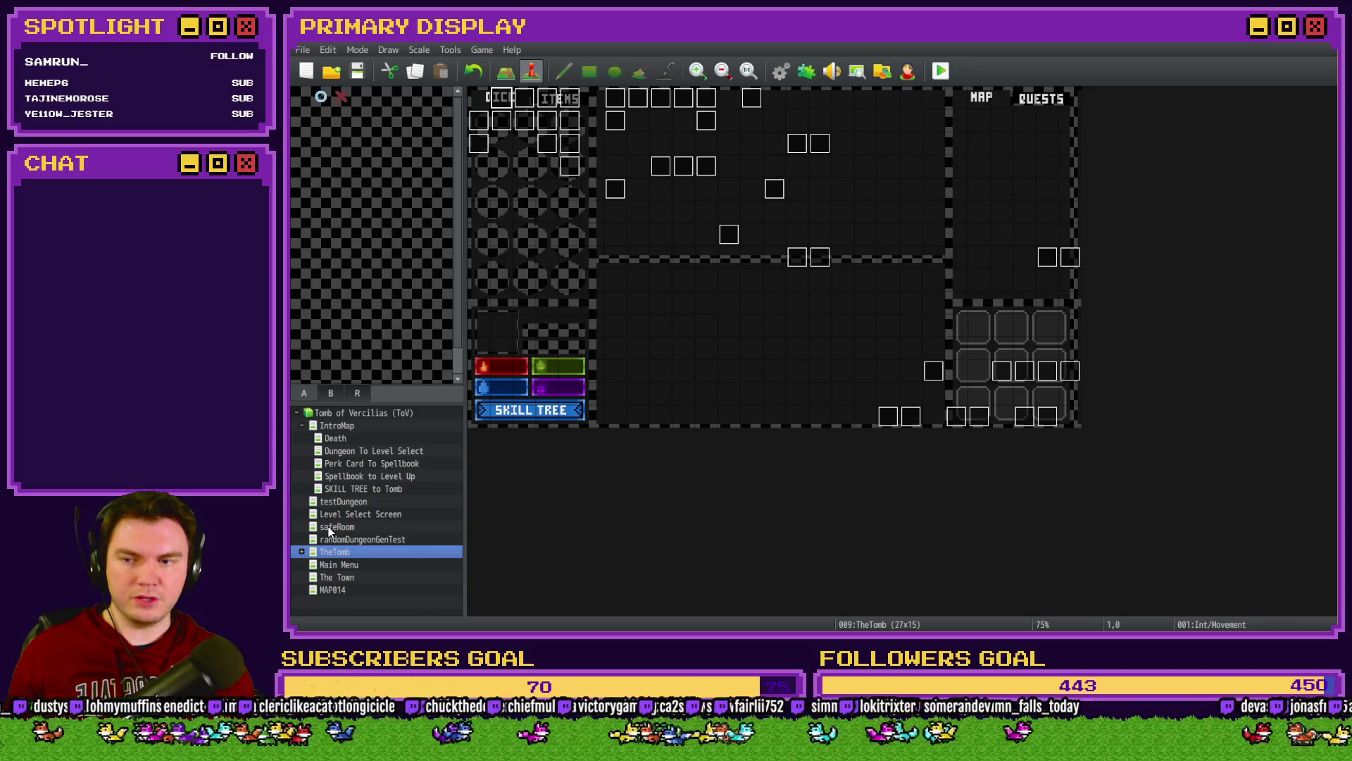
Step: Open the Perk Card To Spellbook setup event and check the itemSlot 7 = 104 command
left_click(357, 464)
double_click(500, 96)
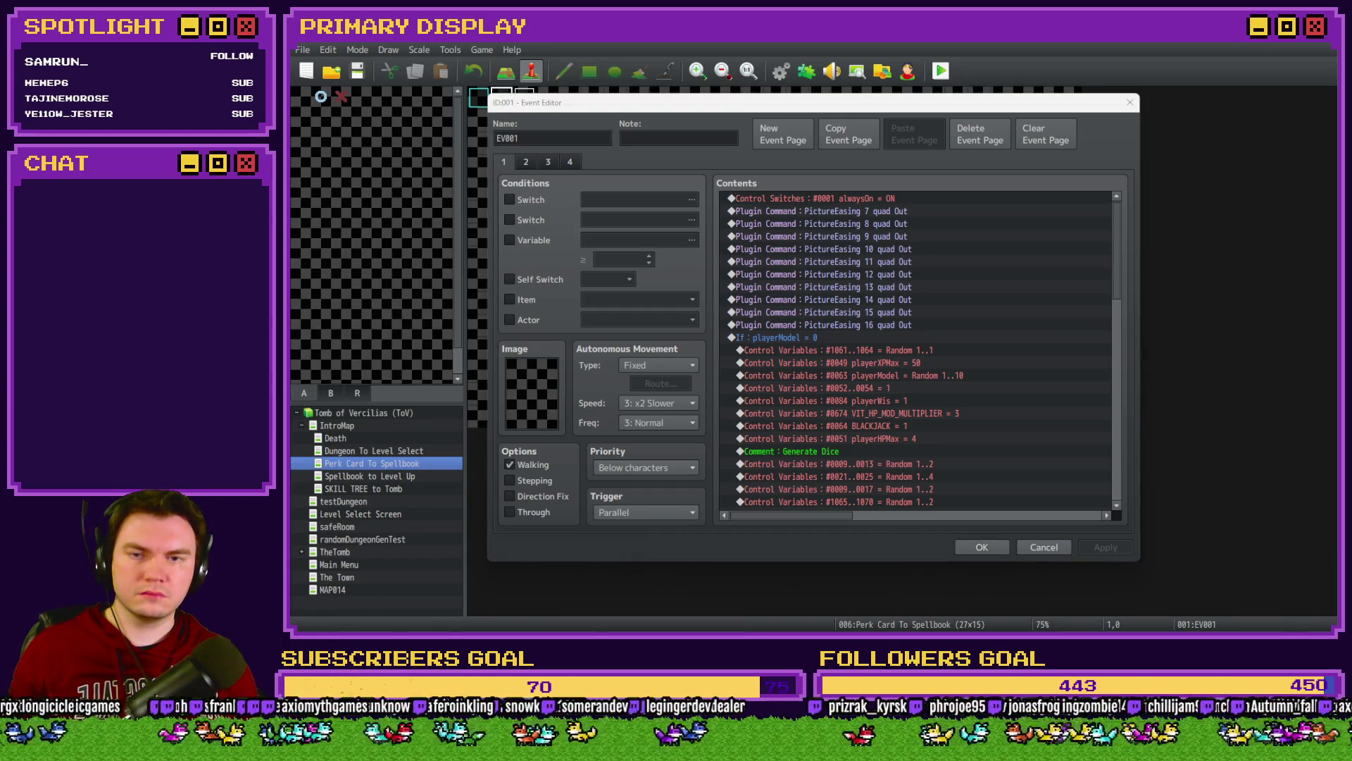
left_click(945, 276)
scroll(889, 491, "down", 2)
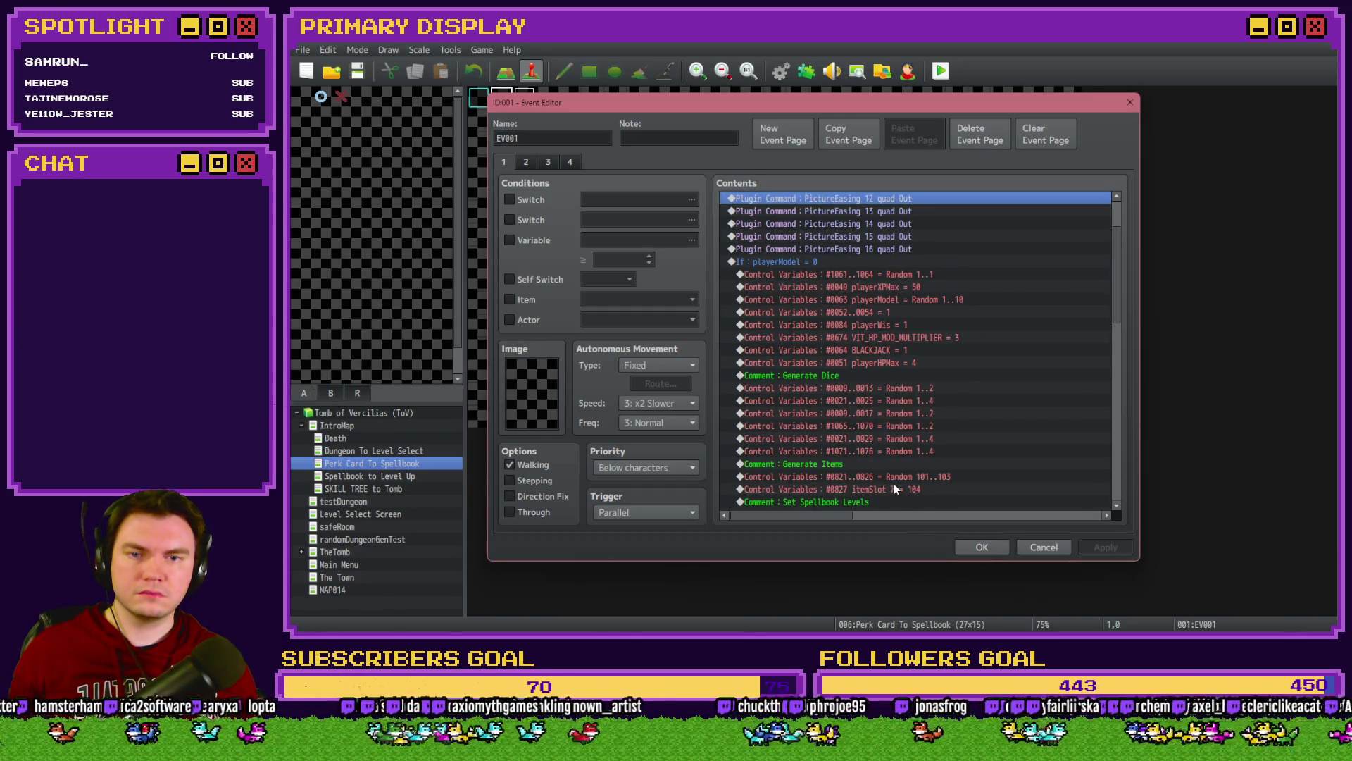
scroll(894, 487, "down", 3)
left_click(947, 381)
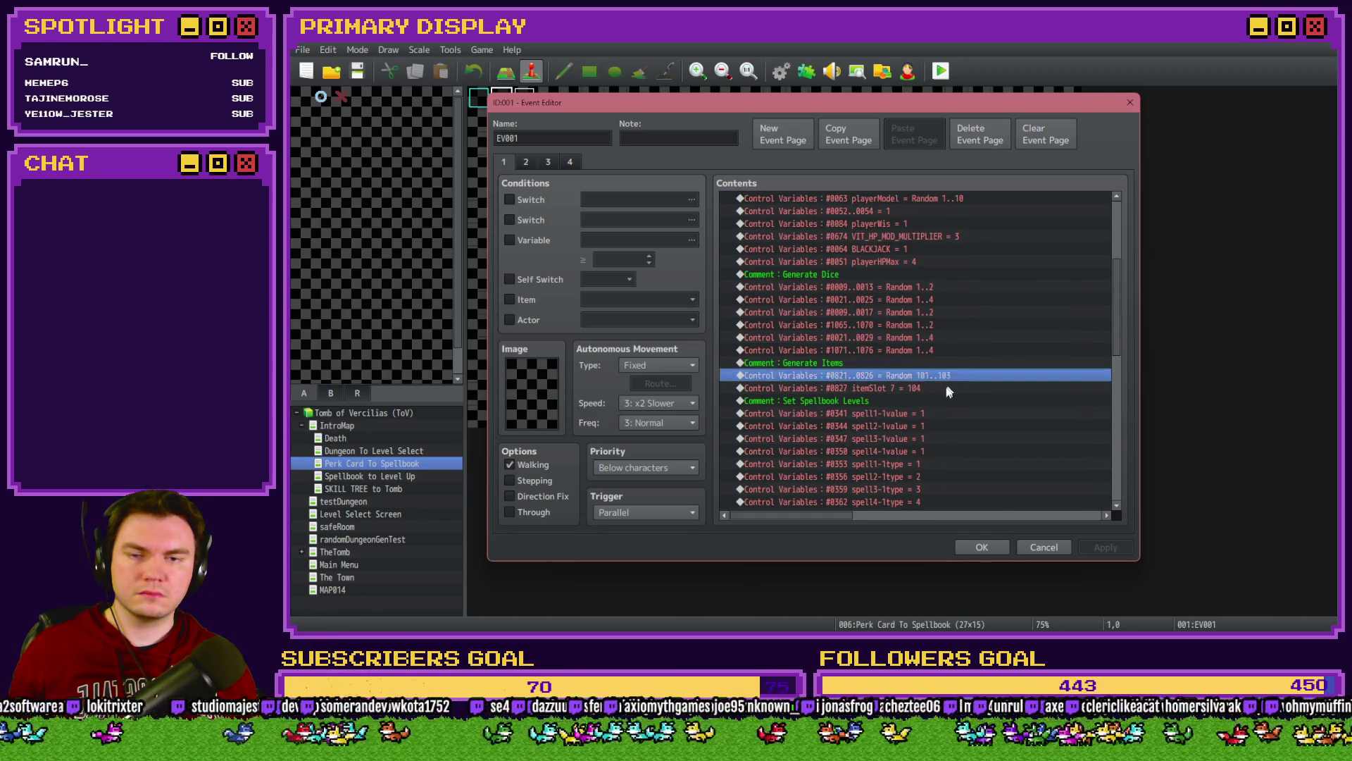
left_click(945, 387)
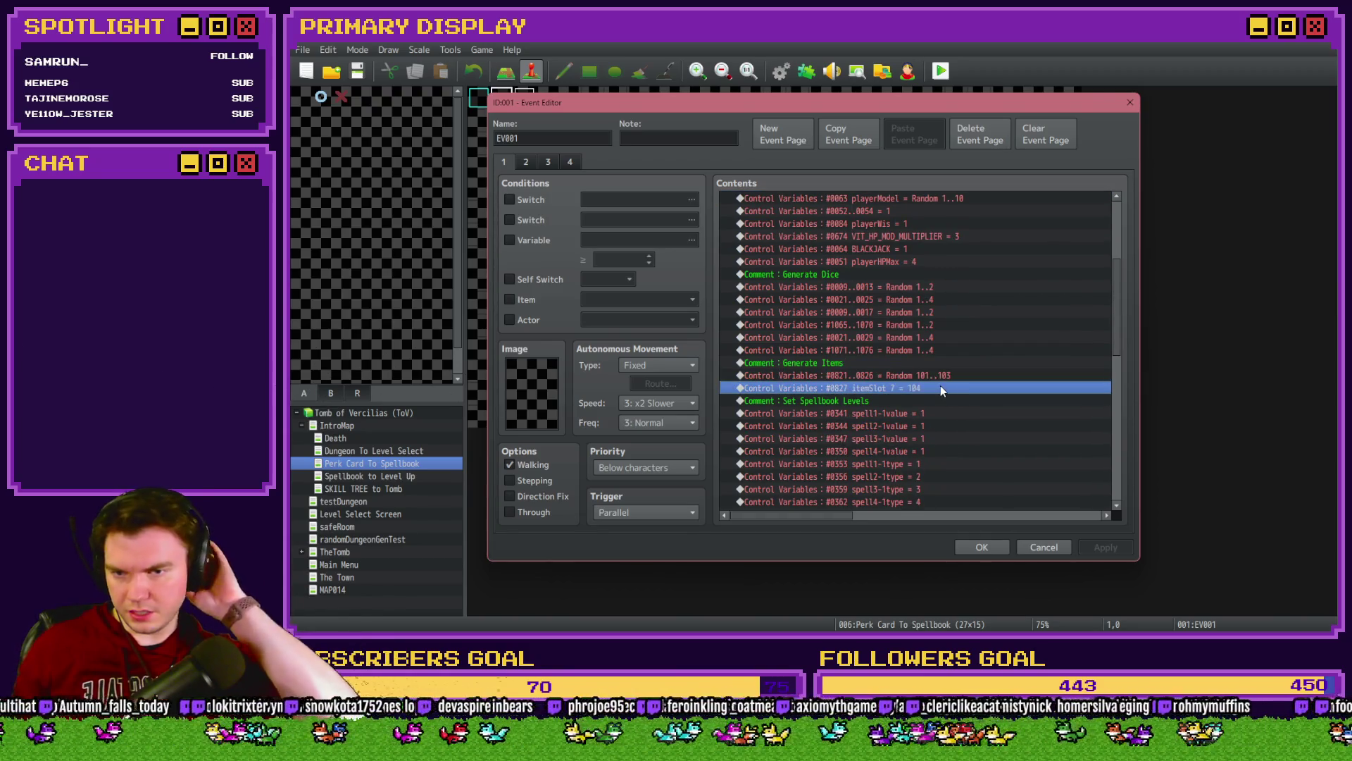
double_click(940, 387)
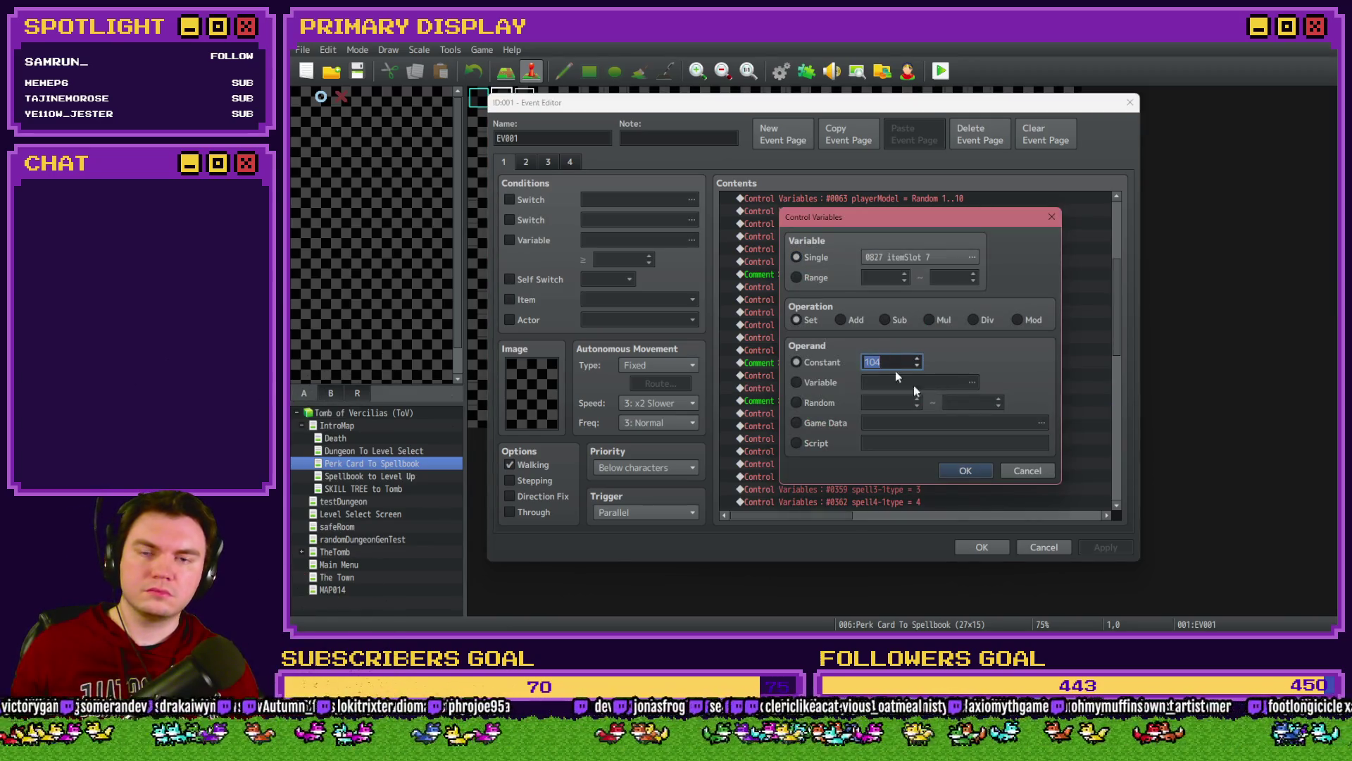
left_click(1037, 472)
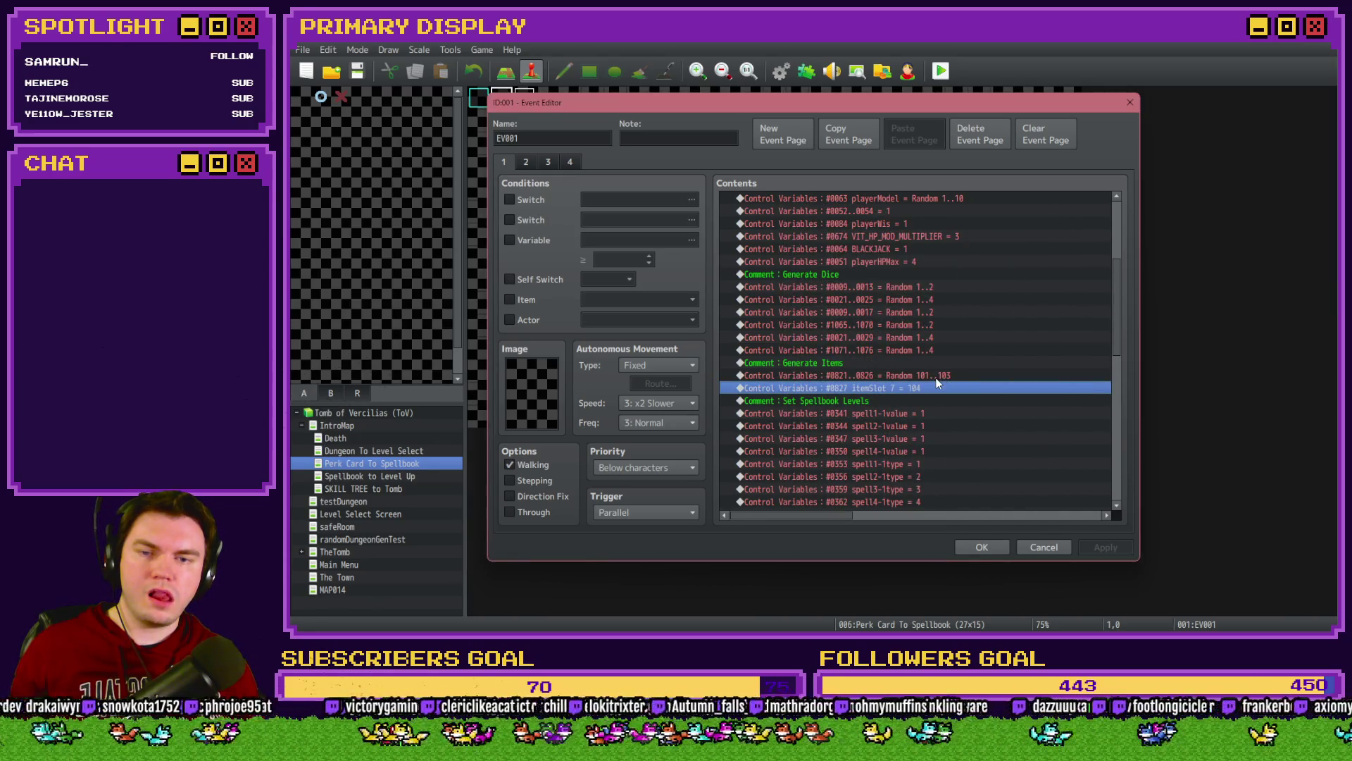
Step: Move the '#0821..0826 = Random 101..103' command below itemSlot 7, then save and playtest
left_click(934, 378)
left_click_drag(935, 382, 936, 393)
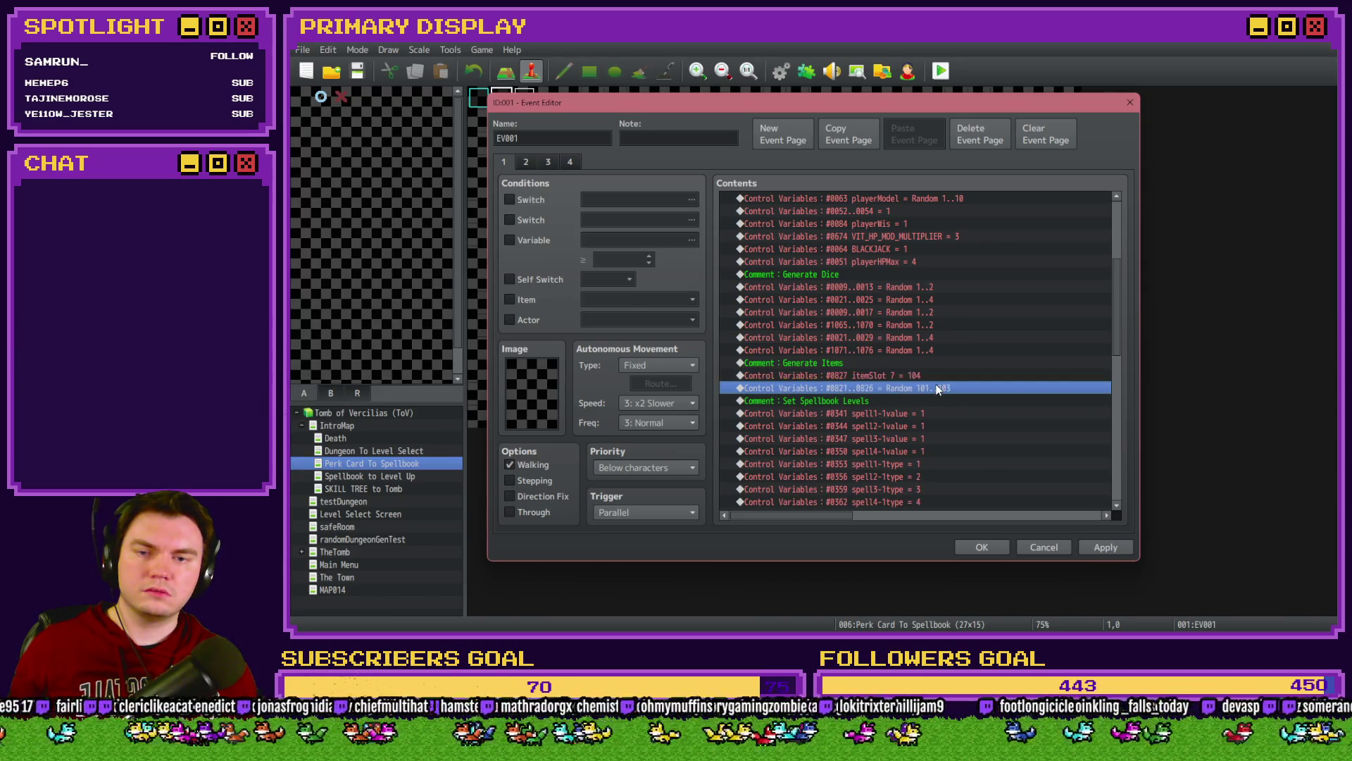
double_click(937, 389)
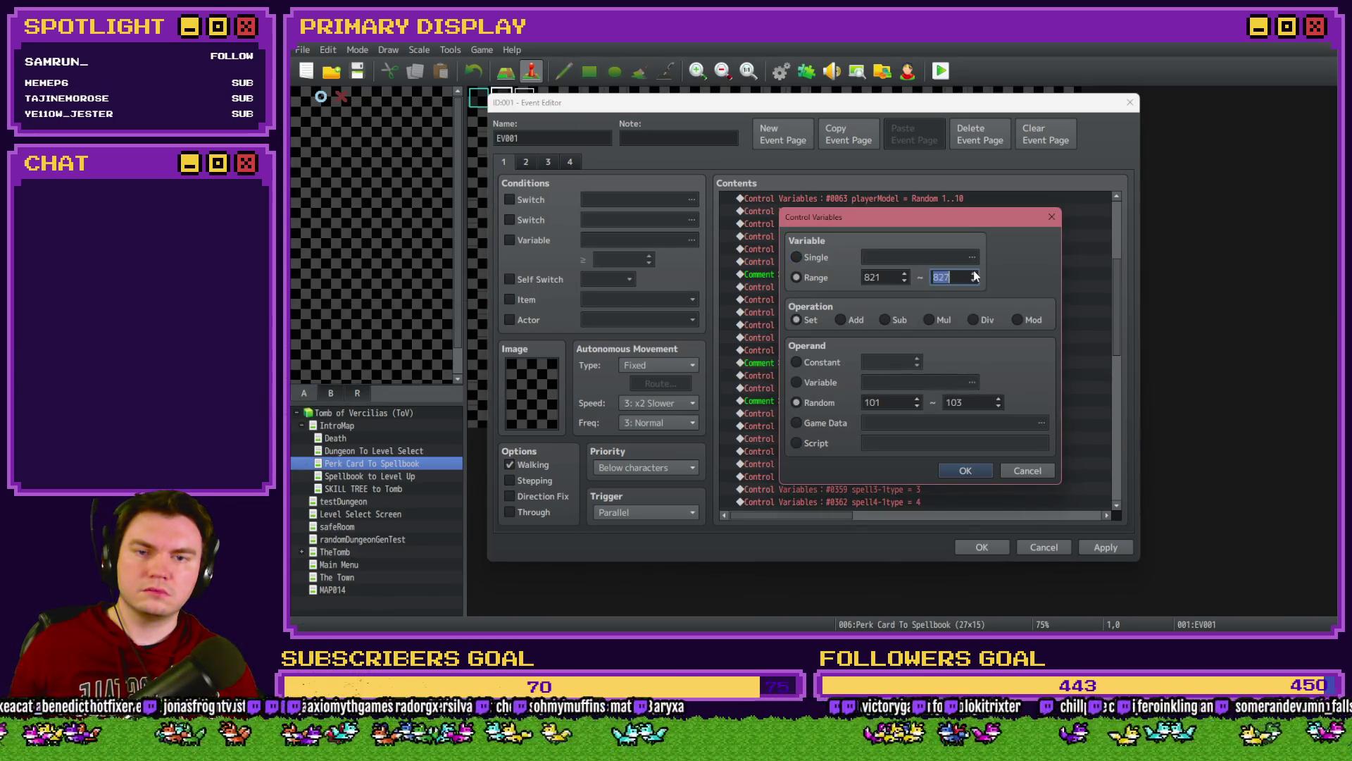
left_click(965, 470)
left_click(982, 547)
left_click(941, 70)
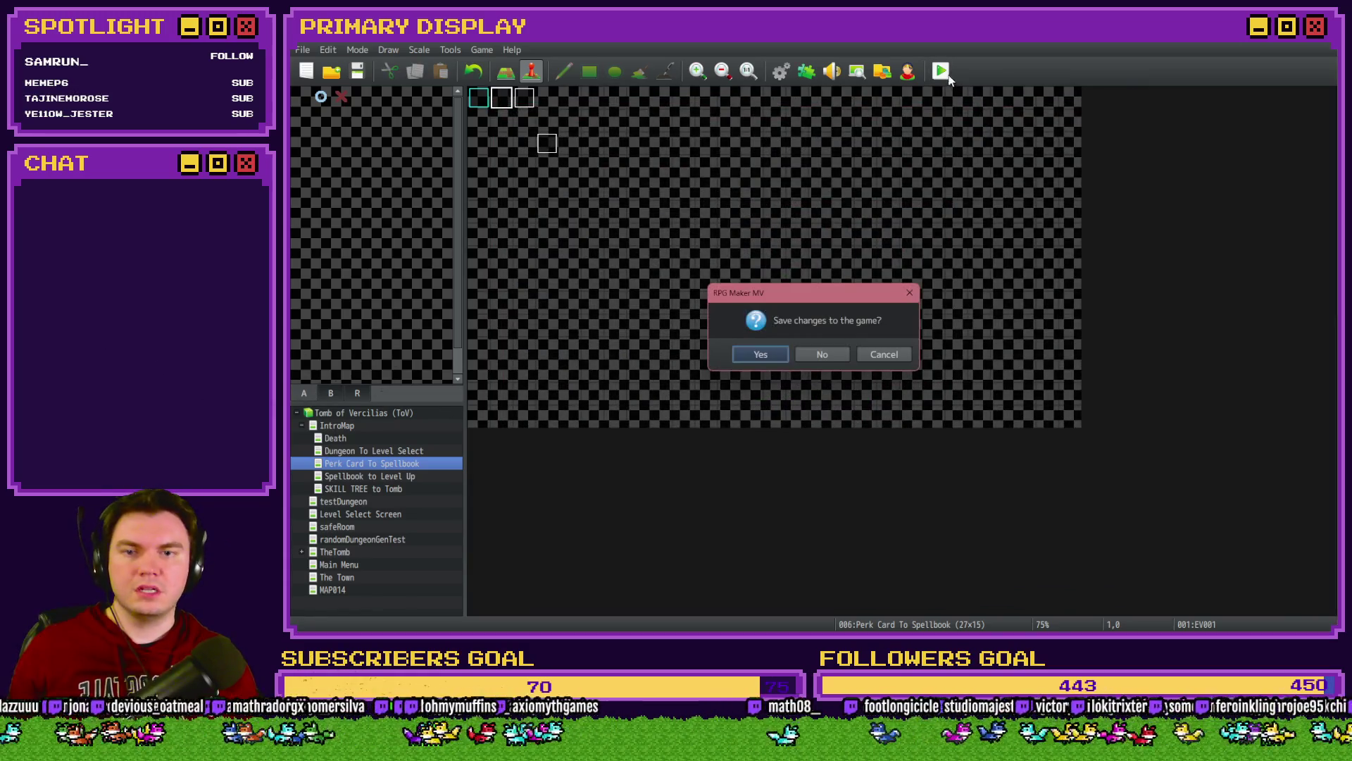
left_click(766, 360)
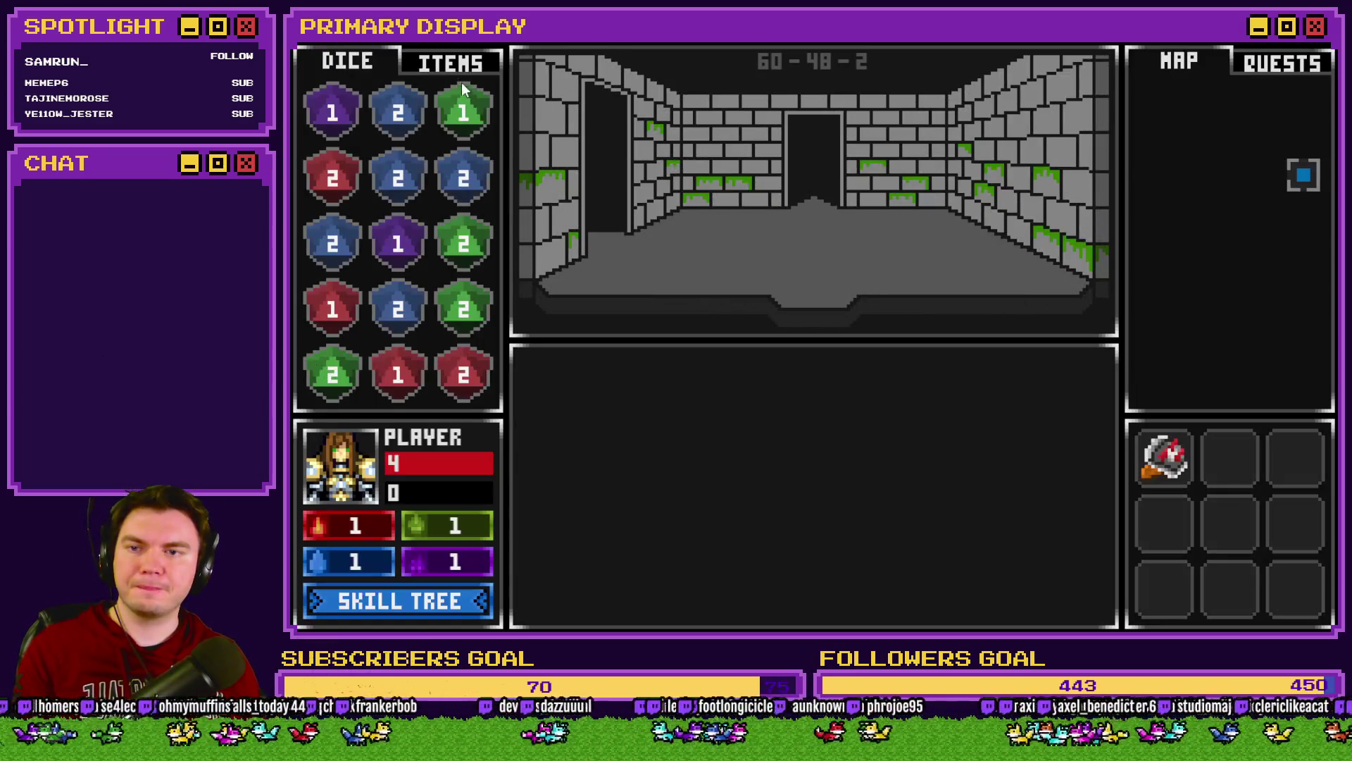
Step: Show ITEMS, walk into the pedestal room, drag the orb off the pedestal, and close the game
left_click(454, 66)
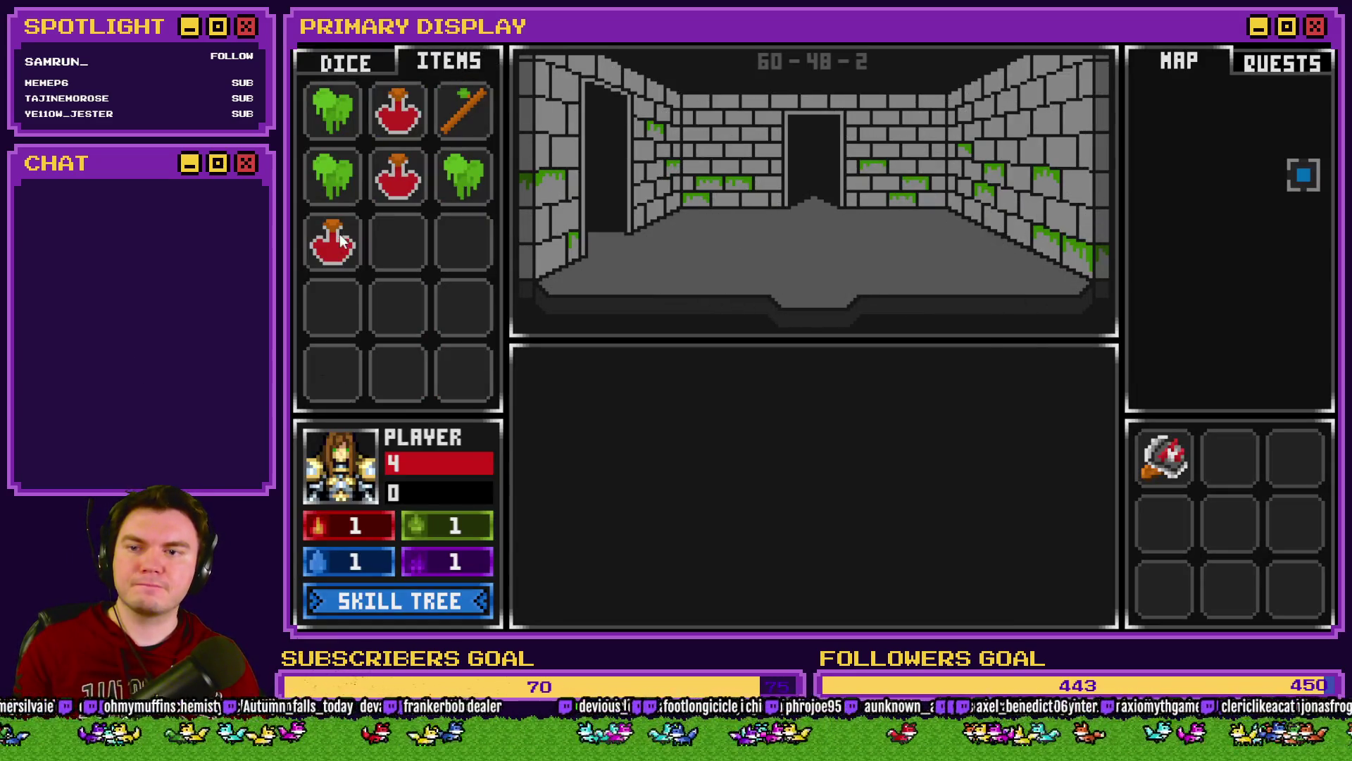
left_click(693, 271)
key("w")
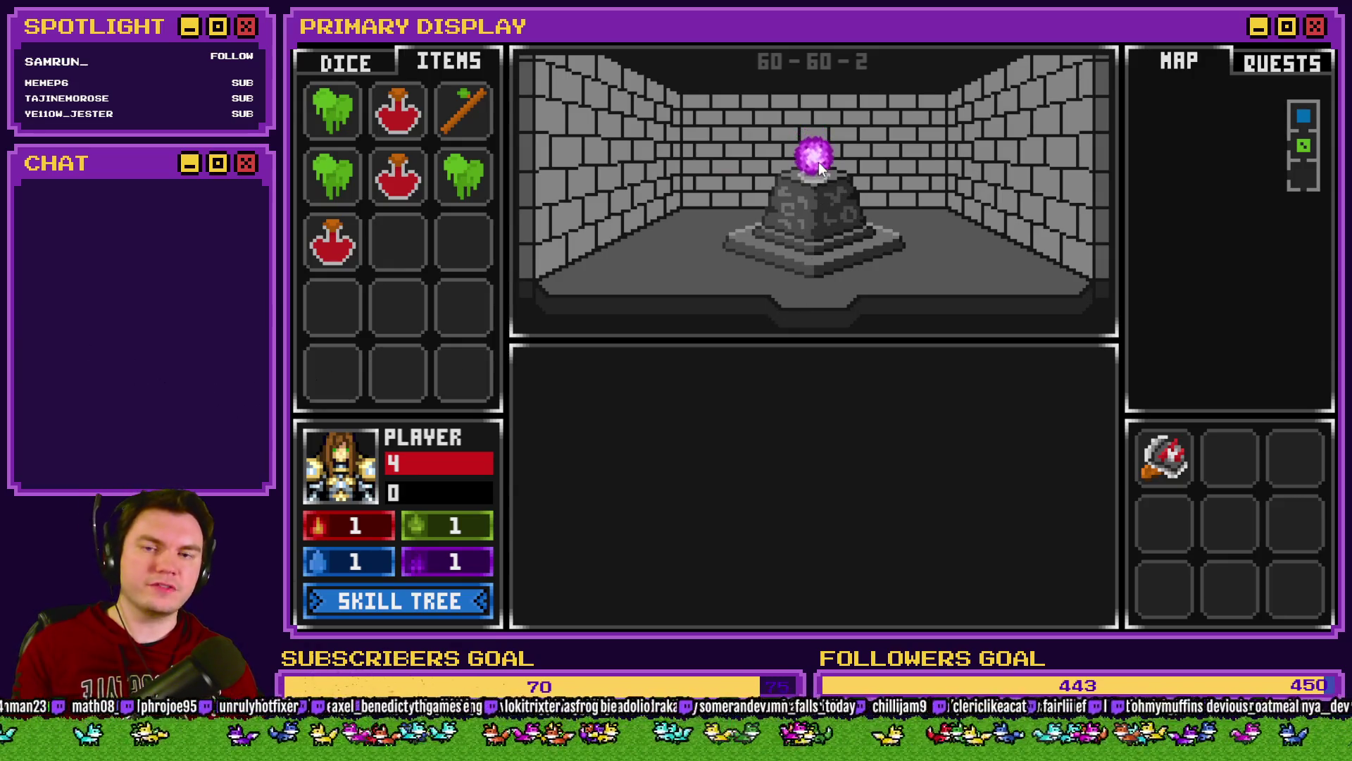
left_click_drag(820, 171, 798, 175)
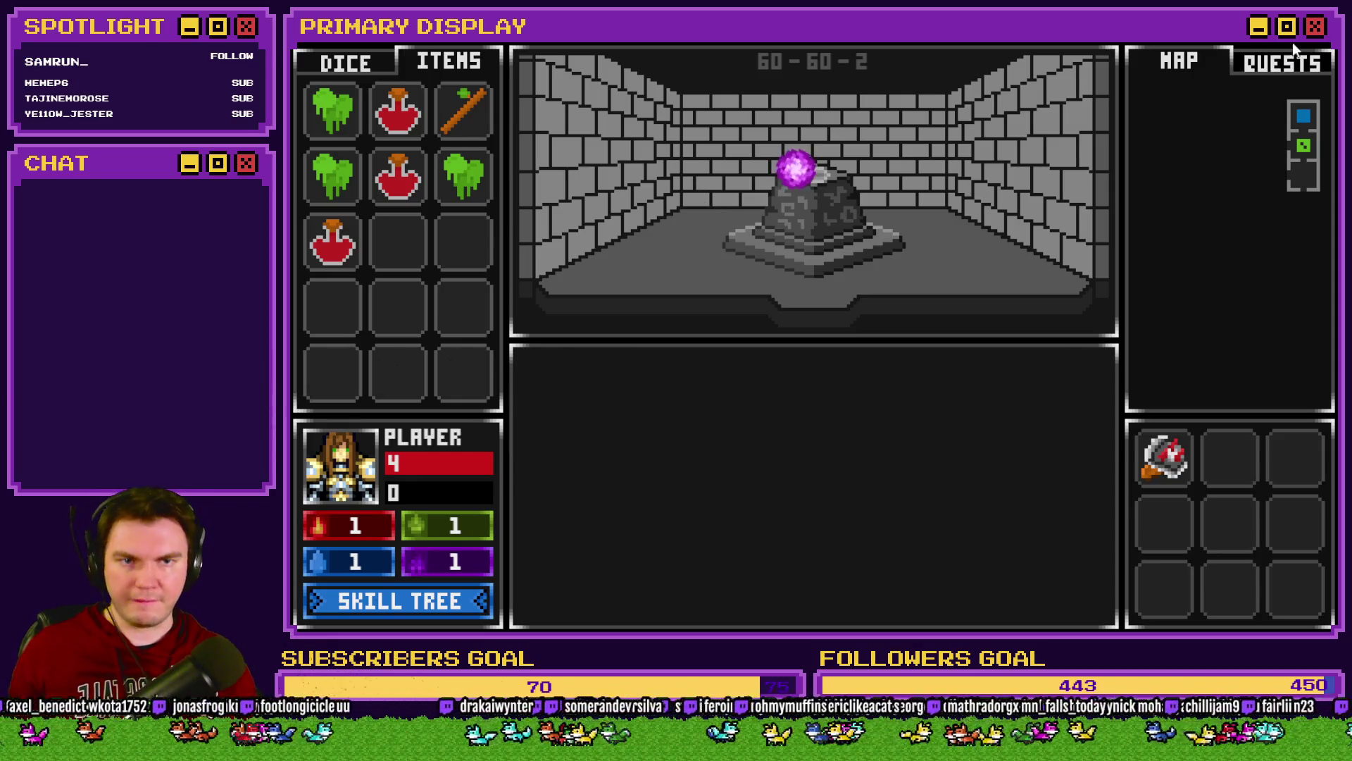
key("alt+F4")
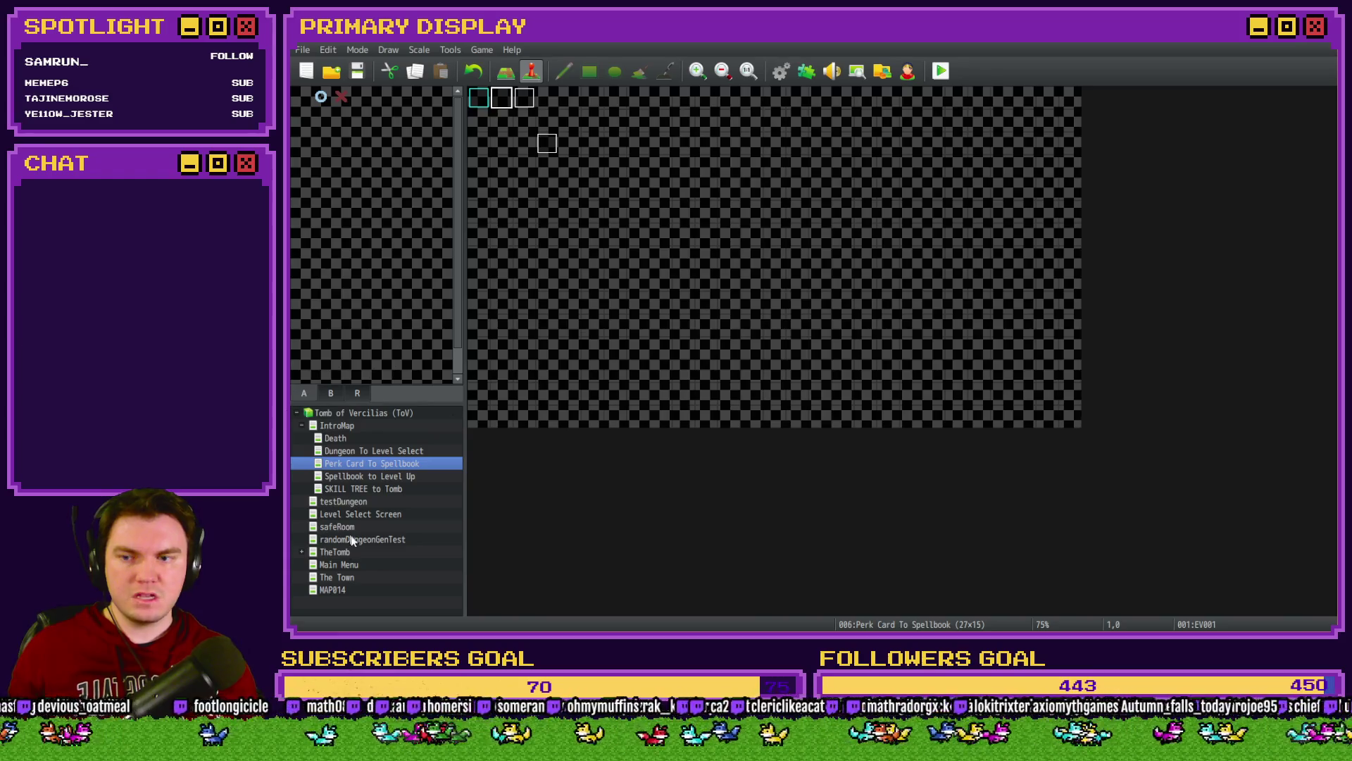
Step: Open TheTomb's DiceMove event and scroll page 4 to the pedestal pickup block
left_click(355, 554)
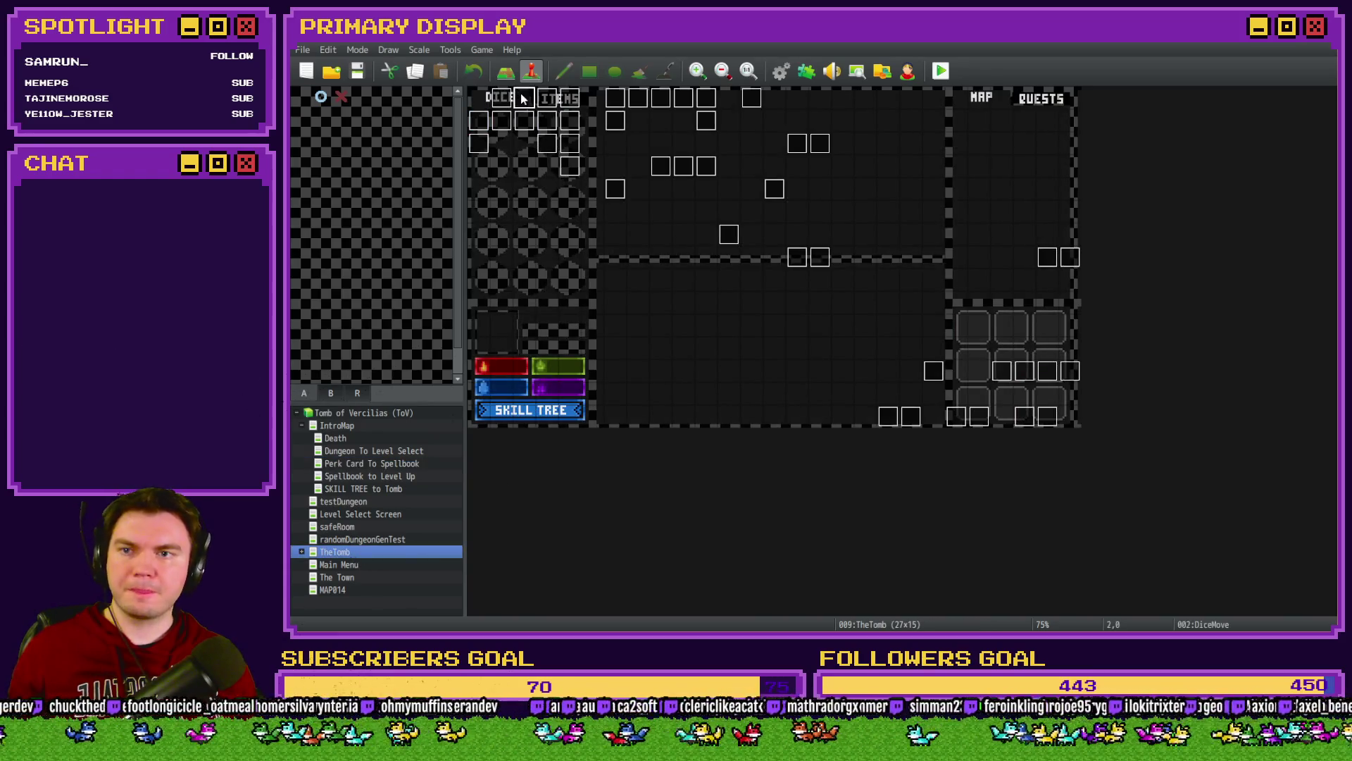
double_click(523, 99)
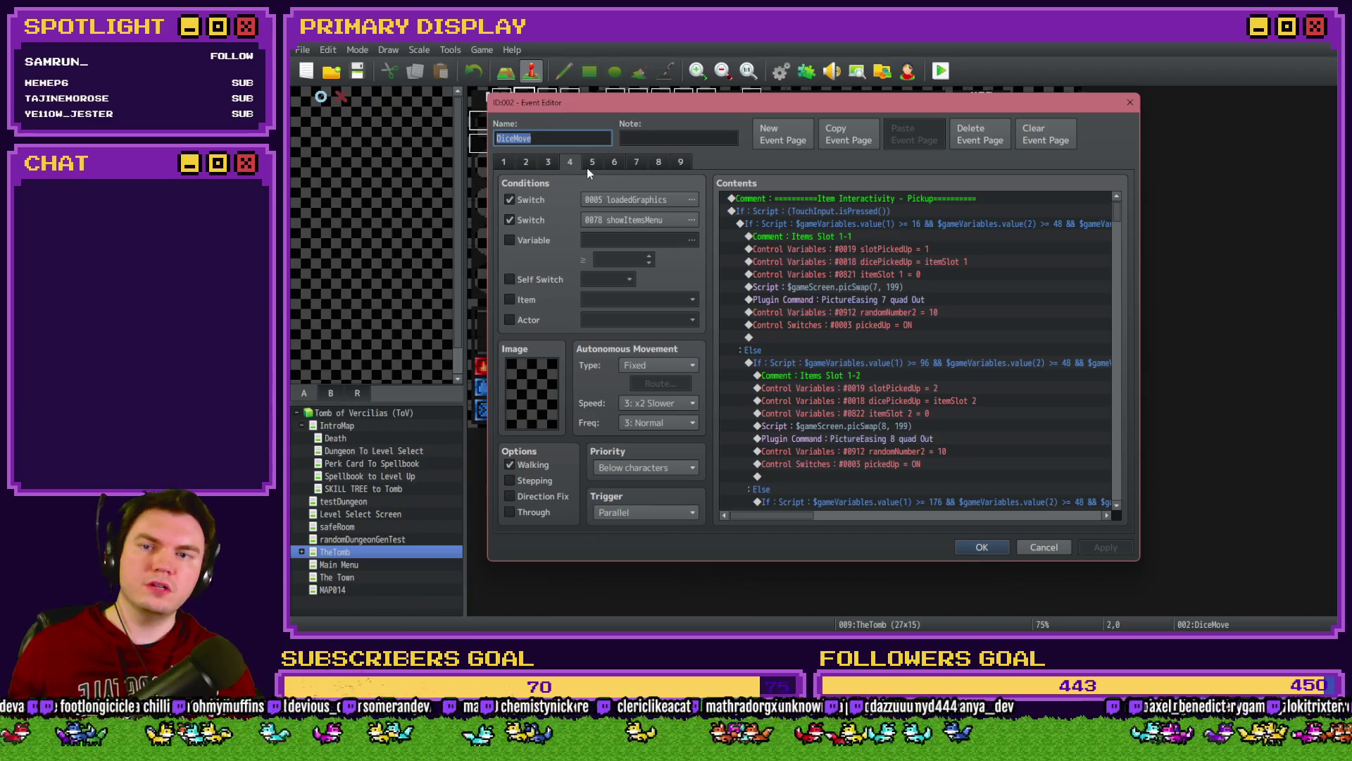
mouse_move(1111, 217)
left_mouse_down()
mouse_move(1116, 468)
mouse_move(1123, 457)
left_mouse_up()
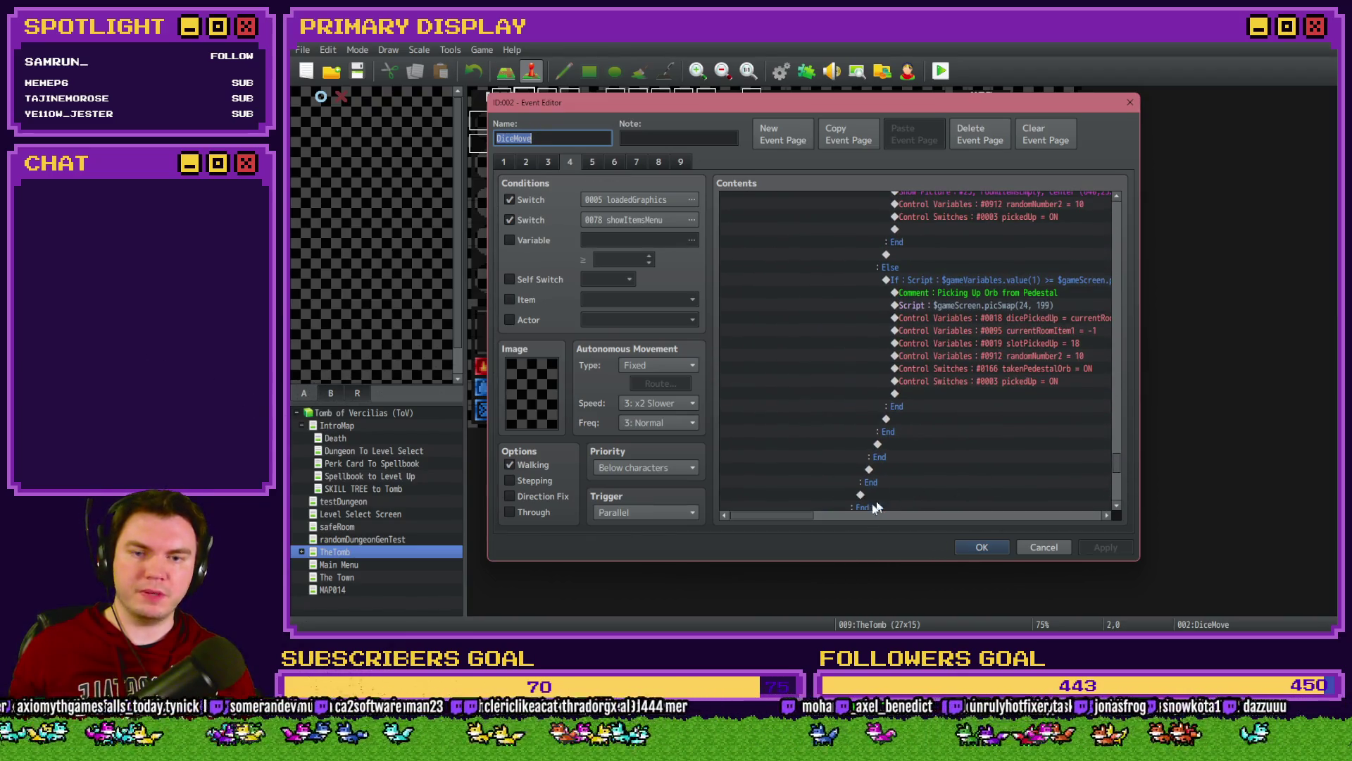
left_click_drag(796, 515, 829, 515)
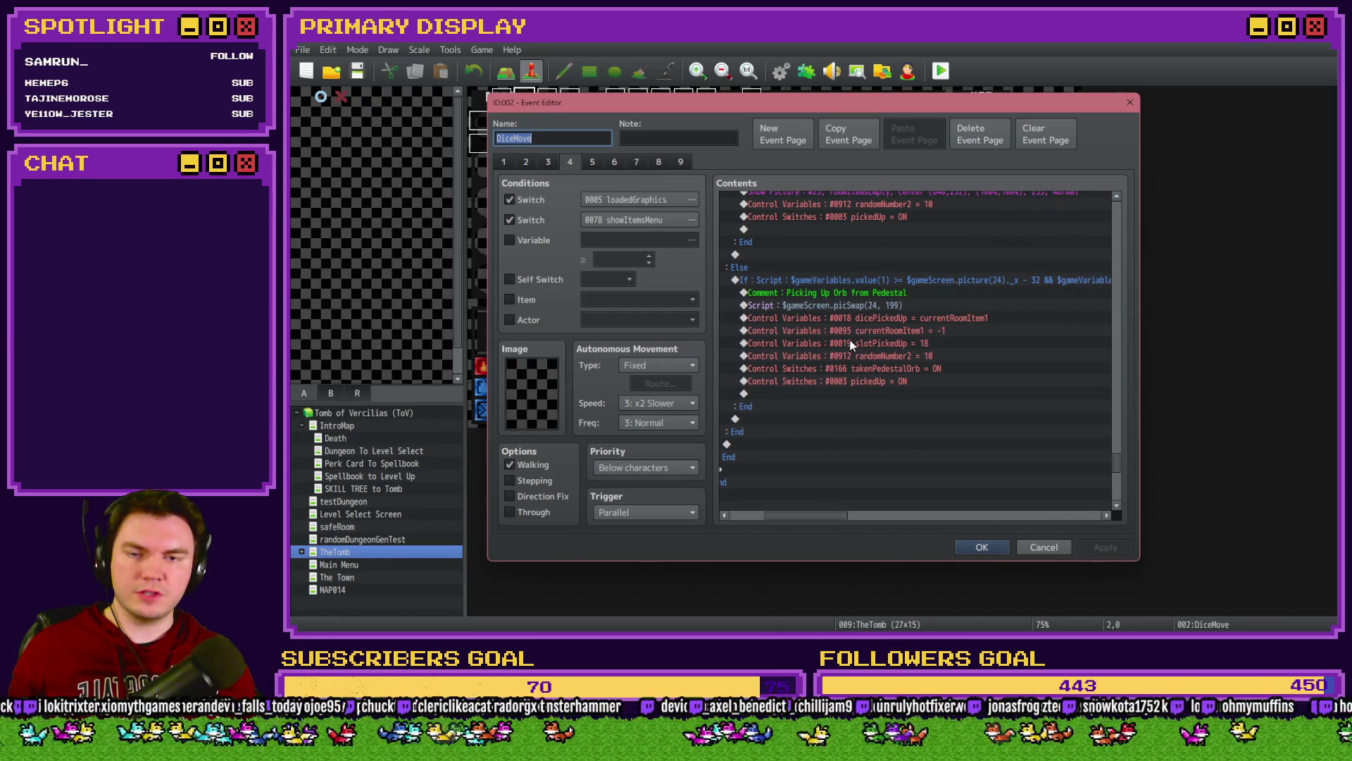
Step: Review the dicePickedUp, currentRoomItem1 reset, slotPickedUp = 18 and randomNumber2 lines, then move to page 5
left_click(872, 319)
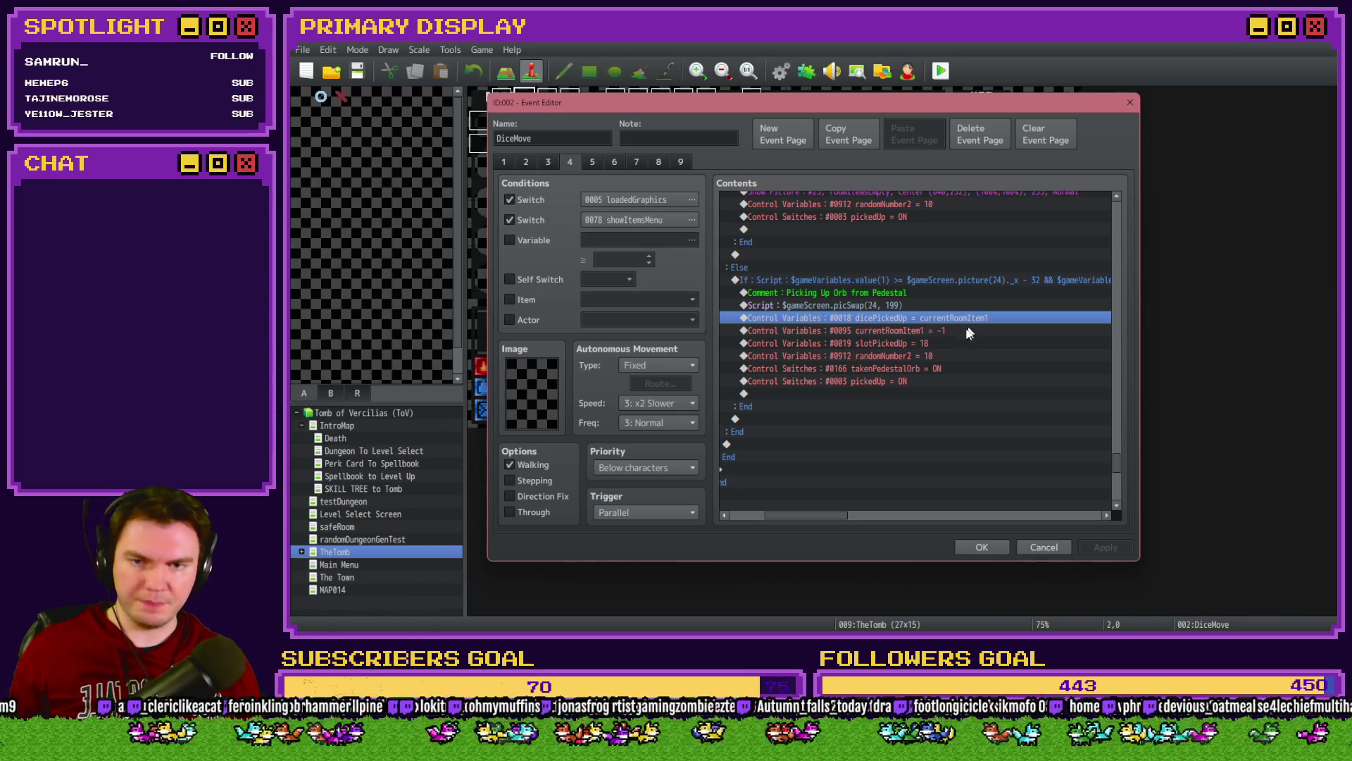
left_click(953, 334)
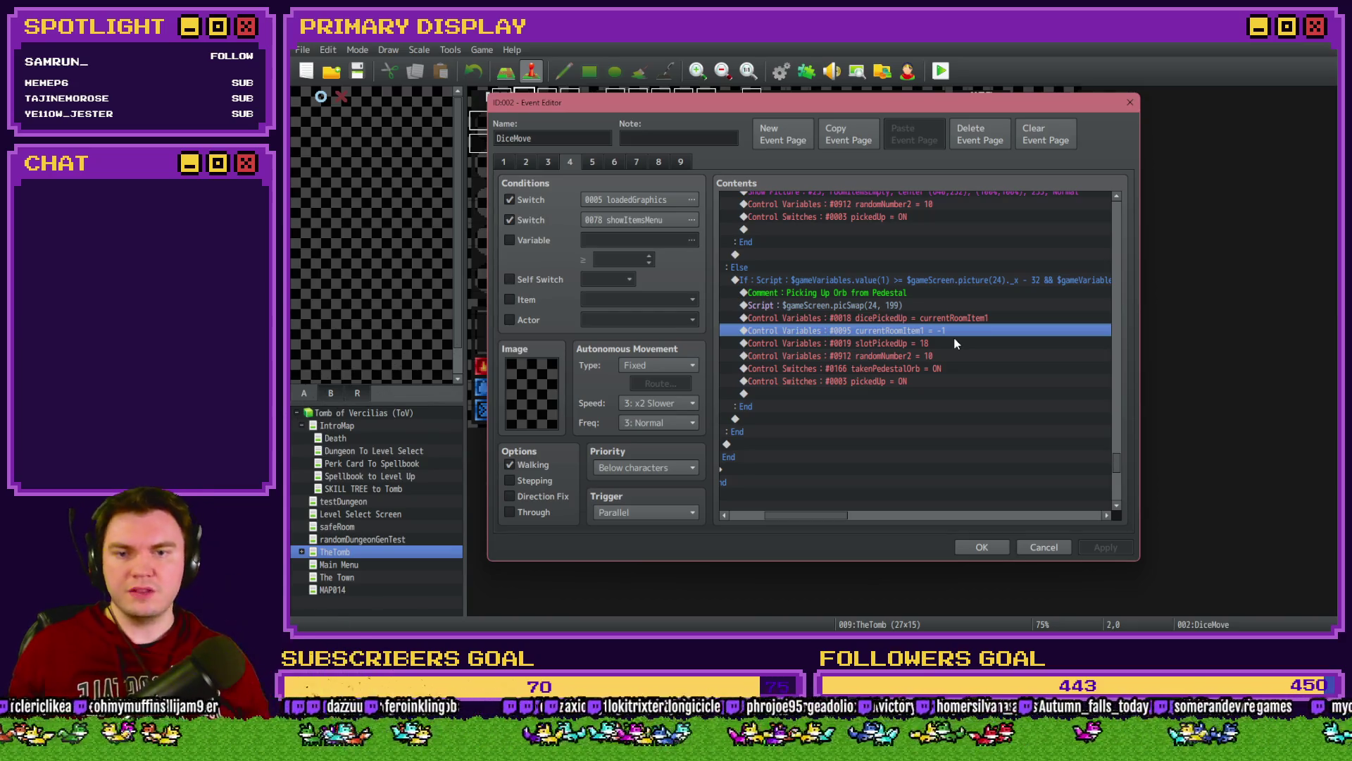
left_click(954, 342)
left_click(958, 332)
left_click(955, 342)
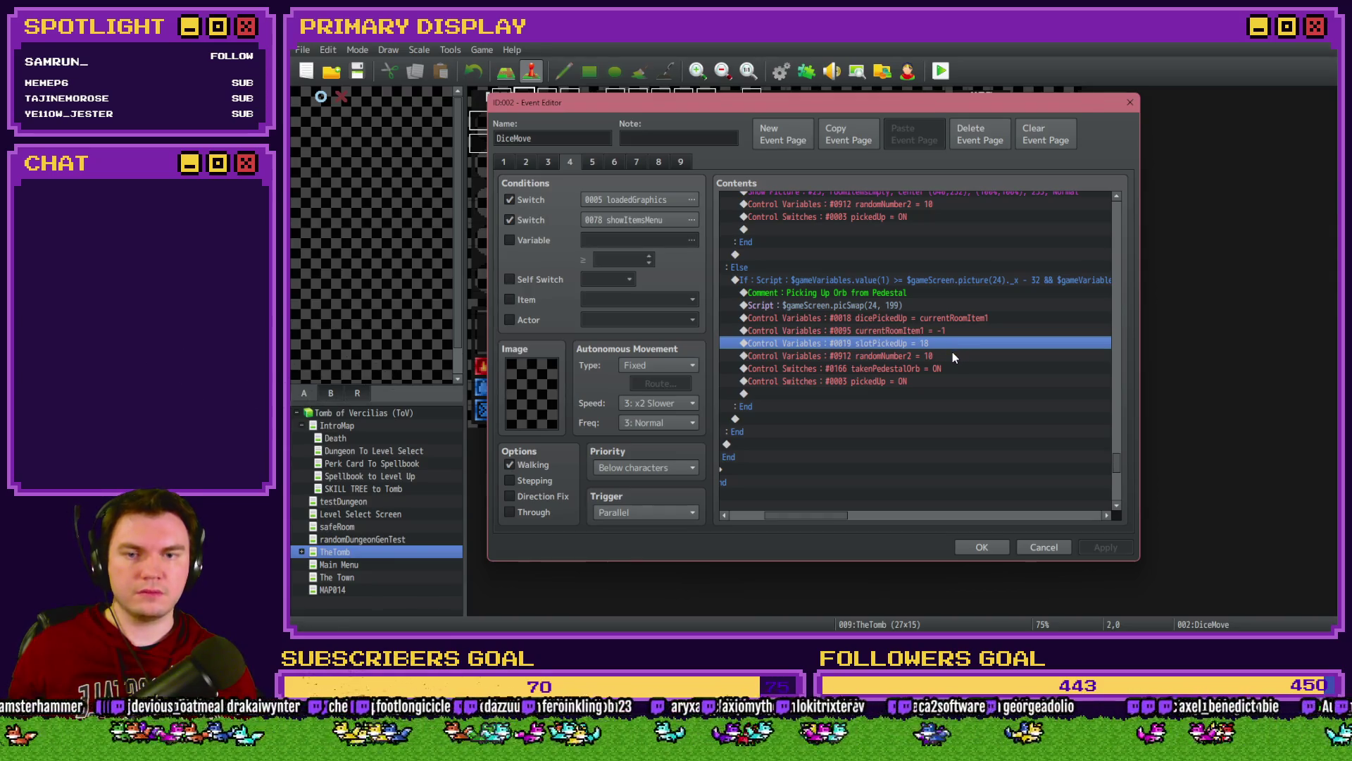
left_click(952, 356)
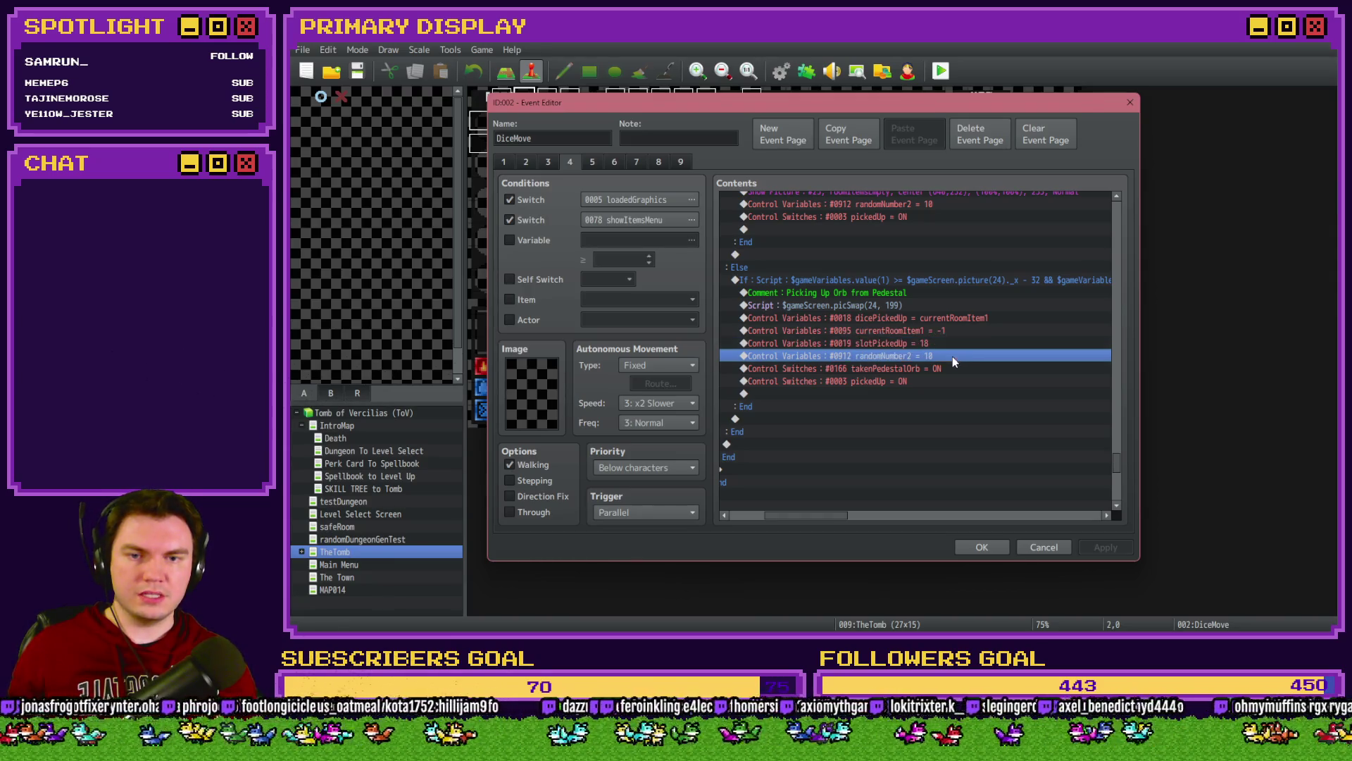
left_click(592, 163)
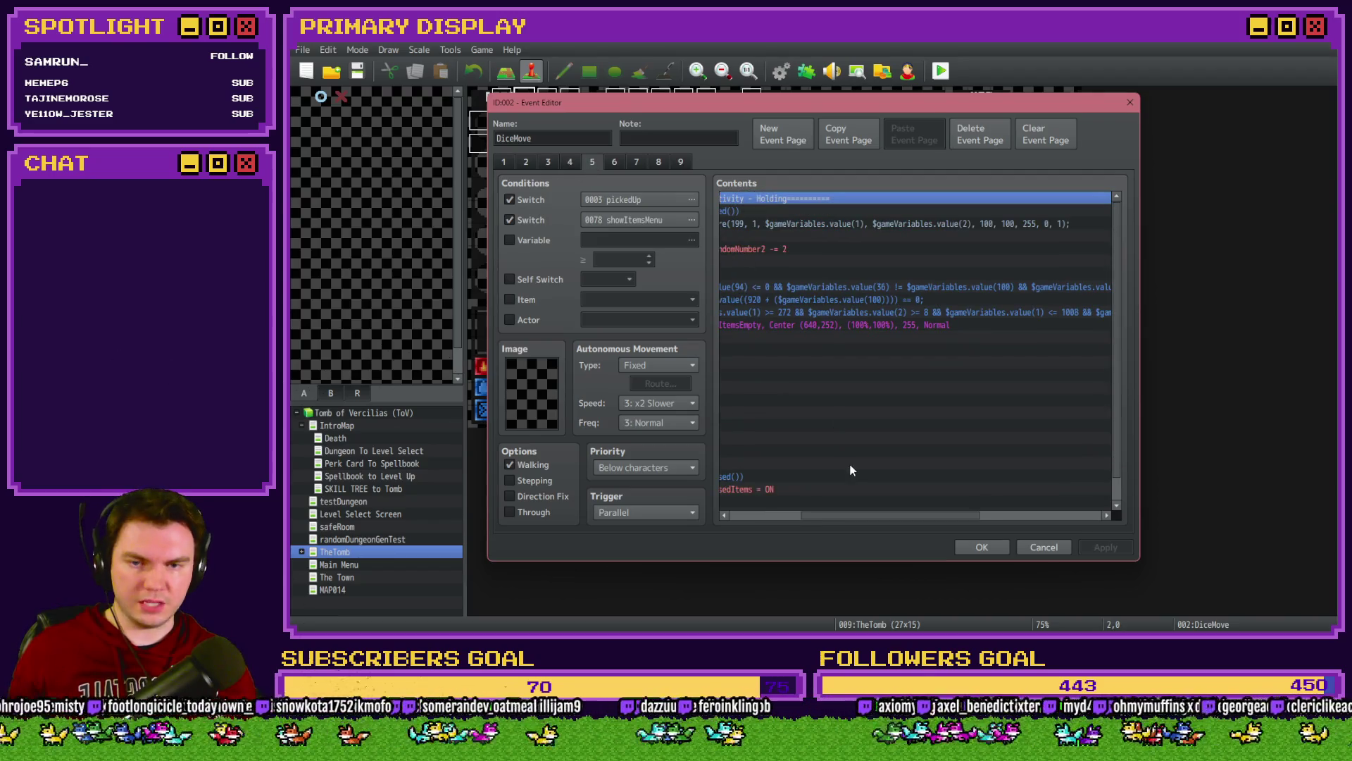
left_click_drag(853, 516, 775, 516)
Step: Review DiceMove's page 6 item-usage logic around the playerHP += 5 line, adding nothing
left_click(615, 165)
left_click(922, 210)
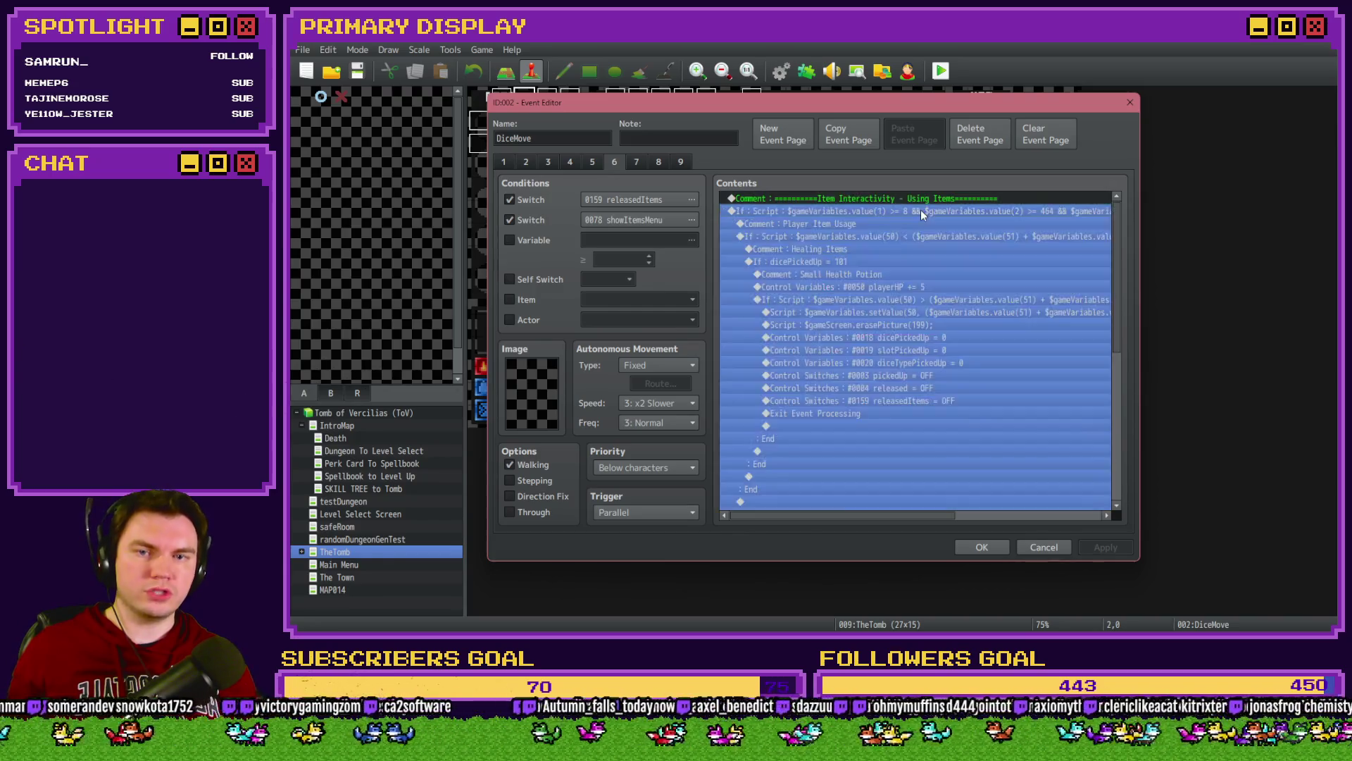
key("Insert")
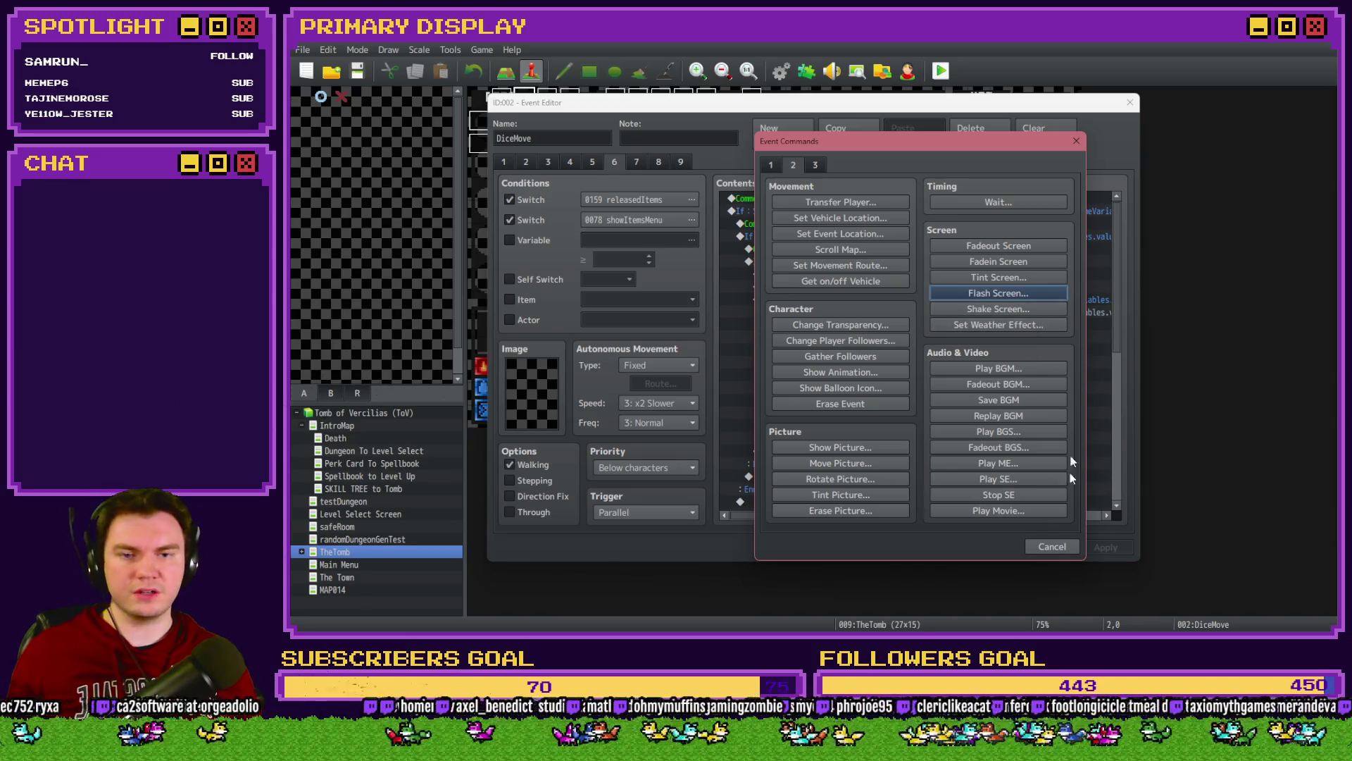
left_click(1052, 547)
left_click(926, 286)
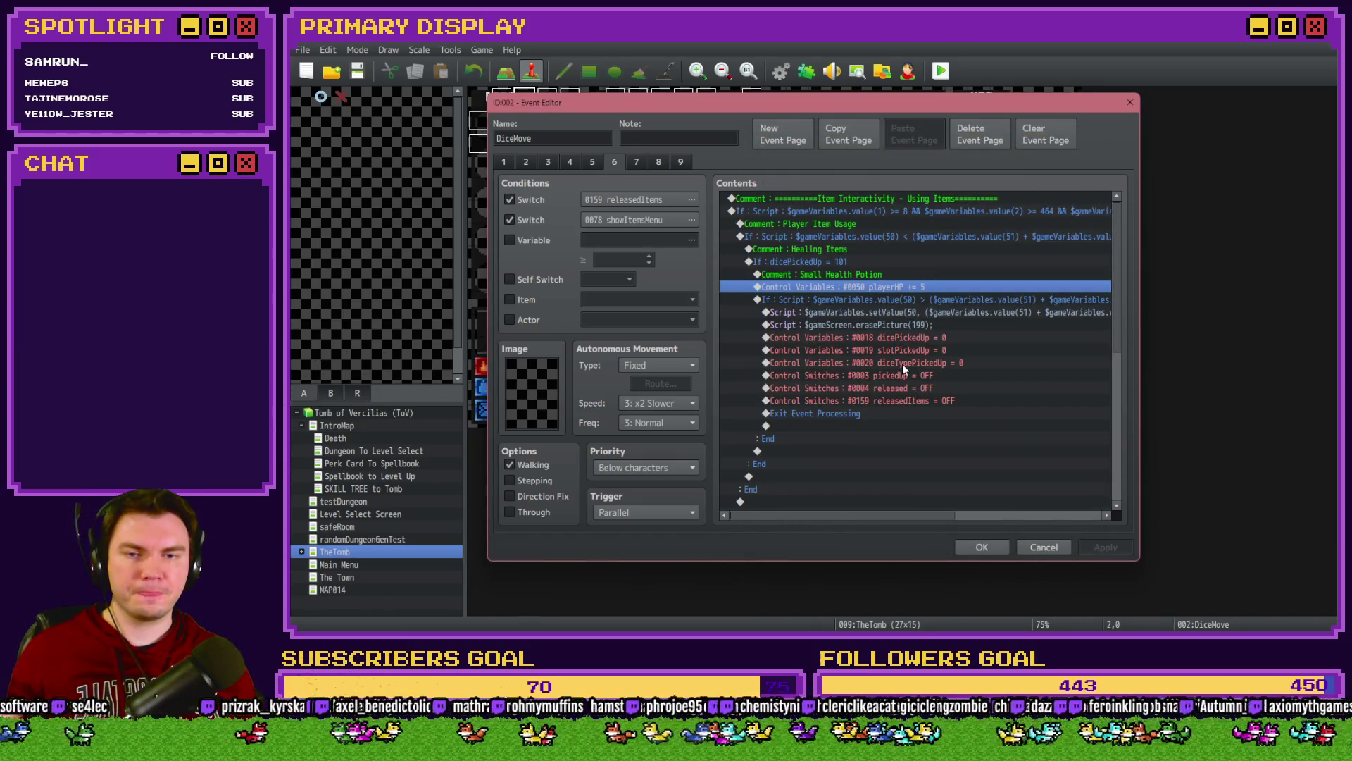
scroll(904, 366, "down", 6)
scroll(790, 344, "down", 5)
scroll(792, 343, "up", 5)
Step: Add a 60-frame white Flash Screen at the start of page 7's item-placing logic, save, and playtest
left_click(638, 162)
left_click(637, 163)
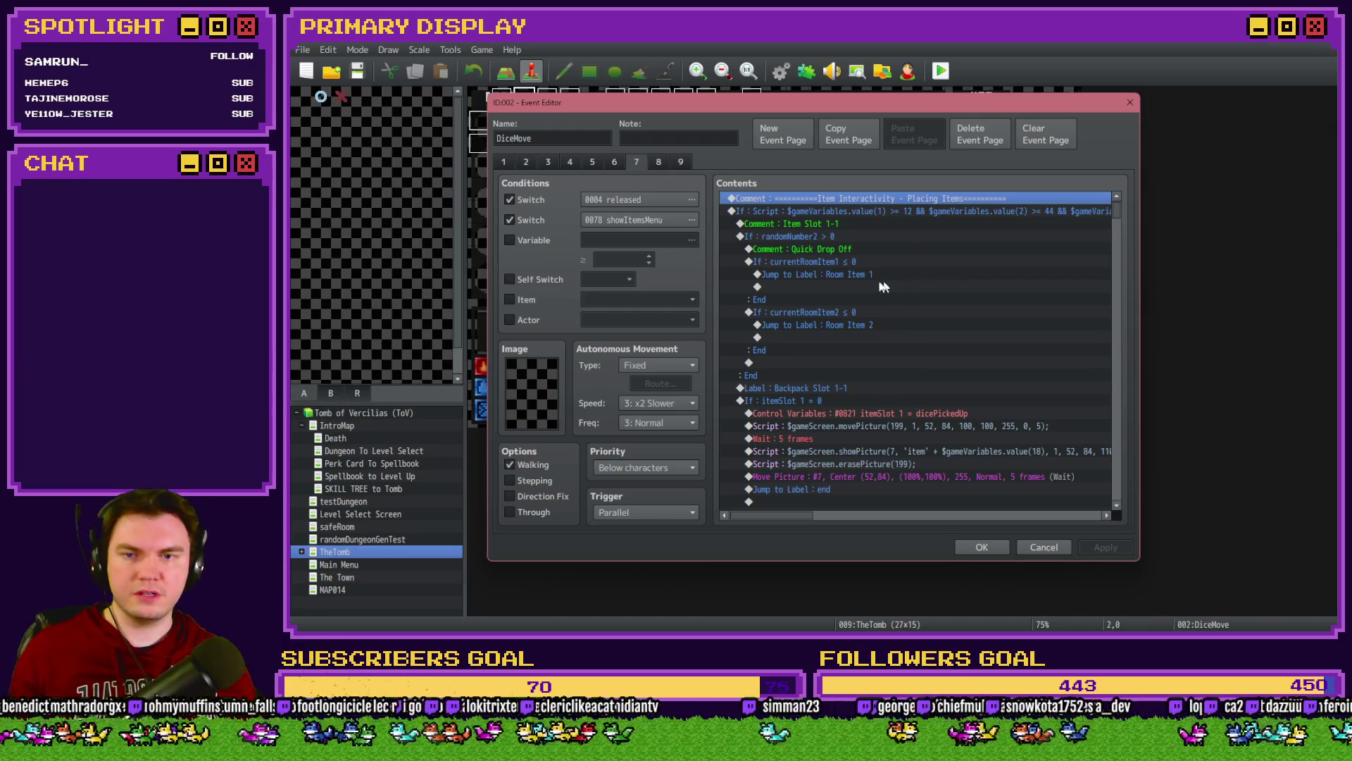
left_click(803, 262)
left_click(767, 325)
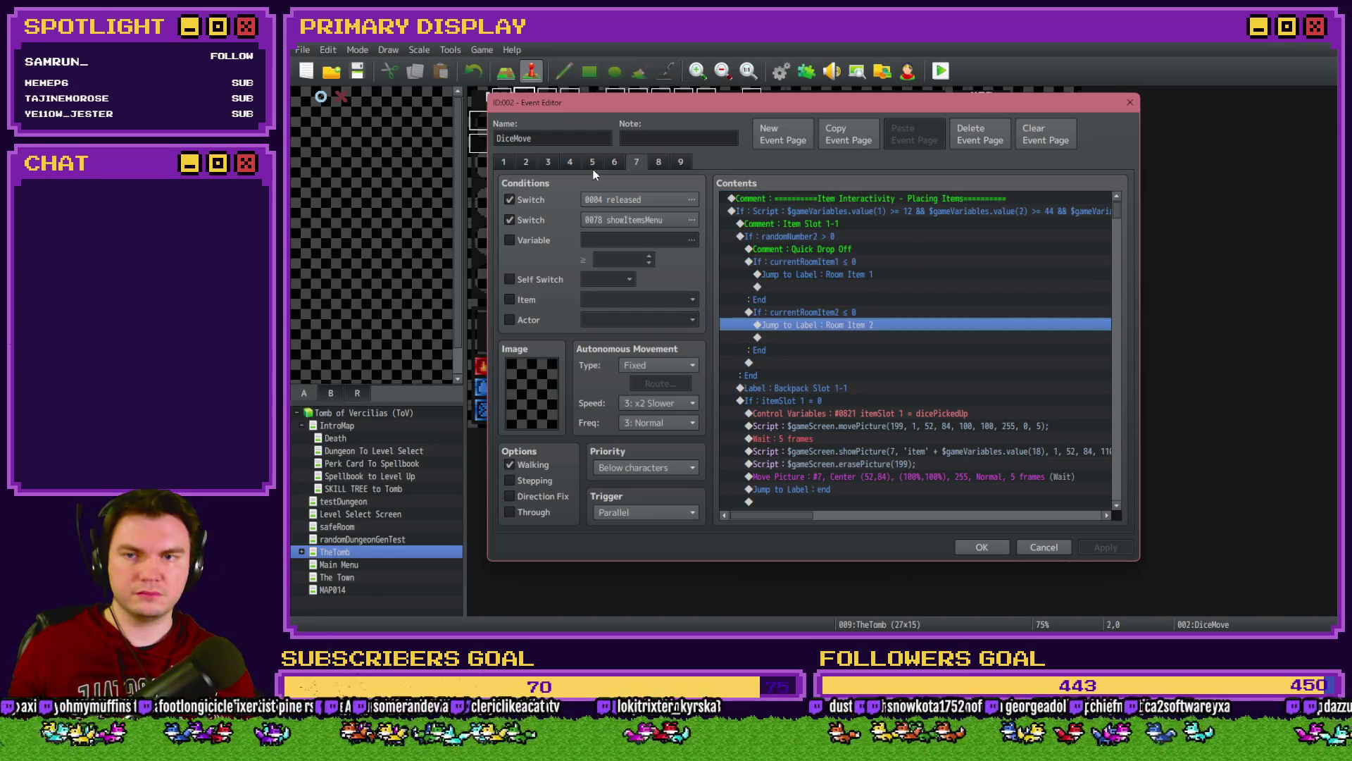
left_click(810, 211)
key("Insert")
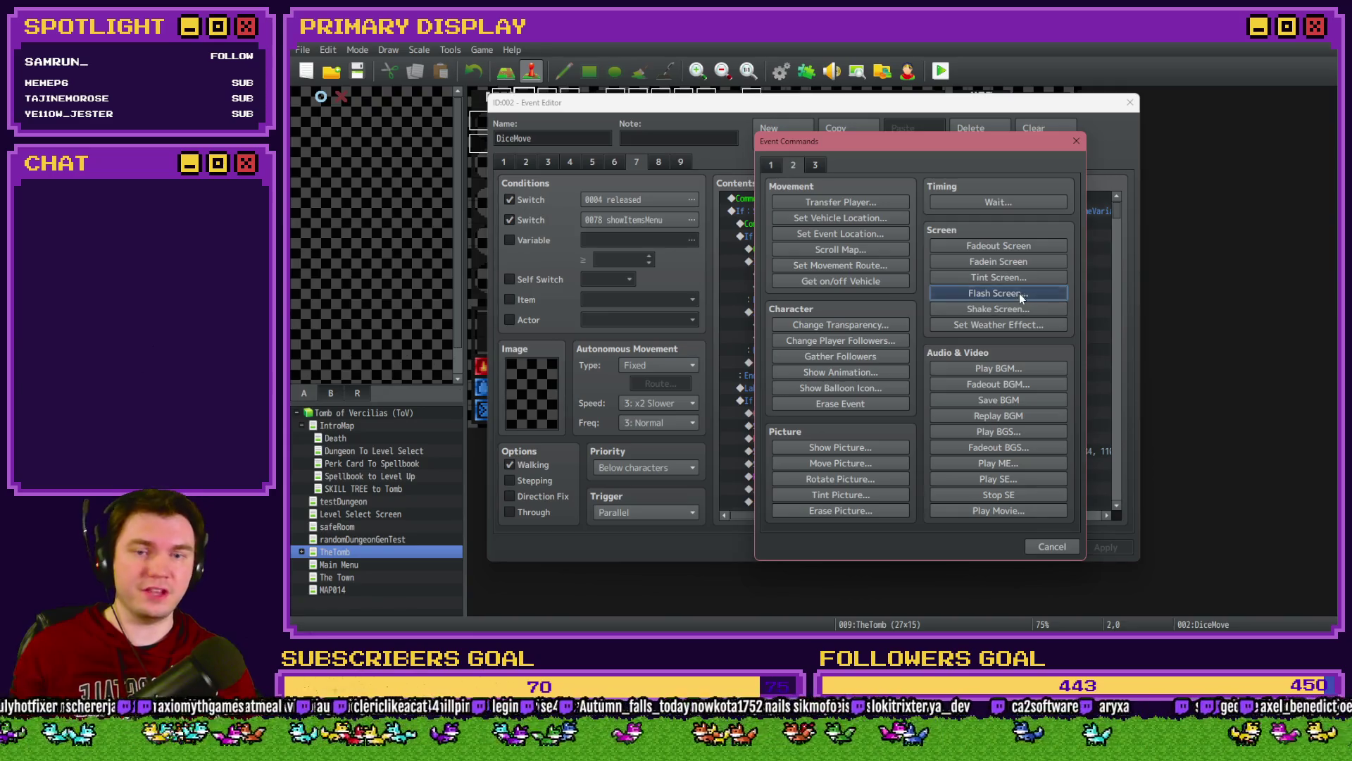
left_click(1019, 293)
key("Return")
left_click(987, 539)
left_click(810, 354)
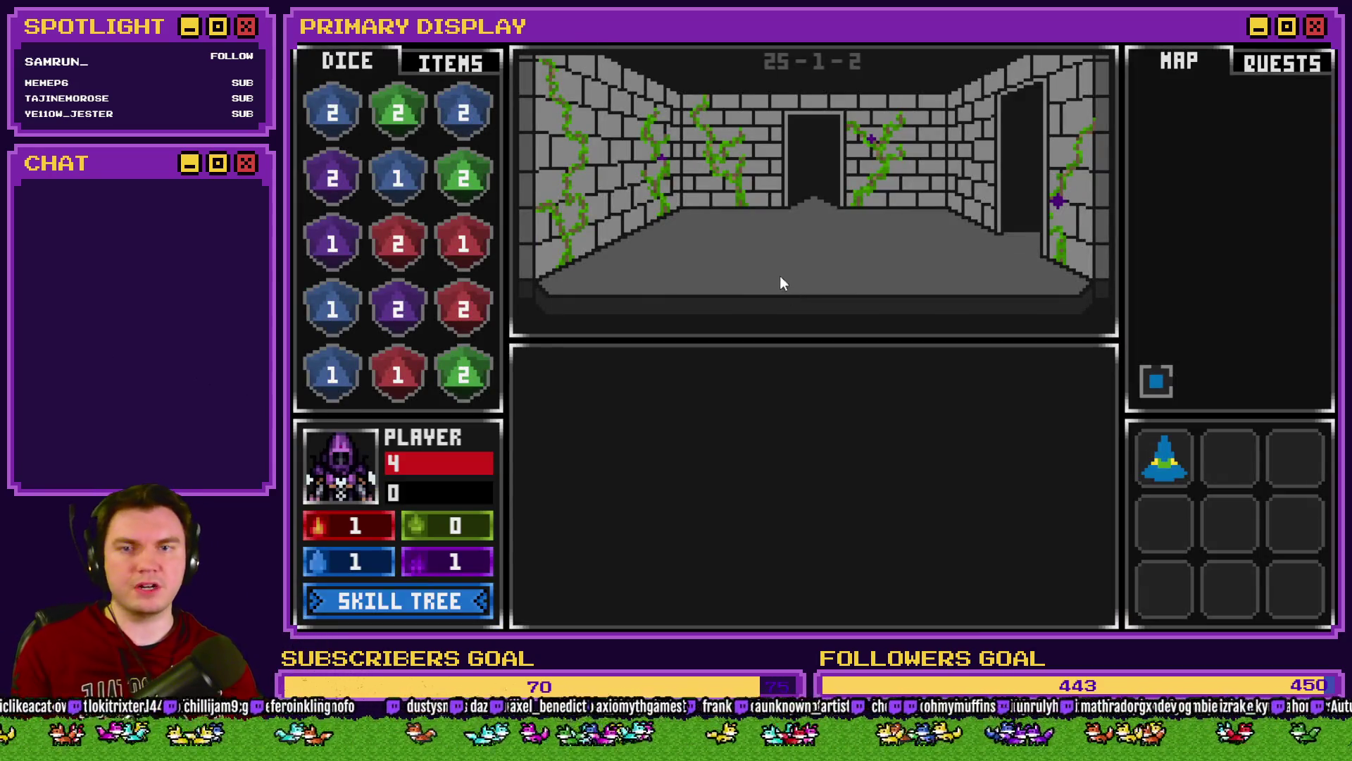
Step: Walk to the pedestal room, pick up the orb from the ITEMS tab, then close the playtest
left_click(805, 278)
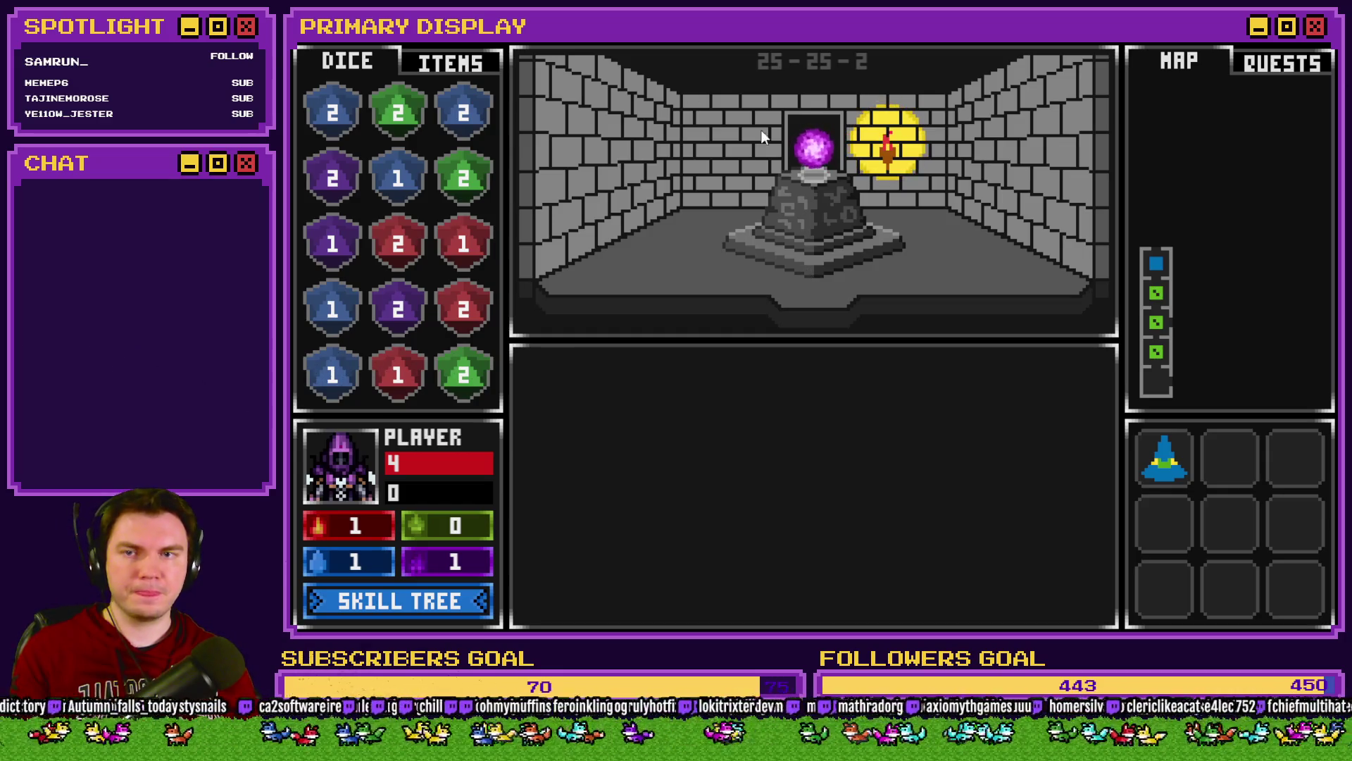
left_click(466, 70)
left_click(813, 152)
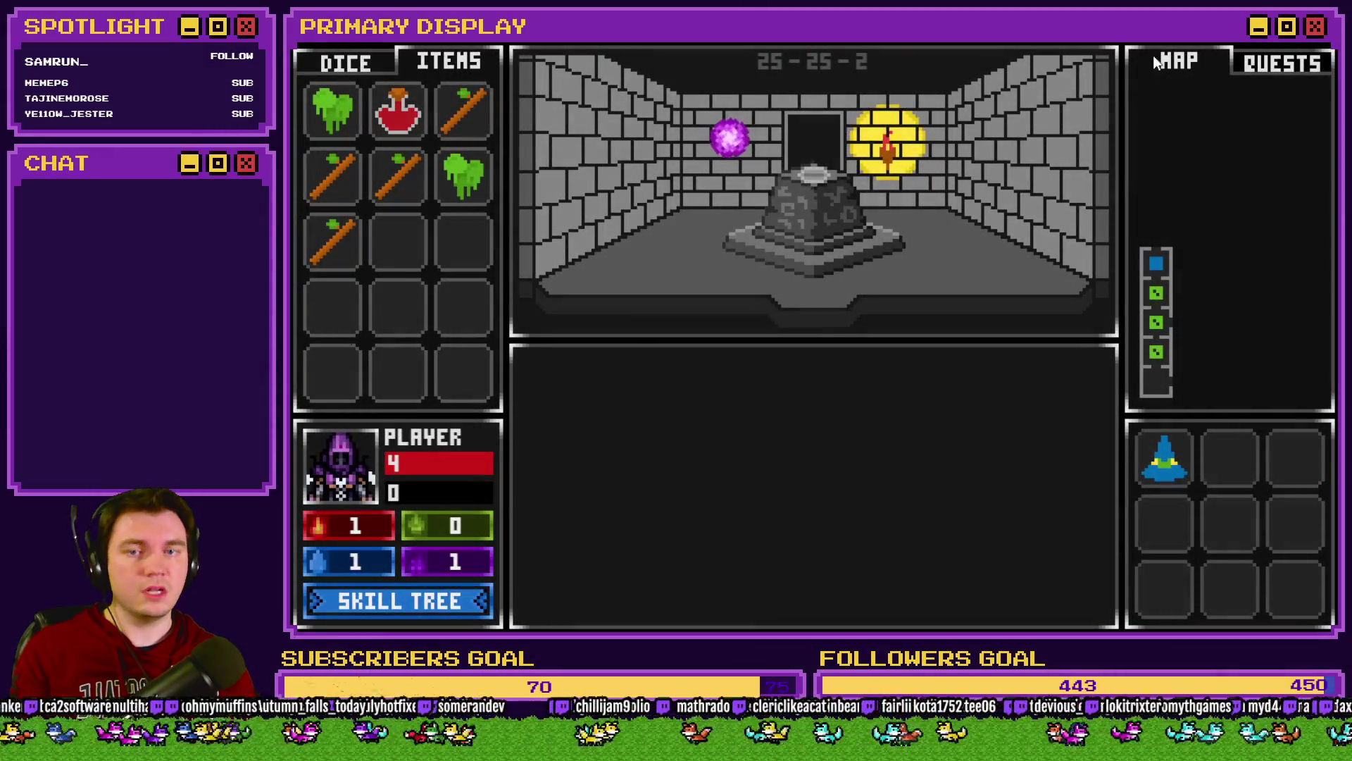
left_click(1325, 43)
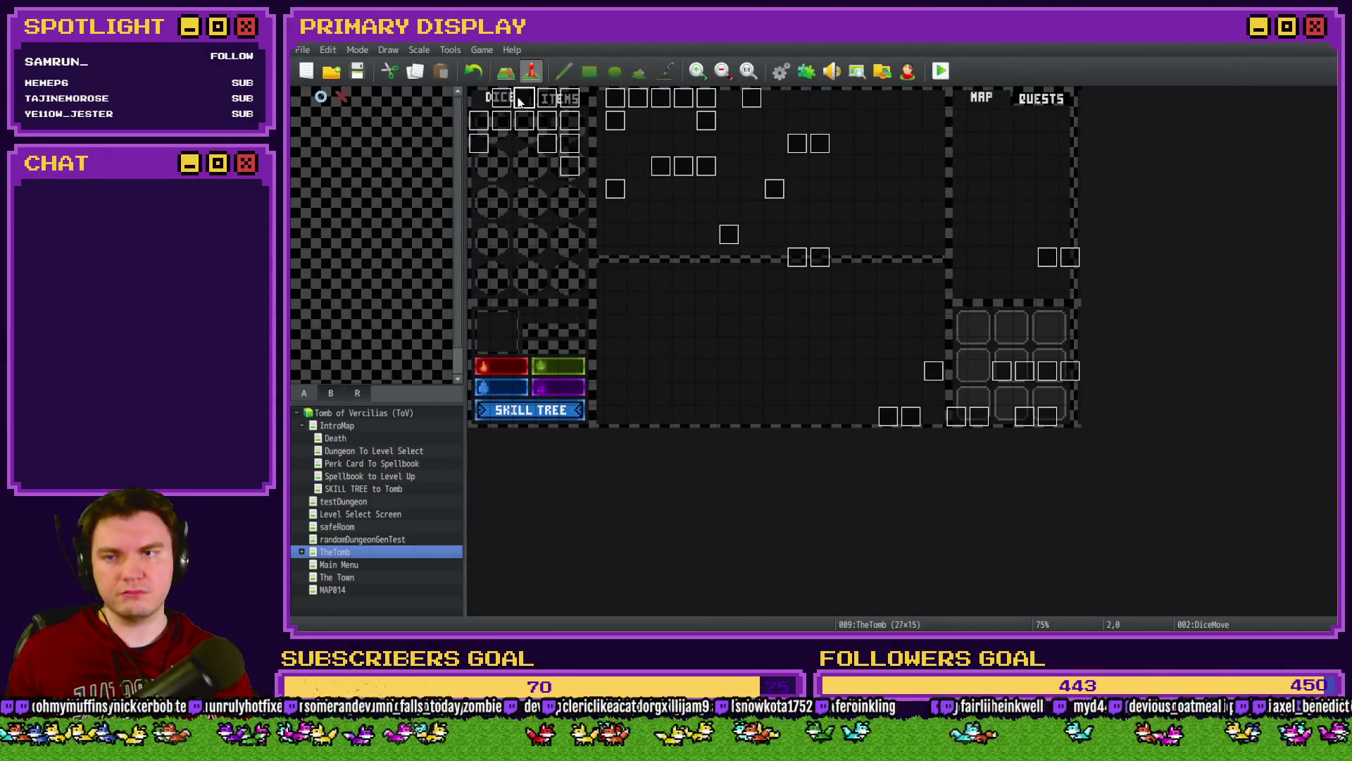
Step: Delete the test Flash Screen line from DiceMove's page 7
double_click(519, 106)
left_click(630, 161)
left_click(836, 210)
key("Delete")
Step: Inspect the currentRoomItem1 branch and its Jump to Label: Room Item 1 and Room Item 2 rows
left_click(992, 276)
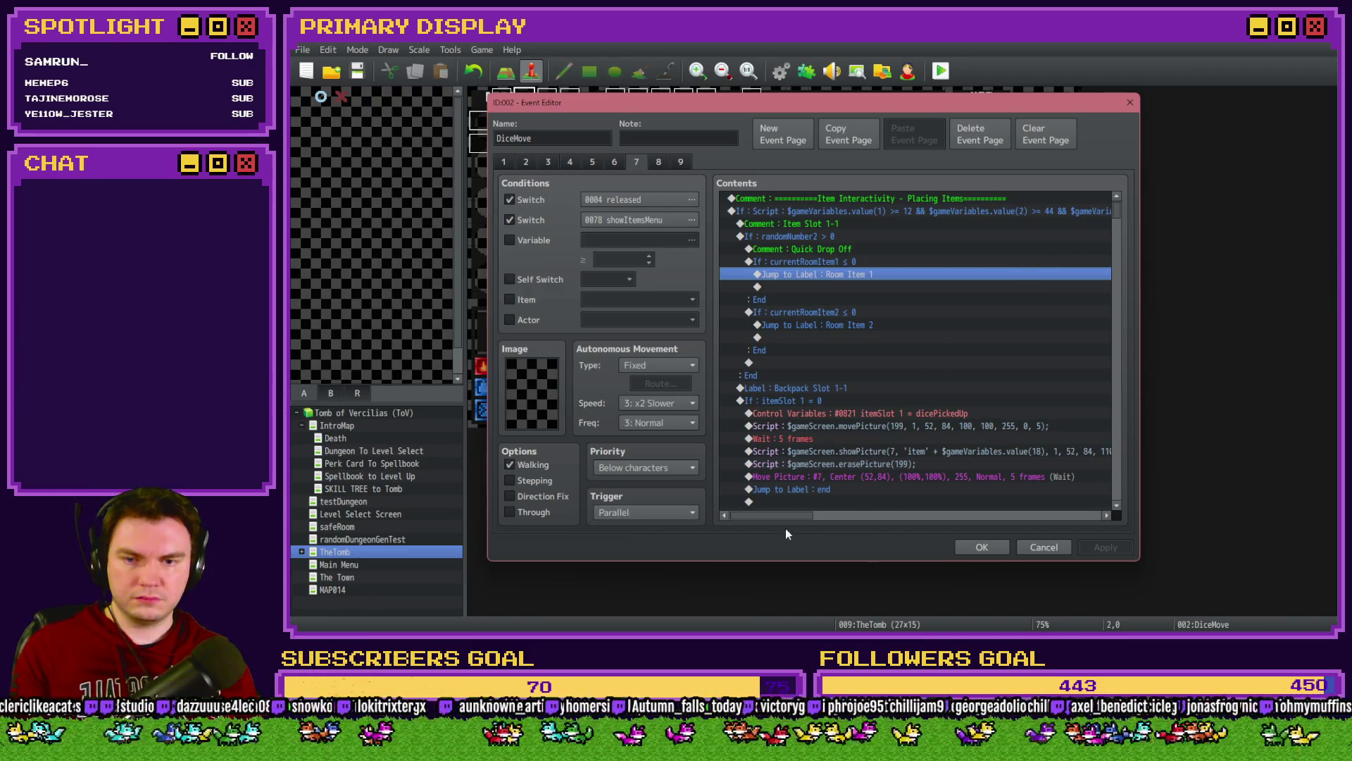
mouse_move(789, 517)
left_mouse_down()
mouse_move(849, 521)
mouse_move(750, 522)
left_mouse_up()
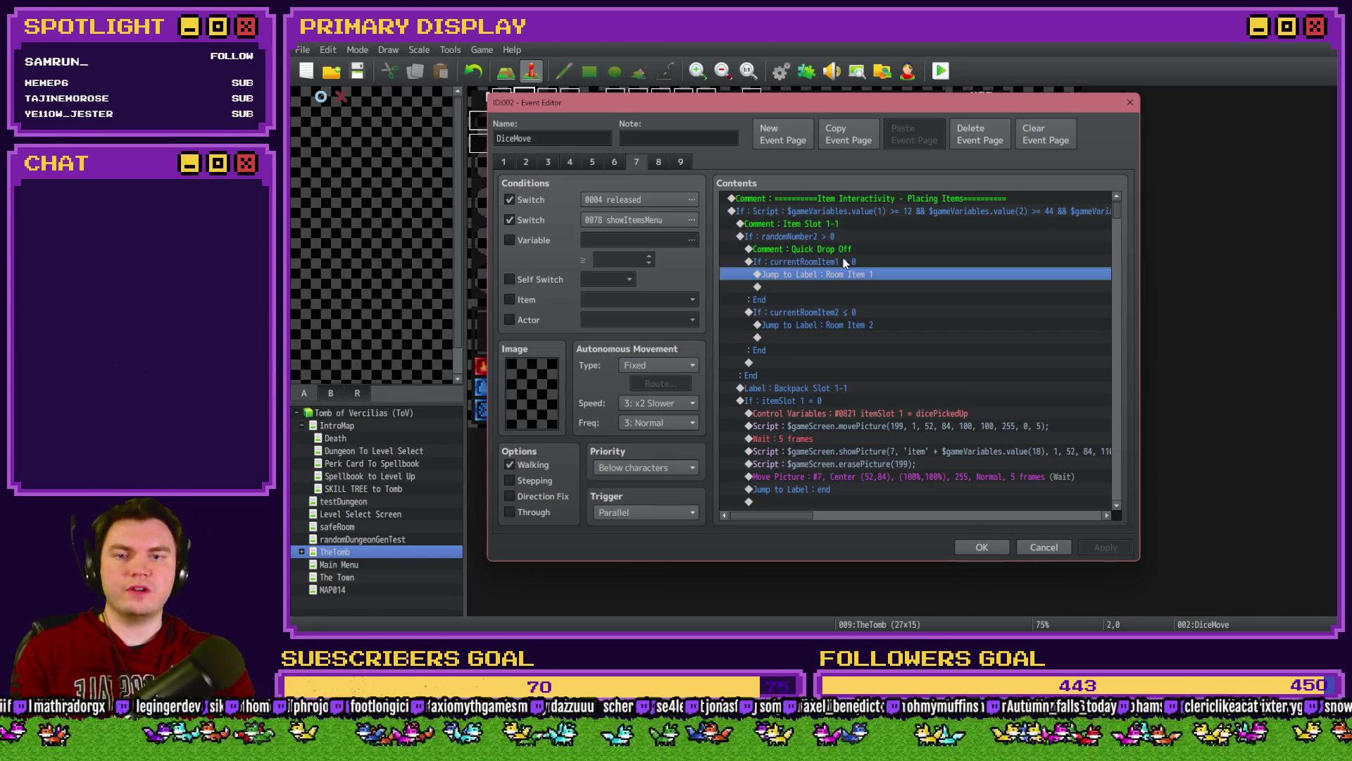
left_click(878, 296)
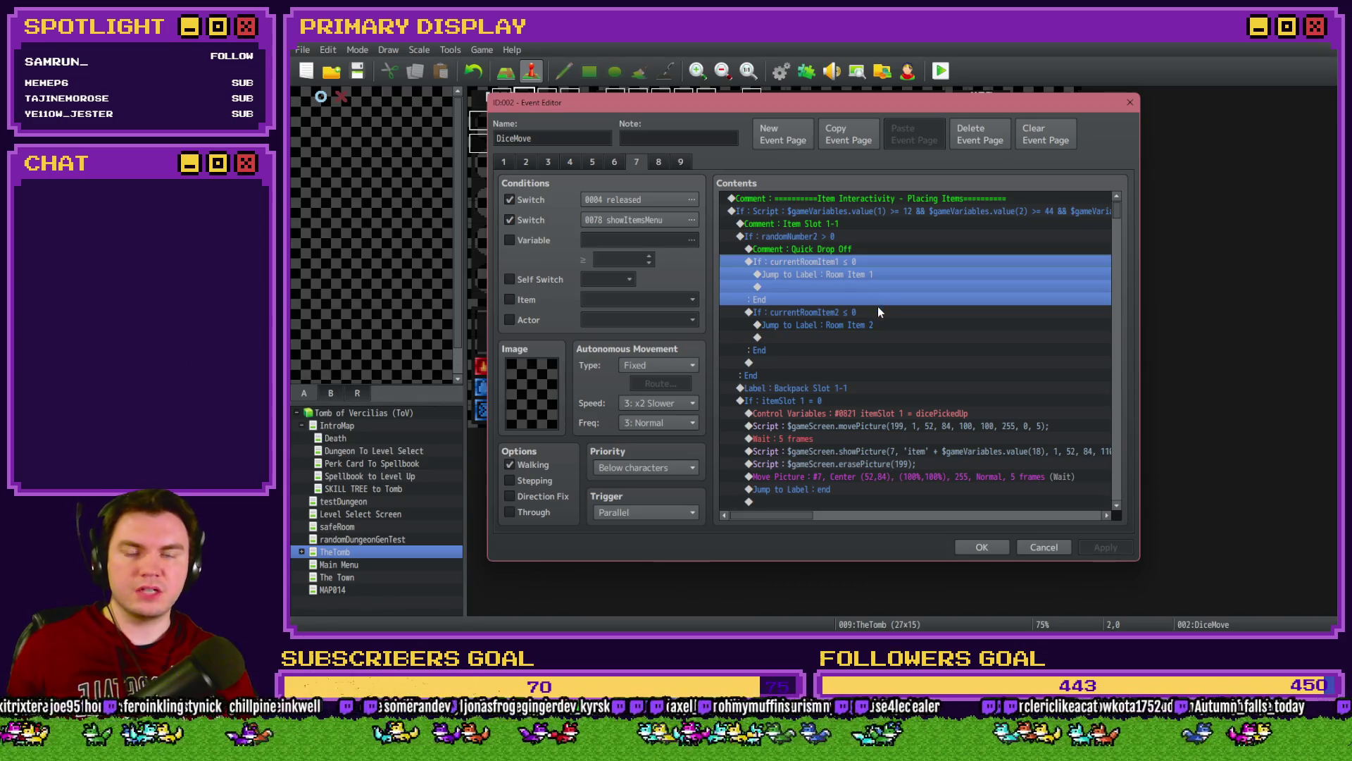
left_click(876, 273)
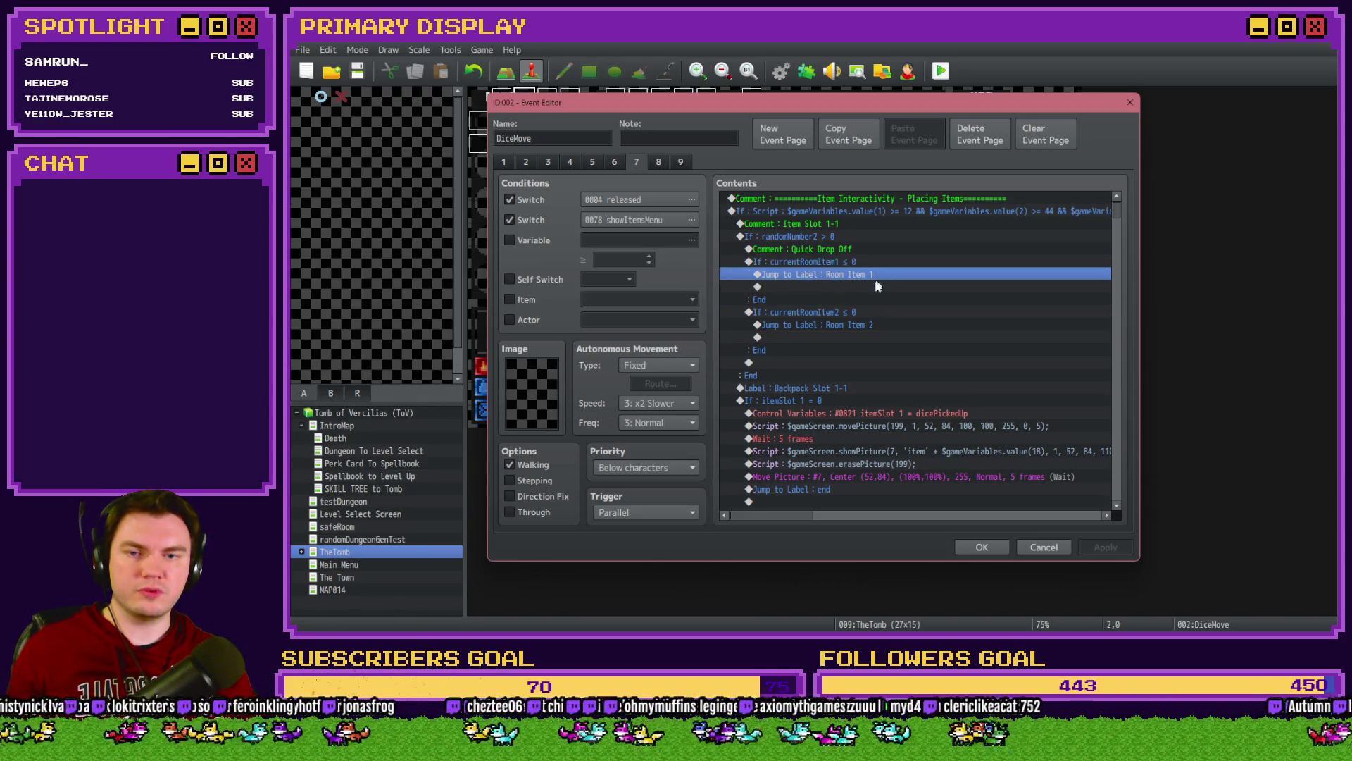
left_click(864, 324)
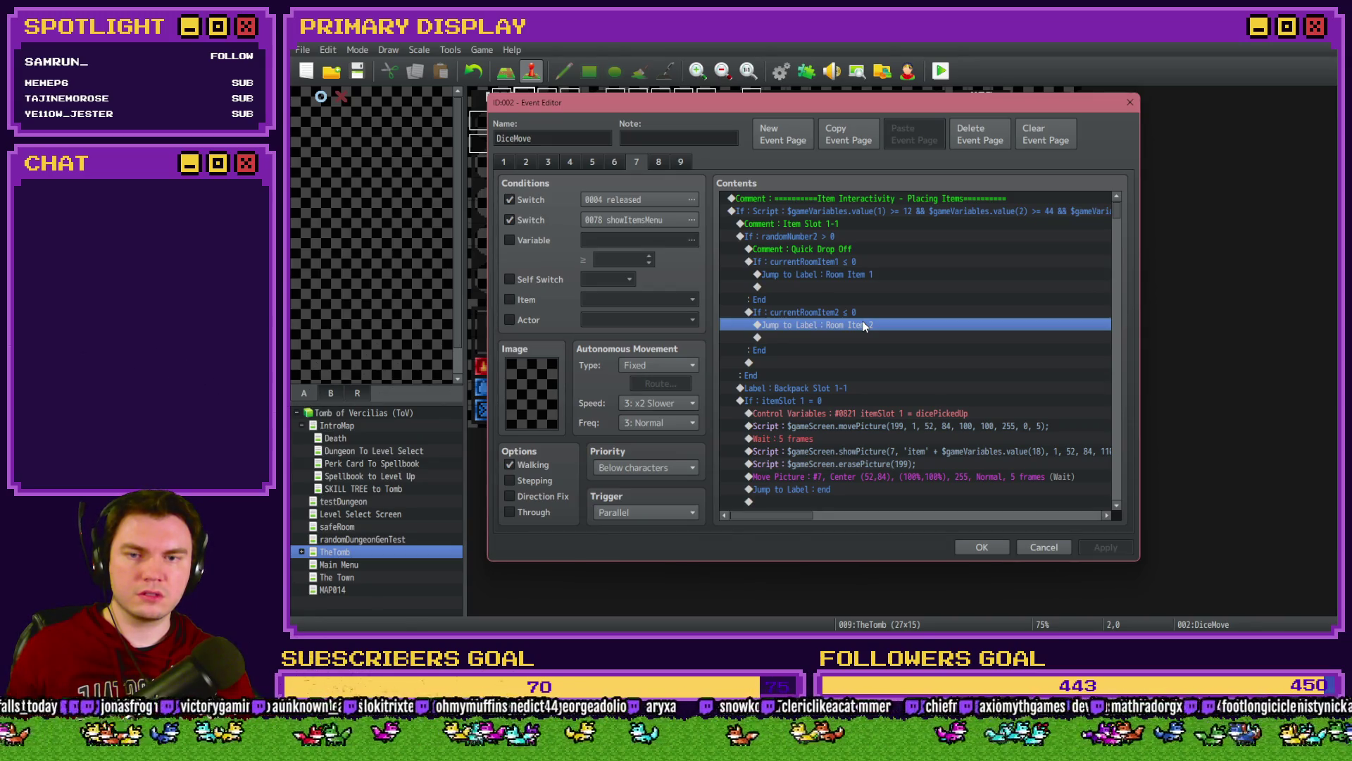
scroll(869, 350, "down", 2)
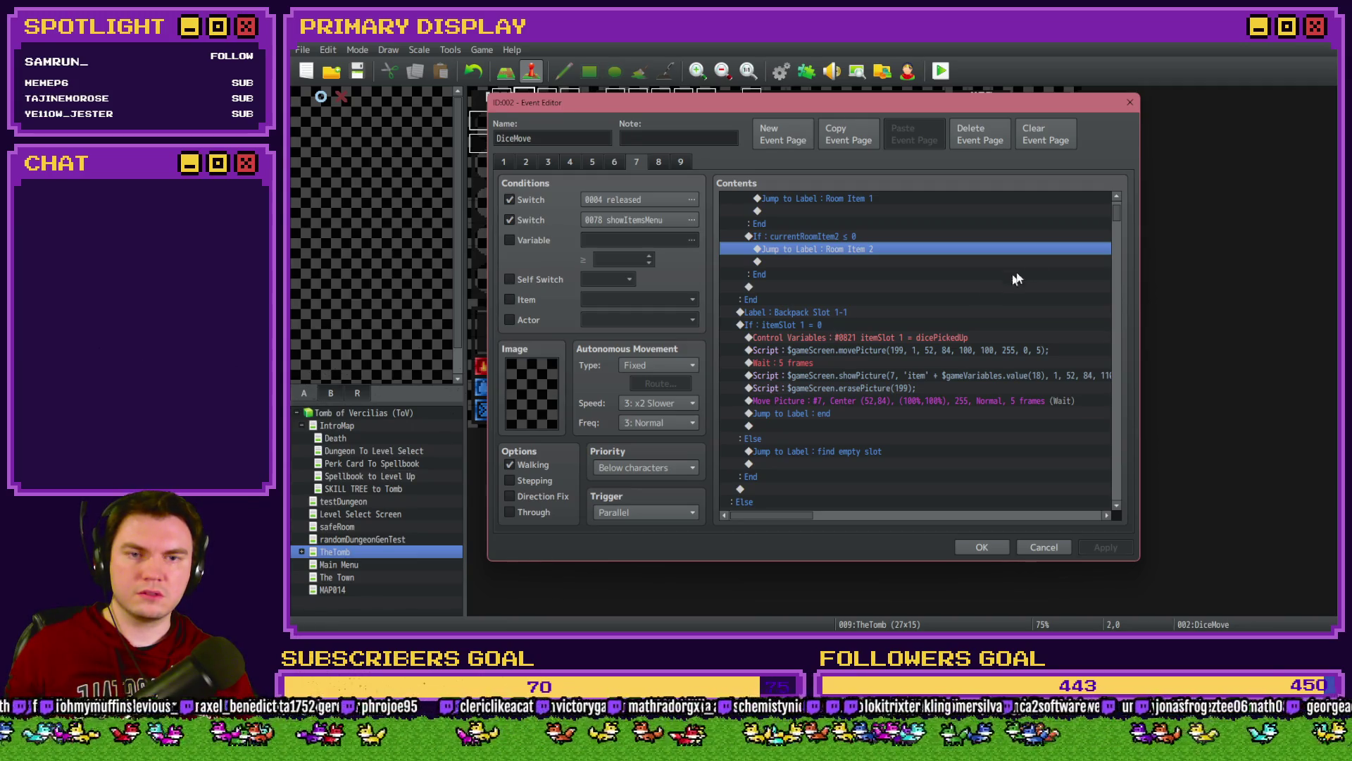
left_click_drag(1115, 209, 1103, 462)
Step: Scroll to the slotPickedUp branches and check the slotPickedUp = 16 condition without changes
left_click_drag(796, 516, 834, 516)
scroll(949, 340, "down", 2)
left_click_drag(949, 334, 949, 324)
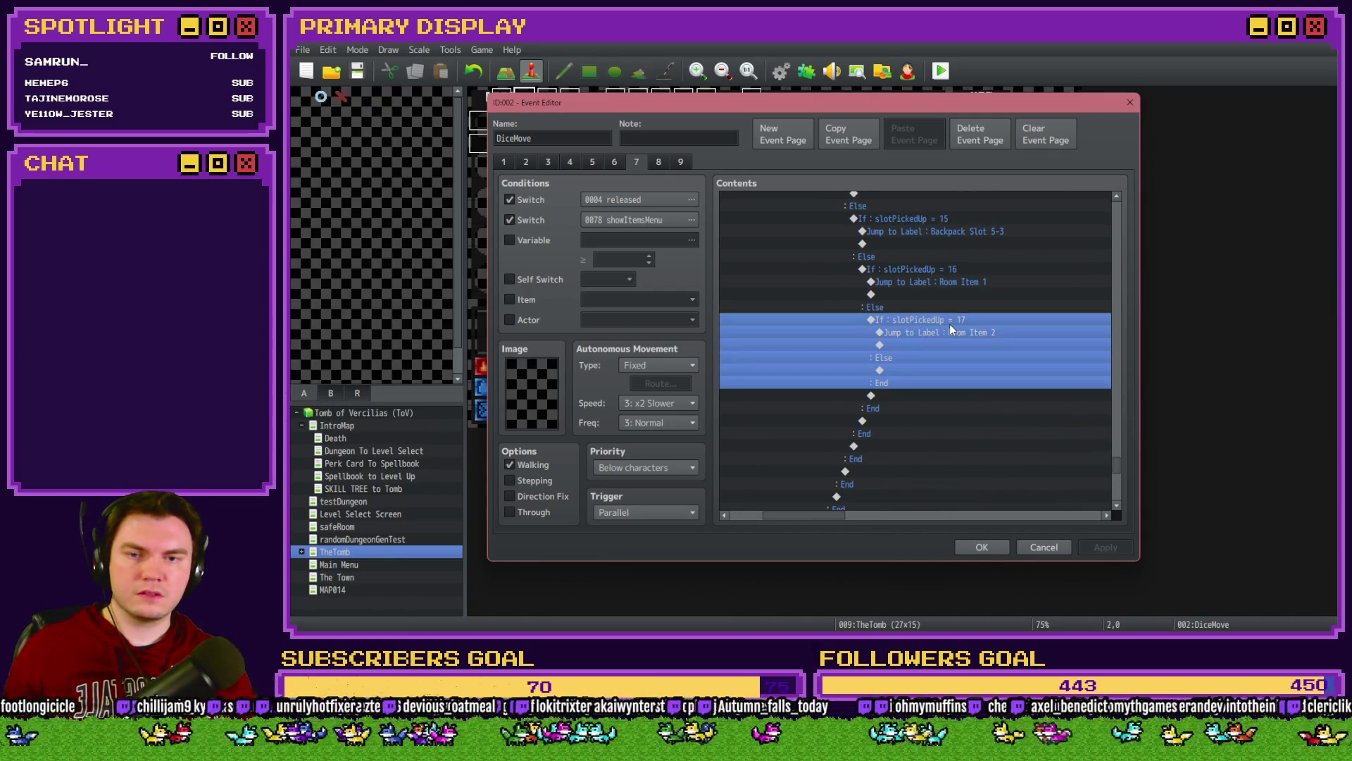
double_click(955, 268)
key("Escape")
Step: Copy the slotPickedUp = 17 branch under the inner Else and change its value to 18
left_click(948, 320)
key("ctrl+c")
left_click(911, 372)
key("ctrl+v")
left_click(945, 370)
double_click(944, 369)
left_click(975, 462)
left_click(982, 382)
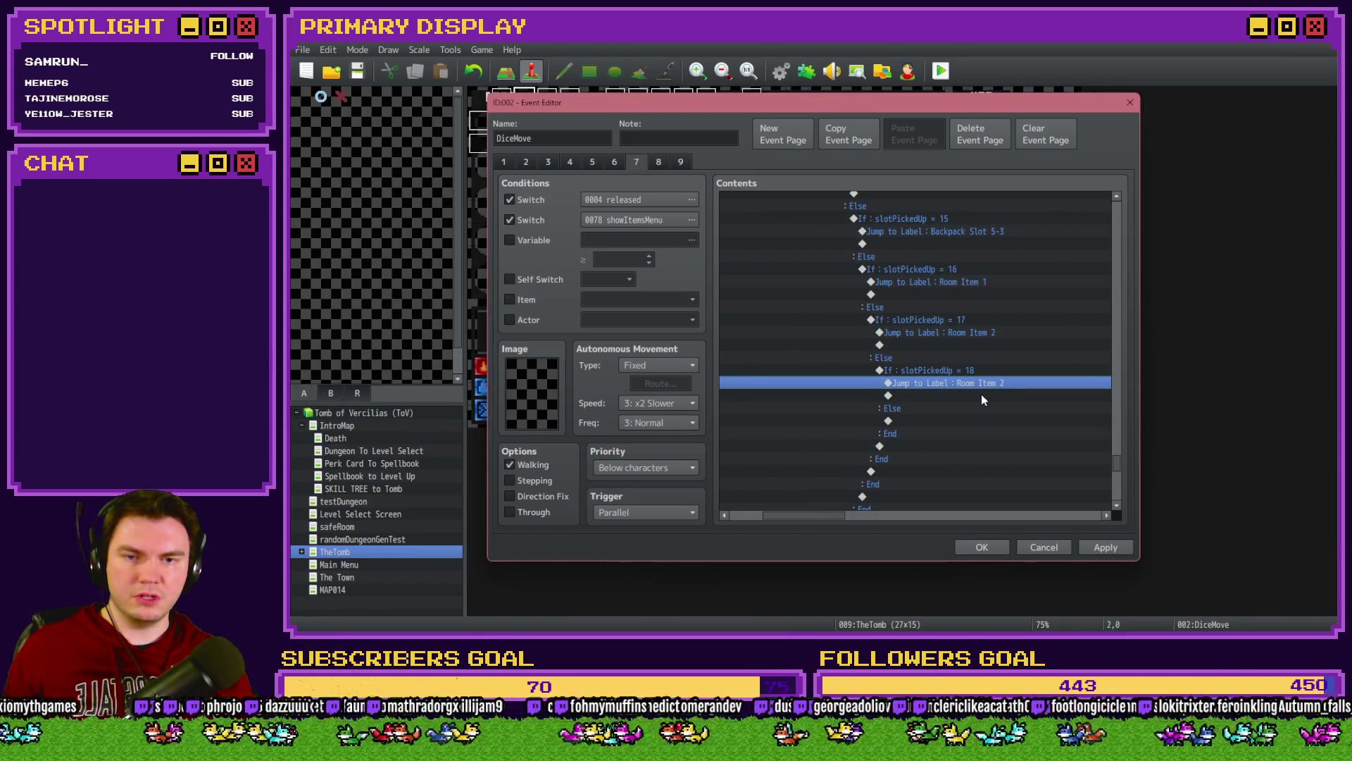